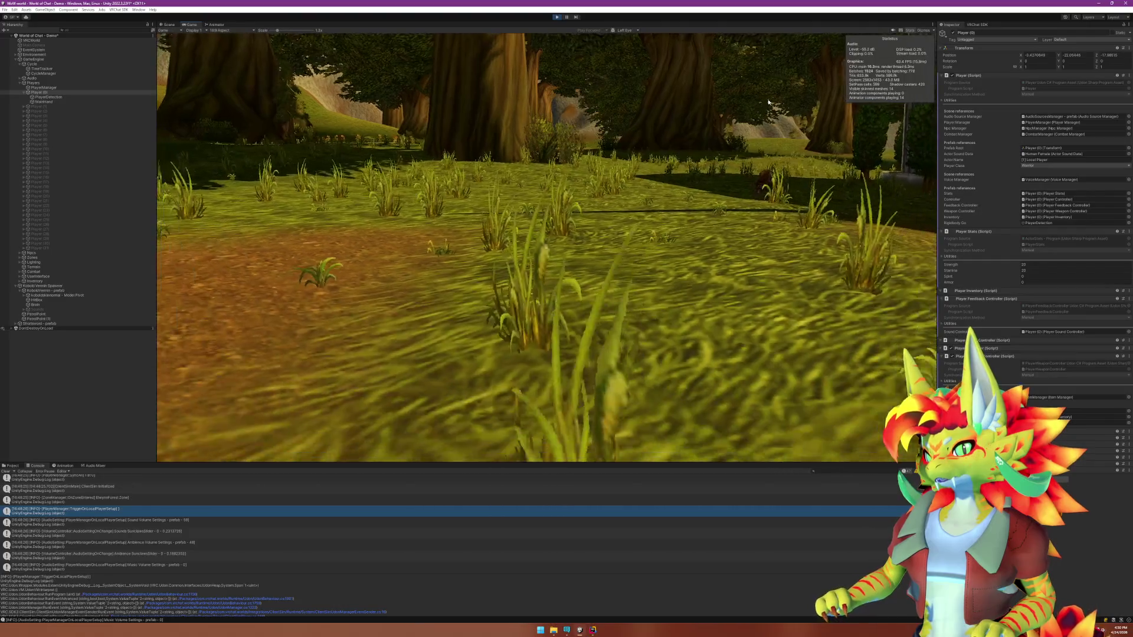
Exit Unity play mode and switch to Rider's editor showing NpcManagerNative.cs and SunclawsDependencyInjection.cs.
key(super)
click(556, 17)
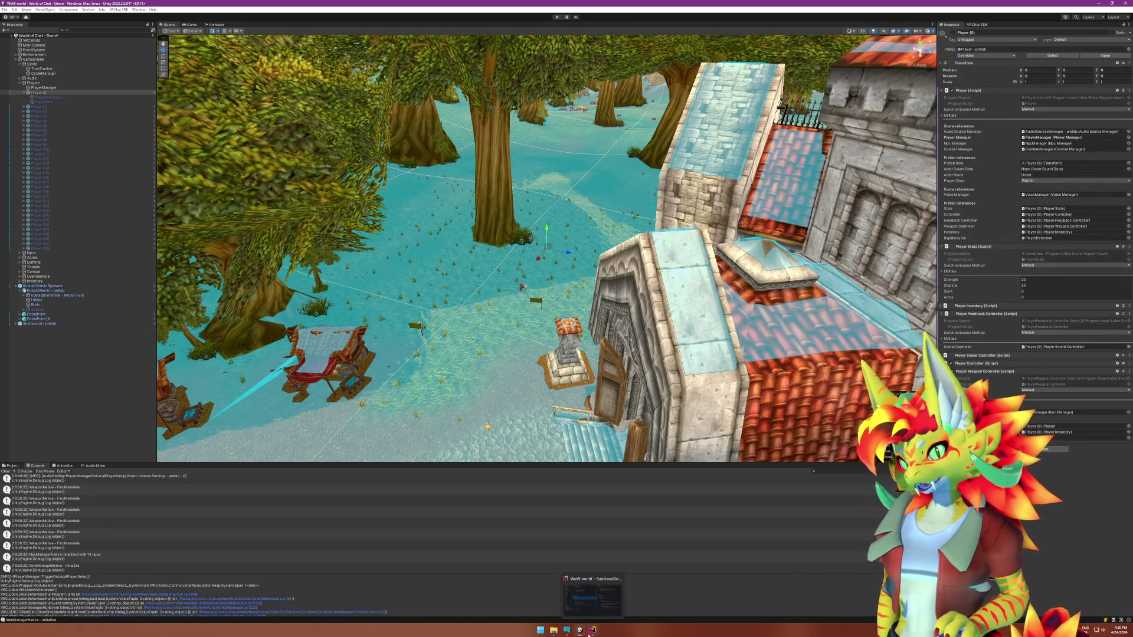
click(588, 632)
click(496, 391)
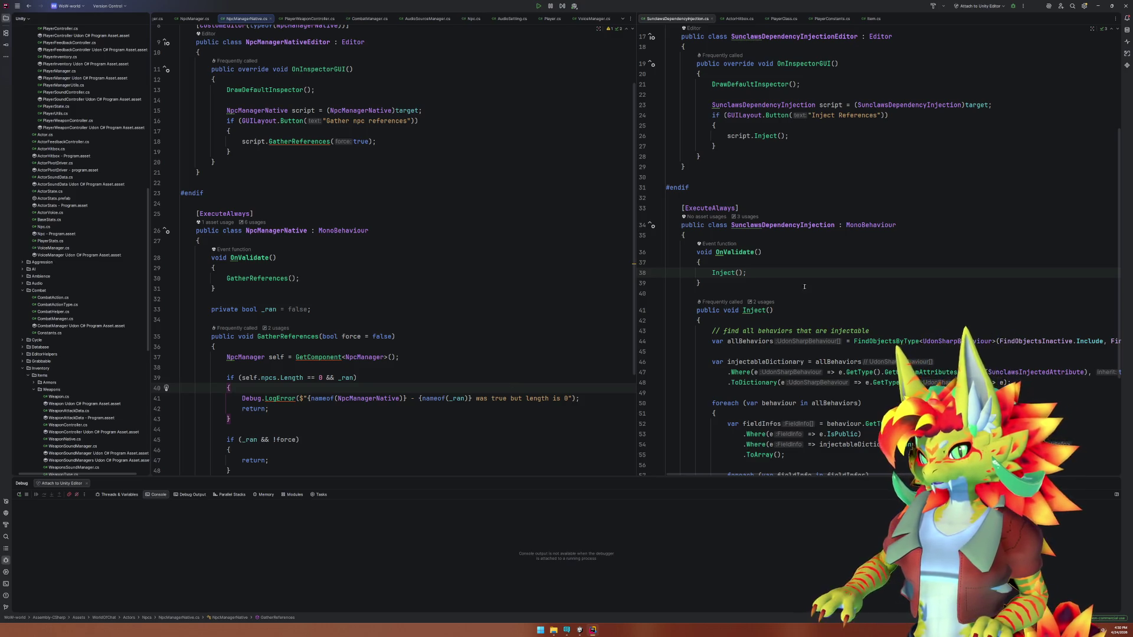
Add a 'private bool _ran;' field to the SunclawsDependencyInjection class.
click(778, 248)
key(Up)
key(Return)
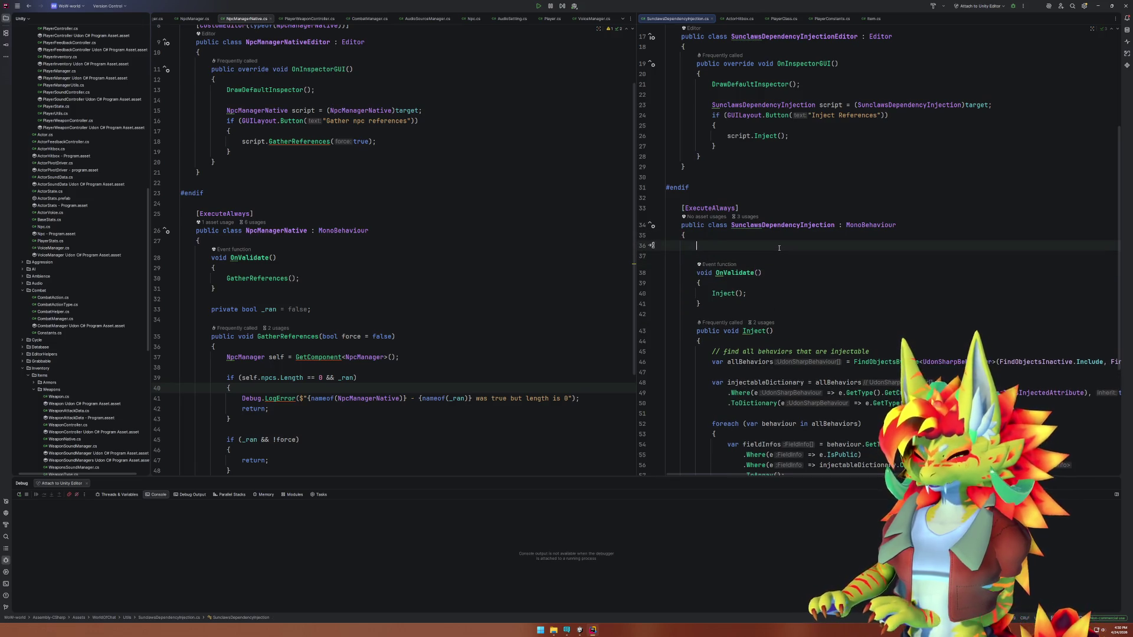
text(priv)
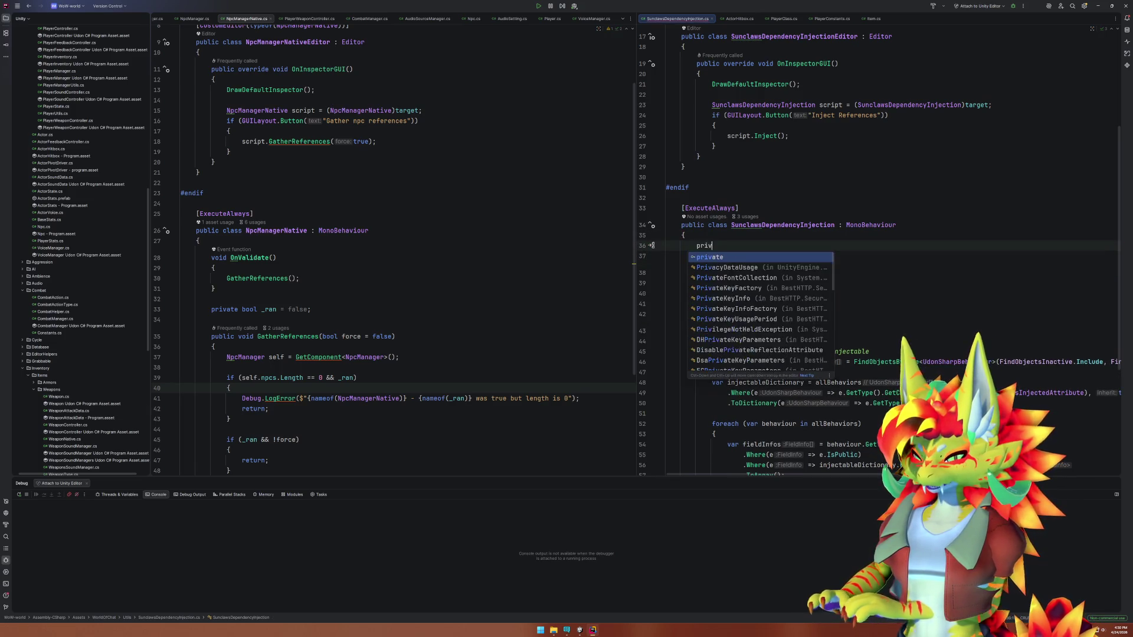
text(ate bool _r)
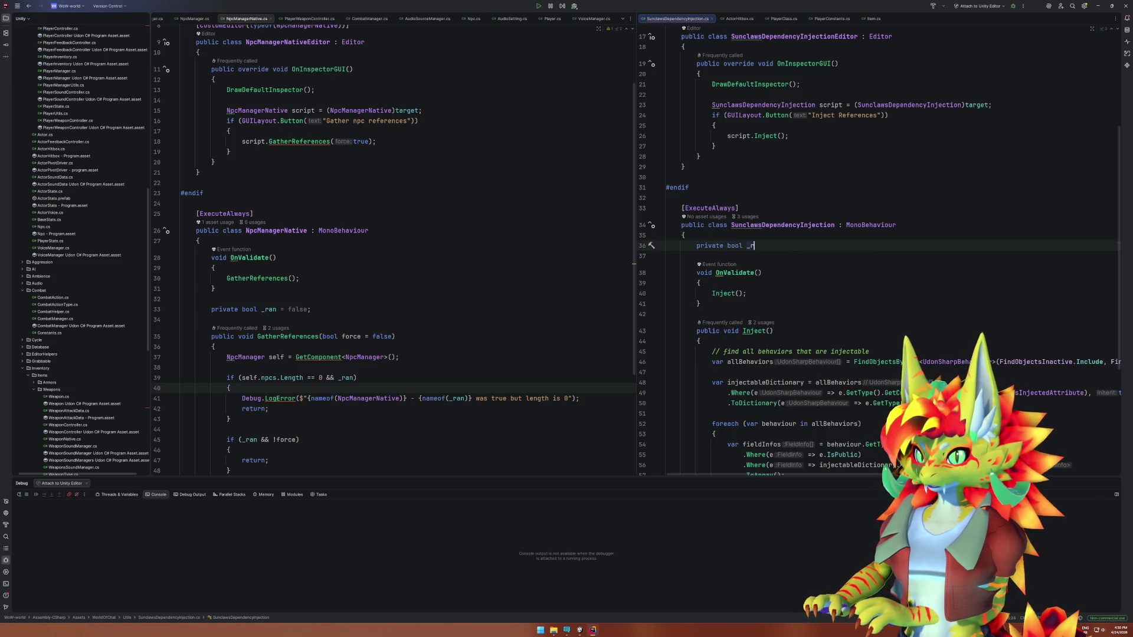
text(an;)
Guard Inject() in OnValidate with 'if(_ran) return;' before it and '_ran = true;' after it.
key(Down)
key(Down)
key(Down)
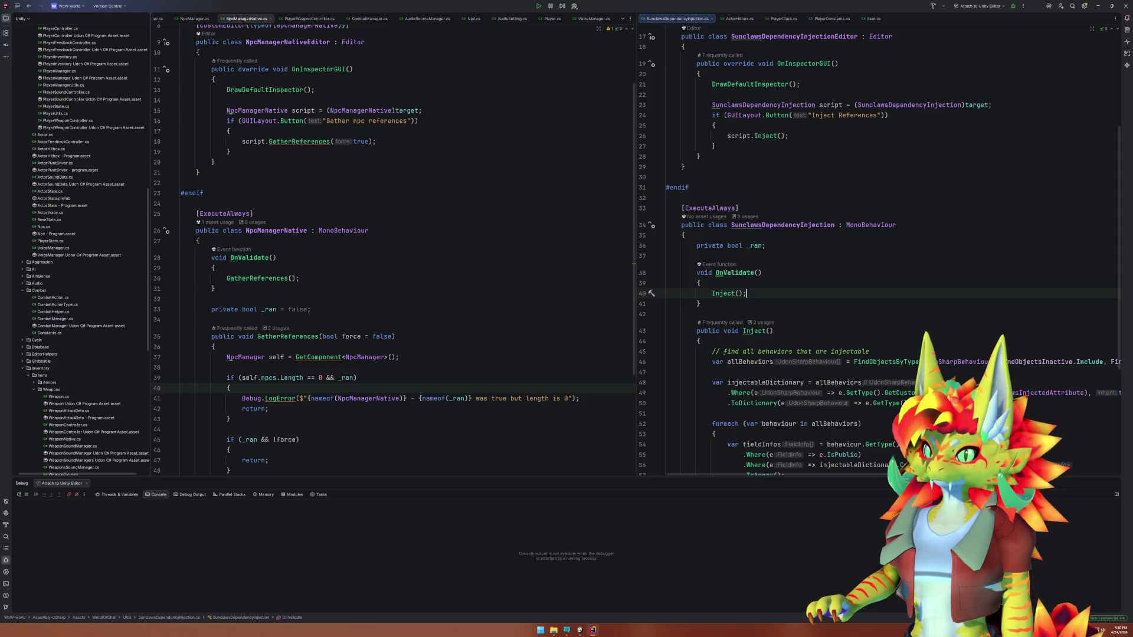
key(Up)
key(Return)
text(if()
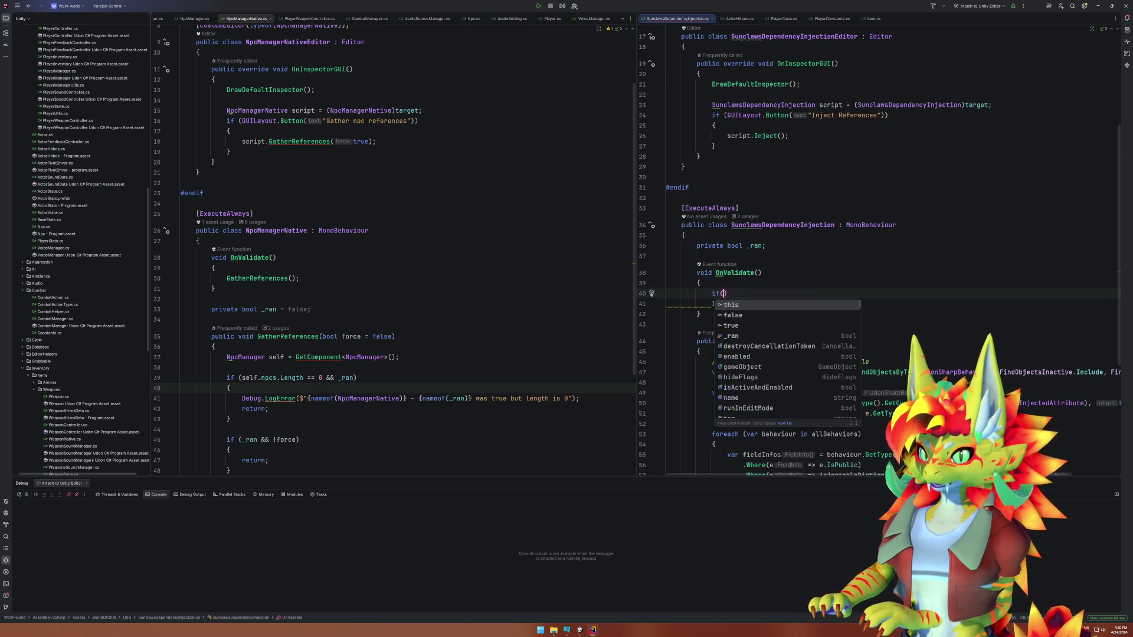
text(_ran) return;)
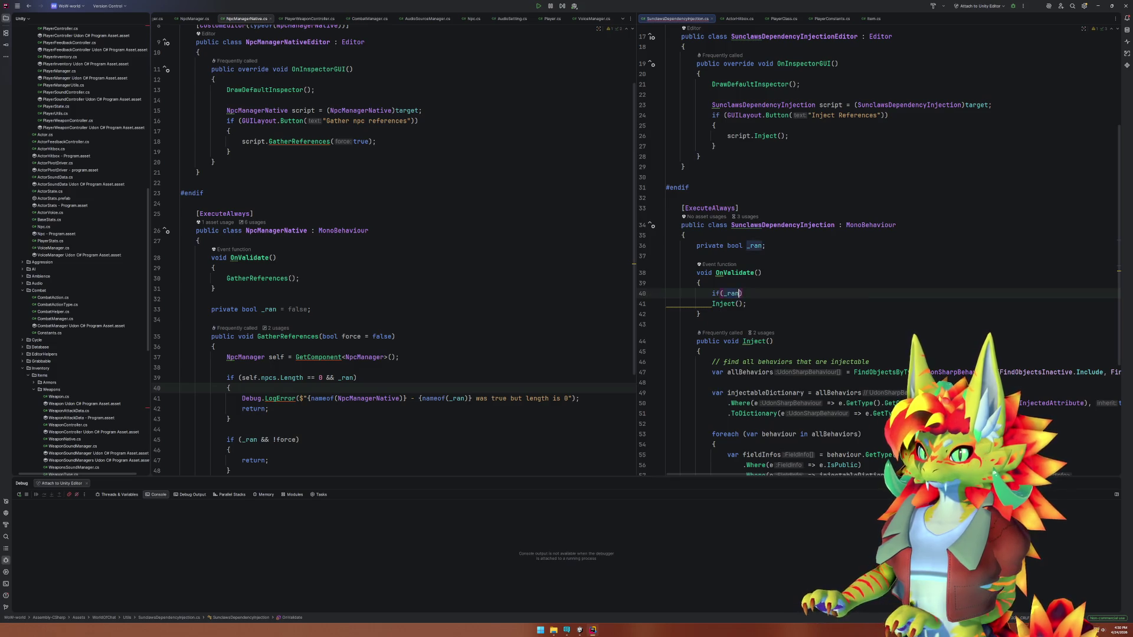
key(Down)
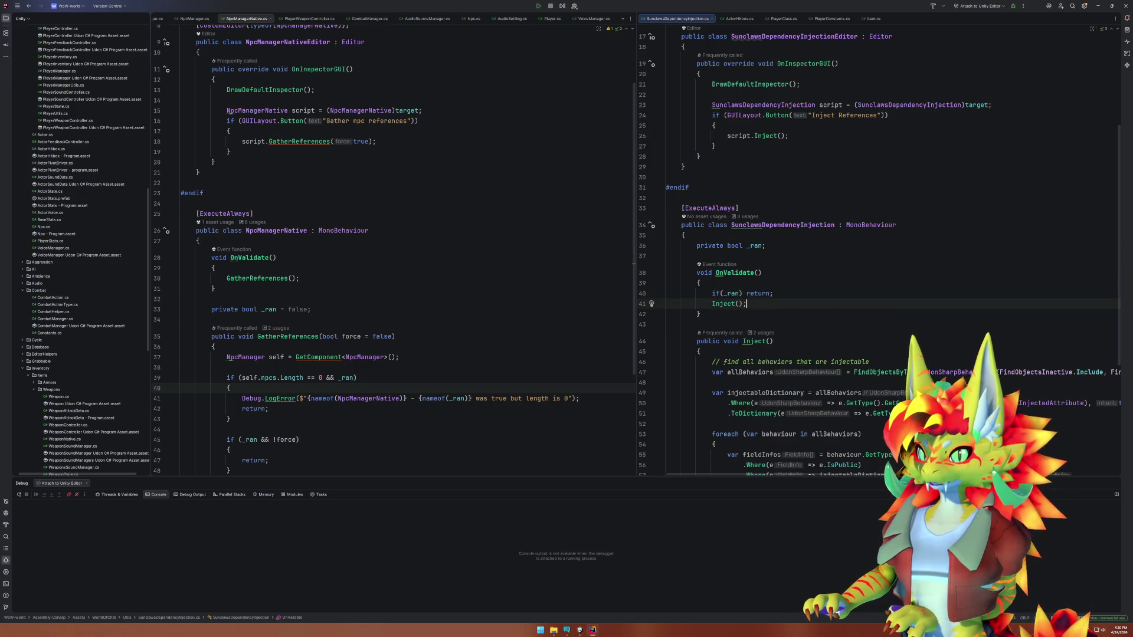
key(Return)
text(_ra)
key(Tab)
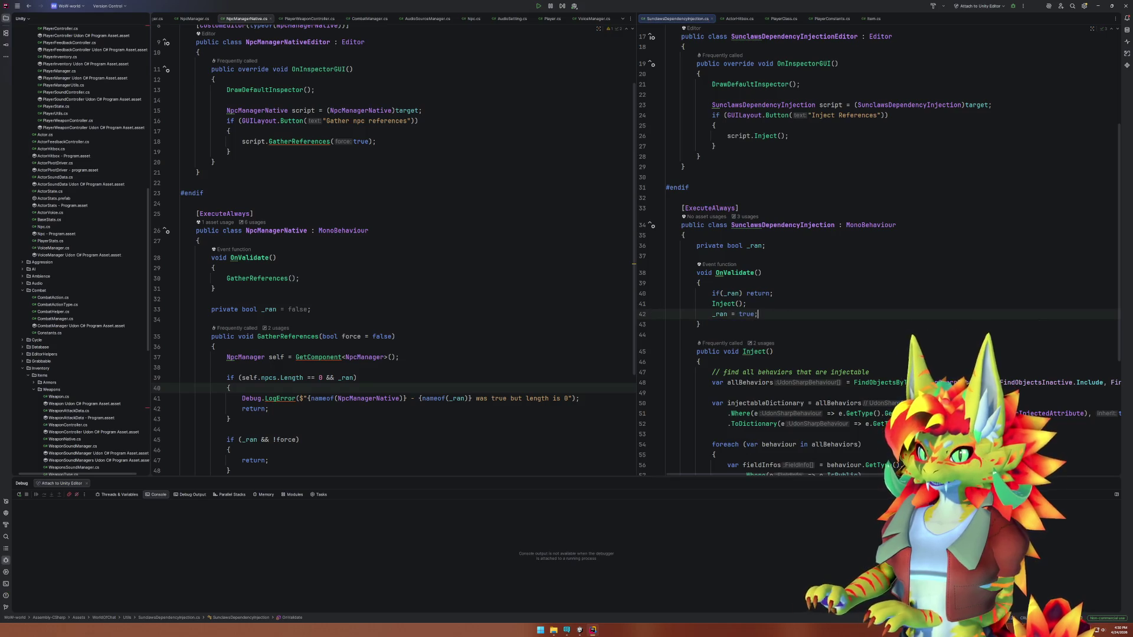
key(ctrl+F4)
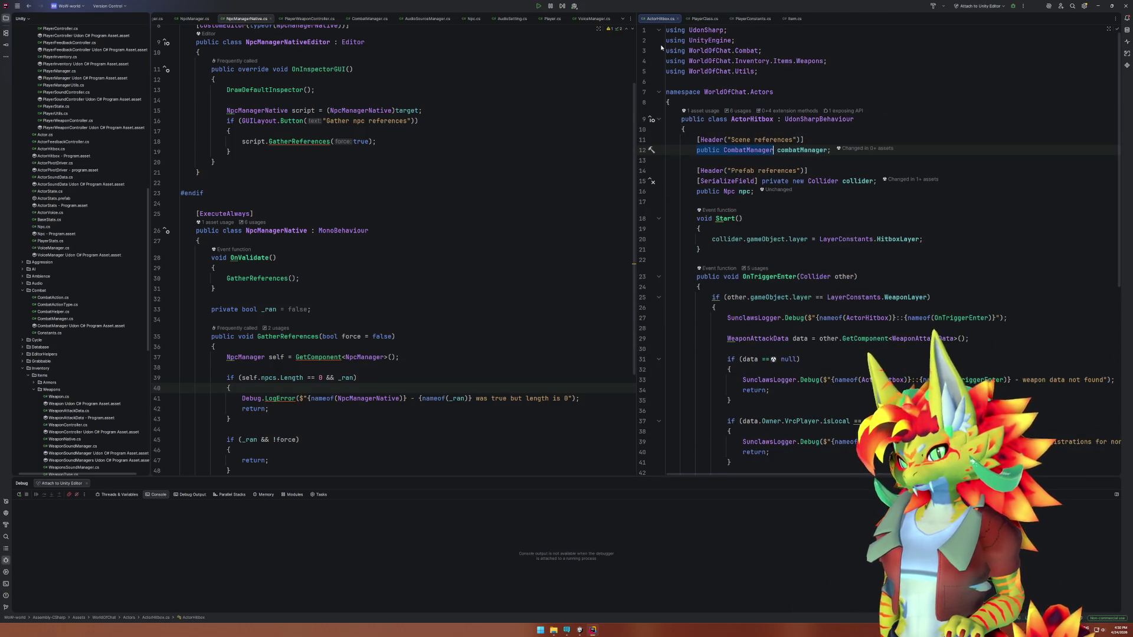
Close ActorHitbox.cs, NpcManagerNative.cs and the other leftover files, keeping only PlayerClass.cs.
middle_click(660, 21)
click(419, 120)
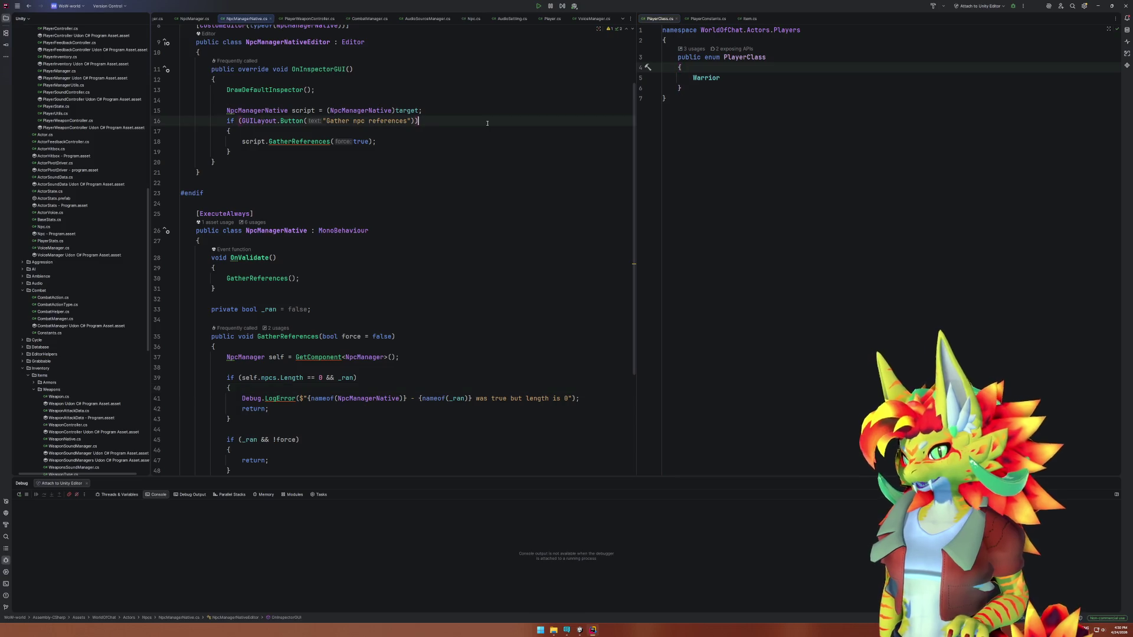
right_click(241, 22)
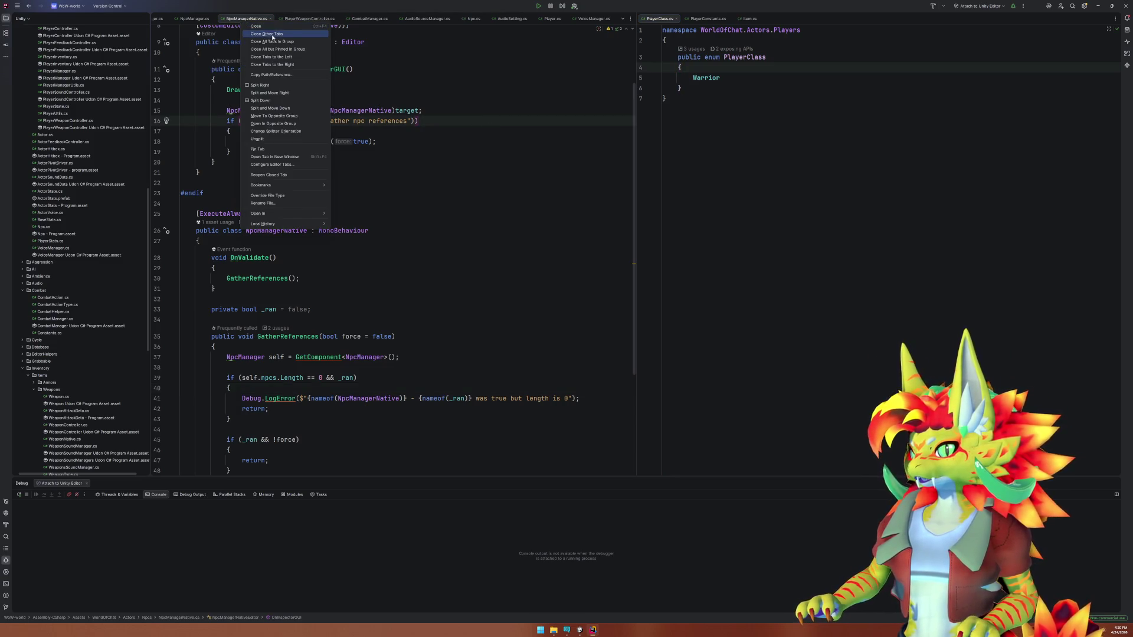
click(277, 43)
middle_click(264, 18)
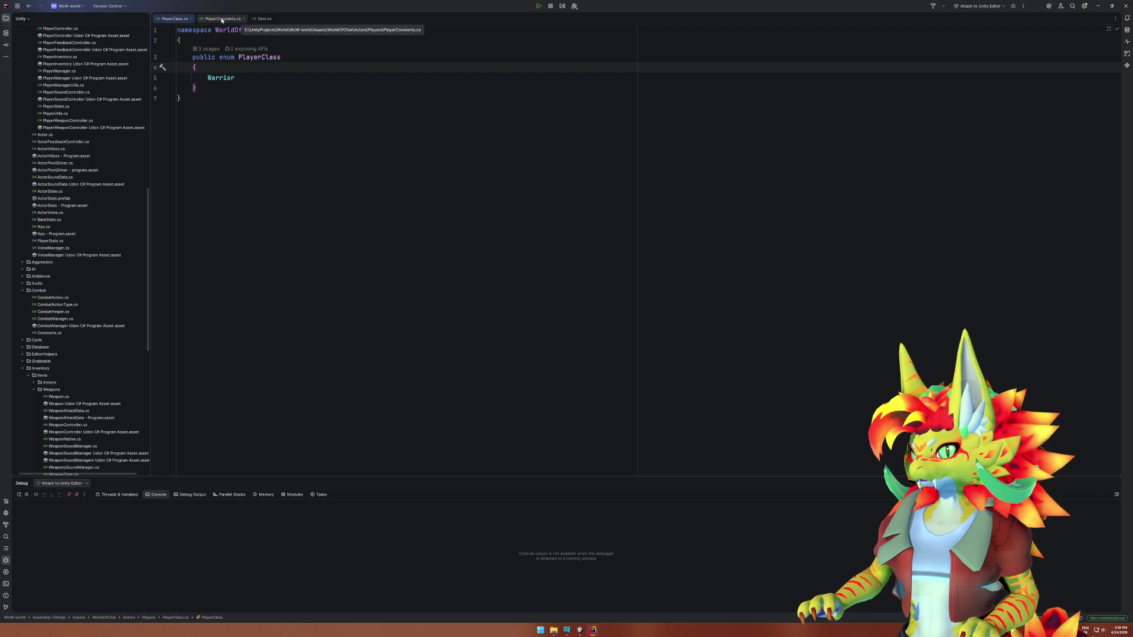
middle_click(223, 19)
Open PlayerWeaponController.cs through the project-wide search.
key(ctrl+t)
text(P)
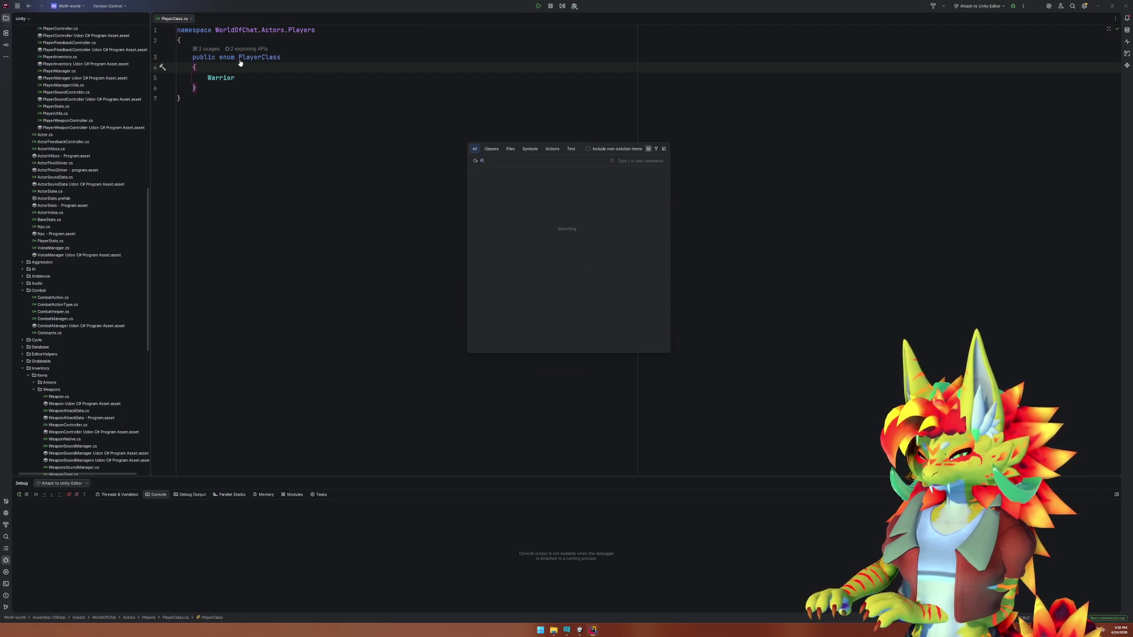
text(layerWeaponContr)
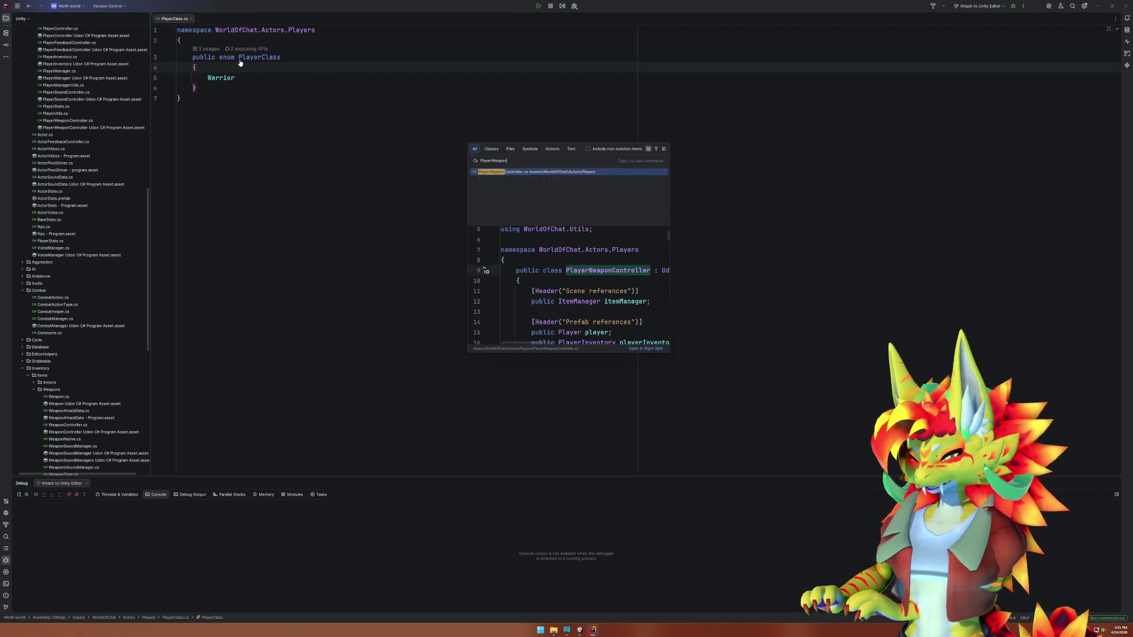
key(Return)
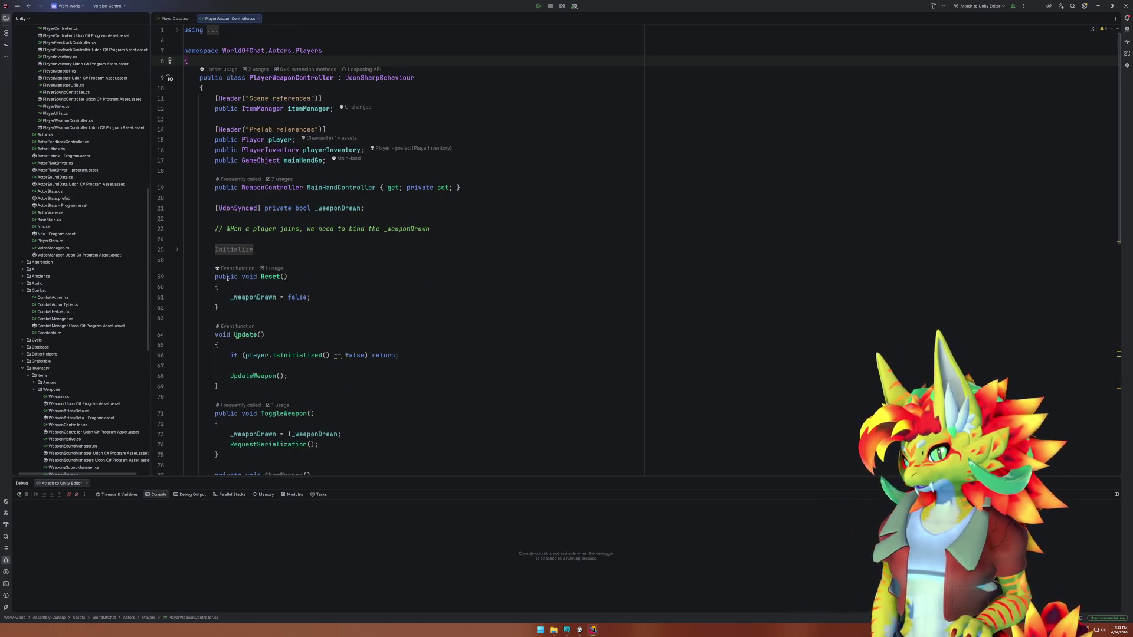
scroll(239, 157, down, 10)
Select the whole Update method in PlayerWeaponController.cs and comment it out with Ctrl+/.
click(214, 117)
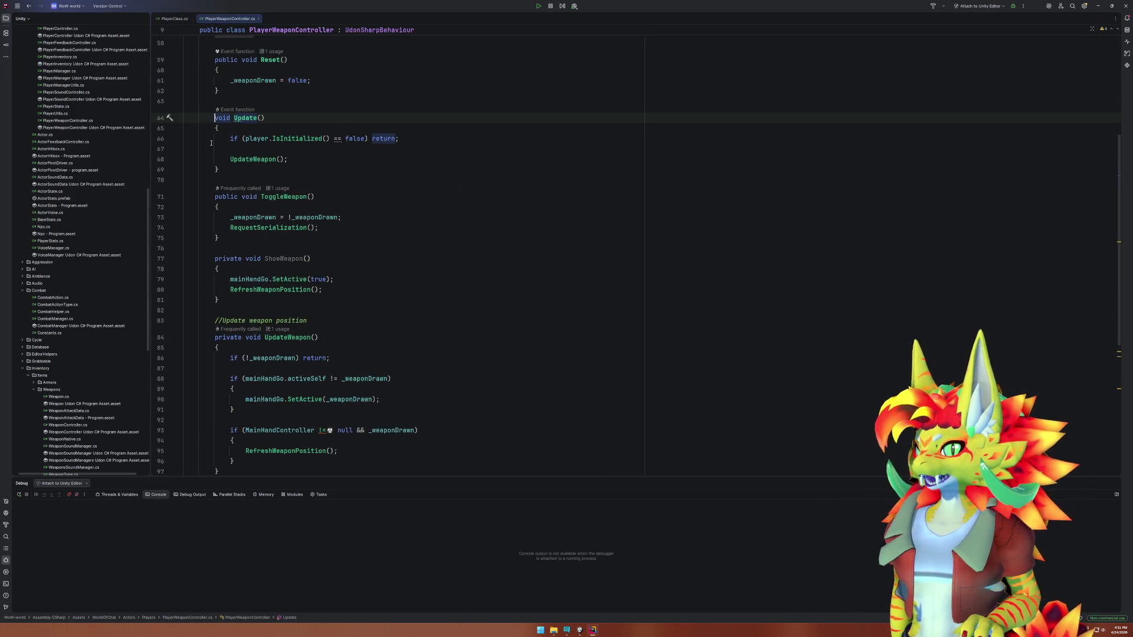
click(216, 170)
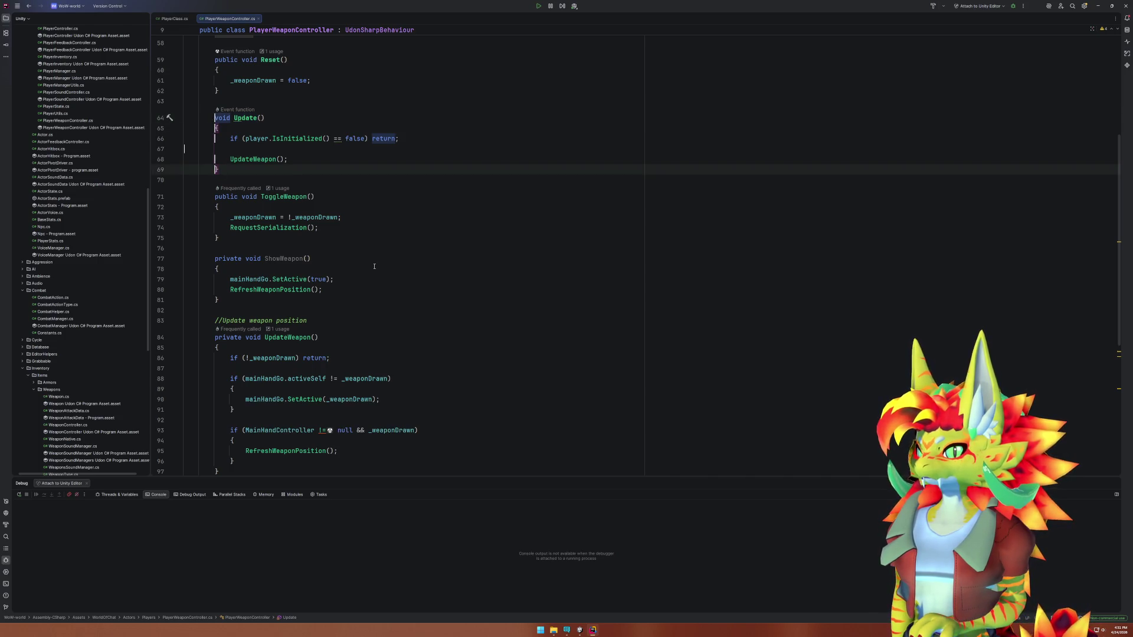
key(Up)
key(Up)
key(Up)
key(ctrl+w)
key(ctrl+w)
key(ctrl+w)
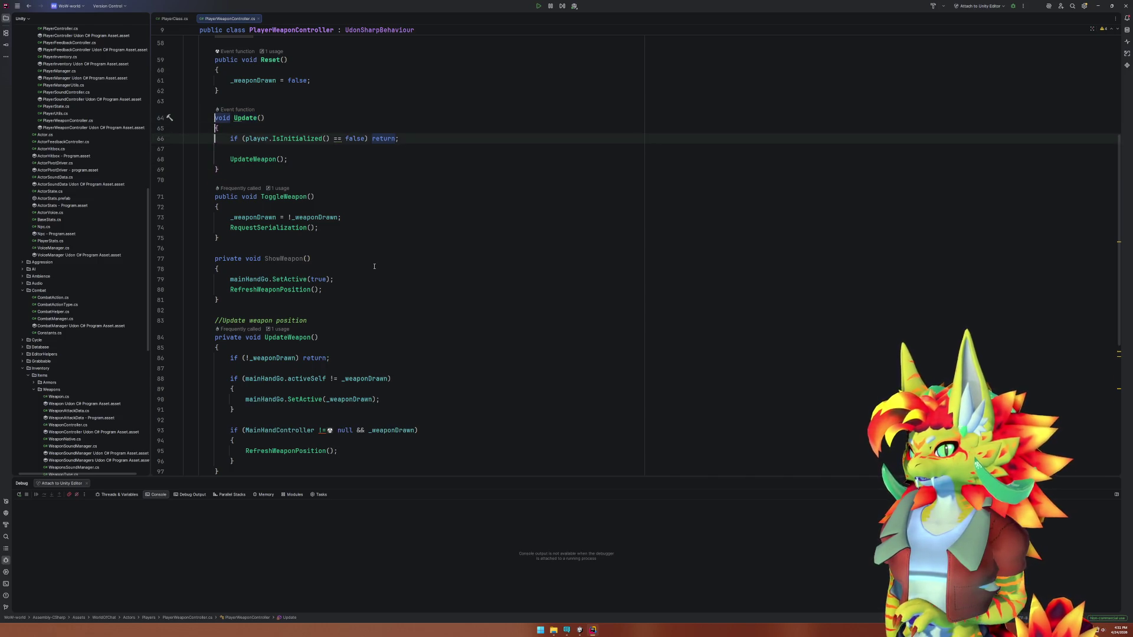
key(ctrl+slash)
key(Escape)
scroll(379, 312, down, 8)
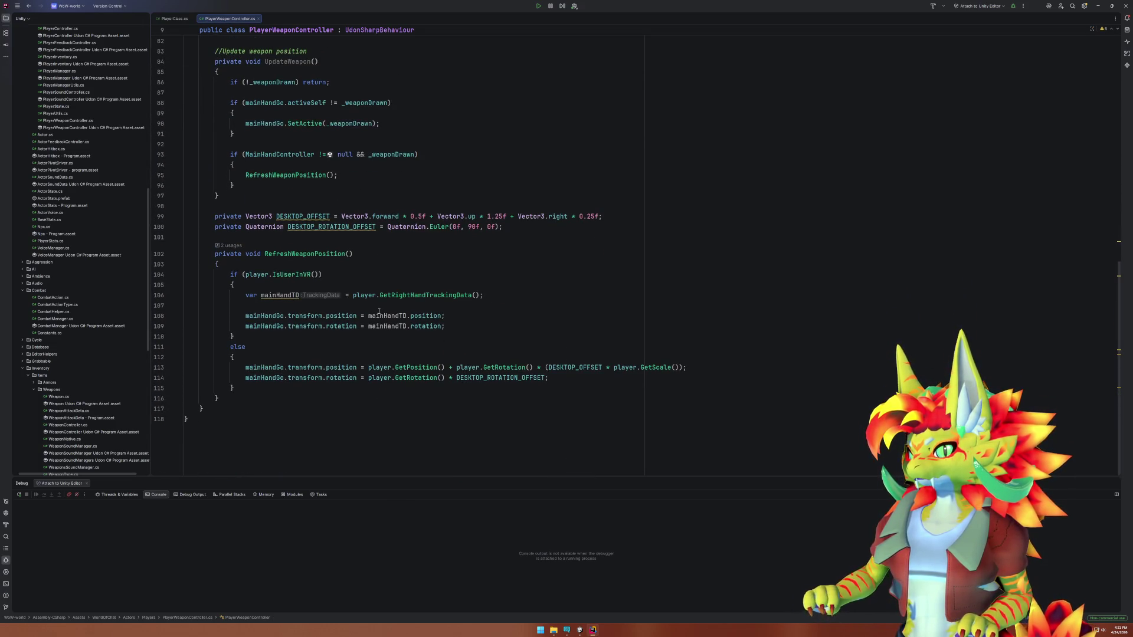
scroll(379, 313, up, 20)
scroll(379, 311, up, 5)
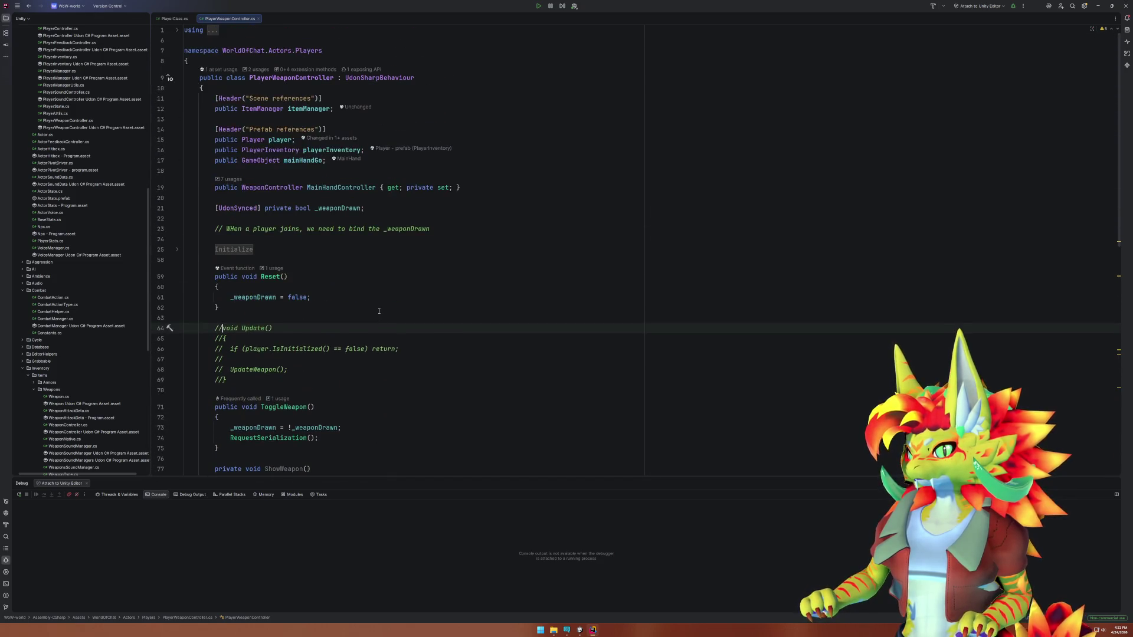
click(584, 629)
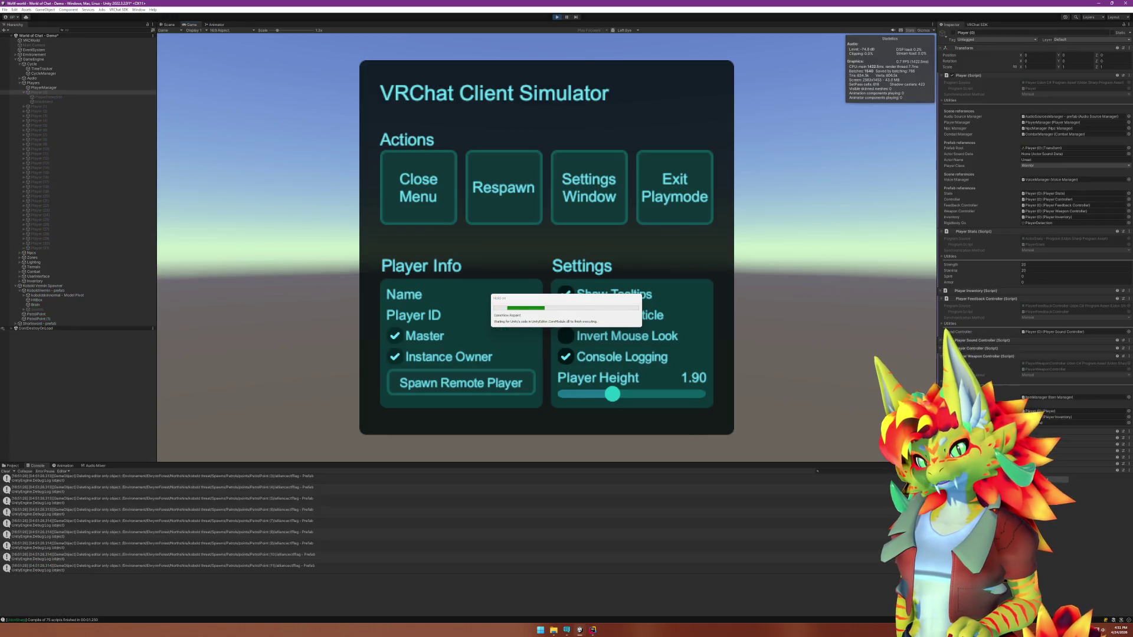
Close the Client Simulator menu, walk the player to the market wagon, and inspect the Ambience Volume Settings log.
click(177, 511)
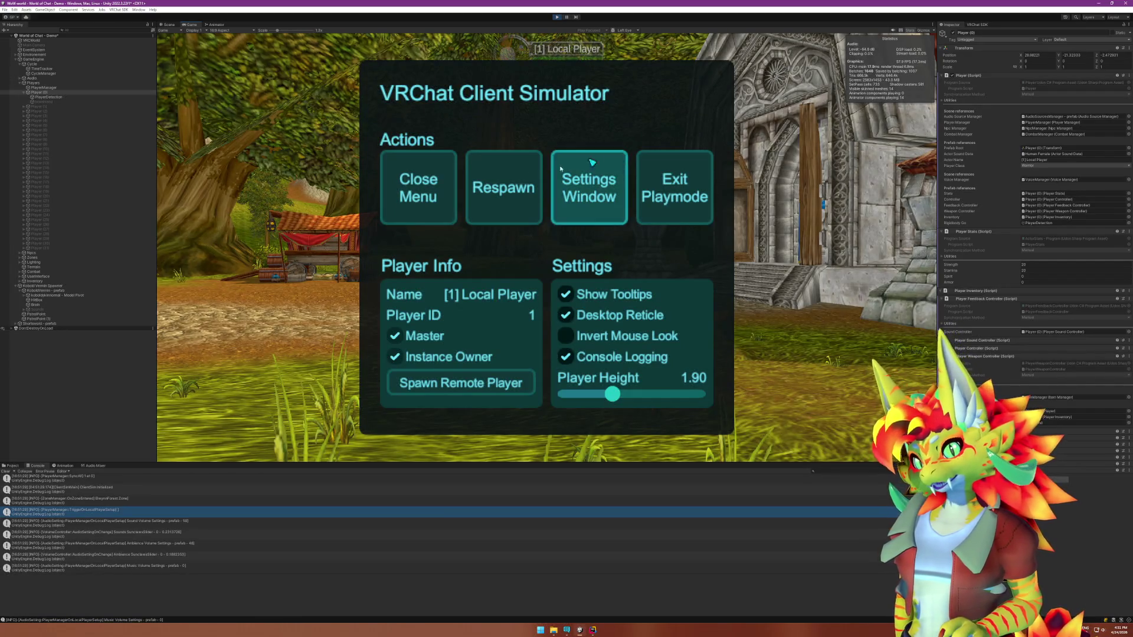
click(418, 187)
key(w)
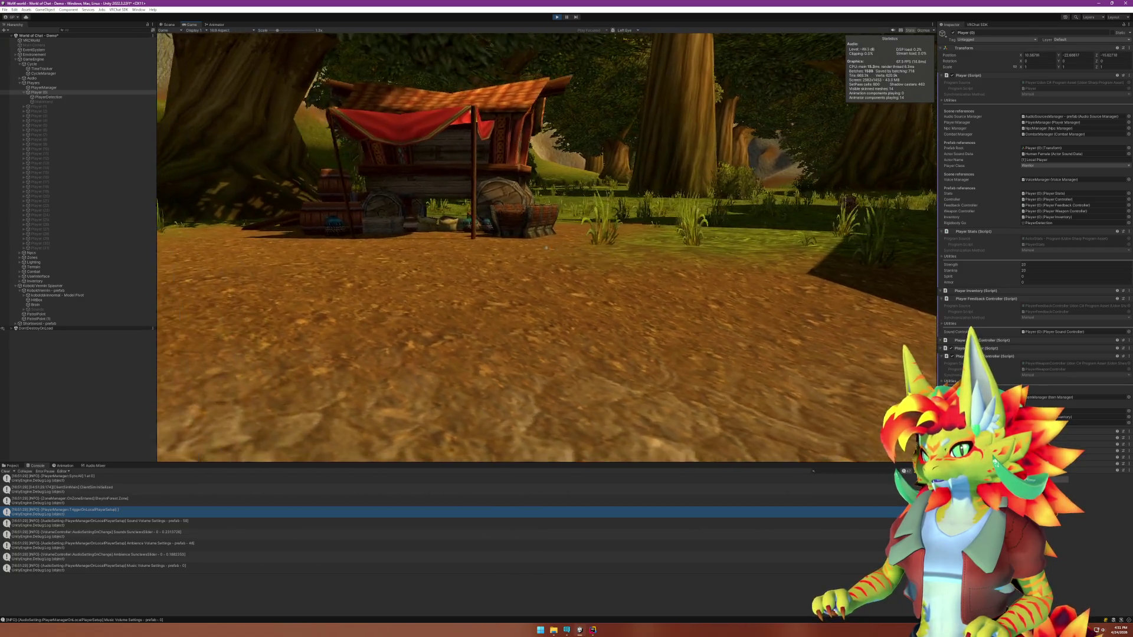
key(w)
key(w)
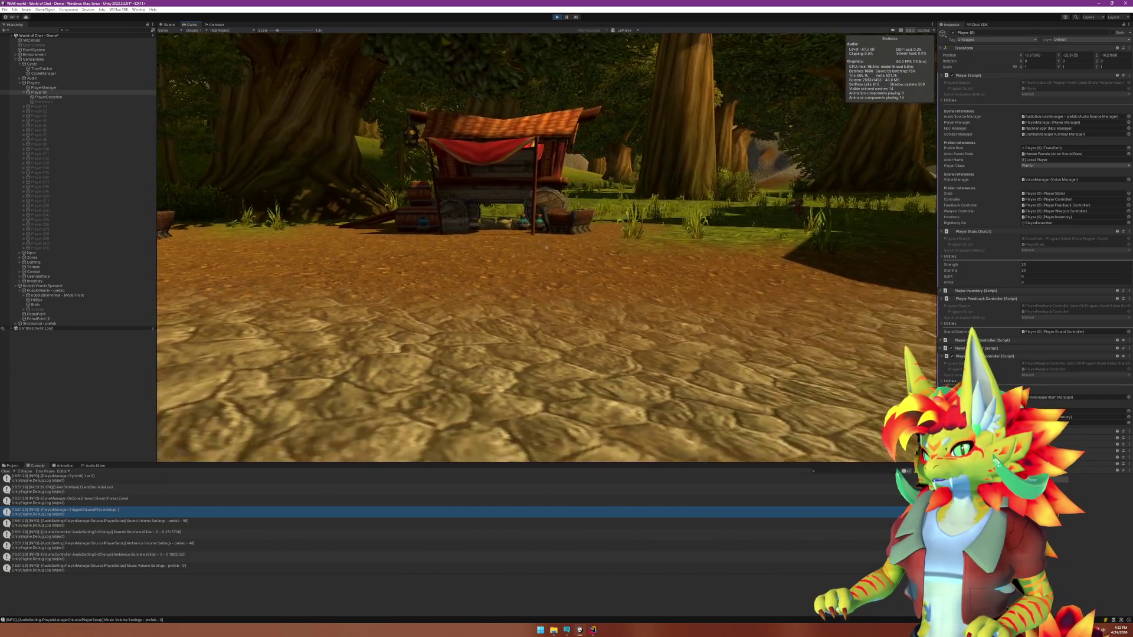
key(super)
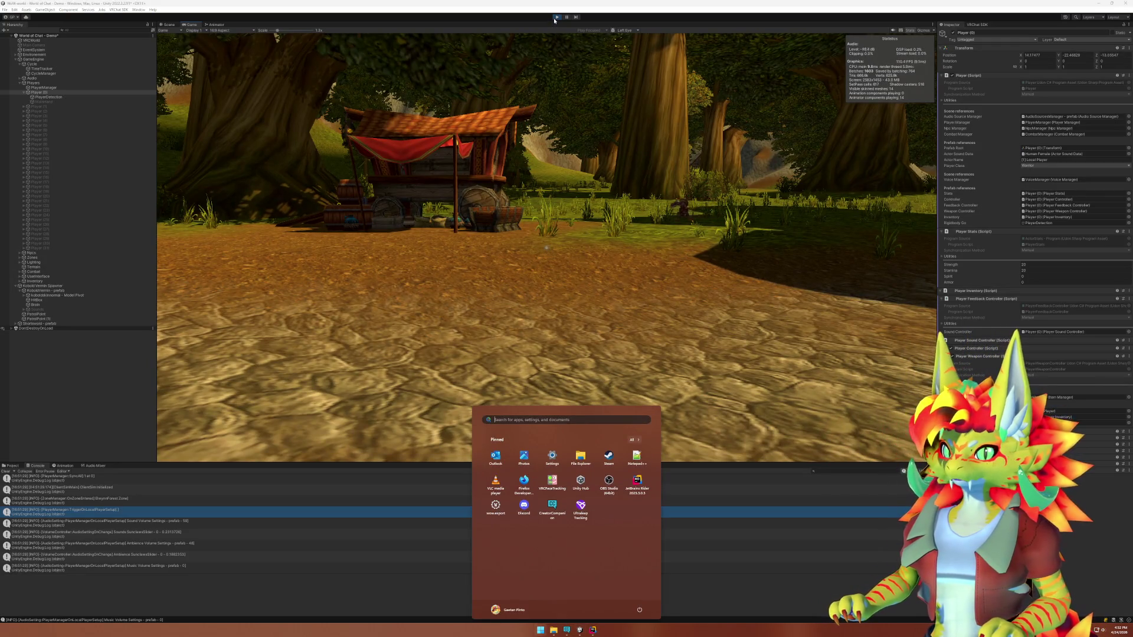
click(246, 546)
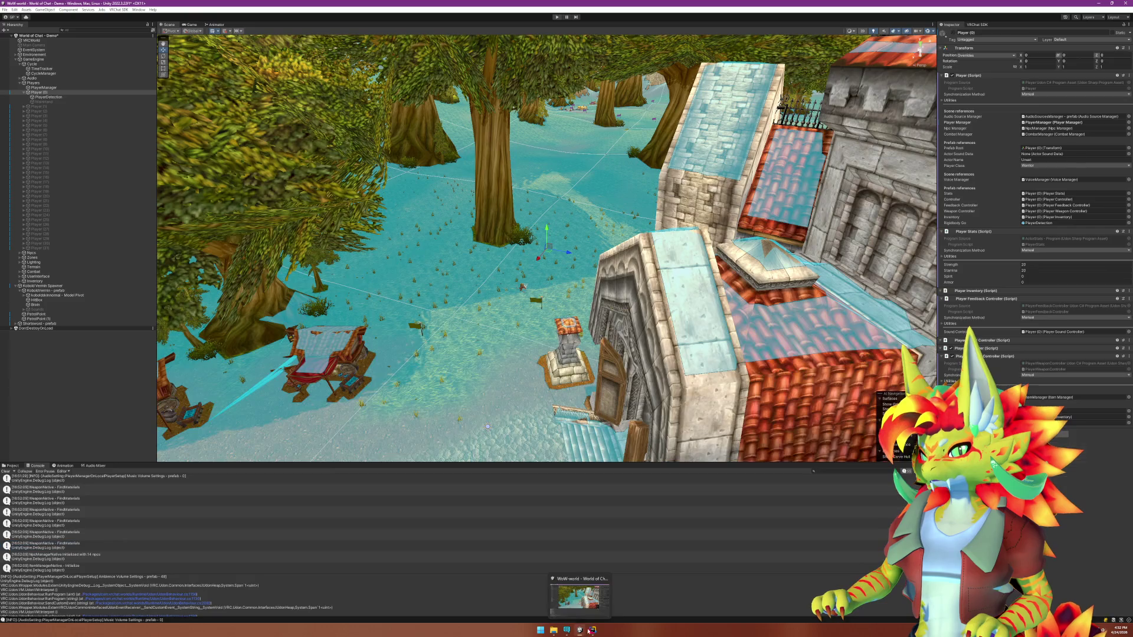
Return to Rider's commented-out Update code and bring up the project-wide search.
click(579, 630)
click(457, 359)
key(ctrl+t)
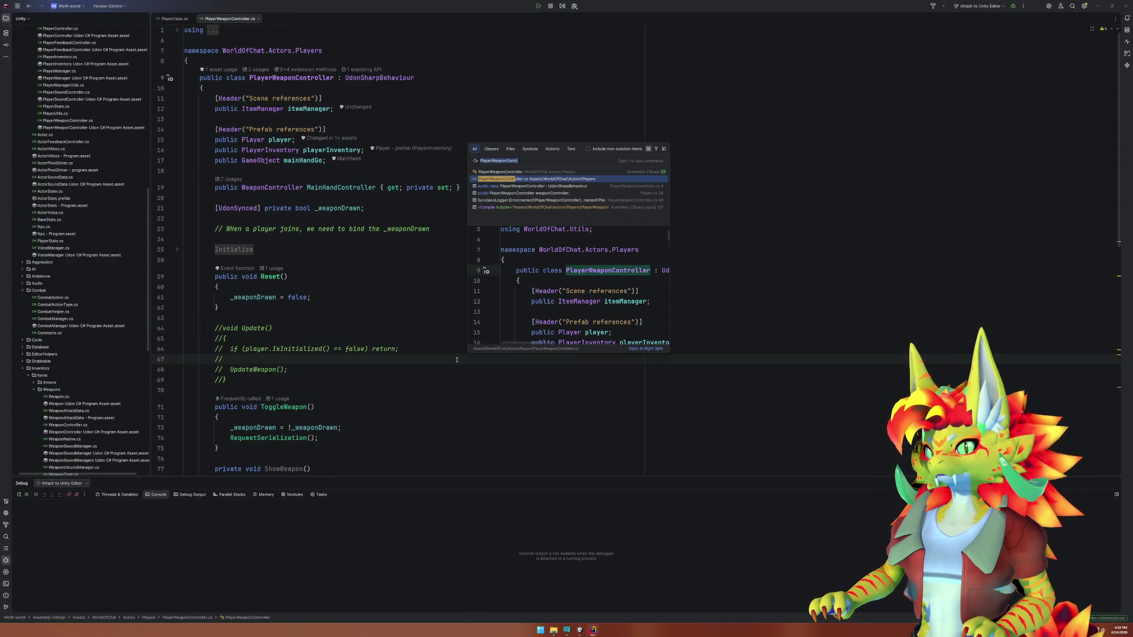
Open SunclawsLogger.cs and change the log level define from SUNCLAWS_LOG_LEVEL_INFO to SUNCLAWS_LOG_LEVEL_VERBOSE.
text(S)
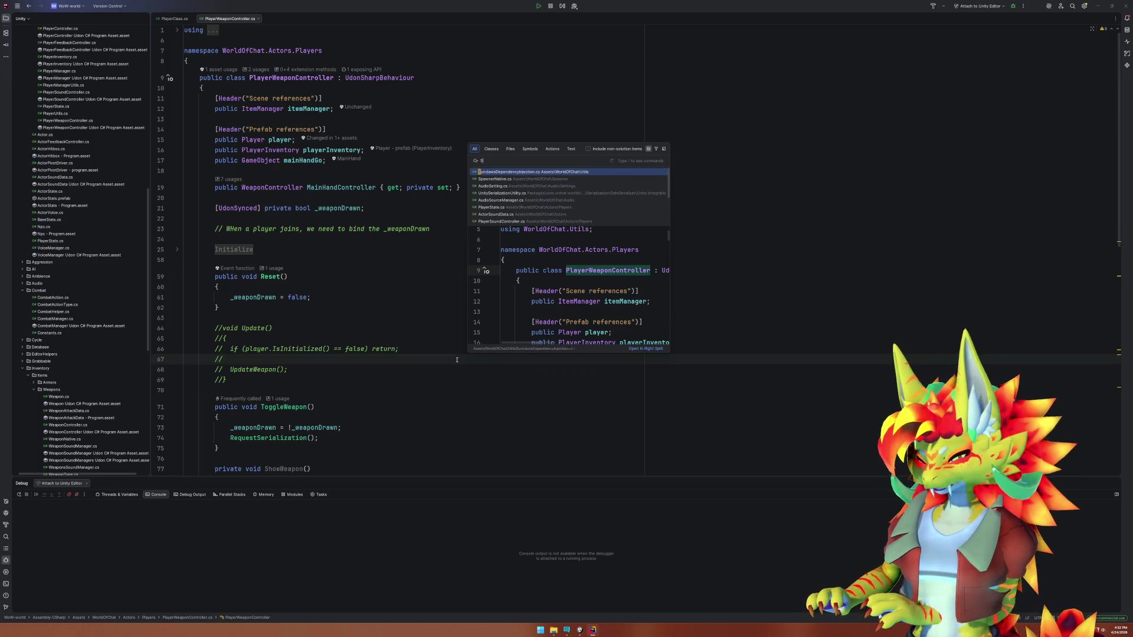
text(unclawsLog)
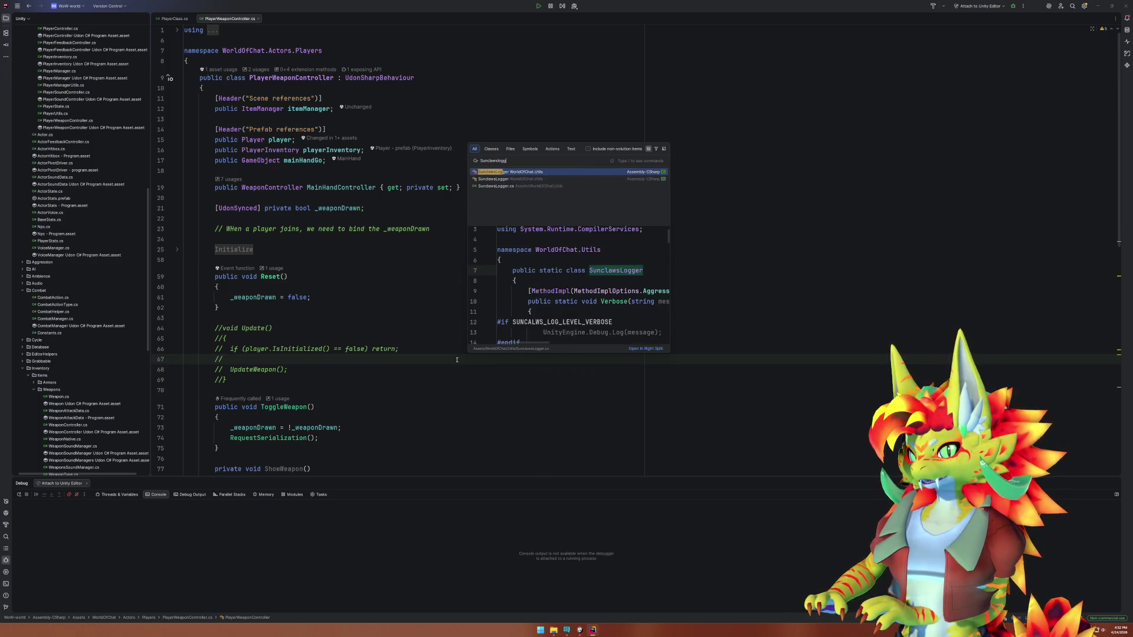
key(Return)
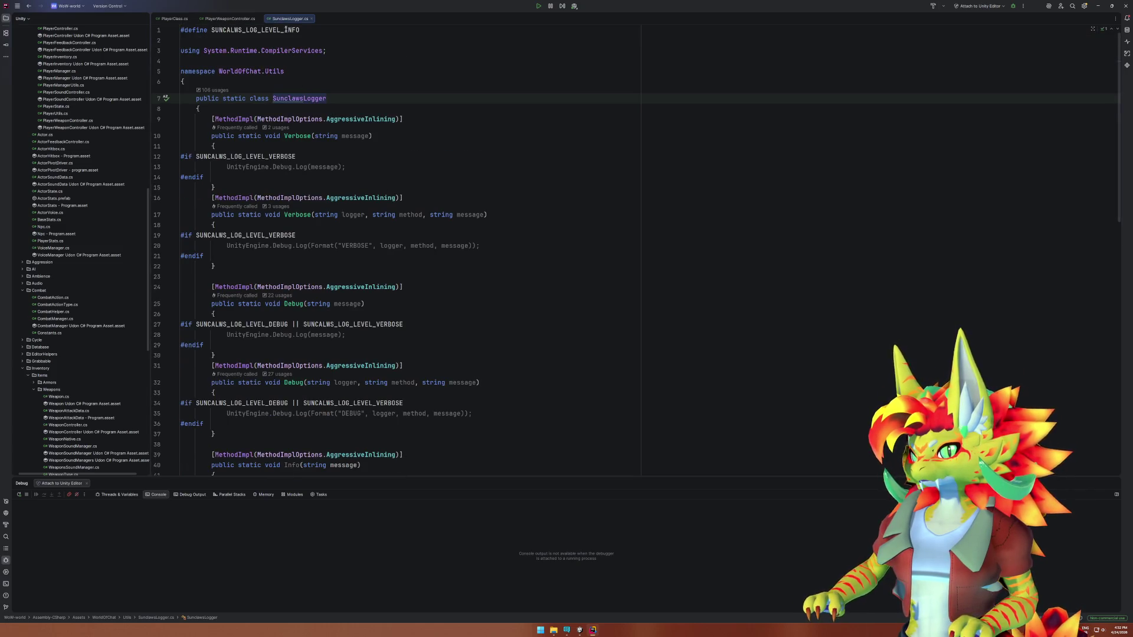
double_click(285, 30)
text(VER)
key(Return)
key(ctrl+shift+a)
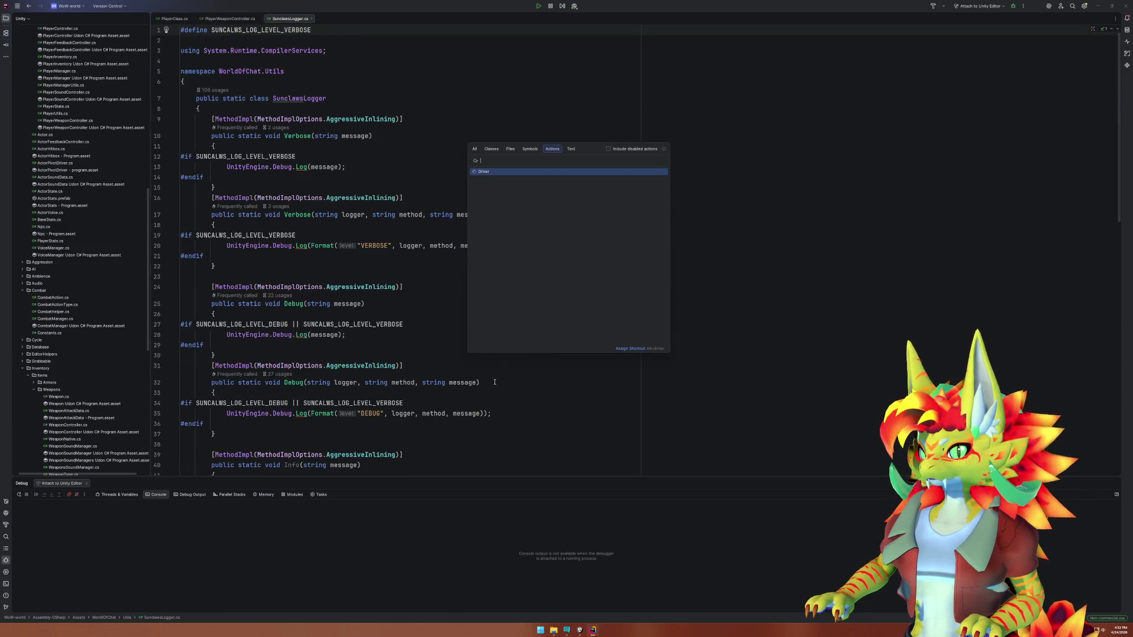
key(Escape)
click(580, 632)
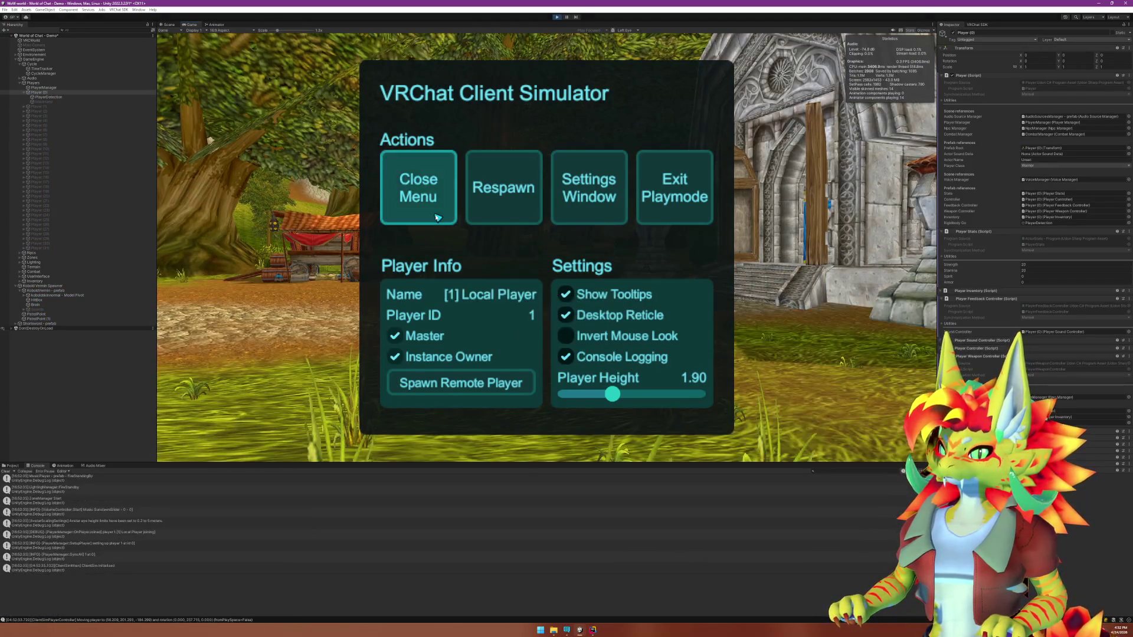
Close the Client Simulator menu and walk the player past the stone building toward the market stalls.
click(430, 217)
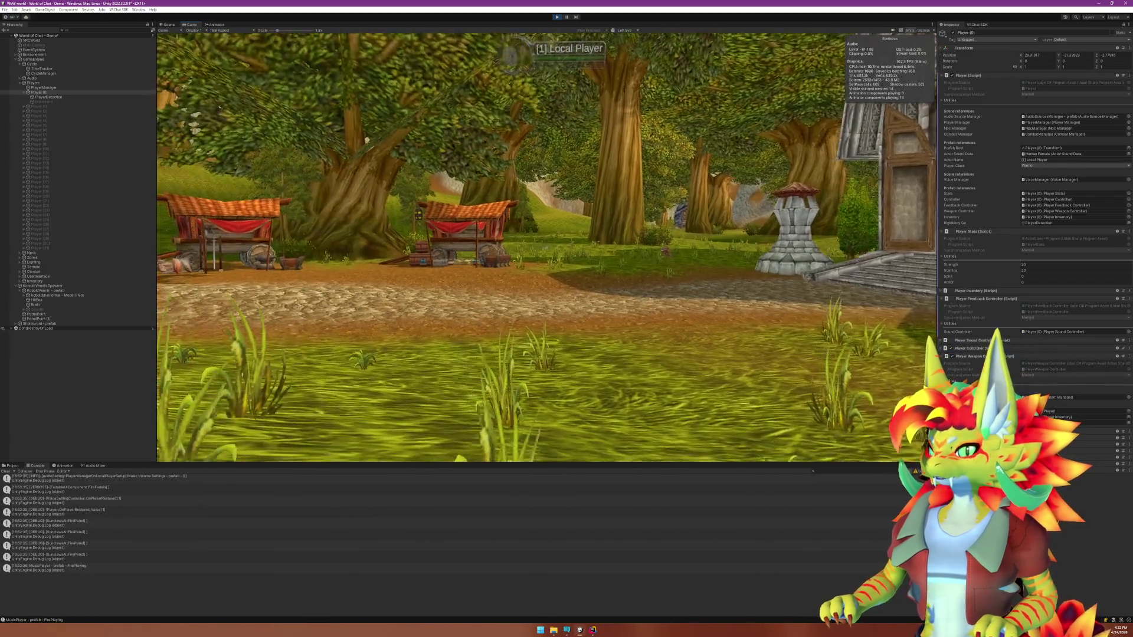
key(w)
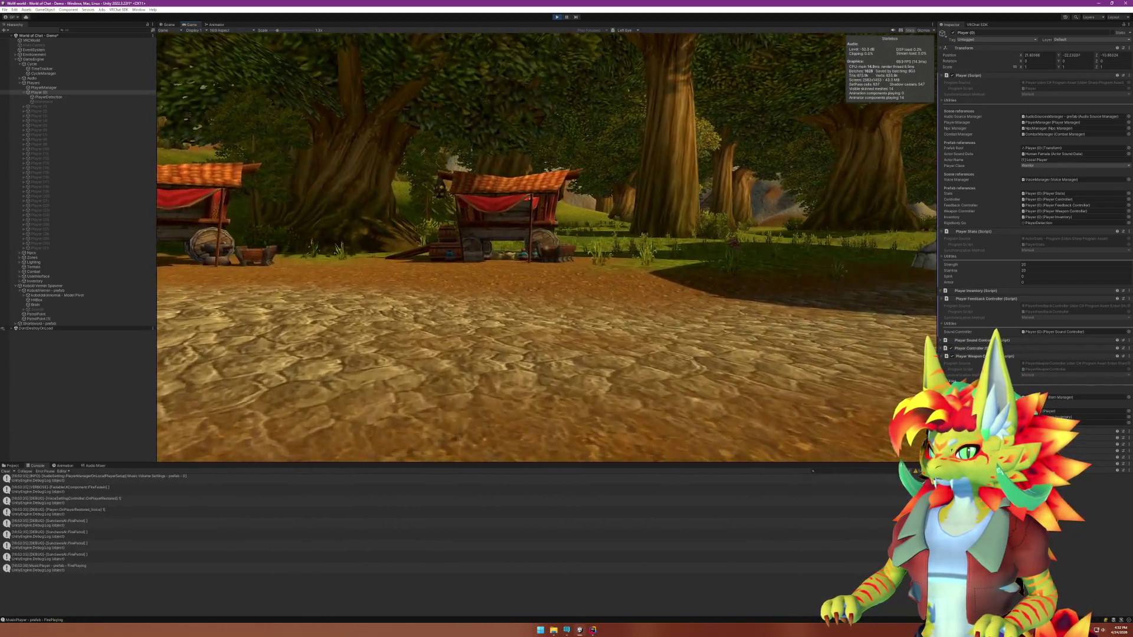
key(w)
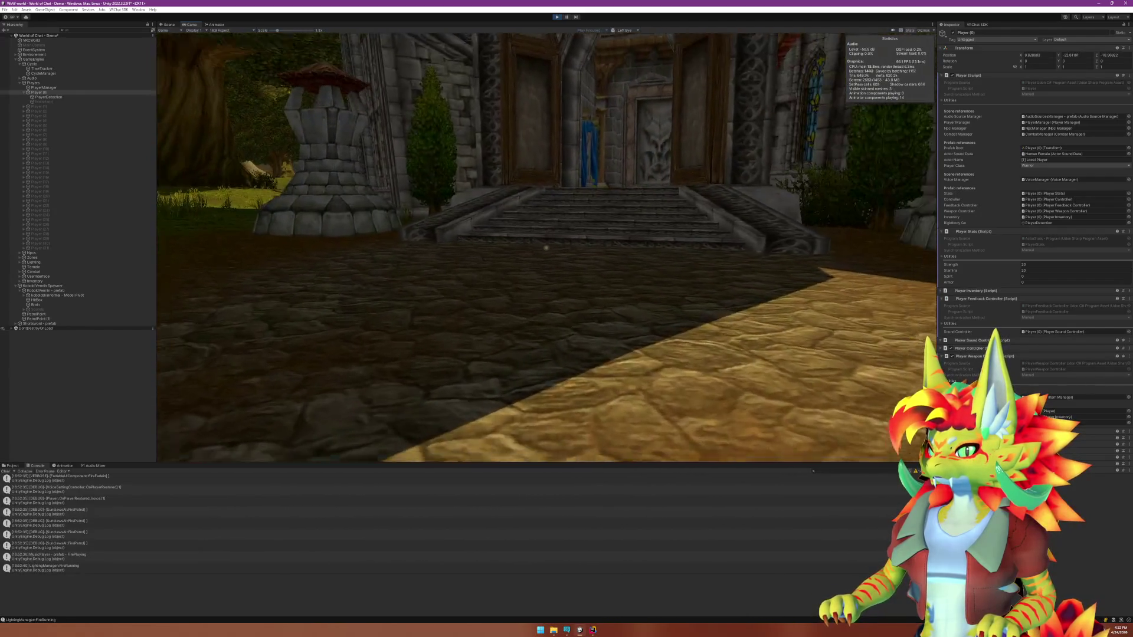
key(w)
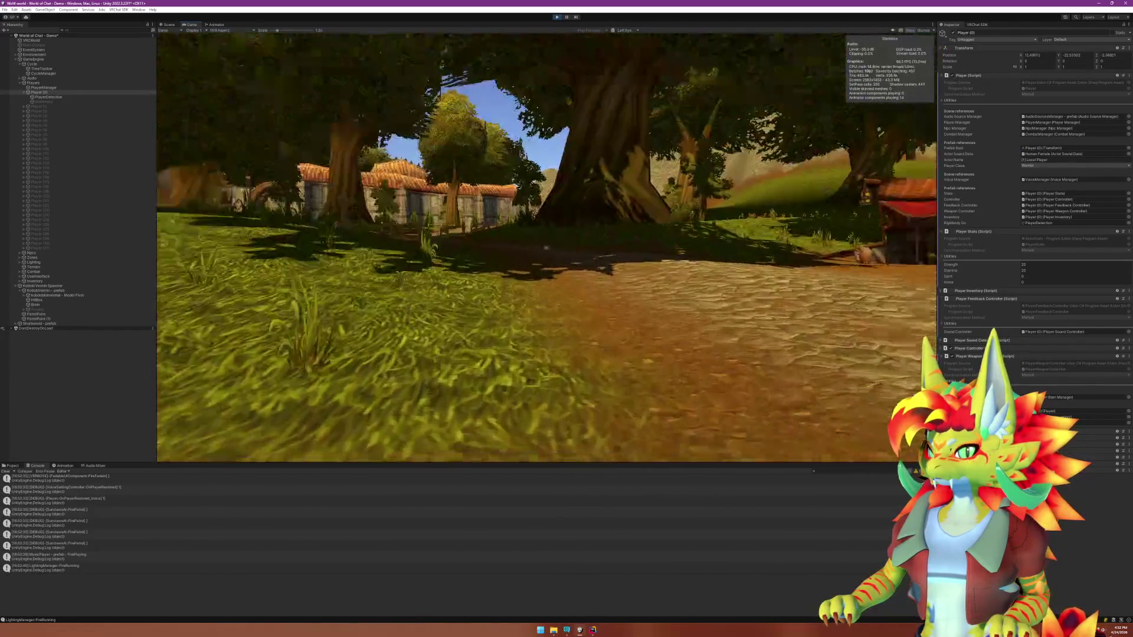
key(w)
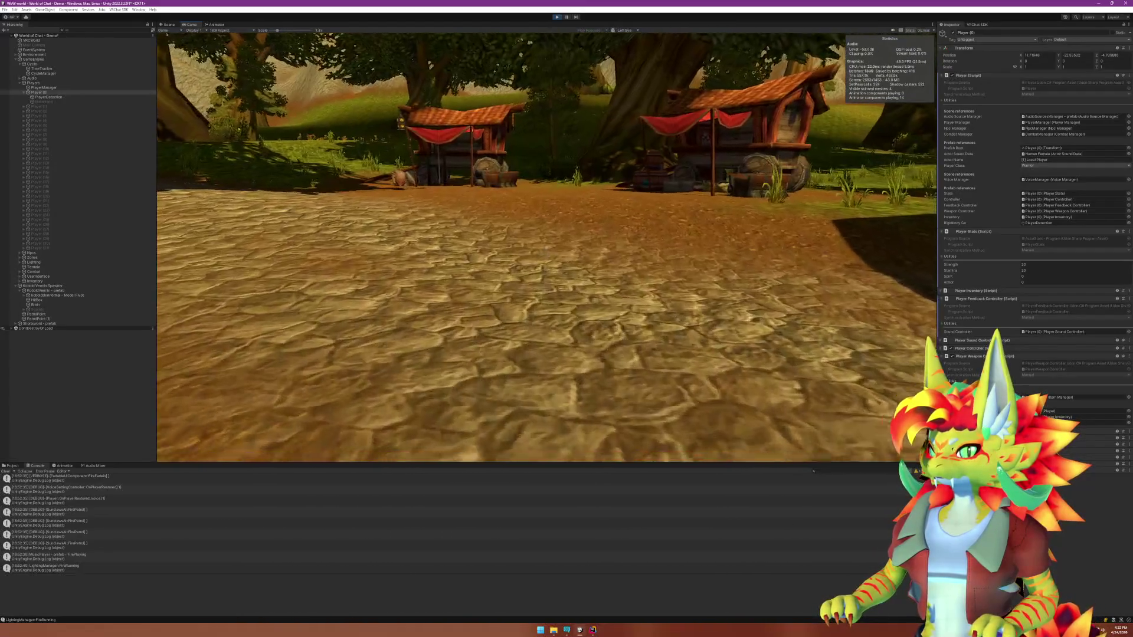
Stop play mode and open the NpcManagerNative initialization log's source in GatherReferences.
key(super)
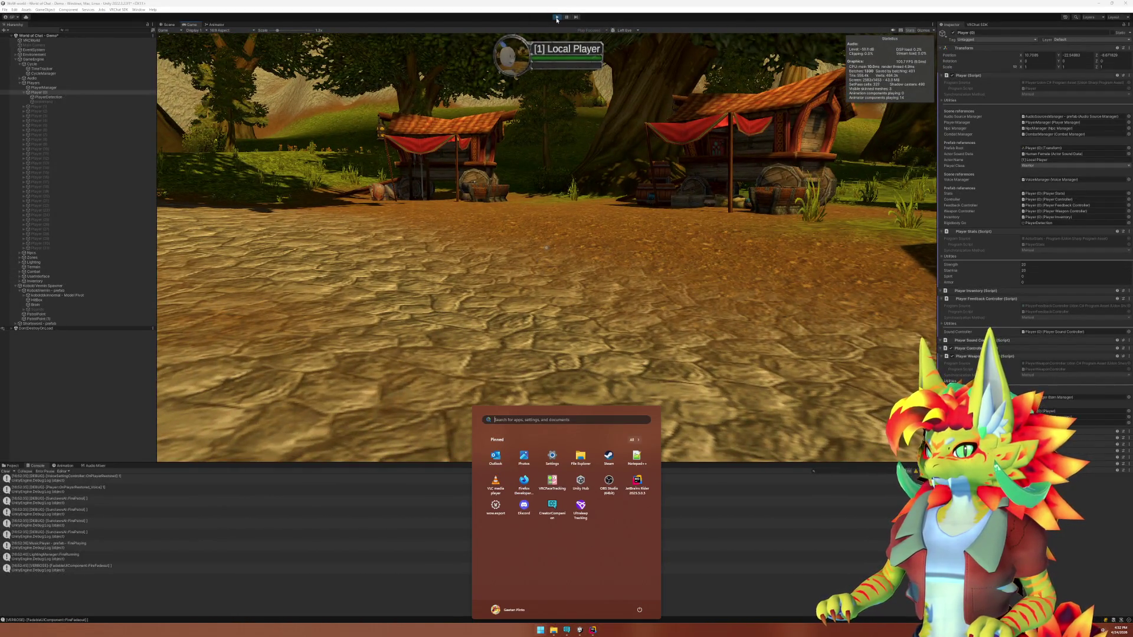
click(556, 19)
click(556, 18)
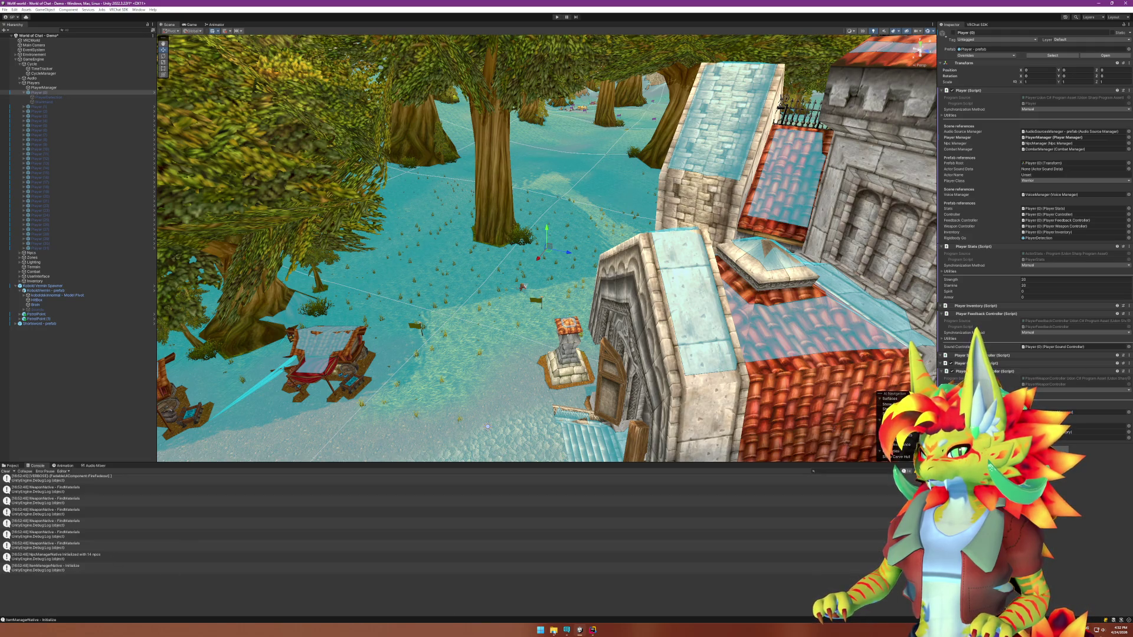
double_click(138, 558)
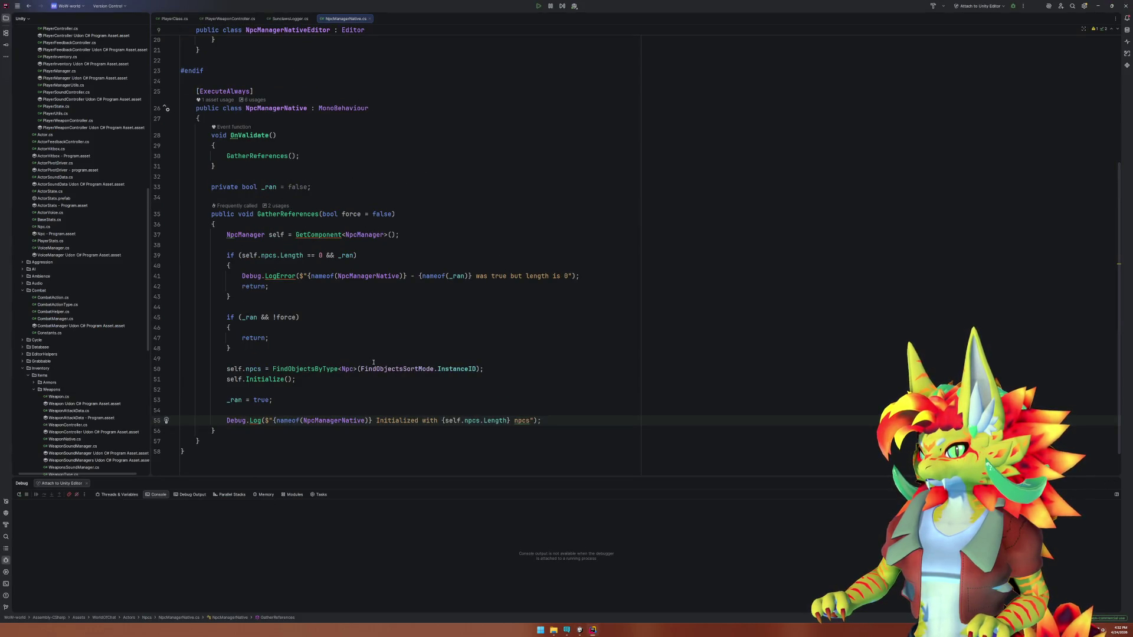
click(301, 187)
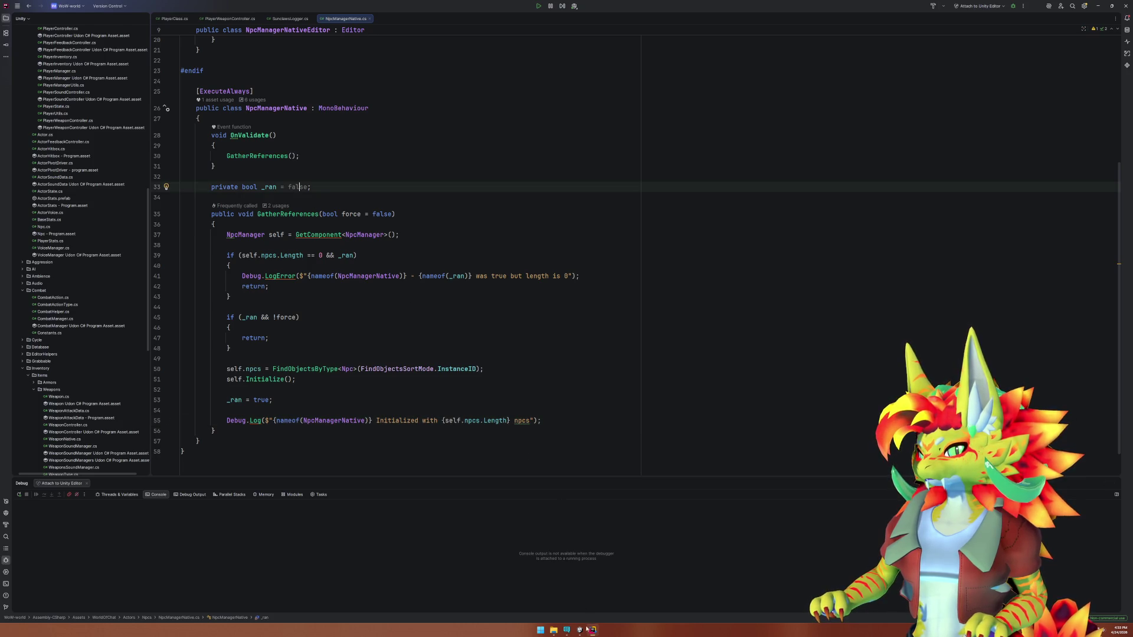
click(586, 629)
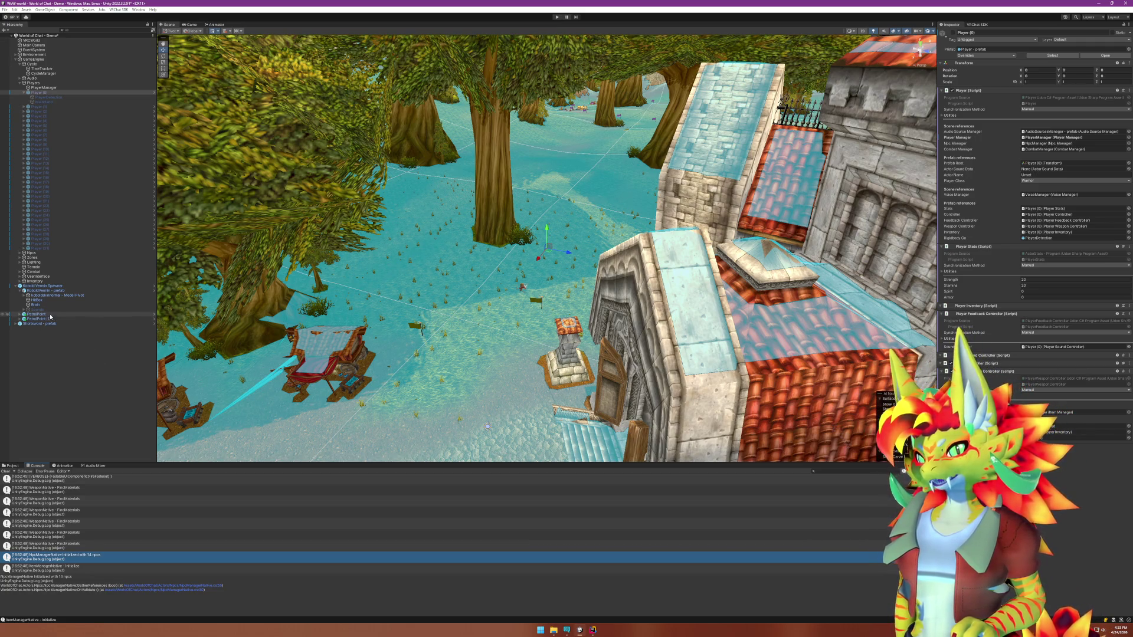
click(592, 630)
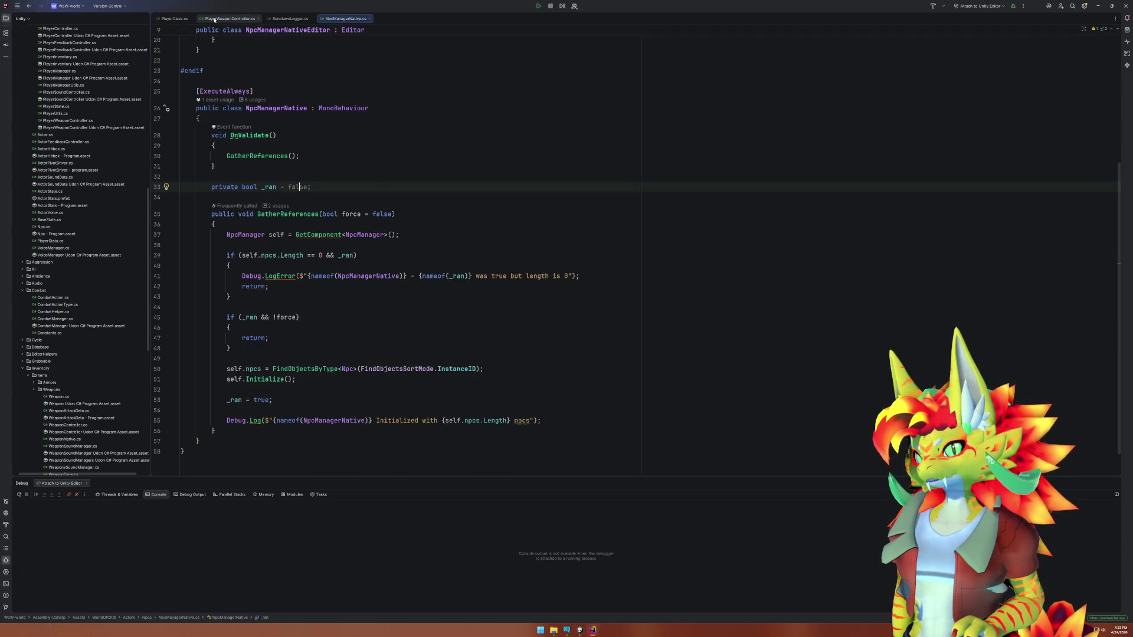
click(471, 173)
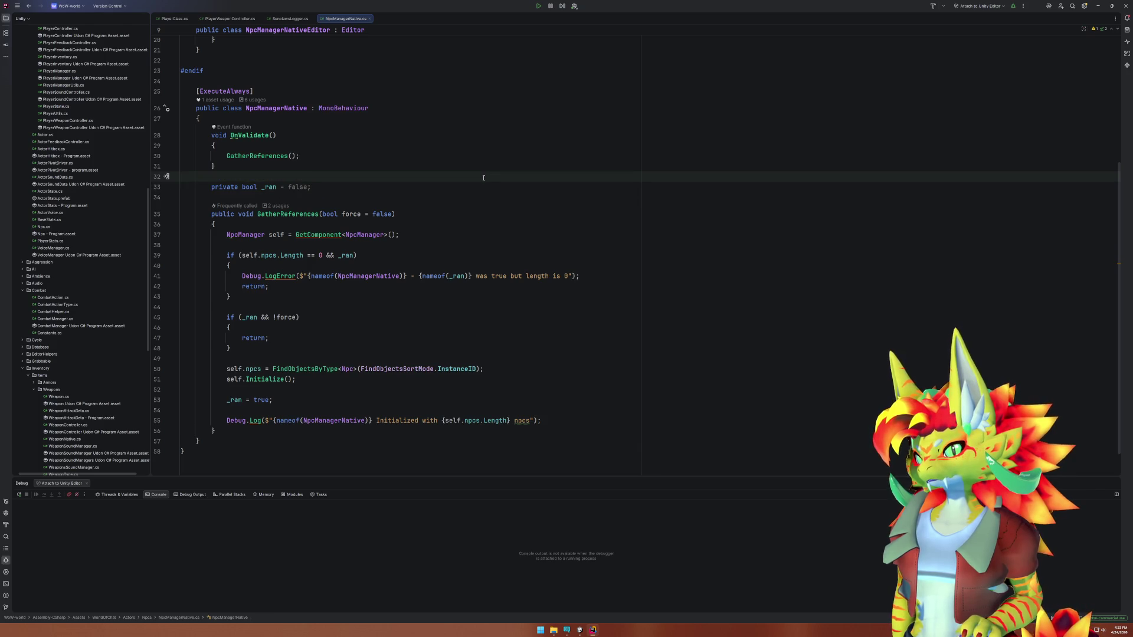
mouse_move(576, 633)
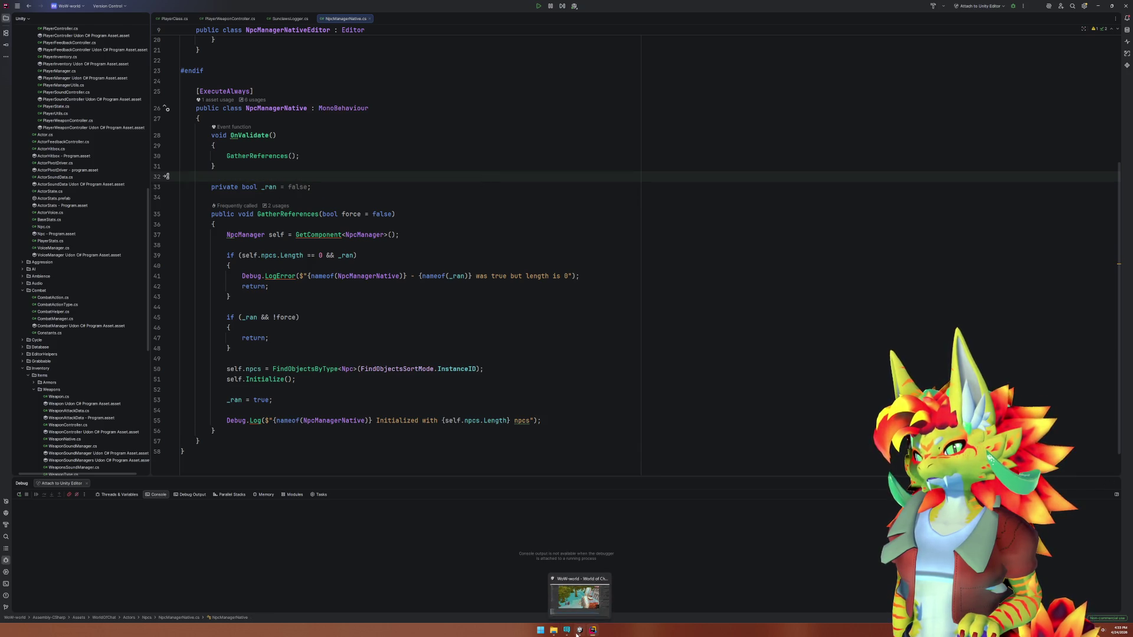
Start play mode in Unity, close the Client Simulator menu, and open the Window menu.
click(578, 597)
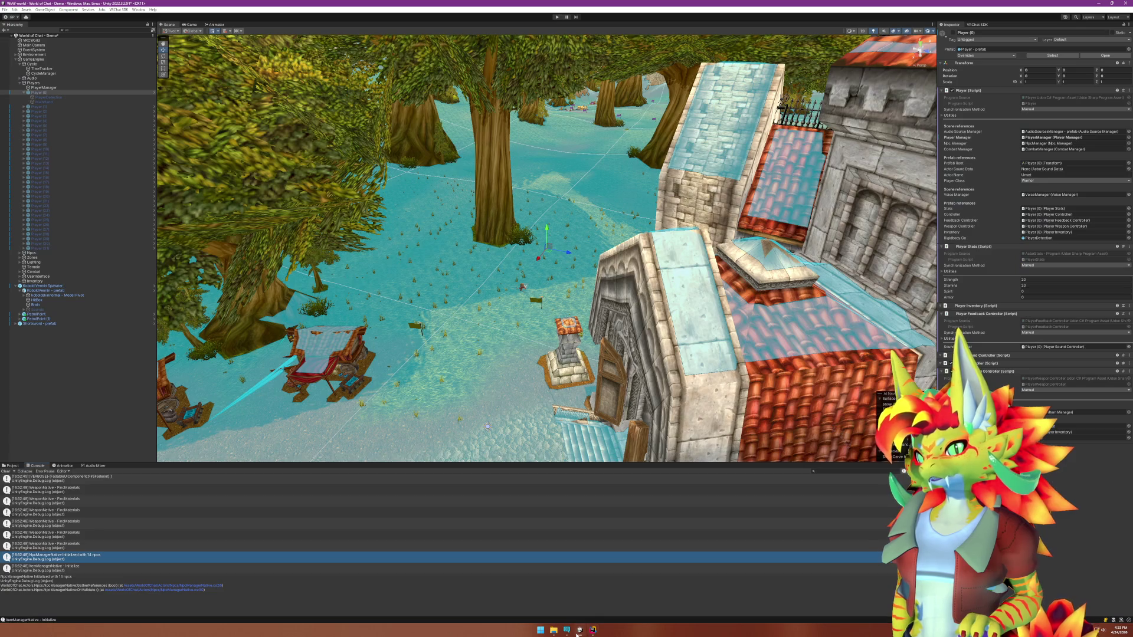
click(556, 18)
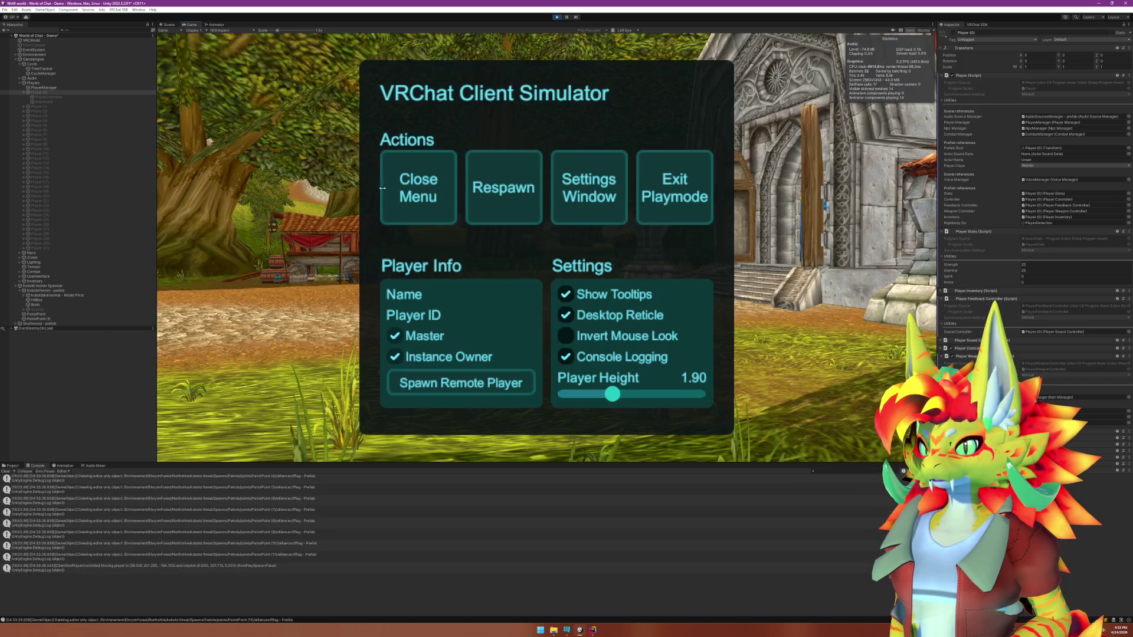
click(401, 195)
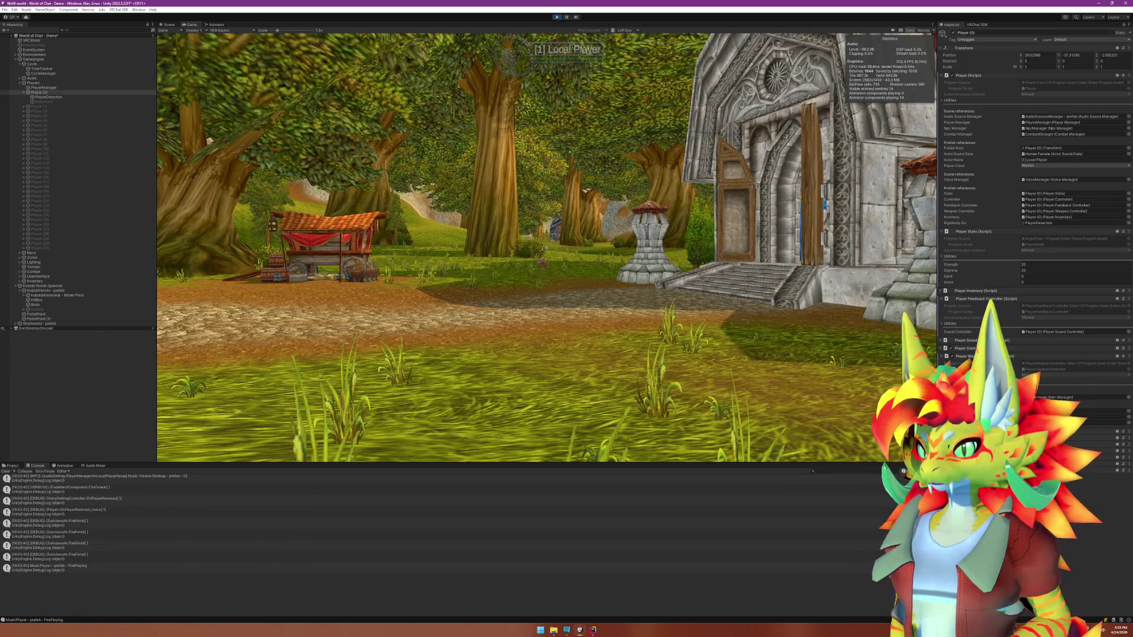
key(super)
click(138, 9)
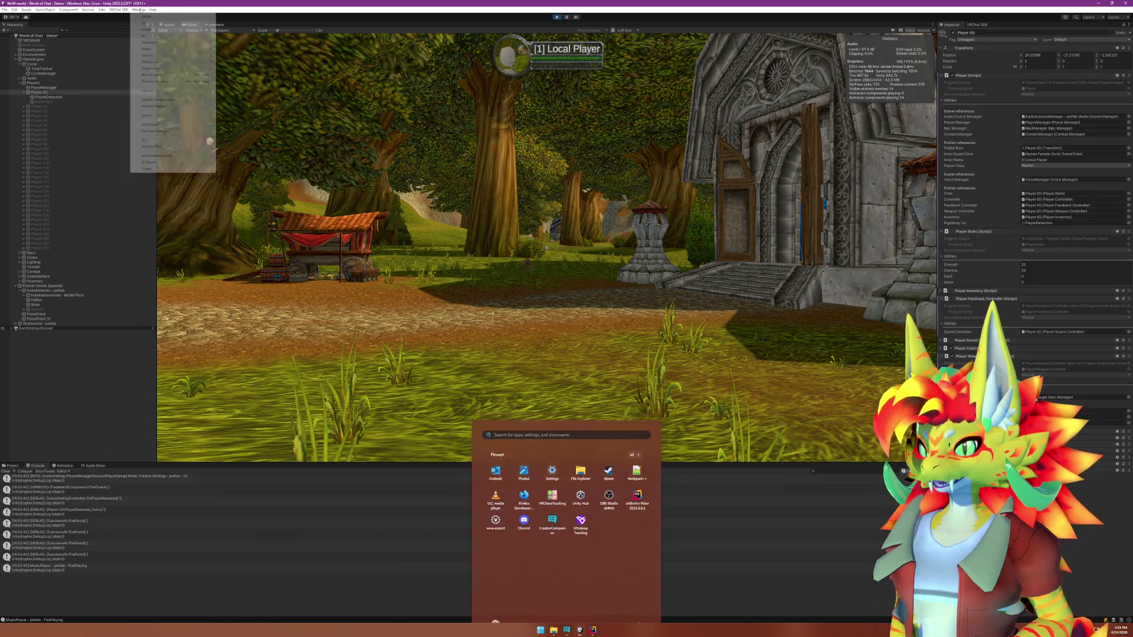
Record about ten seconds of CPU frames in the Profiler, then close the Profiler window.
mouse_move(195, 31)
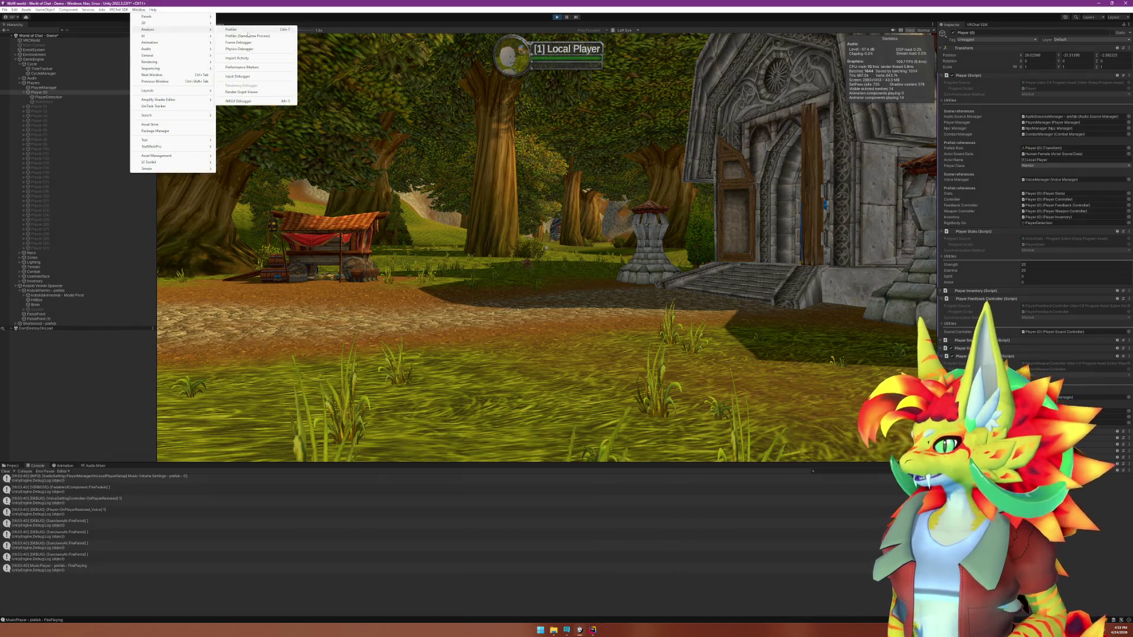
click(247, 31)
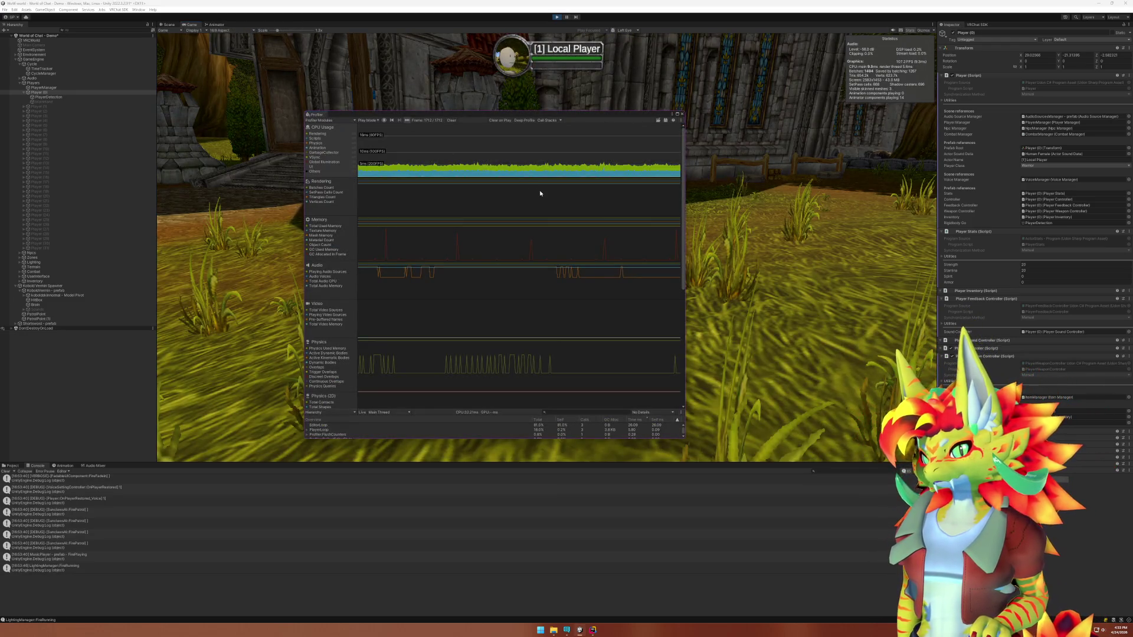
key(F9)
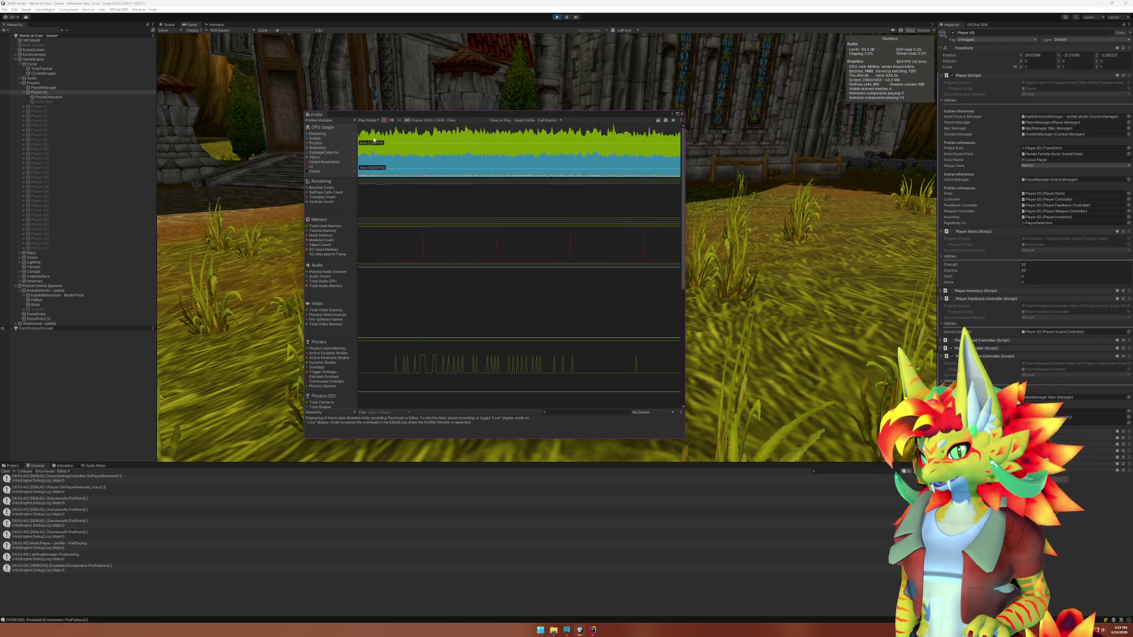
click(384, 120)
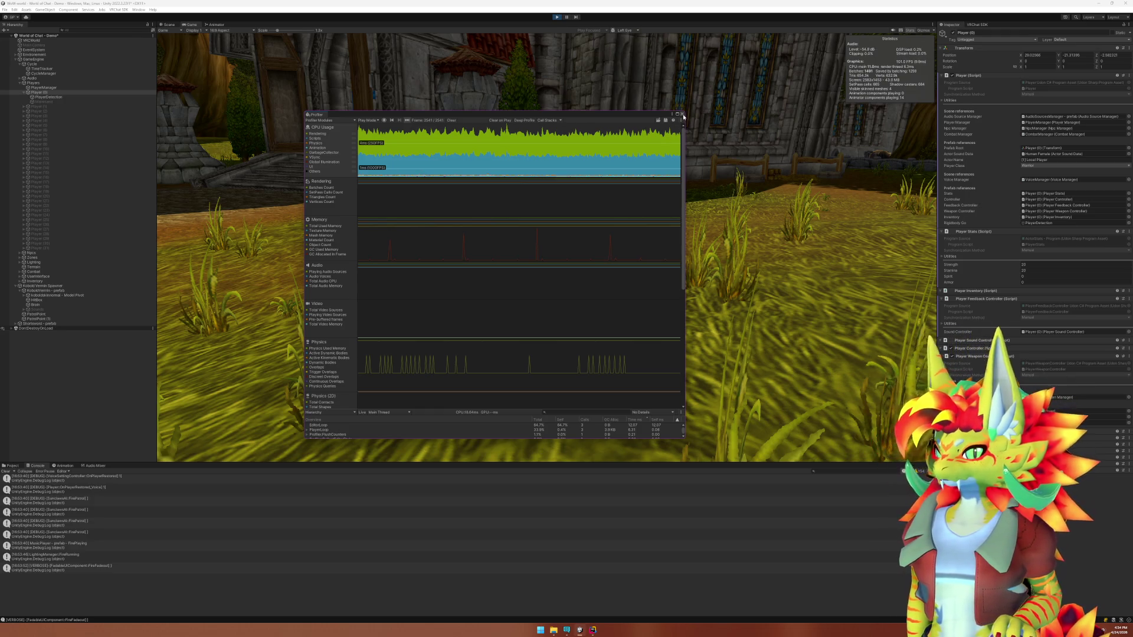
click(683, 114)
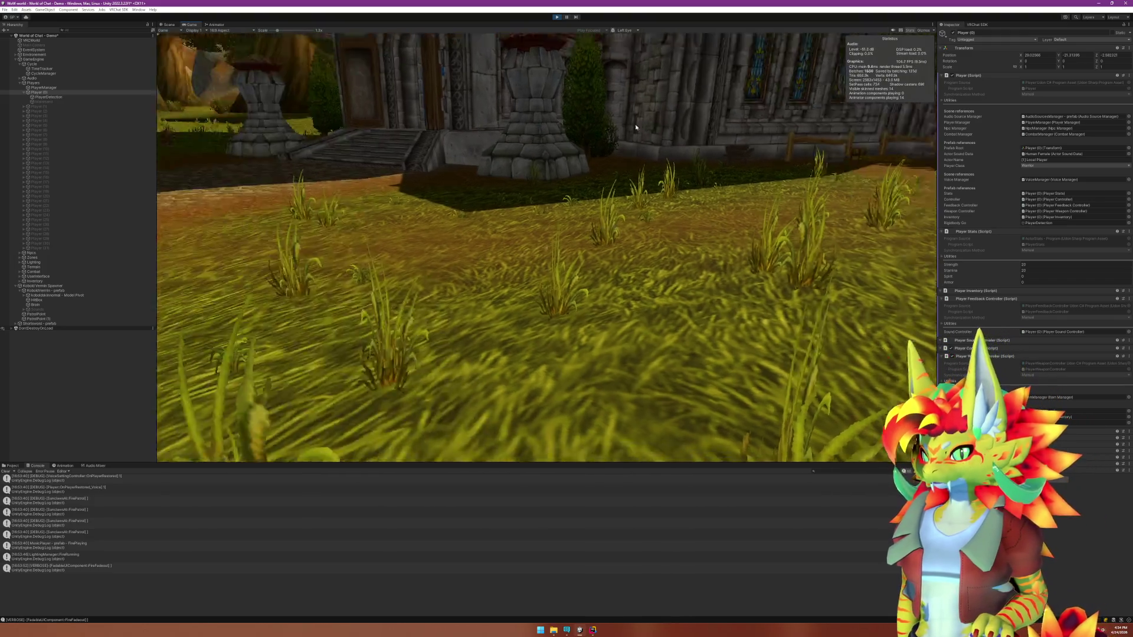
Exit play mode and return to Rider.
key(super)
key(super)
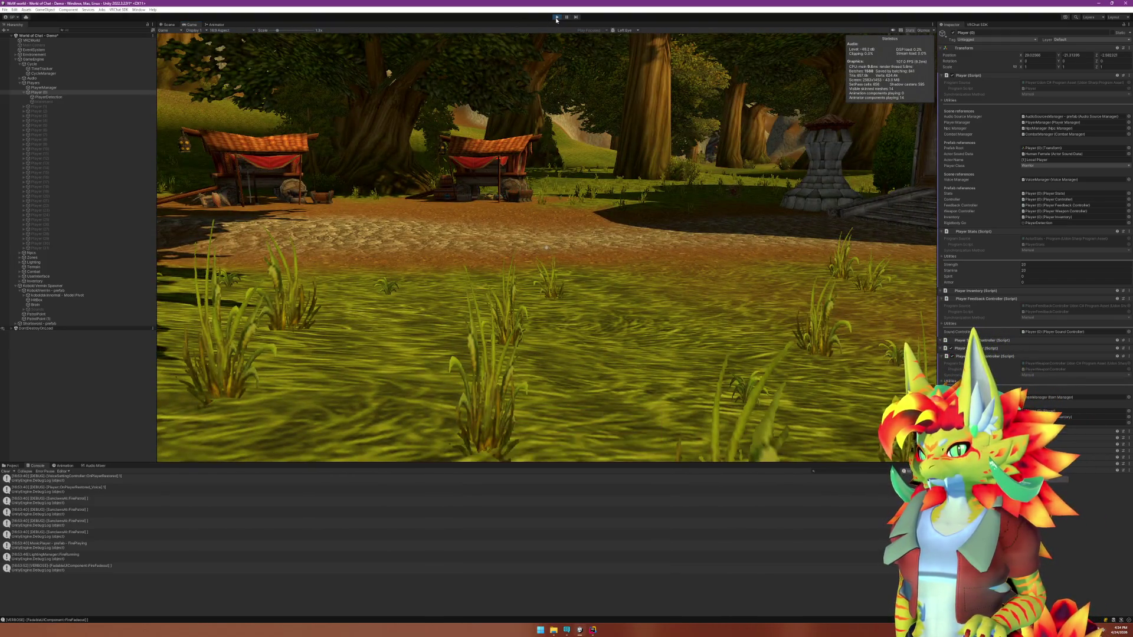
click(556, 18)
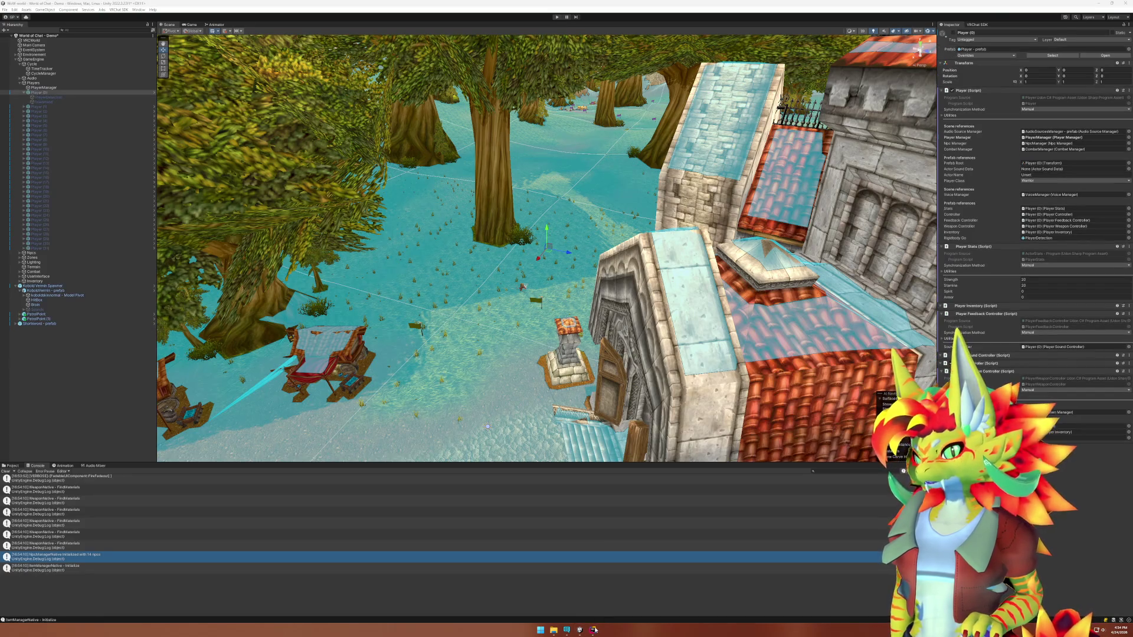
click(593, 630)
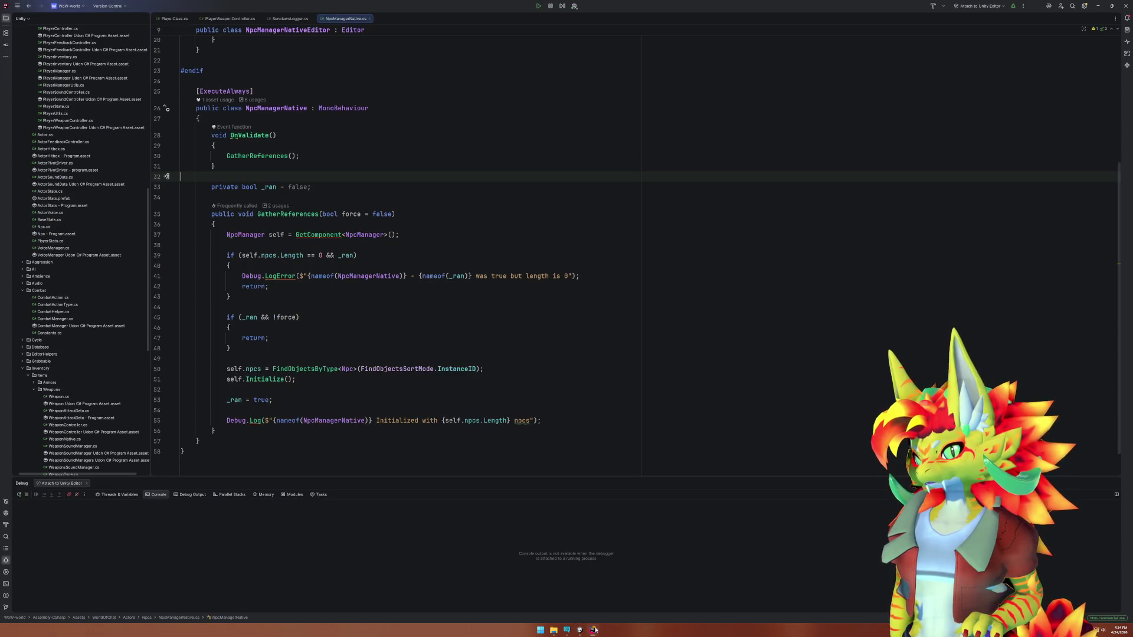
Uncomment PlayerWeaponController's Update method by deleting the comment slashes with a column selection.
scroll(400, 320, down, 1)
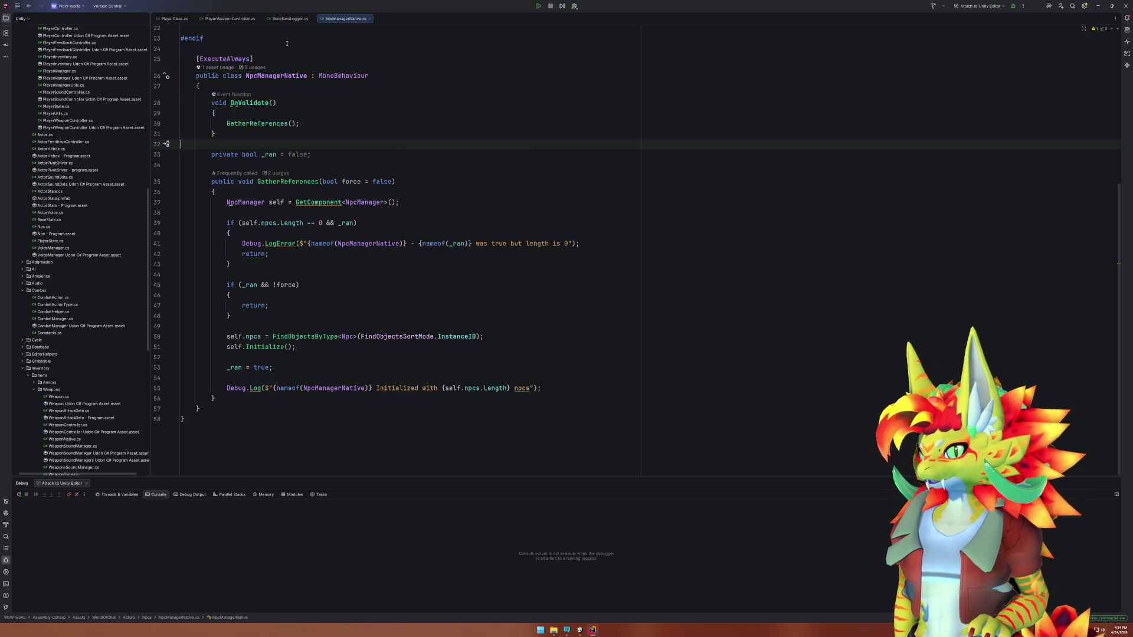
click(230, 18)
scroll(217, 159, down, 6)
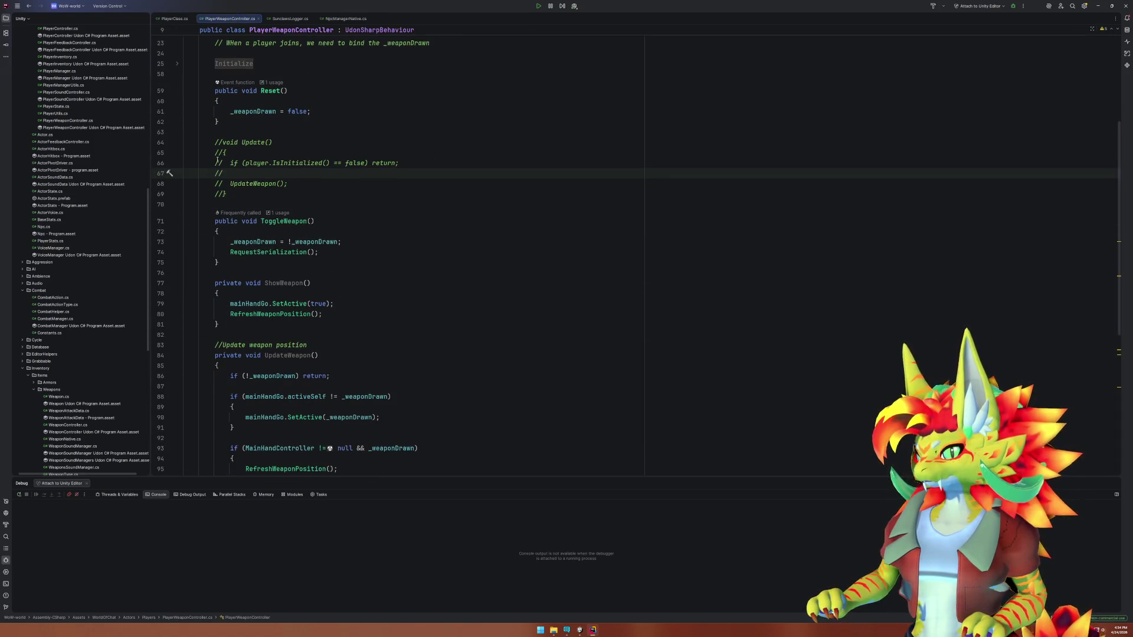
click(215, 142)
alt+shift+click(223, 194)
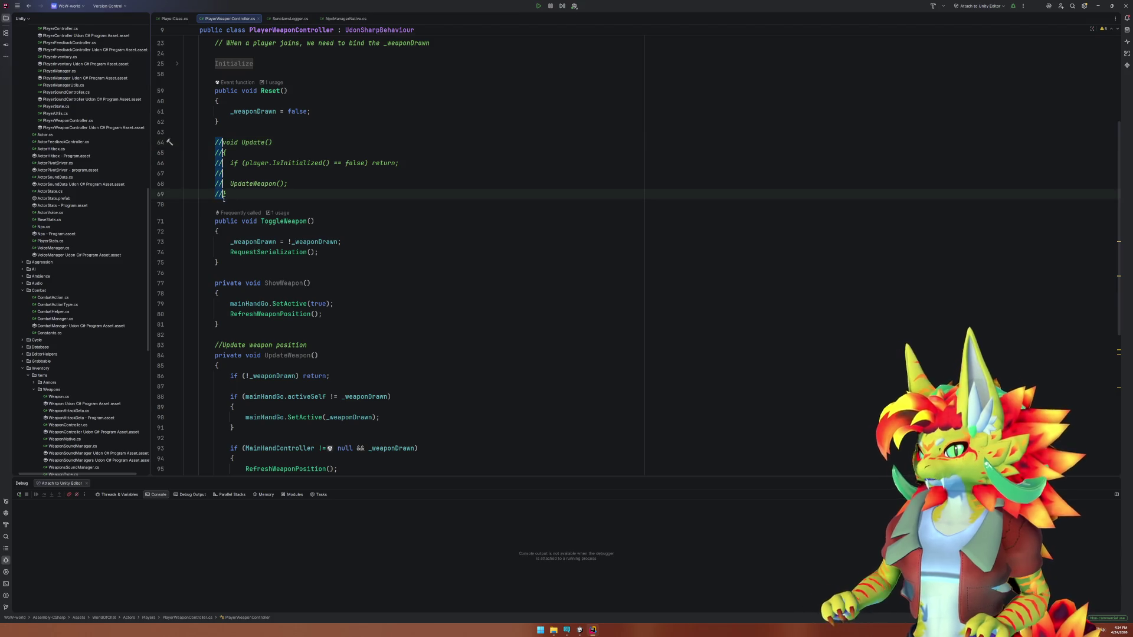
key(Delete)
click(436, 289)
Open WeaponLoaderController.cs and comment out lines 34, 36 and 37 in Update using multiple carets.
key(ctrl+t)
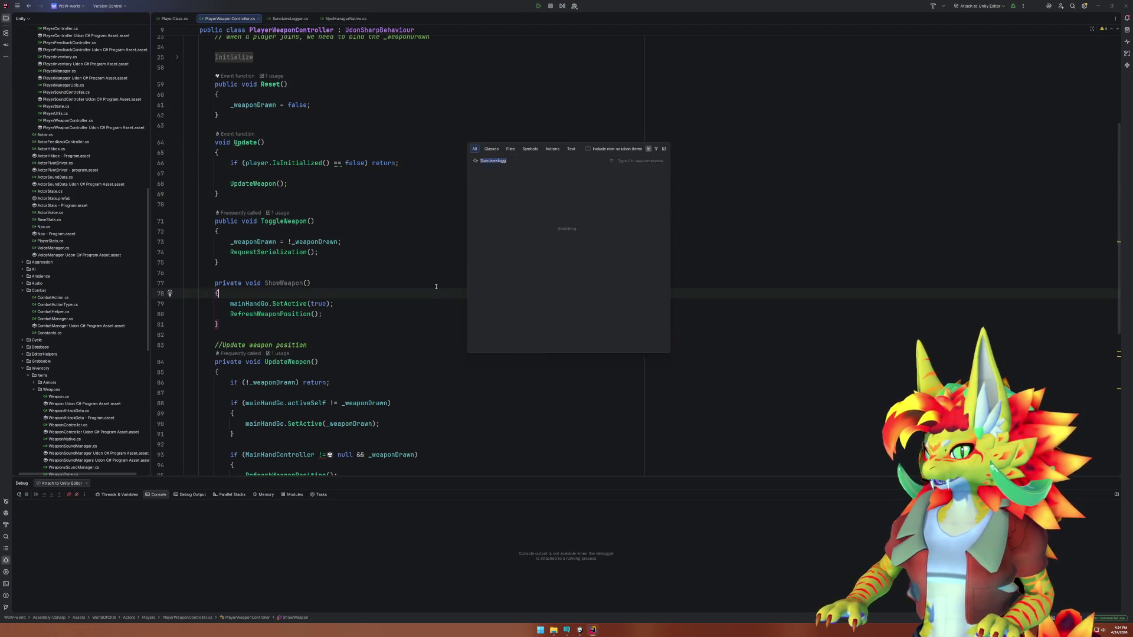
text(Weapon)
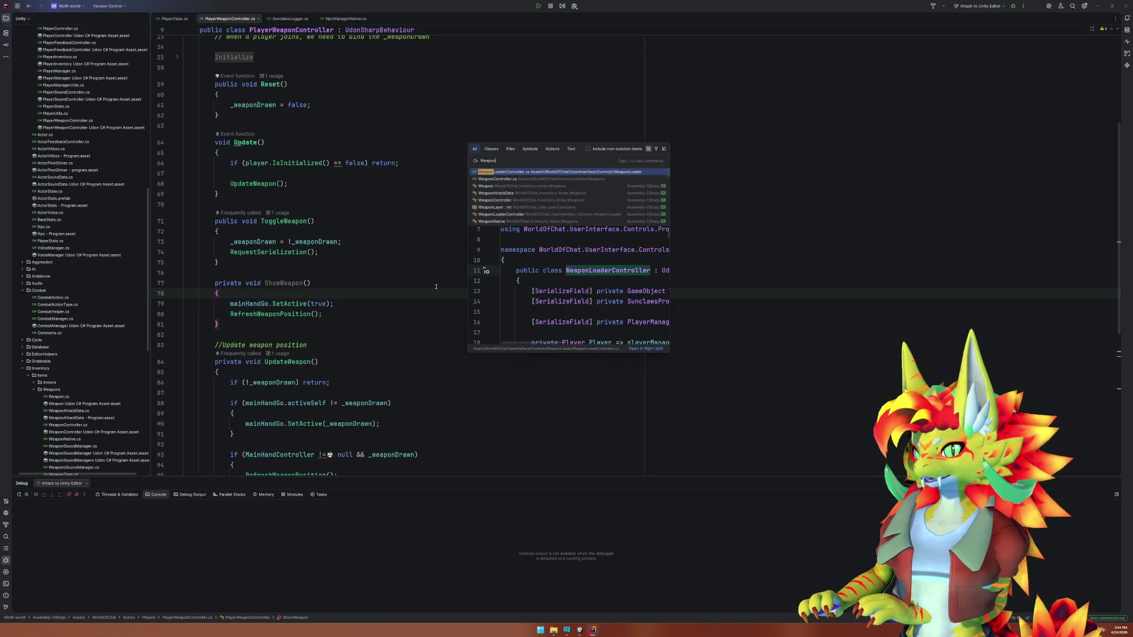
key(Return)
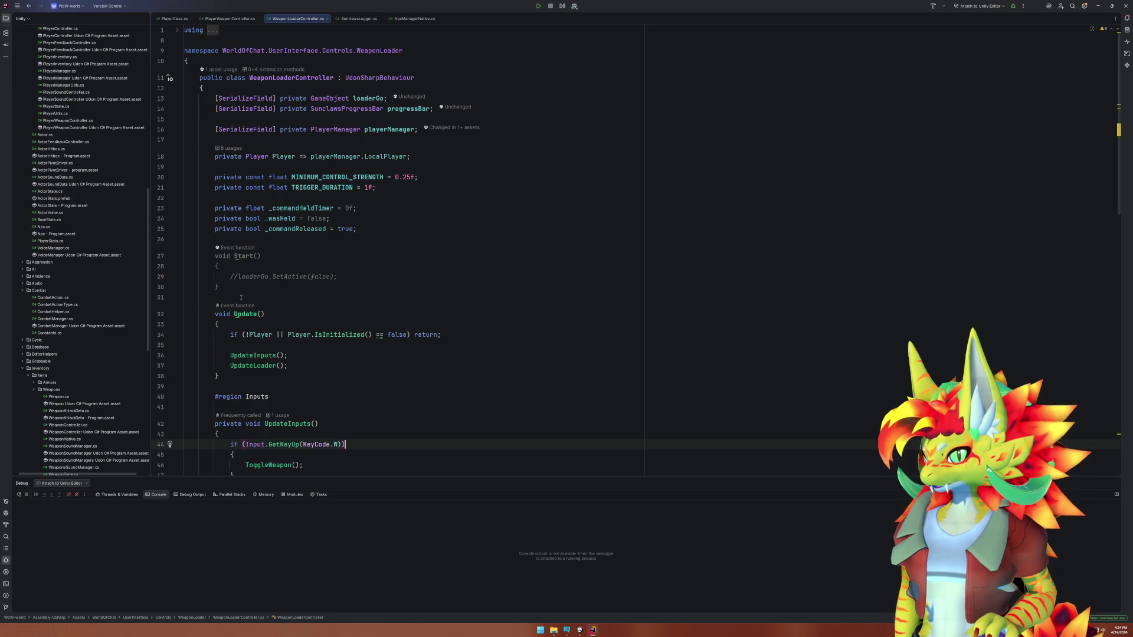
scroll(270, 294, down, 6)
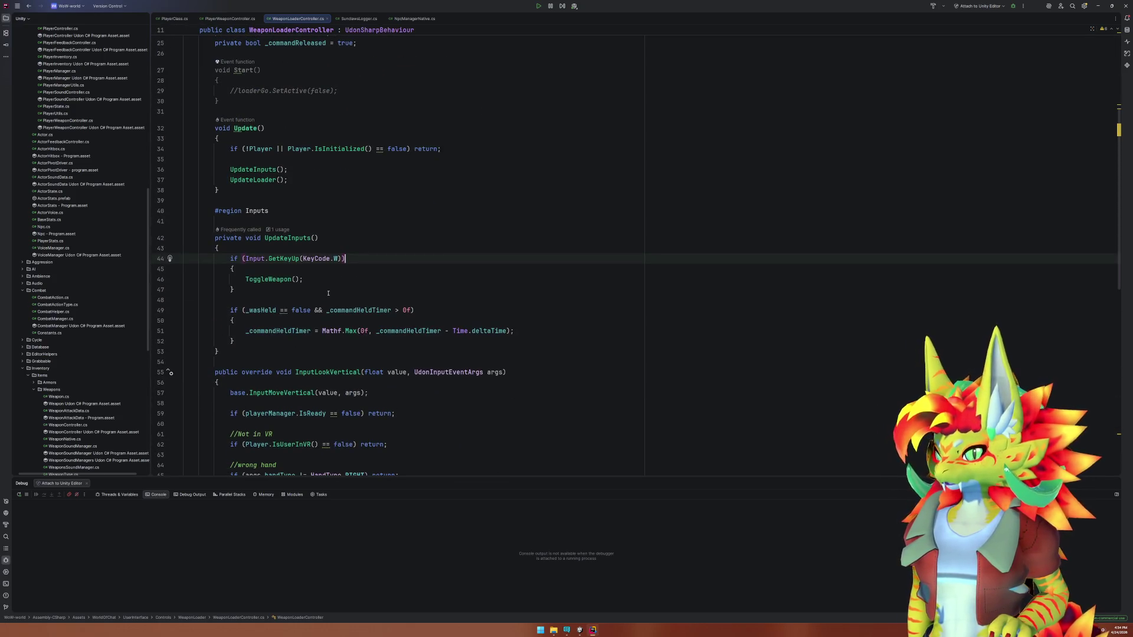
click(331, 259)
click(229, 180)
alt+shift+click(230, 169)
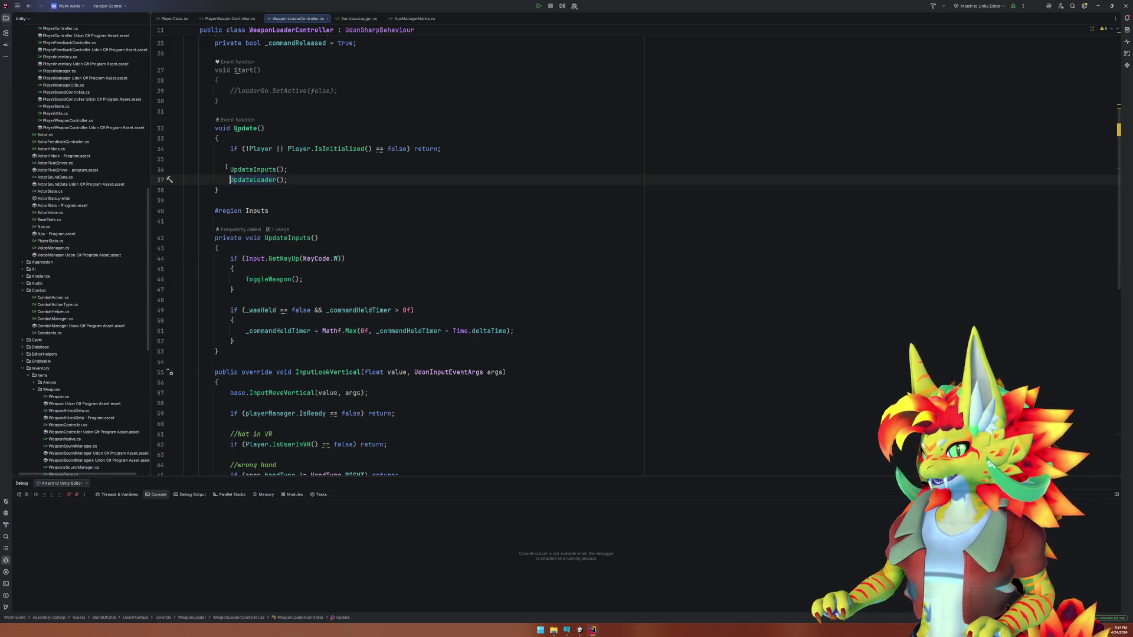
alt+shift+click(230, 149)
text(//)
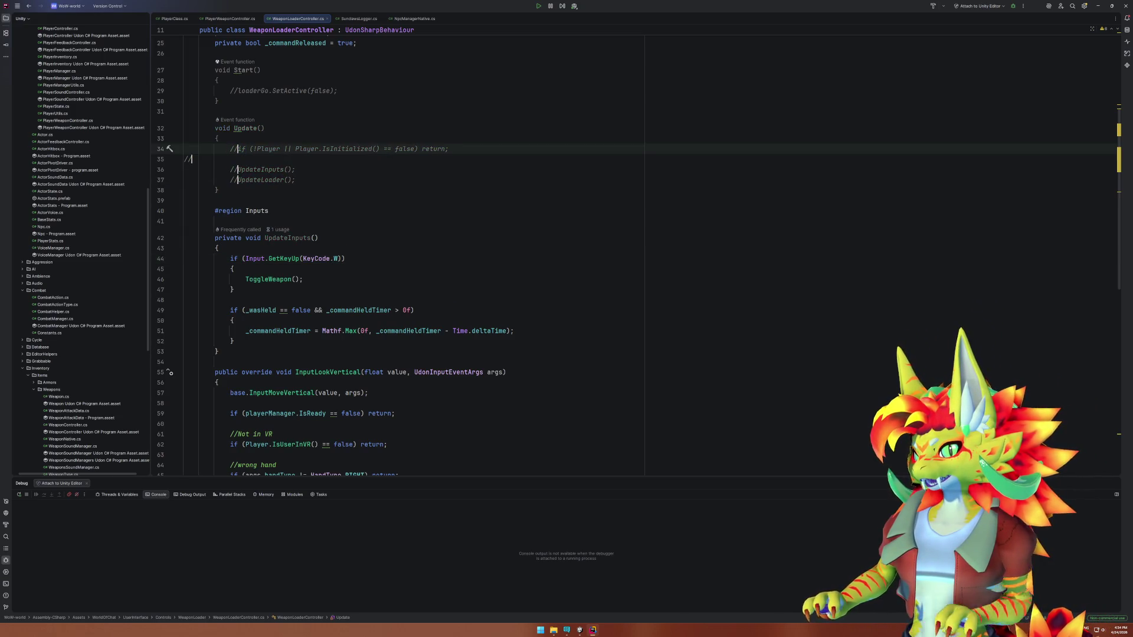
click(579, 630)
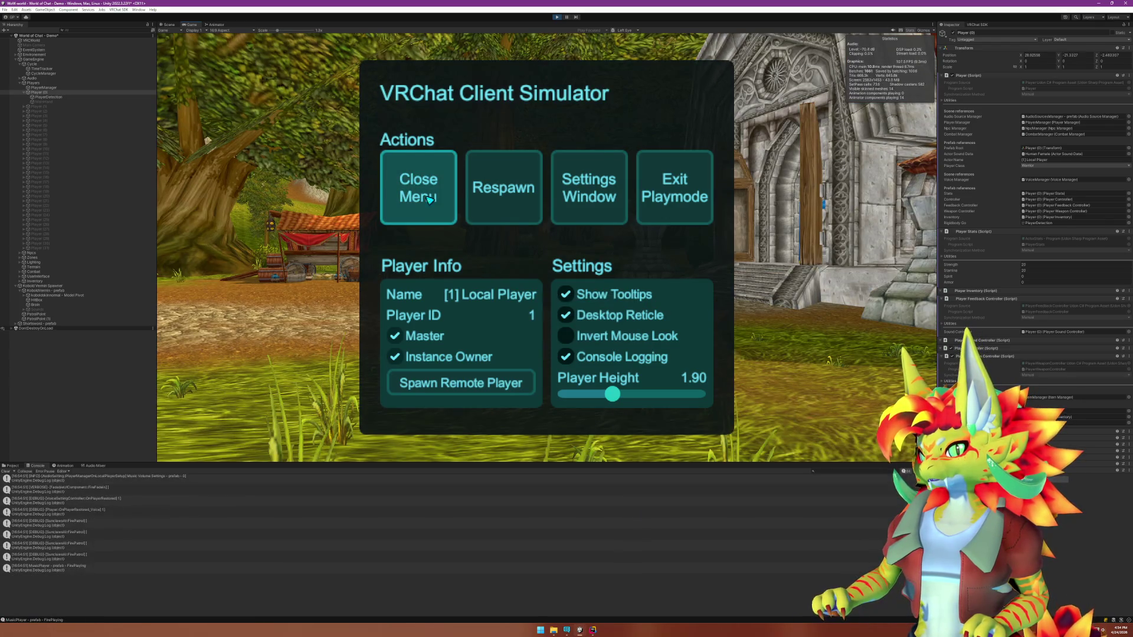
Close the Client Simulator menu, walk around the village stalls and stone building, then stop play mode.
click(426, 200)
key(w)
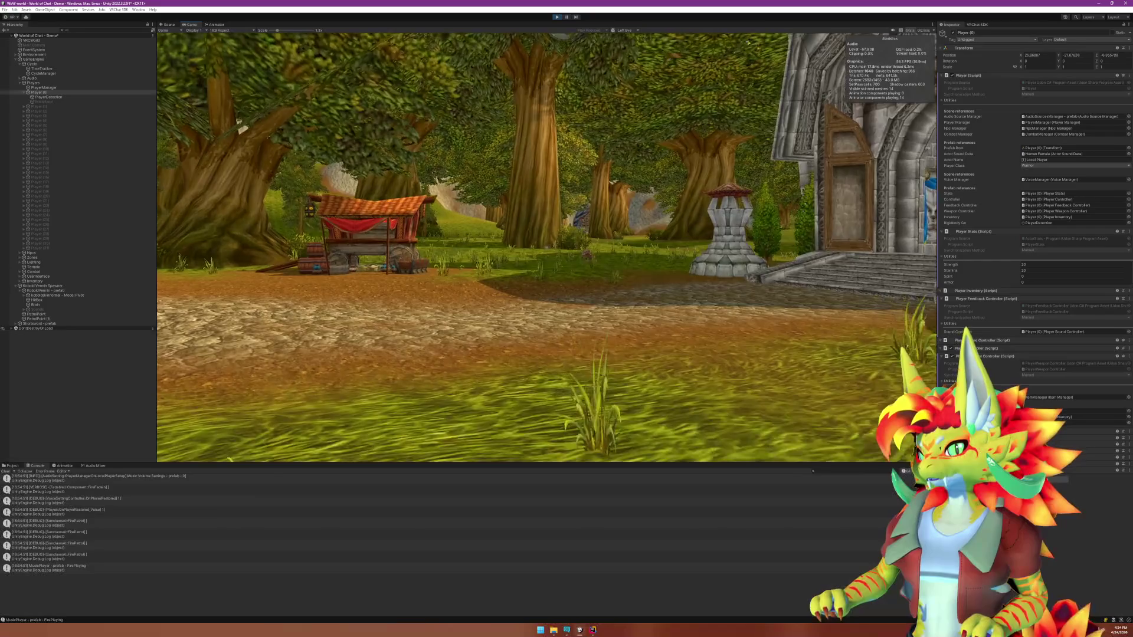
key(w)
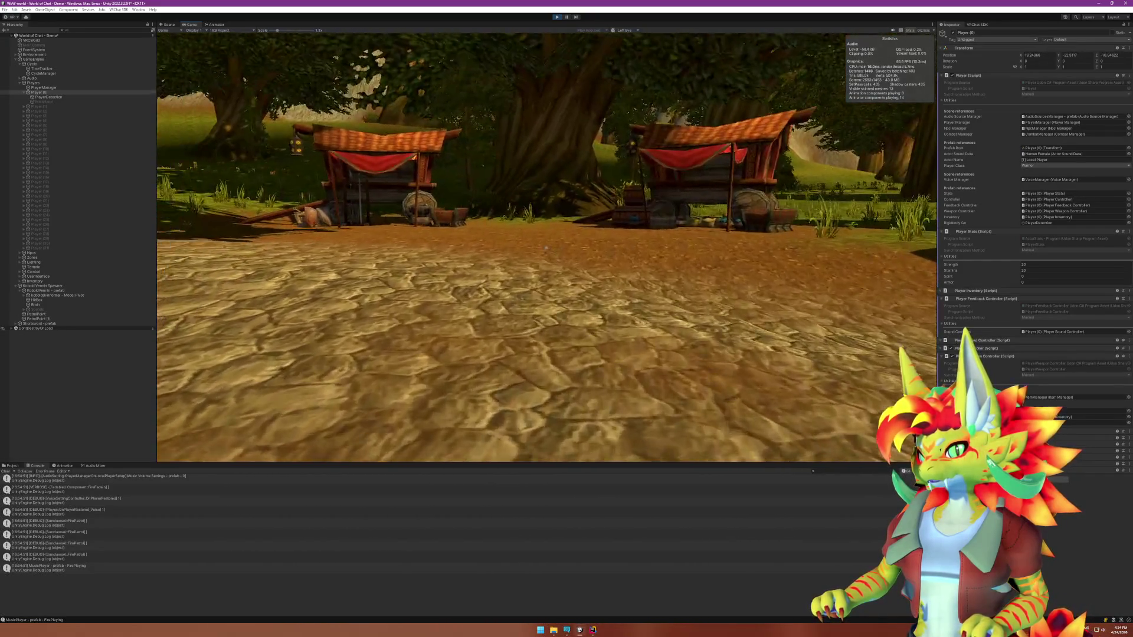
key(w)
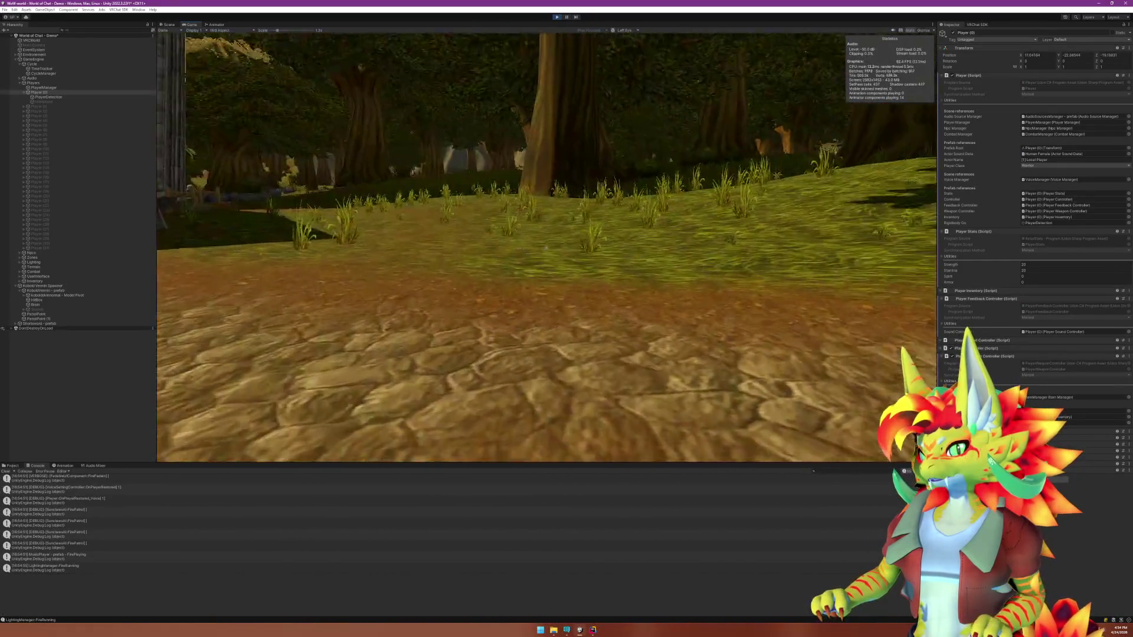
key(w)
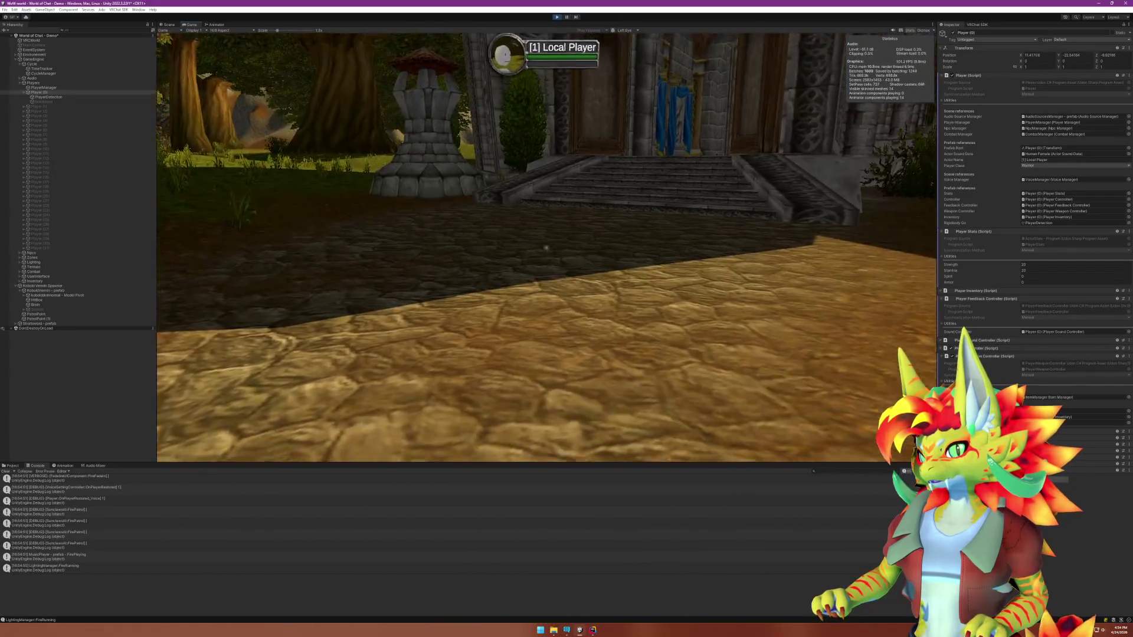
key(w)
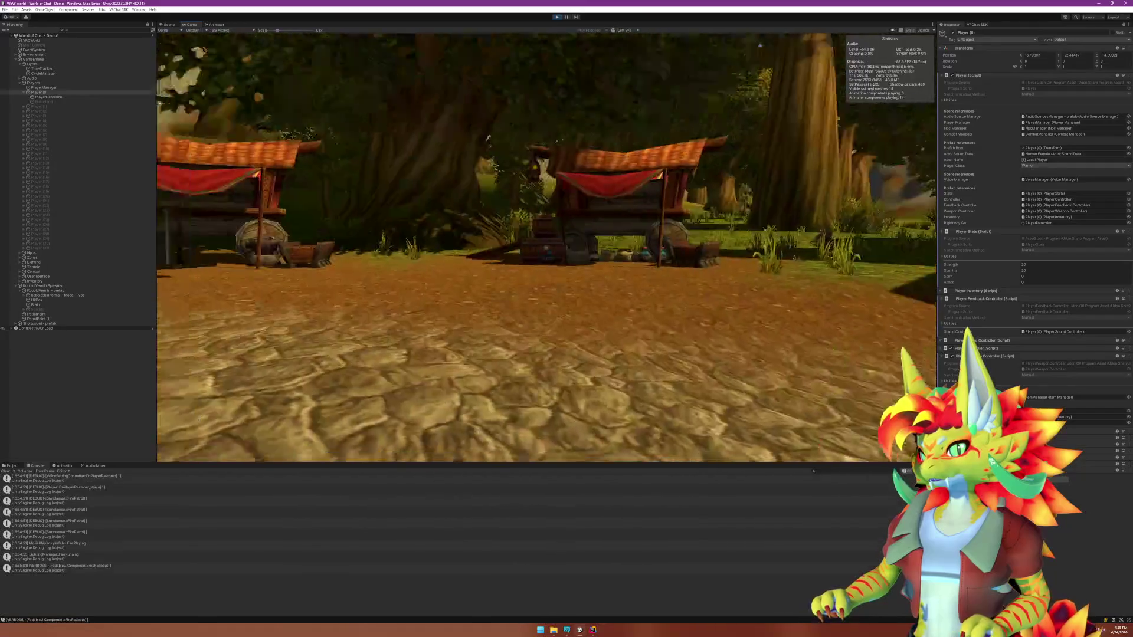
key(w)
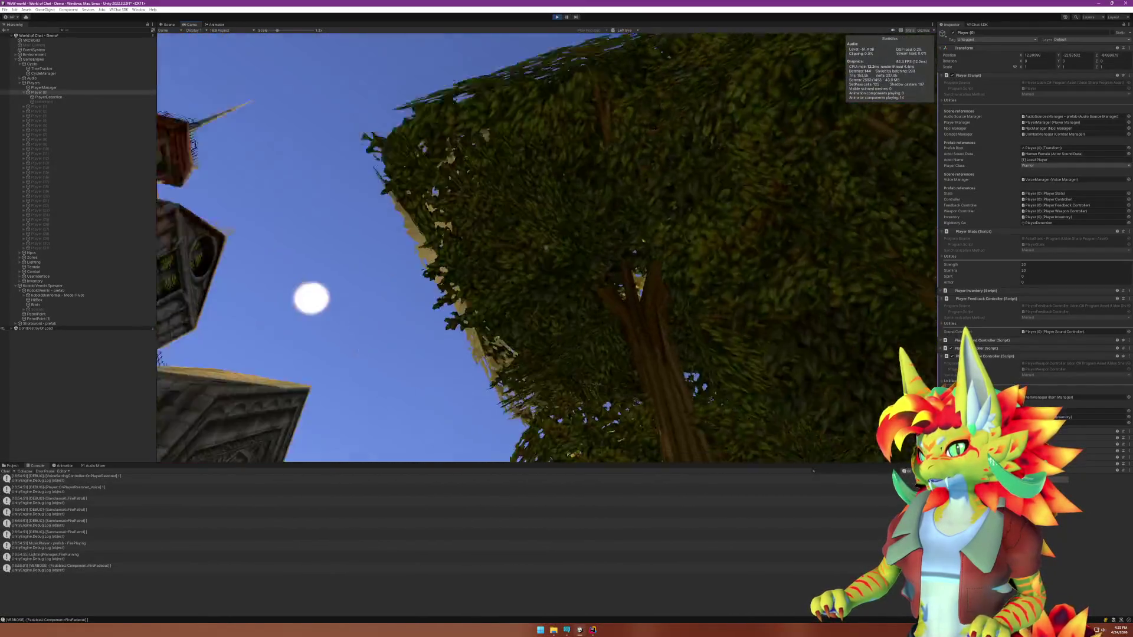
key(w)
key(super)
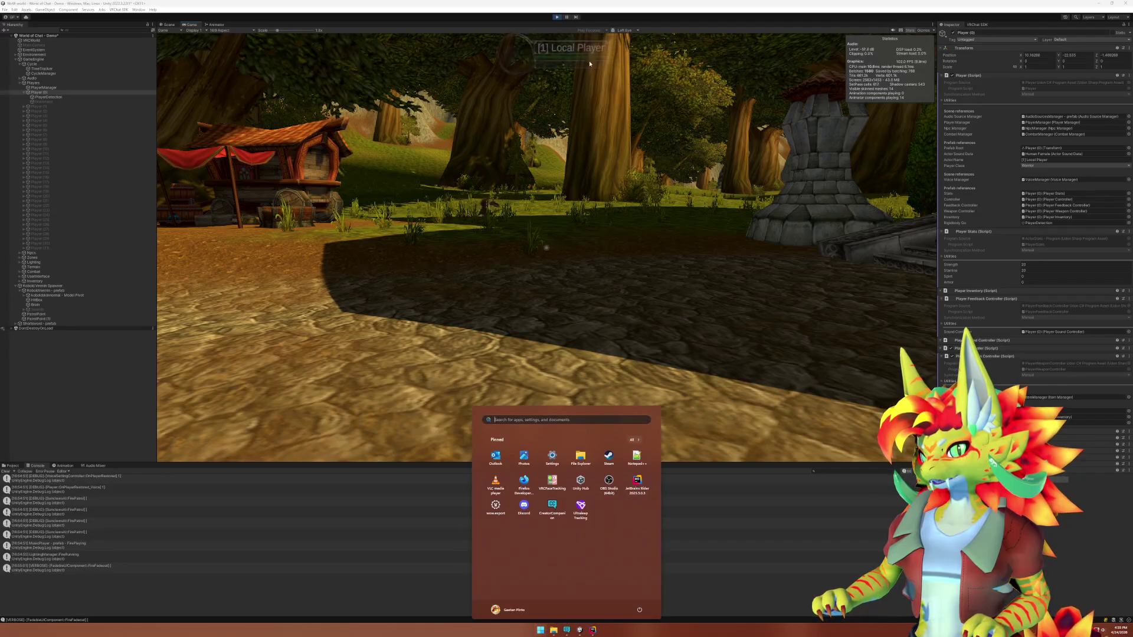
click(557, 17)
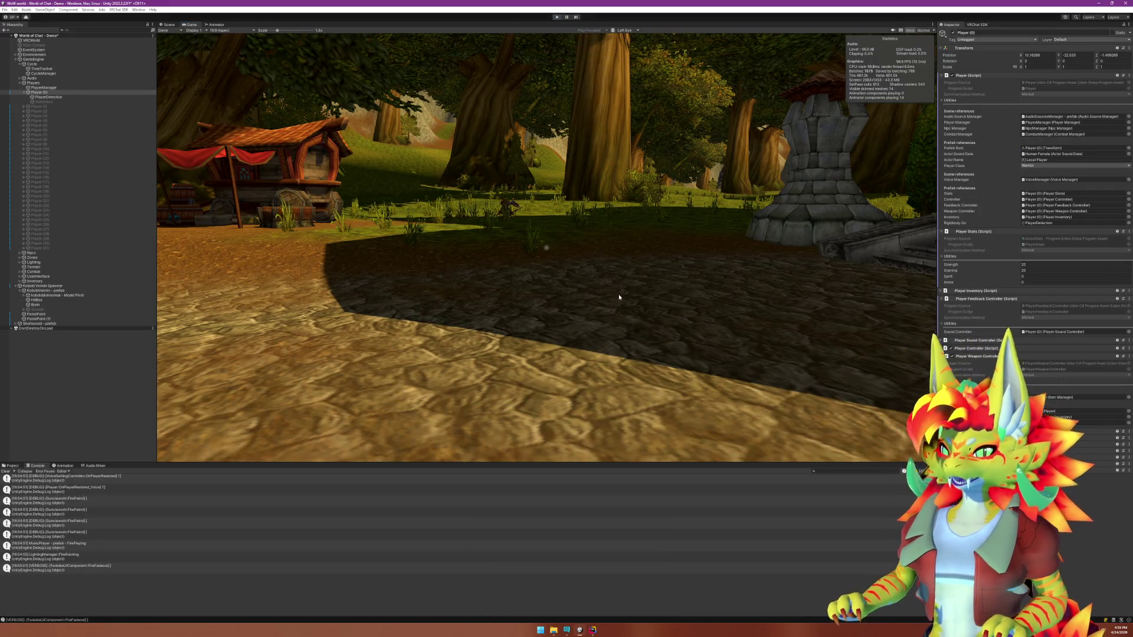
Indent the stray // on blank line 35 to line up with the commented-out code.
key(alt+Tab)
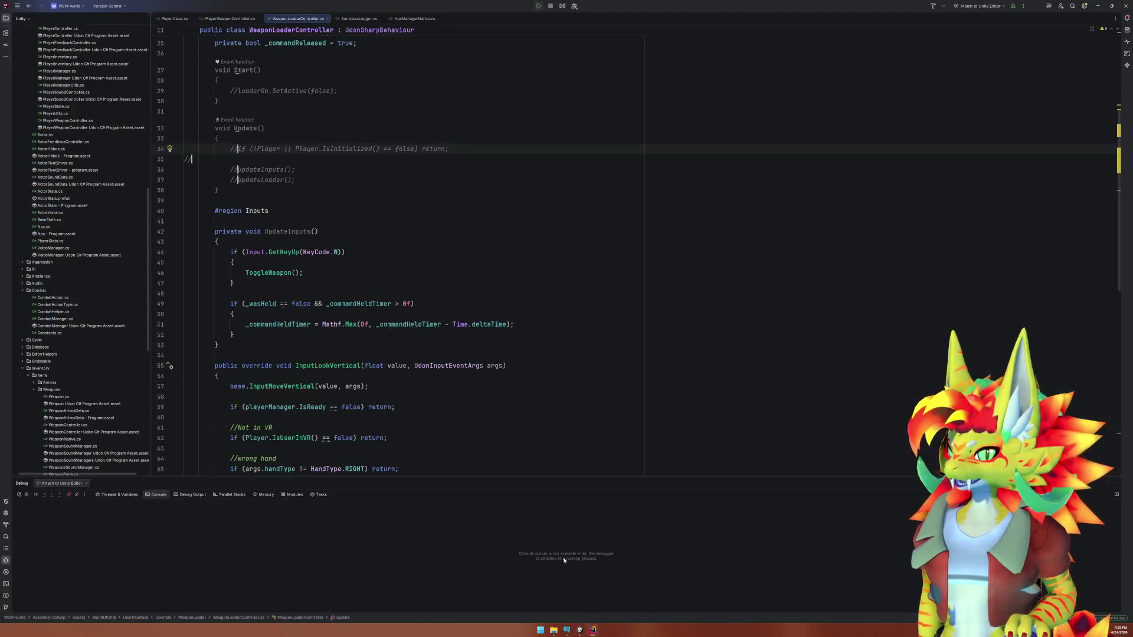
click(199, 160)
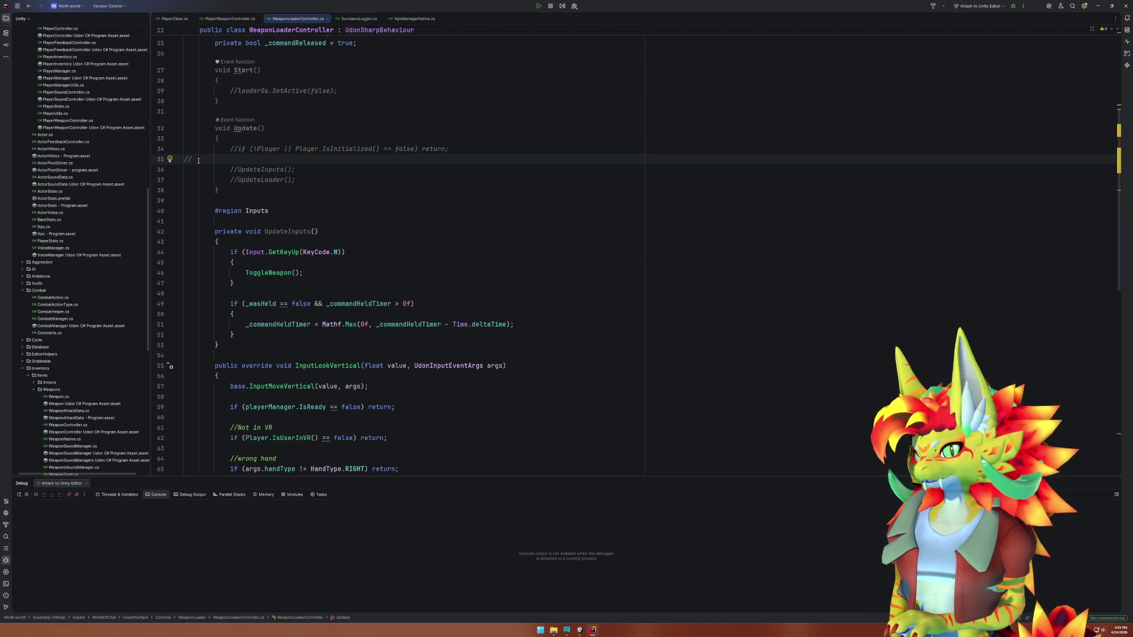
key(Home)
key(Tab)
key(Tab)
key(Tab)
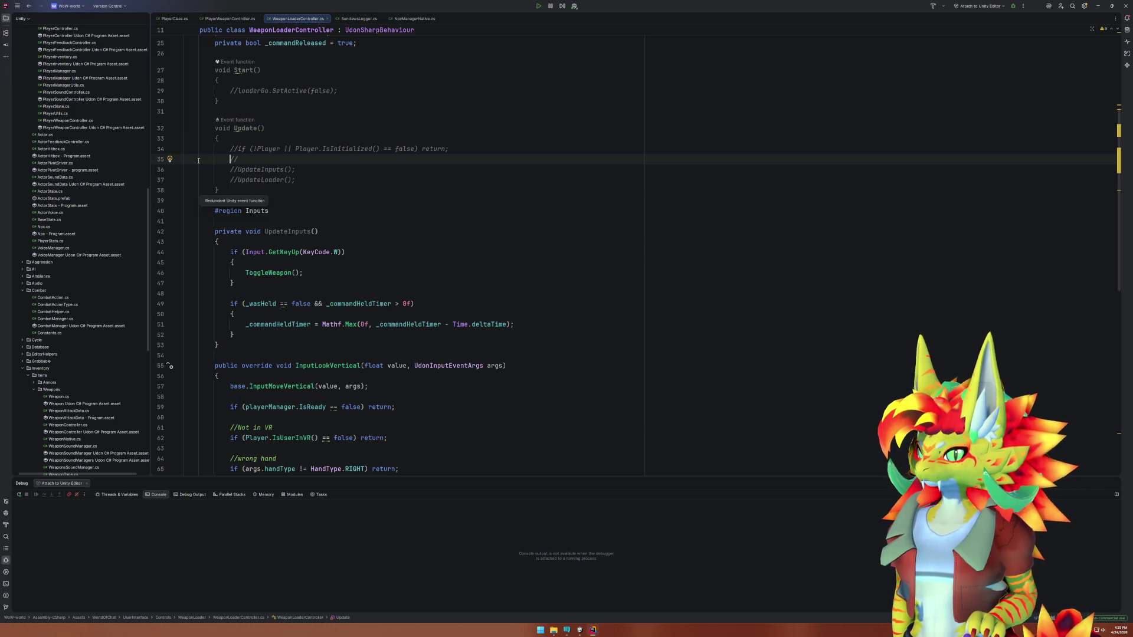
click(592, 629)
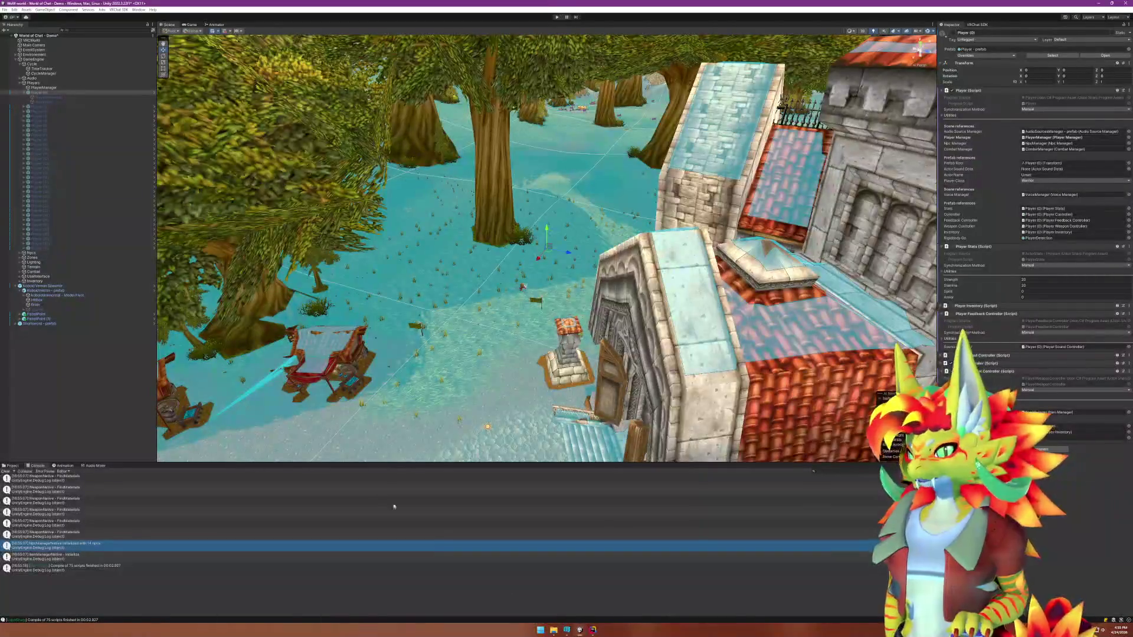
scroll(382, 495, up, 5)
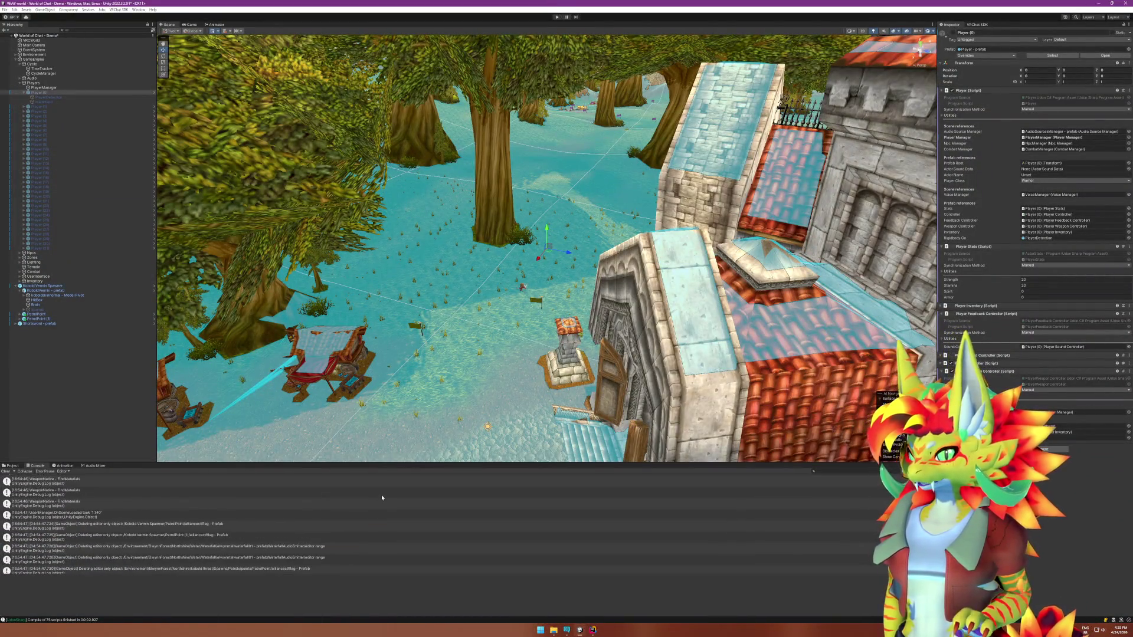
scroll(382, 498, up, 1)
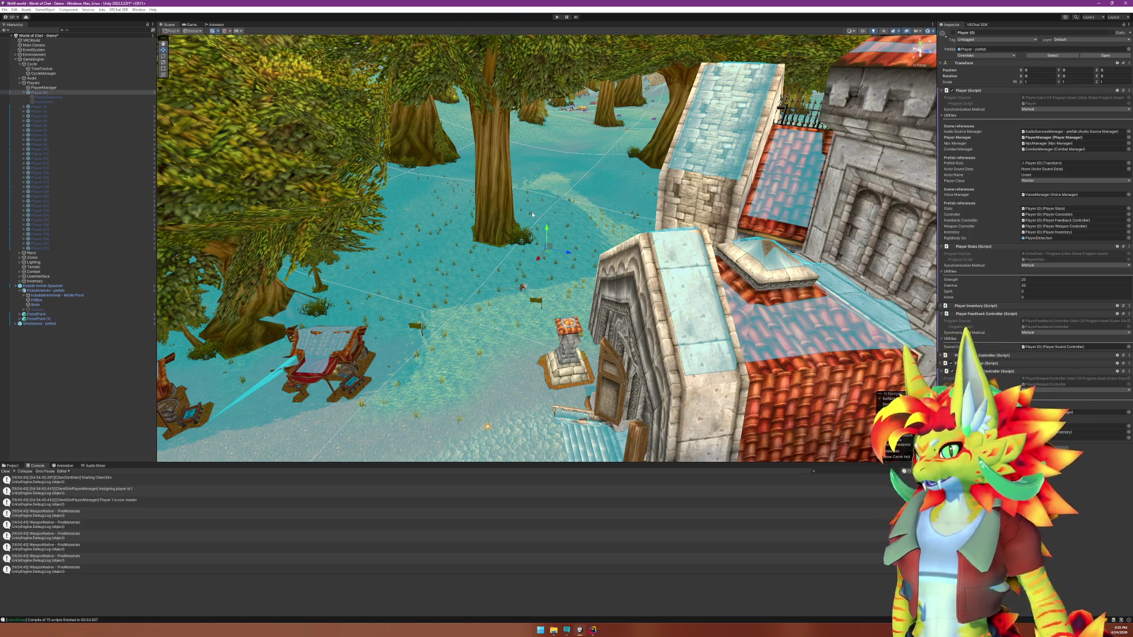
click(47, 93)
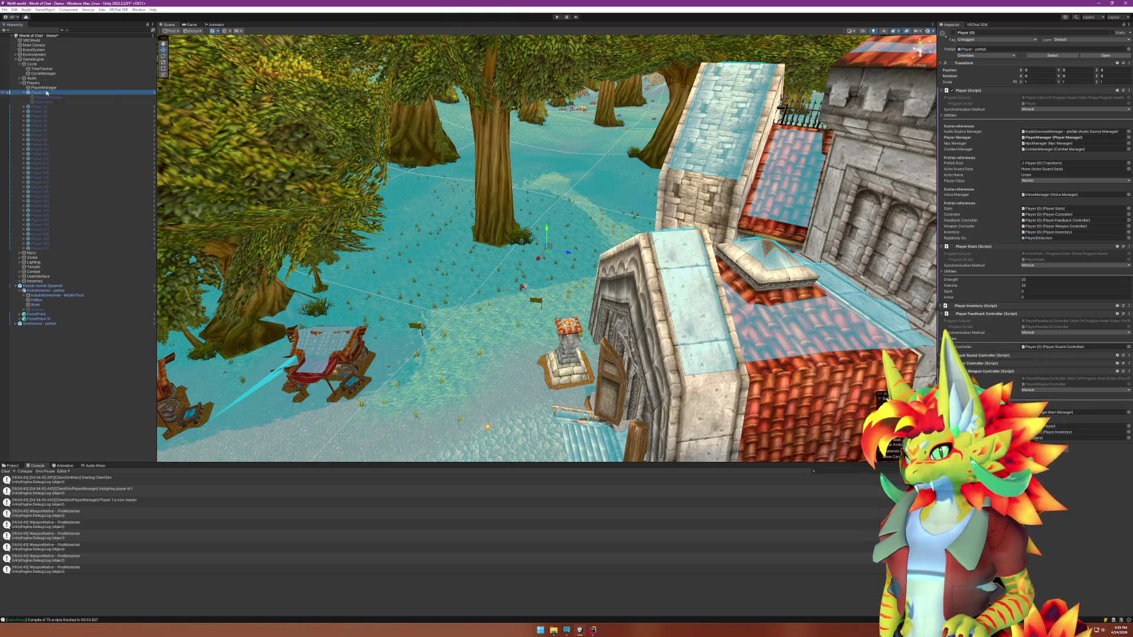
right_click(47, 93)
click(115, 176)
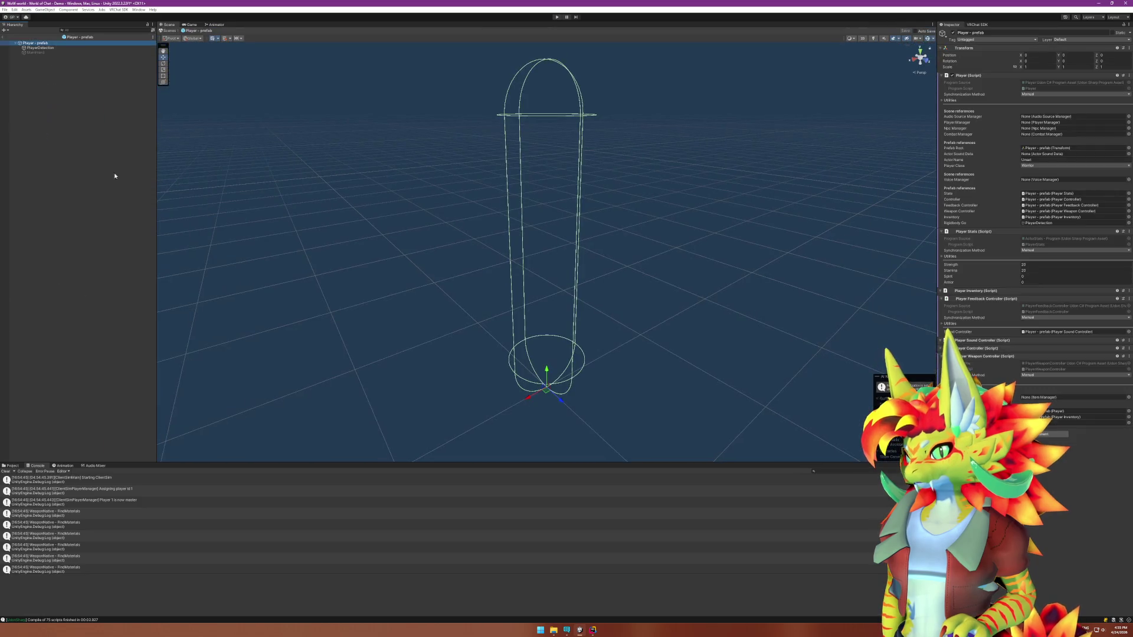
key(Down)
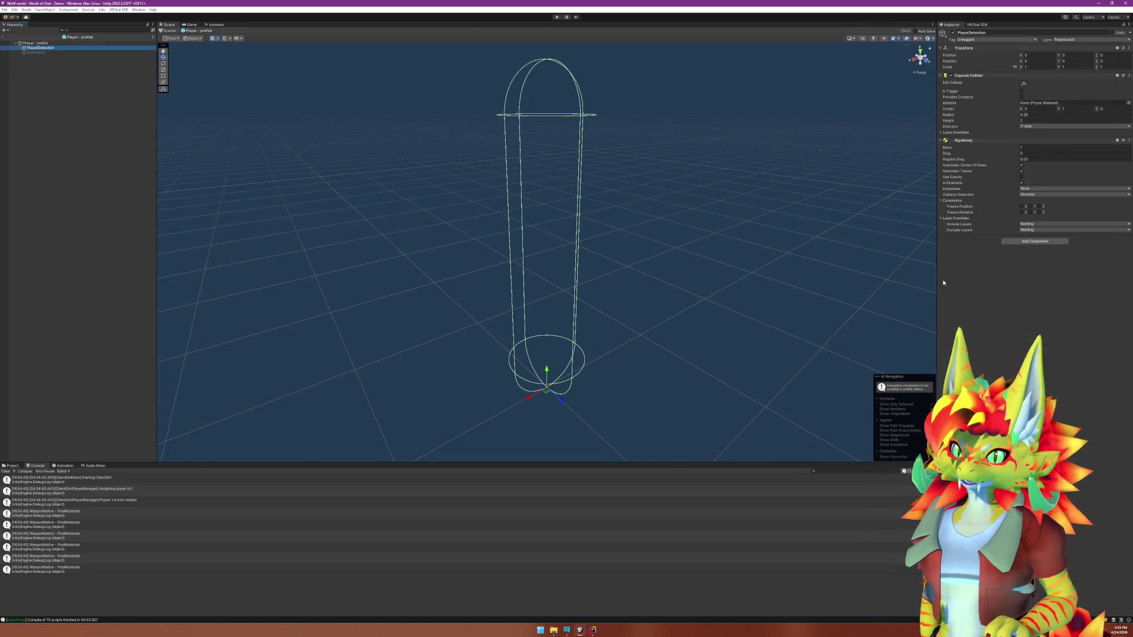
key(Up)
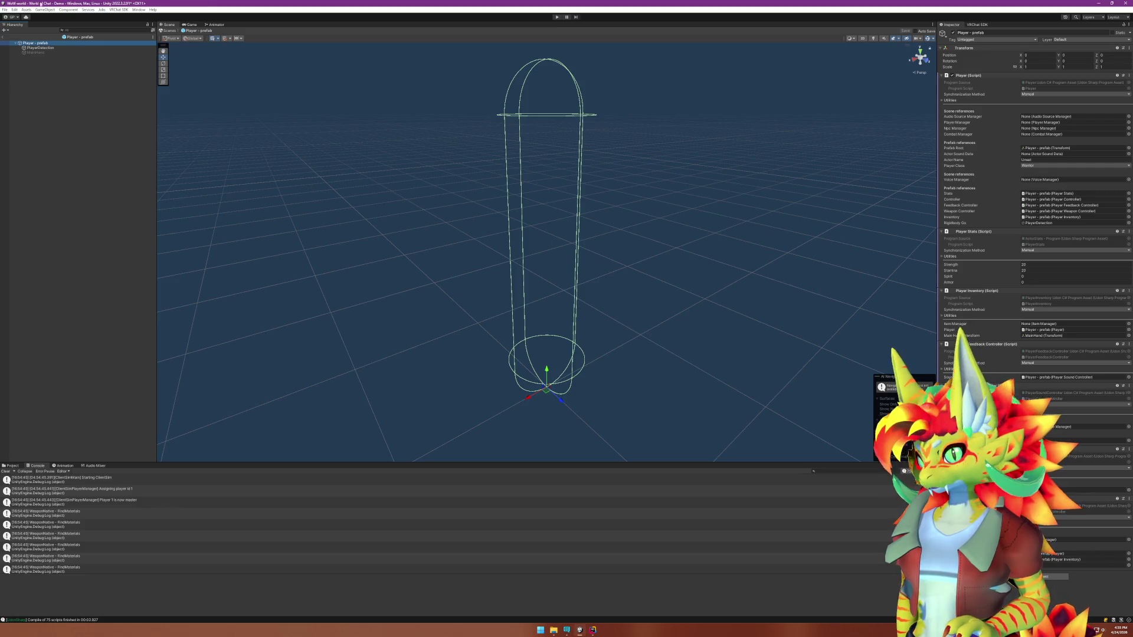
click(3, 36)
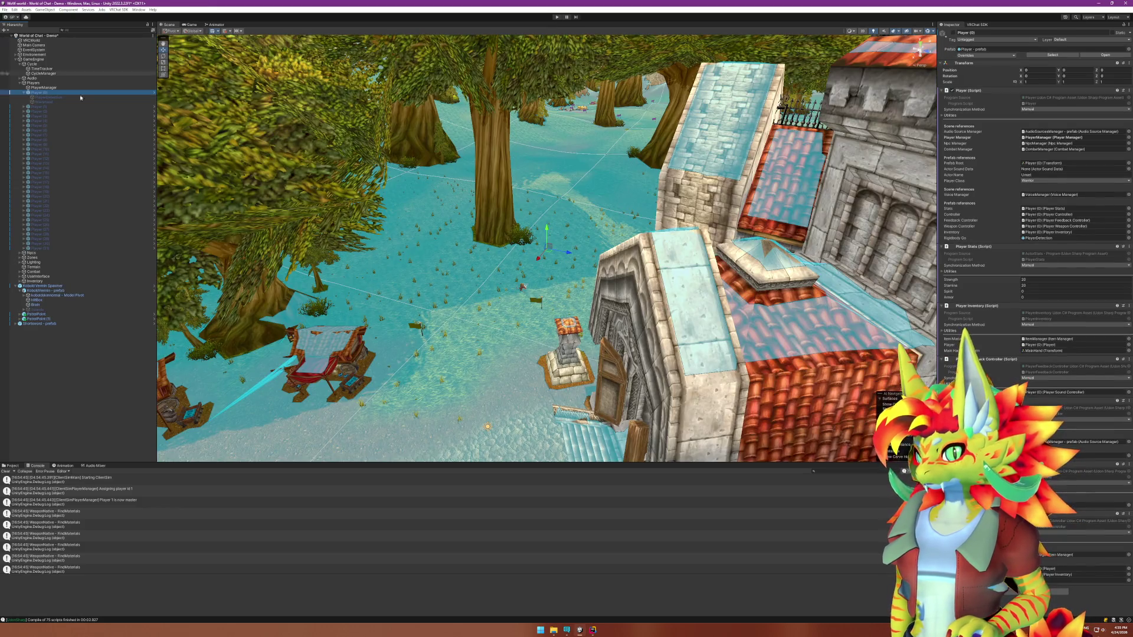
Remove the comment markers from lines 34–37 in WeaponLoaderController.cs.
click(593, 630)
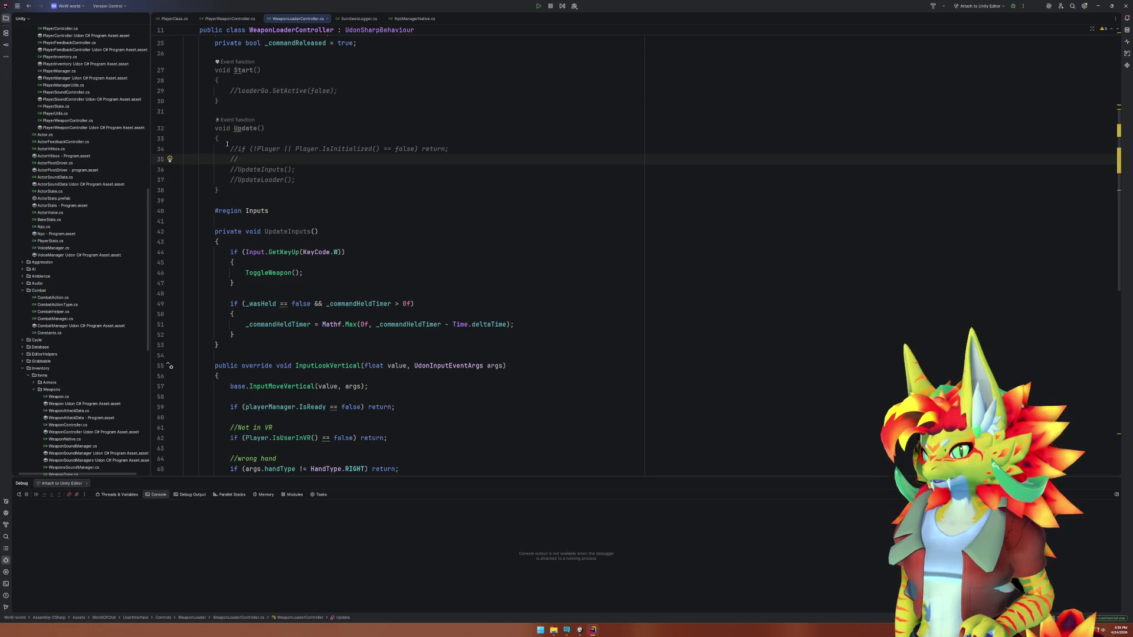
click(226, 144)
drag(230, 149, 231, 180)
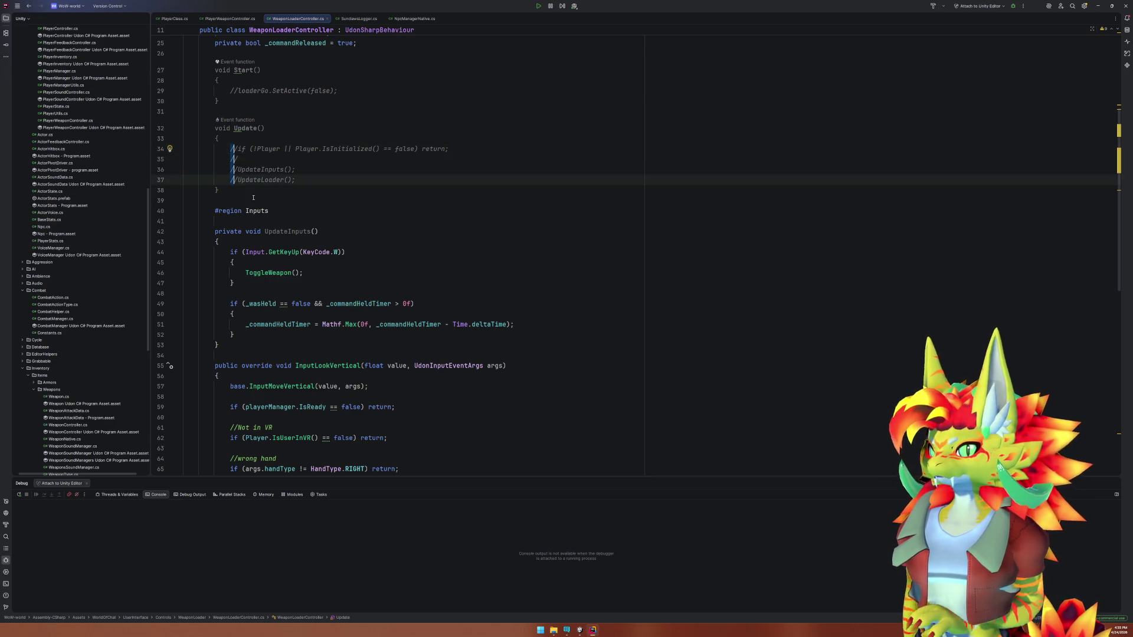
key(Delete)
key(Delete)
key(Escape)
click(253, 199)
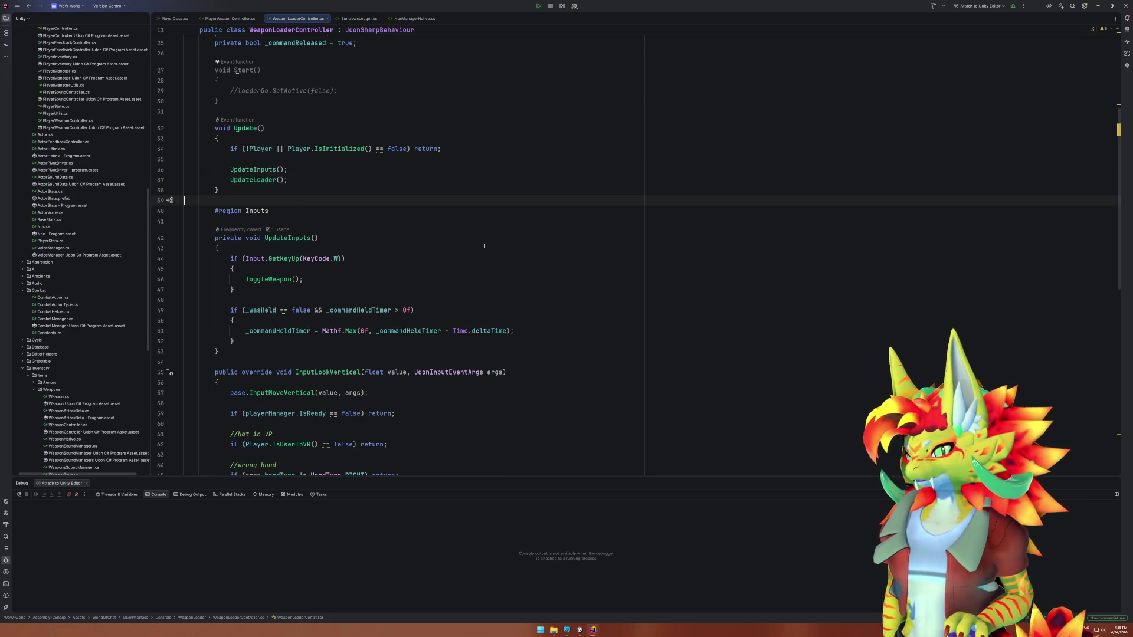
scroll(479, 275, up, 5)
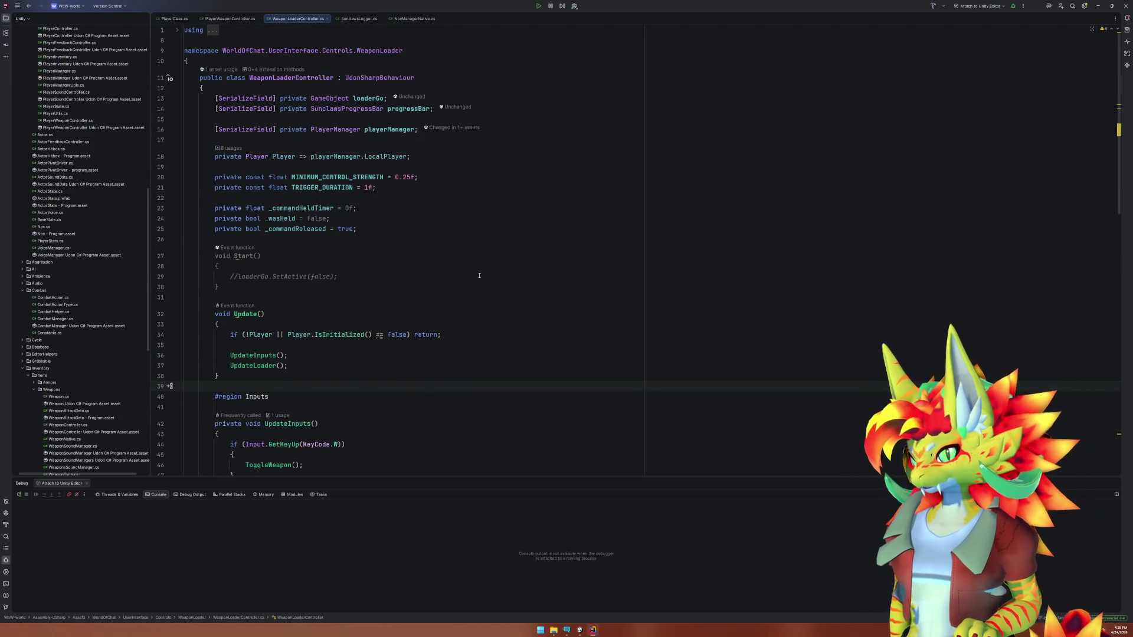
scroll(479, 275, down, 10)
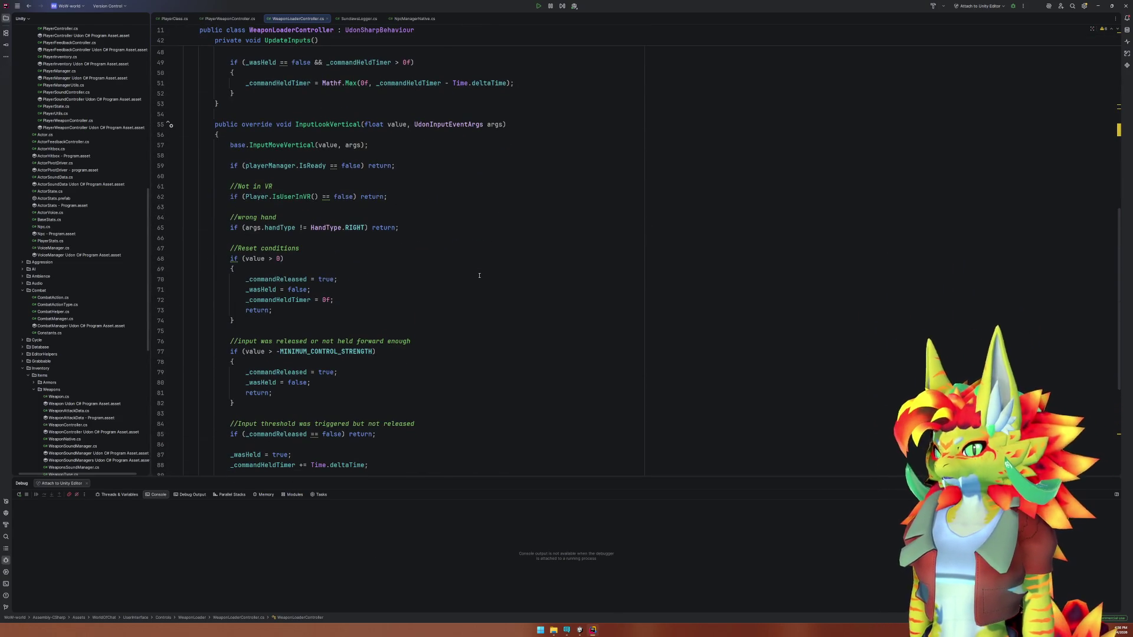
scroll(478, 279, down, 5)
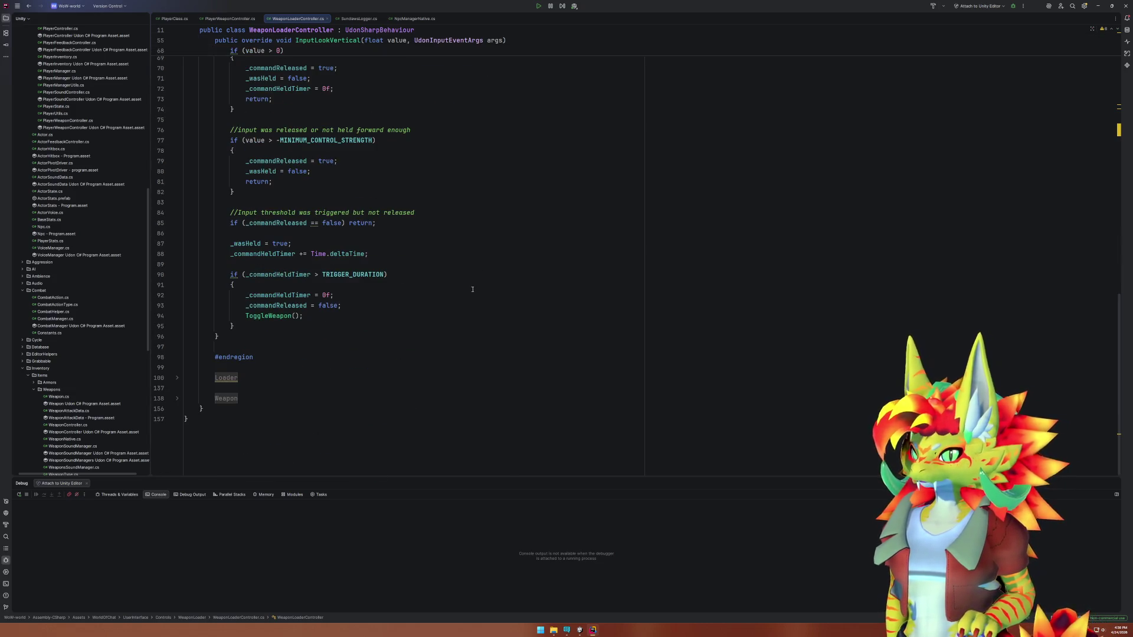
scroll(357, 410, up, 15)
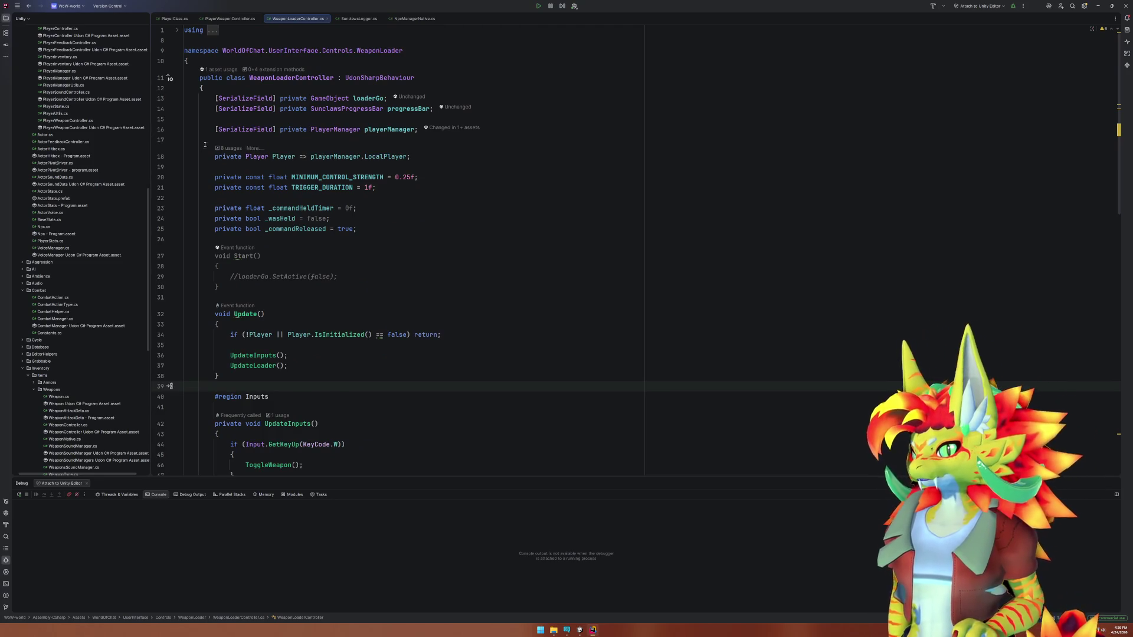
Replace [SerializeField] private with public on the playerManager field on line 16.
drag(214, 130, 306, 129)
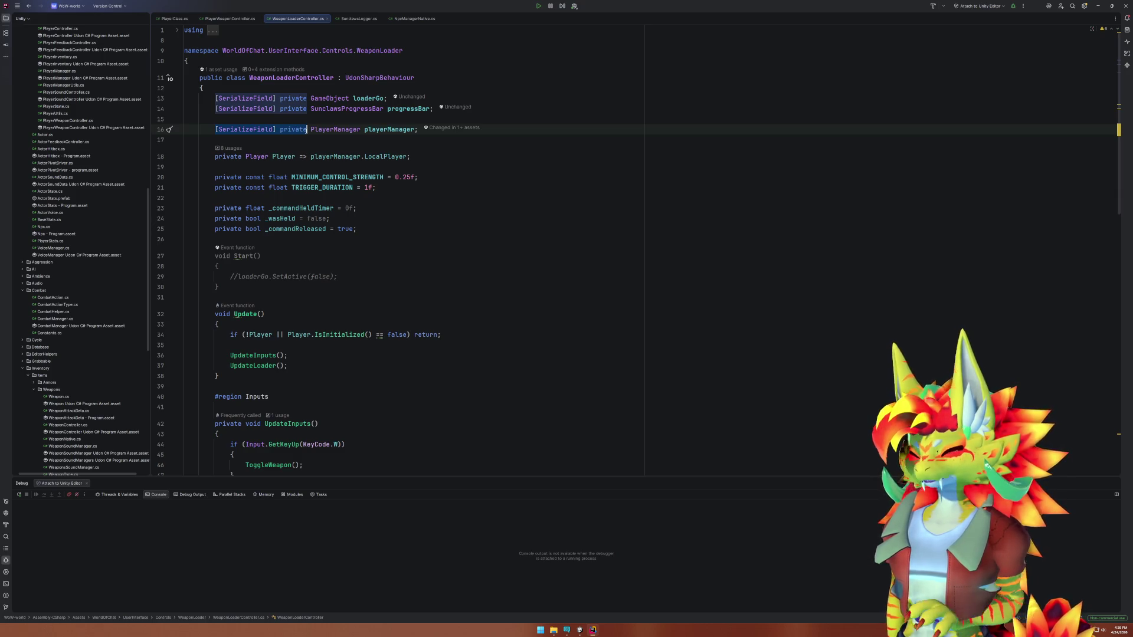
text(public)
key(Escape)
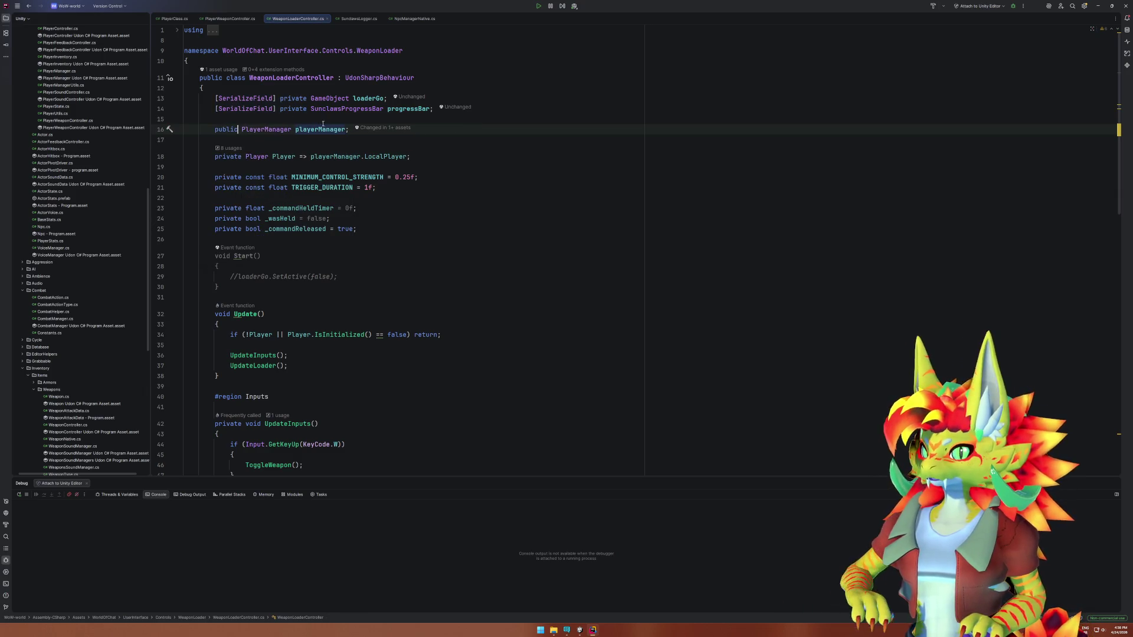
click(323, 126)
click(472, 216)
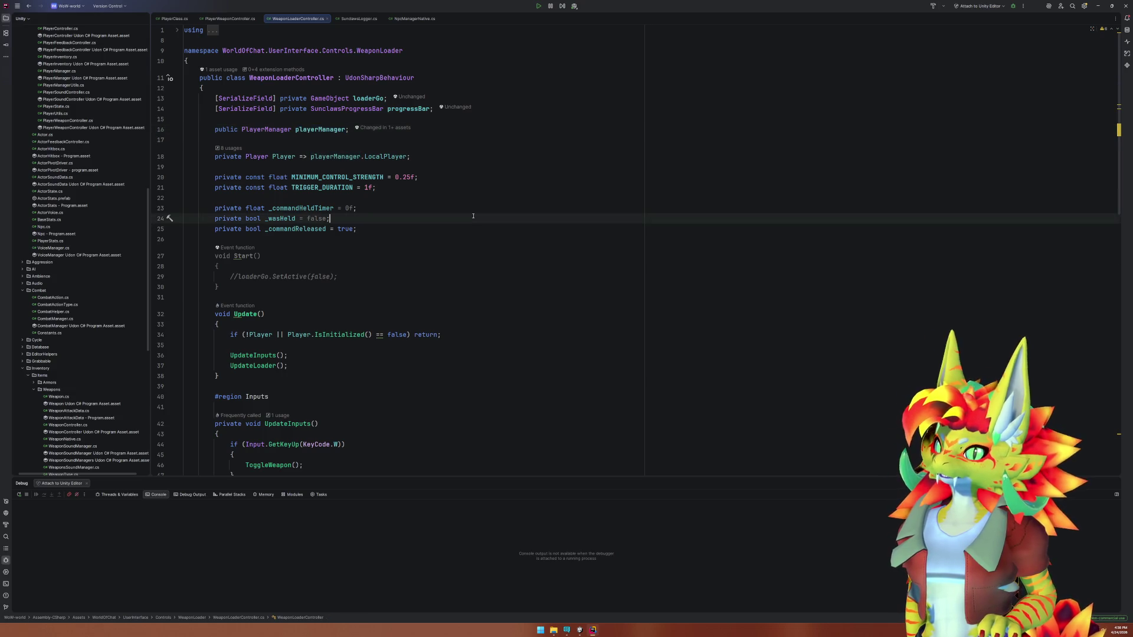
scroll(478, 242, down, 9)
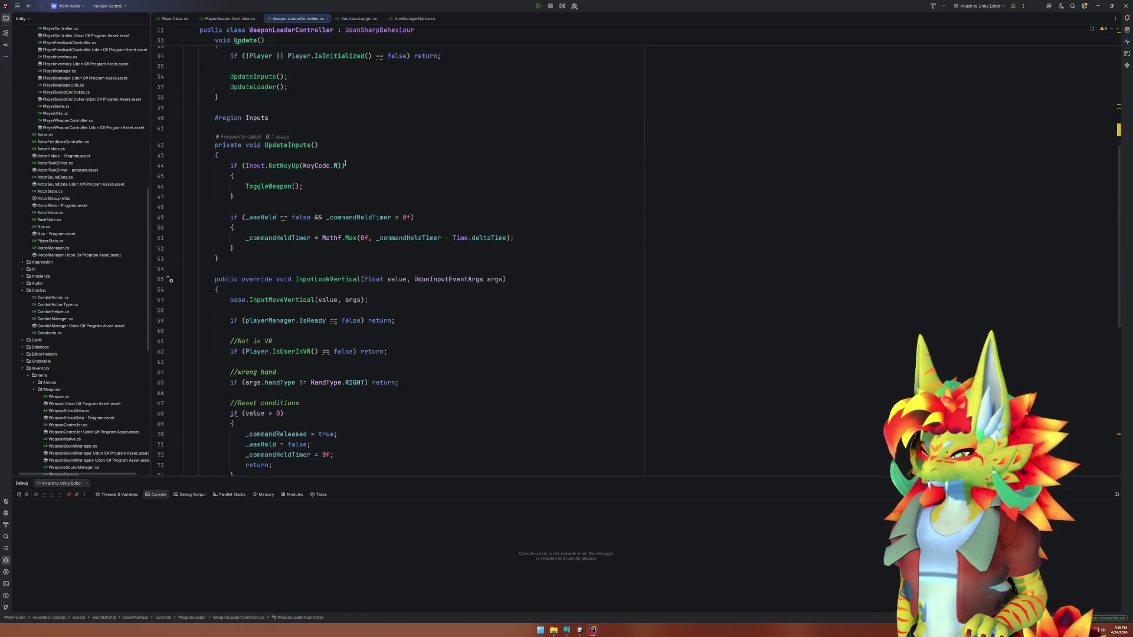
Change the weapon toggle key from KeyCode.W to KeyCode.X on line 44.
double_click(335, 166)
text(XS)
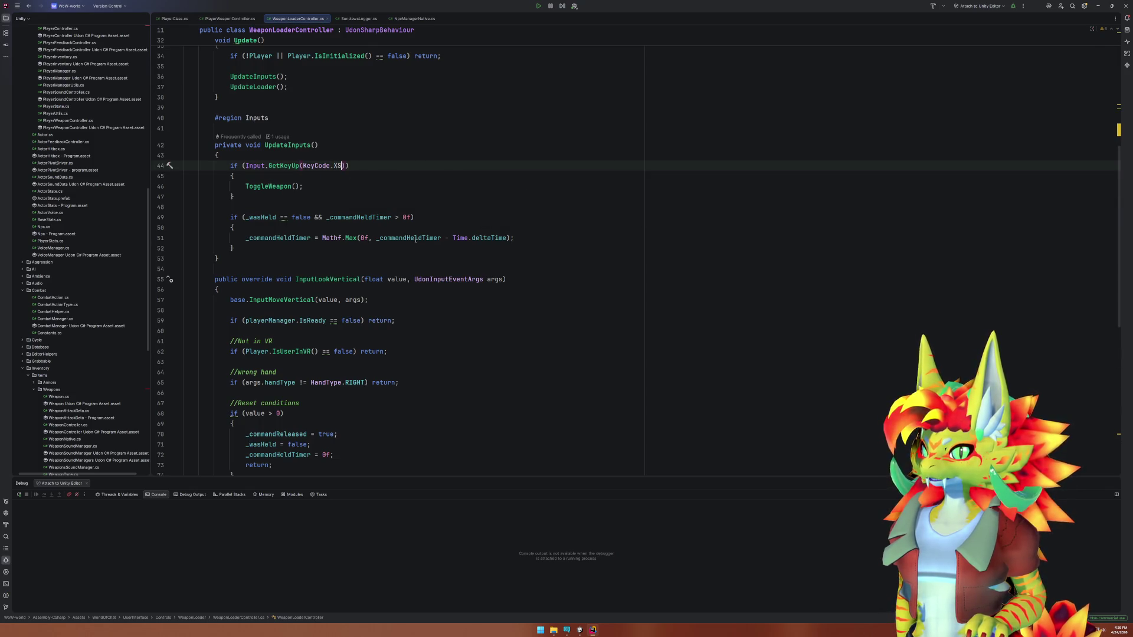
key(BackSpace)
click(580, 629)
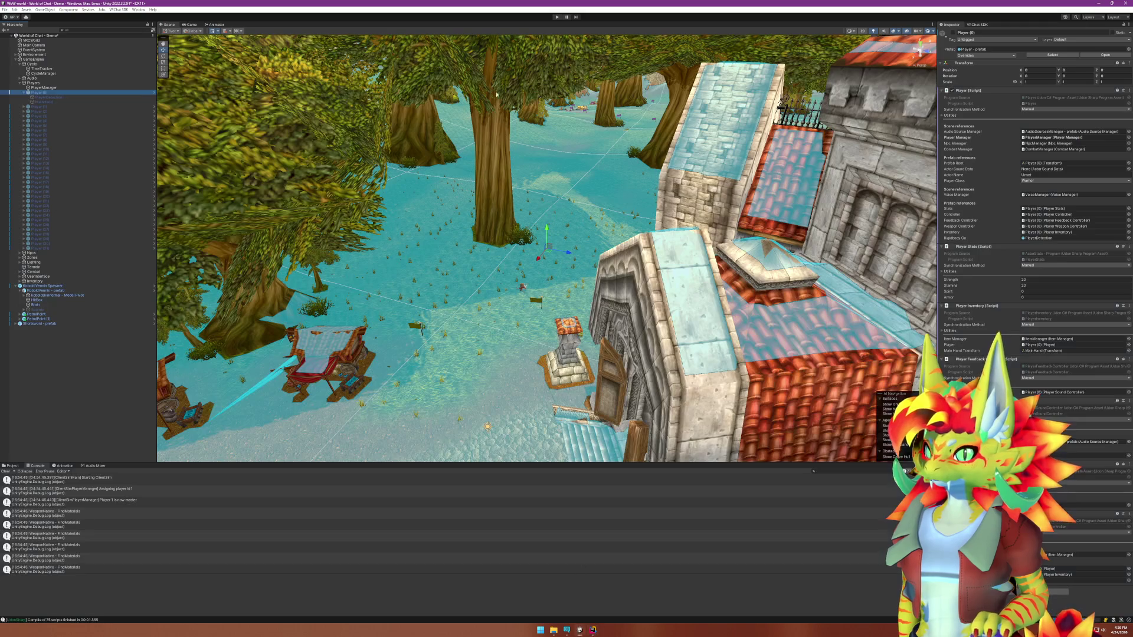
Enter play mode, dismiss the Client Simulator menu and walk toward the stone building's stairs.
click(554, 19)
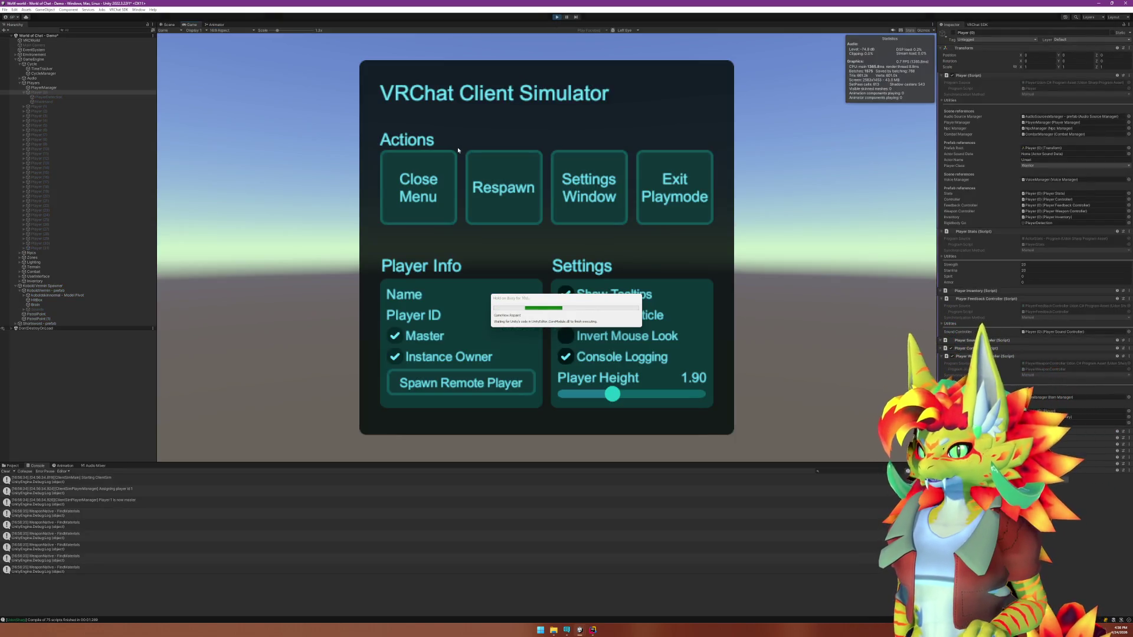
click(437, 218)
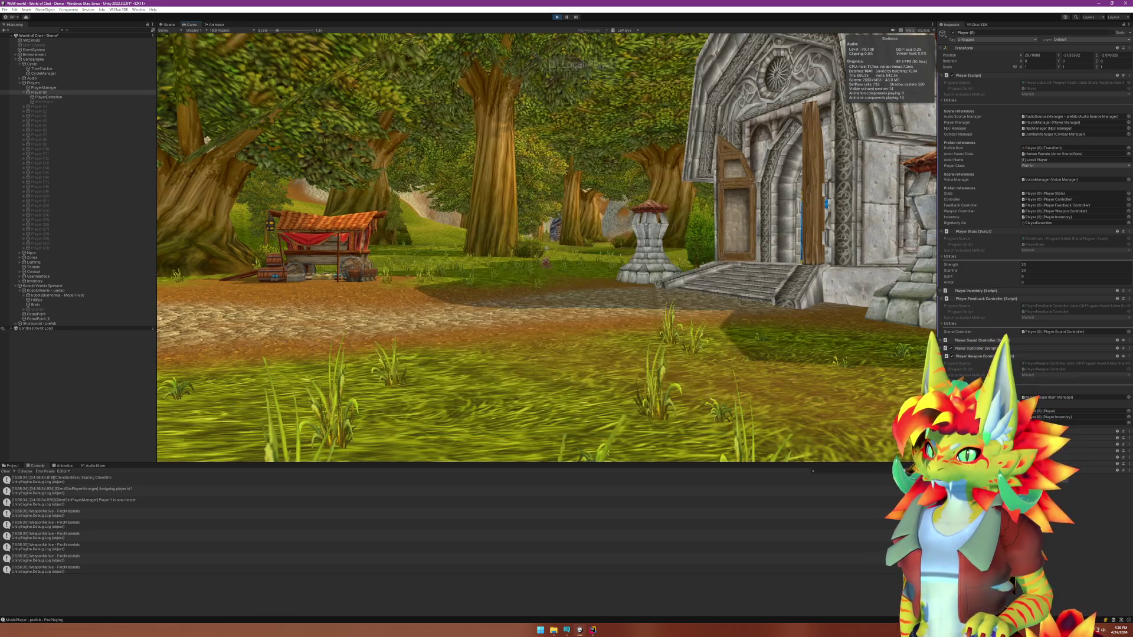
key(w)
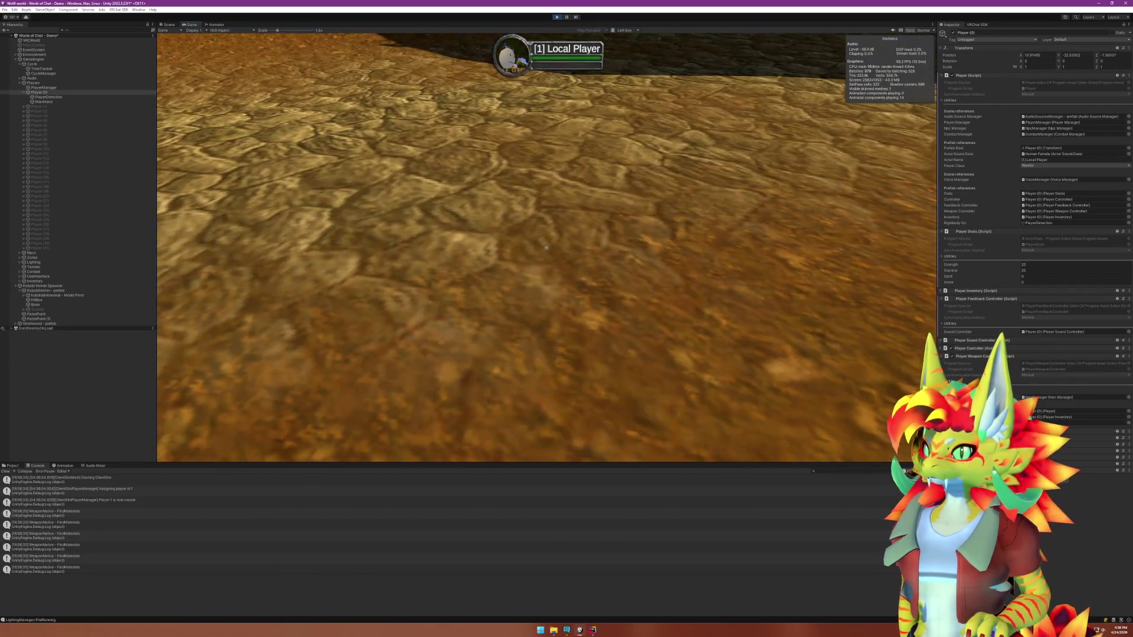
key(w)
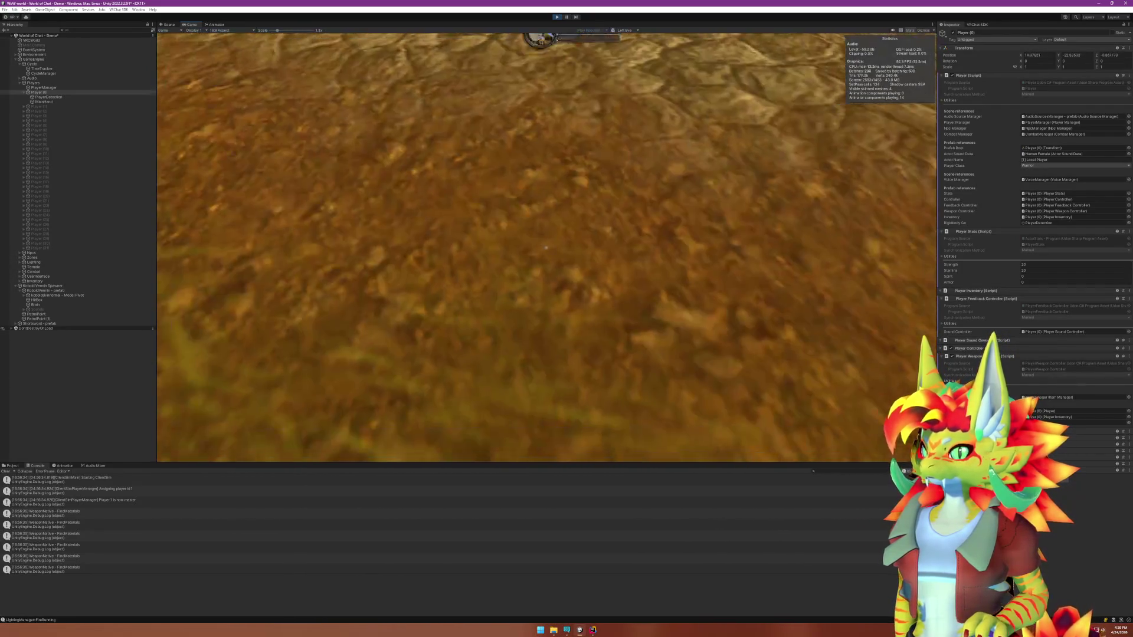
key(w)
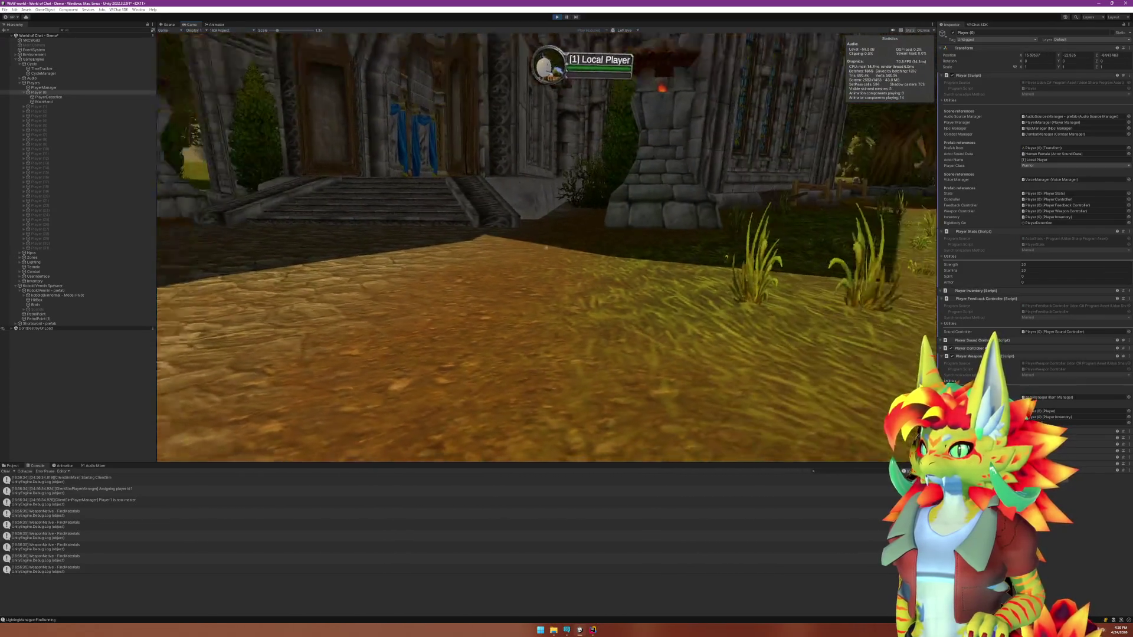
key(w)
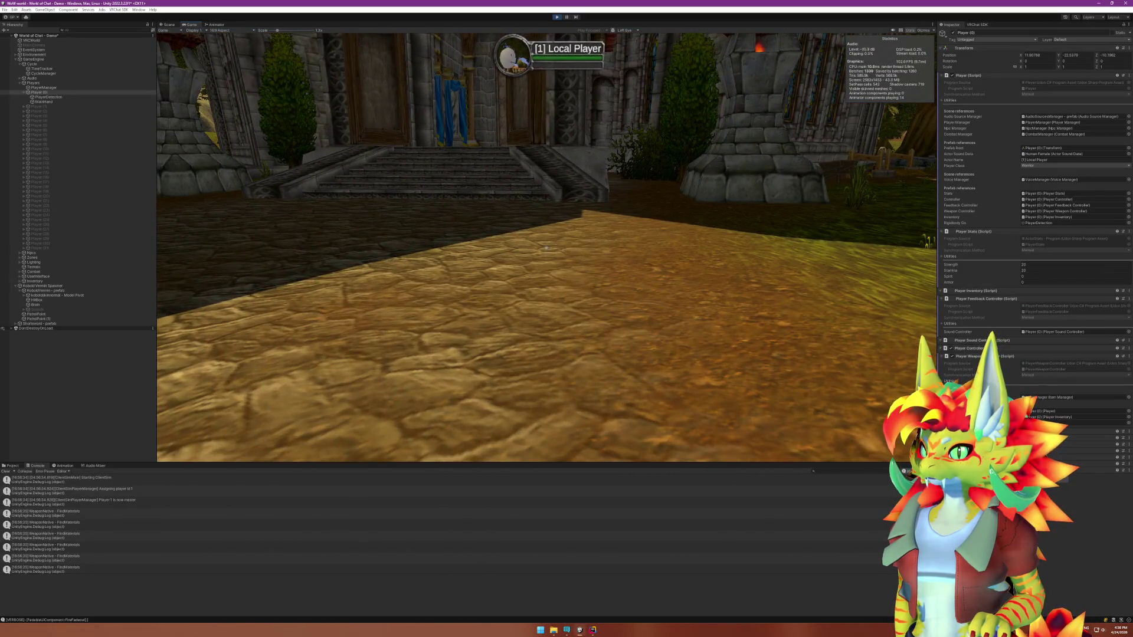
key(super)
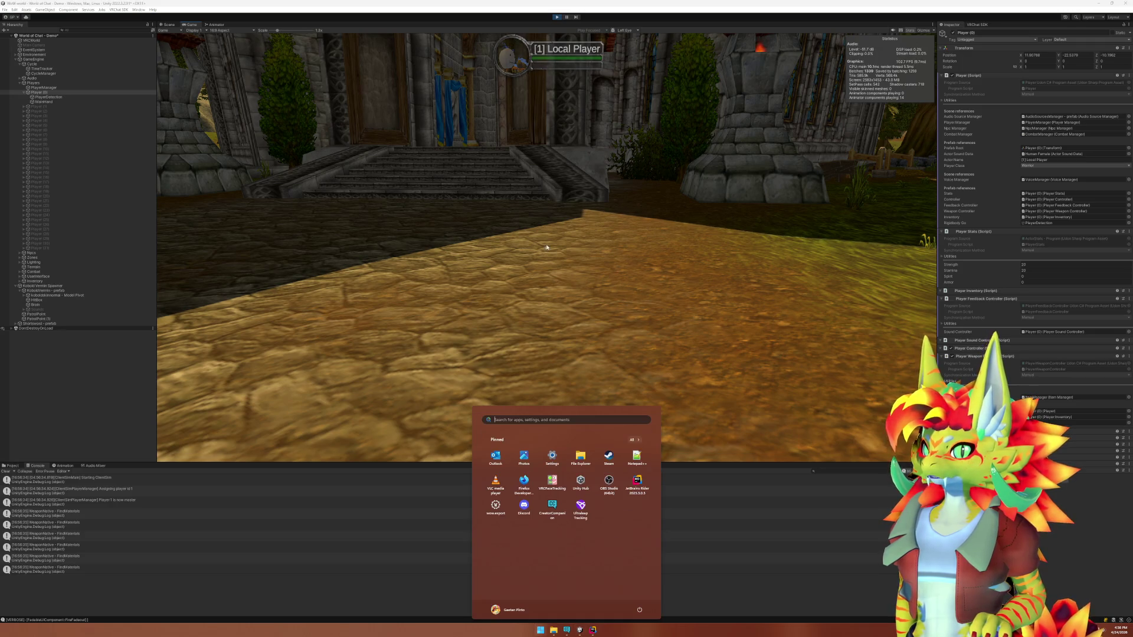
click(579, 88)
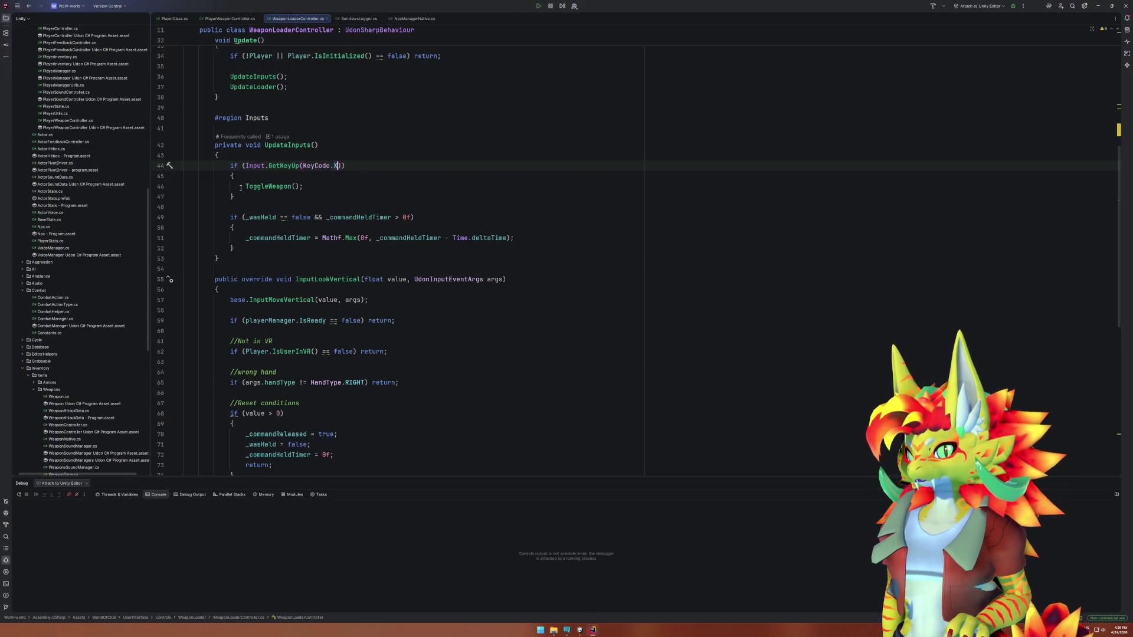
Follow the ToggleWeapon call into PlayerWeaponController's ToggleWeapon implementation.
drag(230, 166, 290, 197)
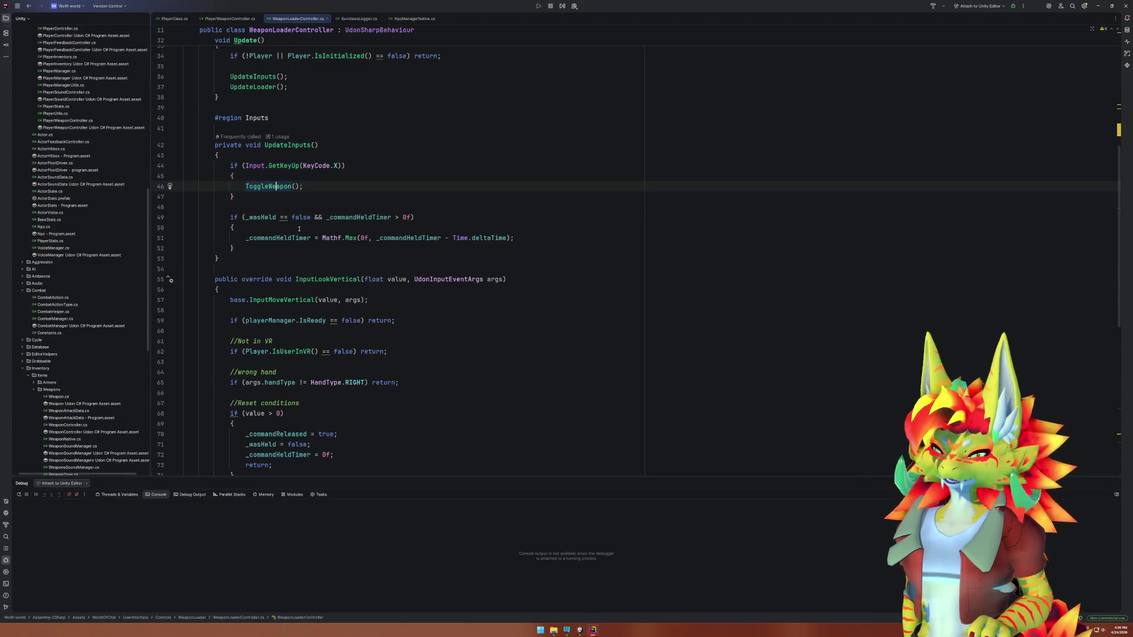
ctrl+click(276, 186)
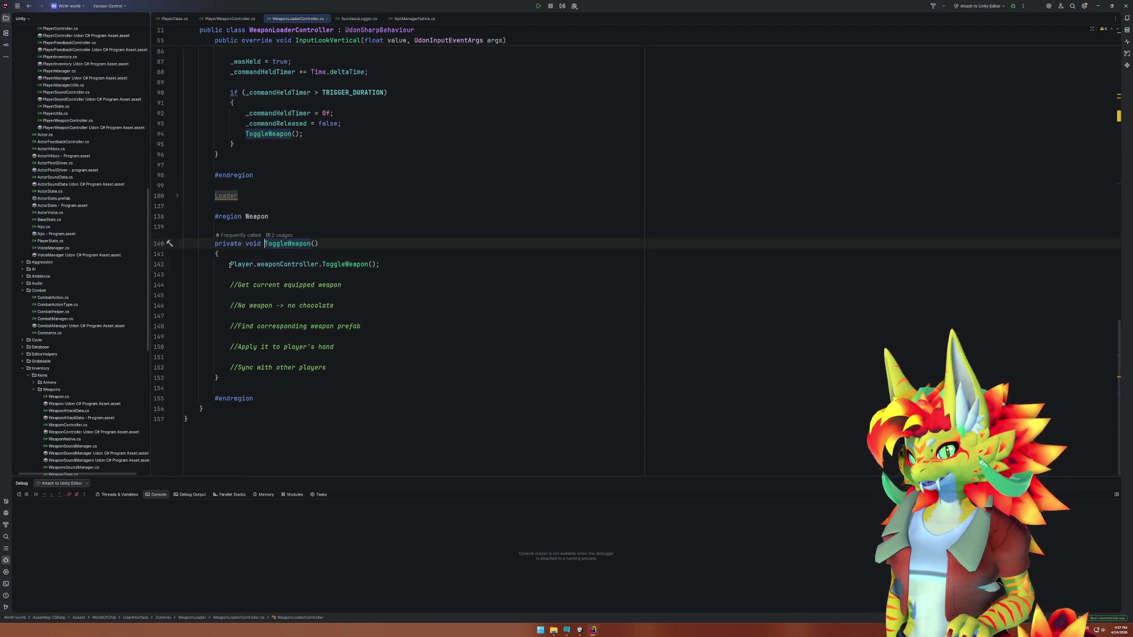
click(352, 264)
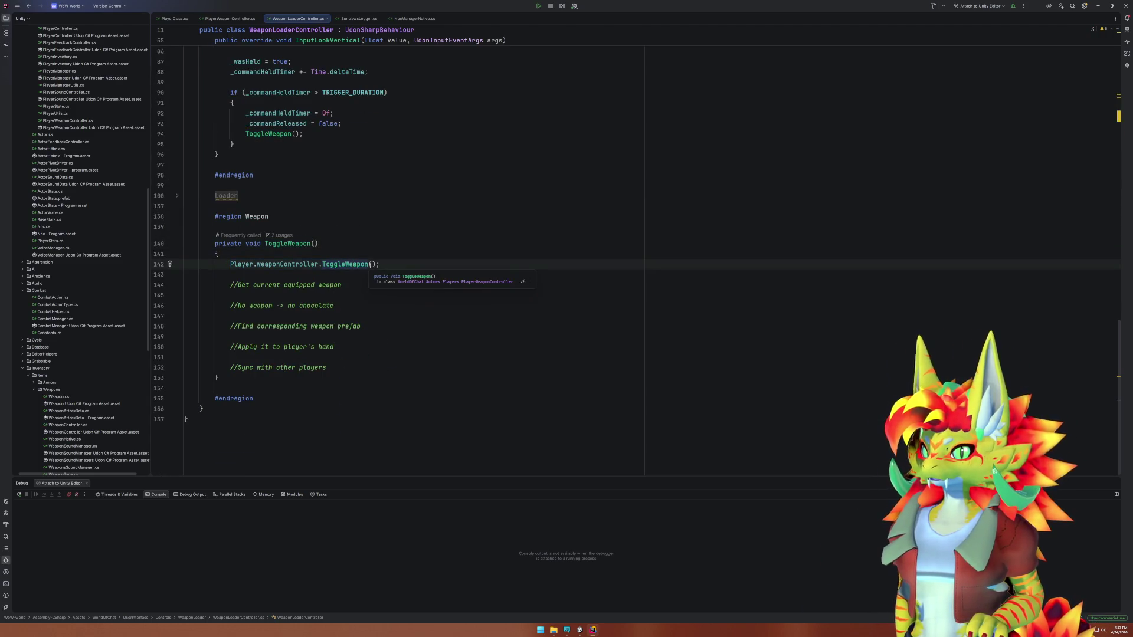
ctrl+click(370, 265)
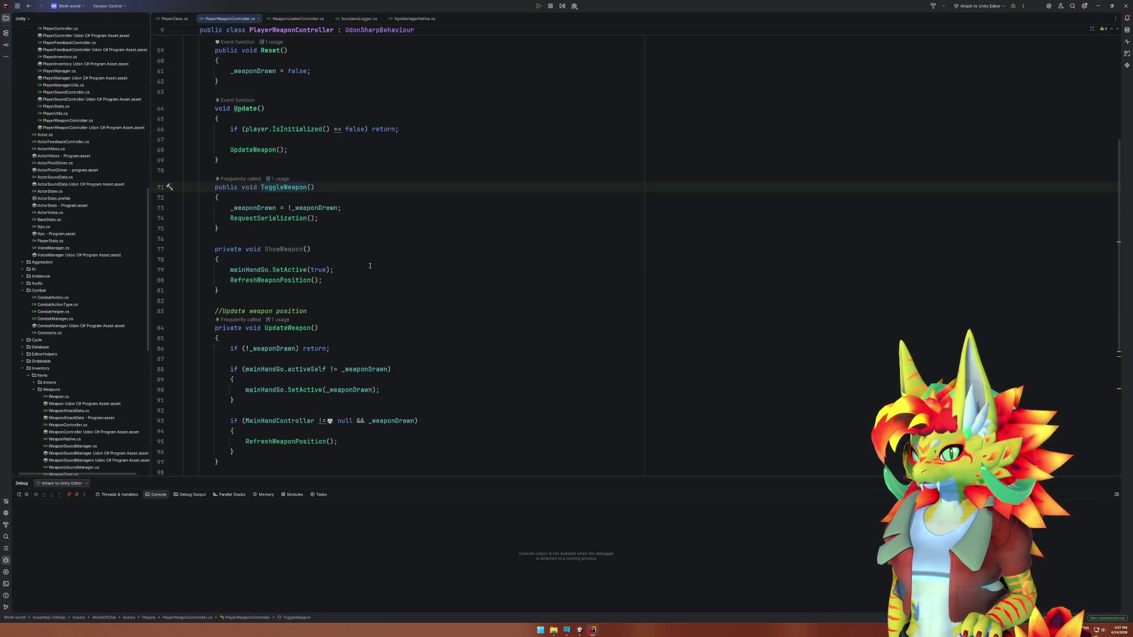
Trace the _weaponDrawn usages, including RequestSerialization and the check in UpdateWeapon.
click(264, 208)
click(281, 219)
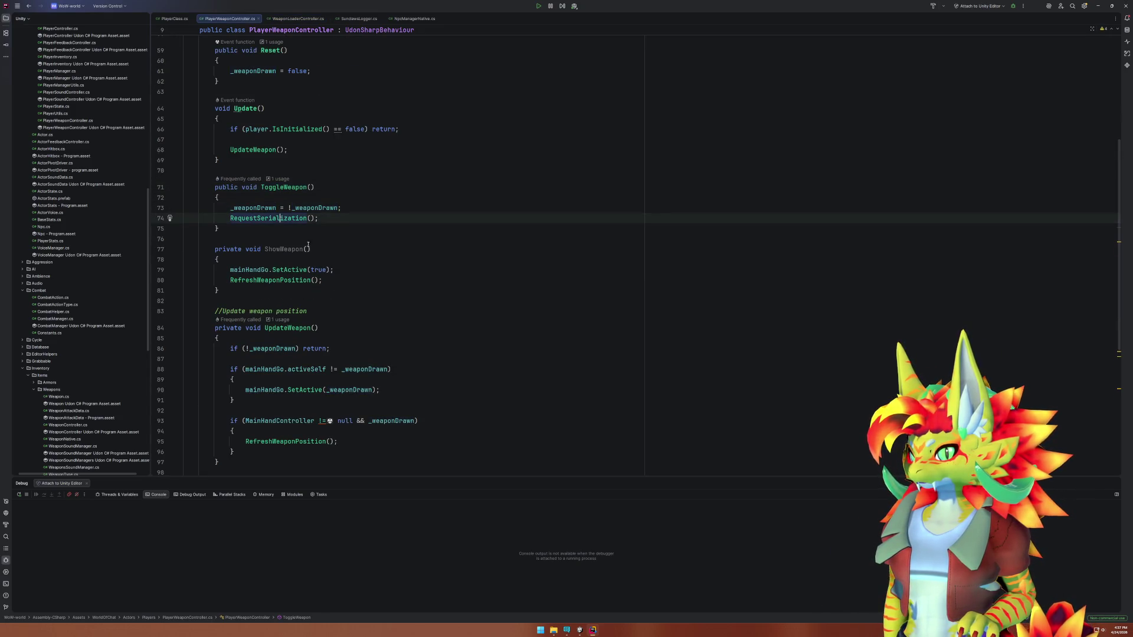
click(266, 208)
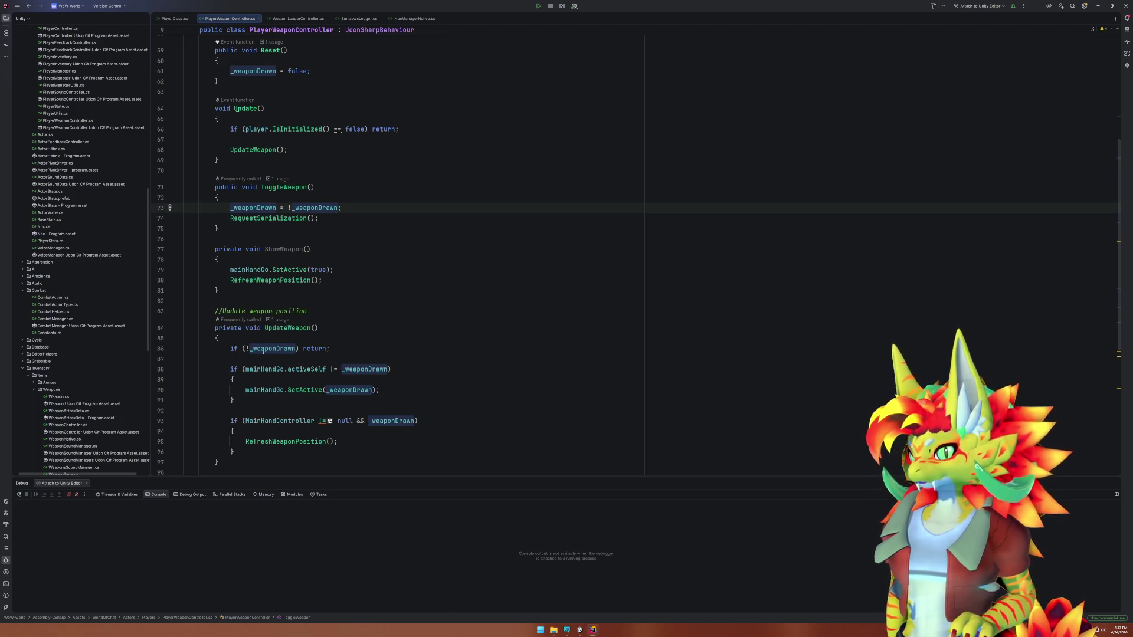
scroll(308, 341, up, 6)
click(257, 257)
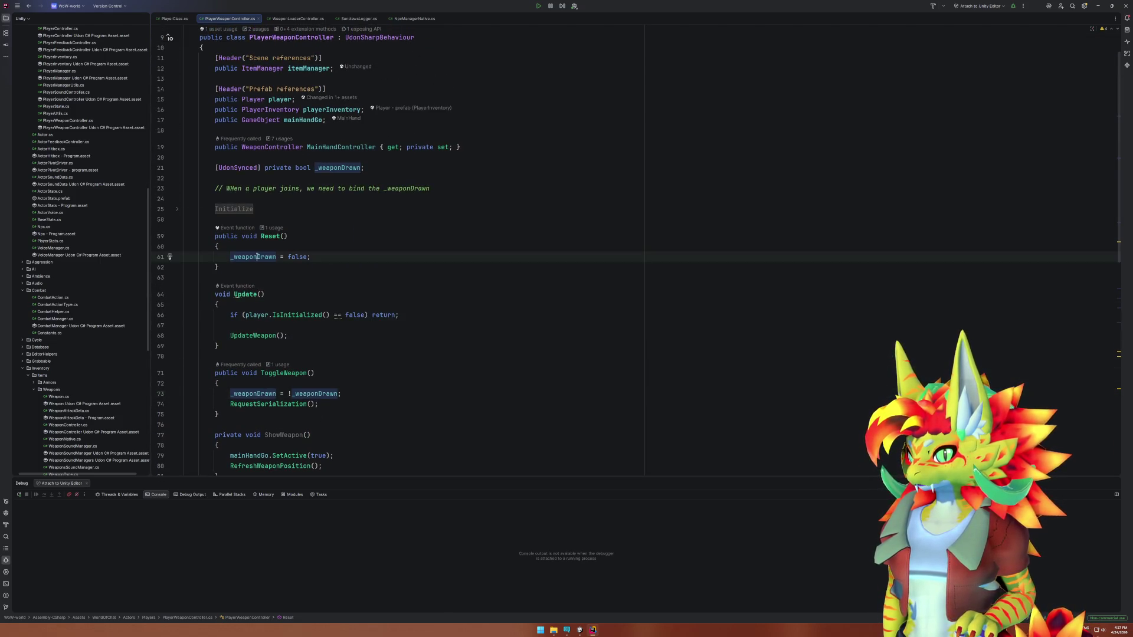
click(256, 335)
scroll(348, 338, down, 6)
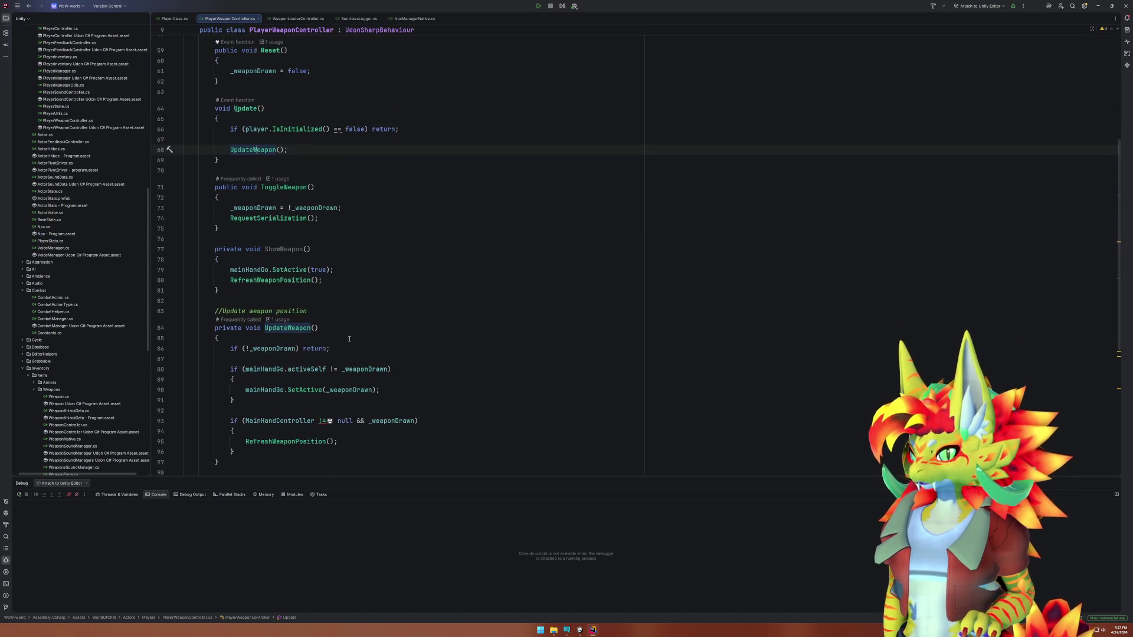
click(277, 349)
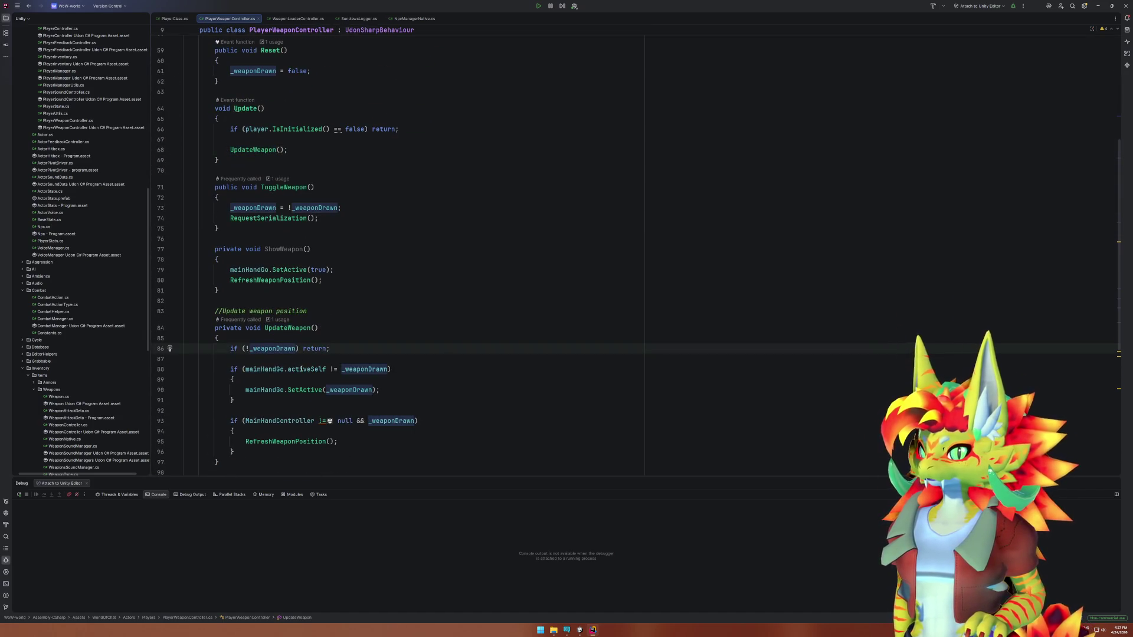
Set a breakpoint on line 88's mainHandGo active-state check.
click(255, 368)
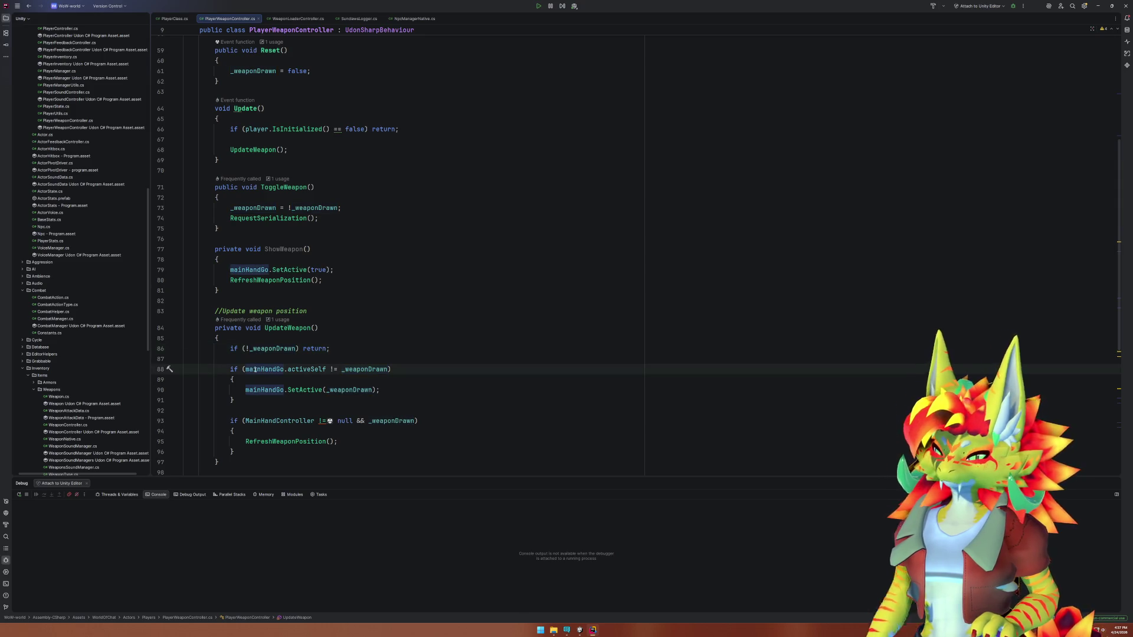
mouse_move(258, 371)
drag(242, 369, 381, 372)
click(380, 370)
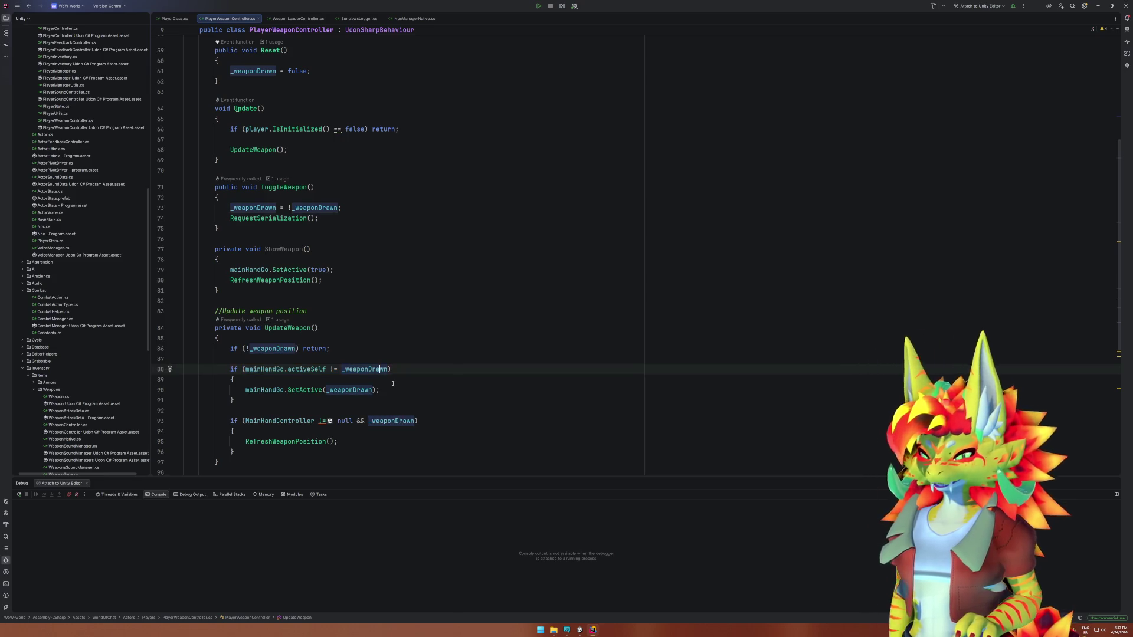
key(F9)
key(alt+Tab)
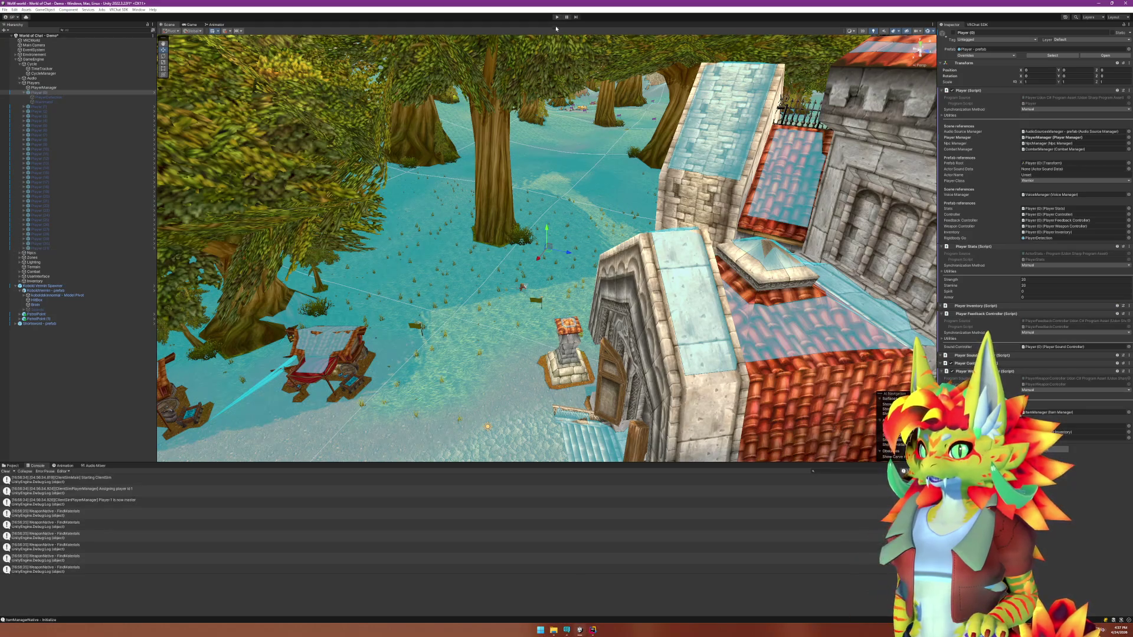
Start play mode again, close the Client Simulator menu and walk forward over the grass.
click(556, 16)
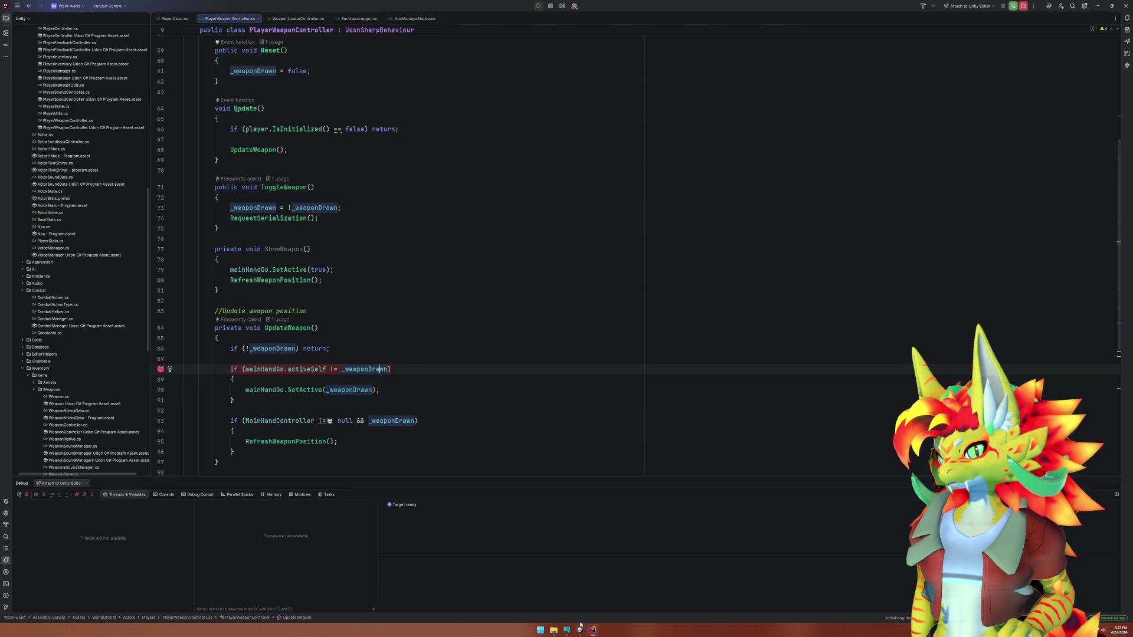
mouse_move(580, 627)
mouse_move(566, 597)
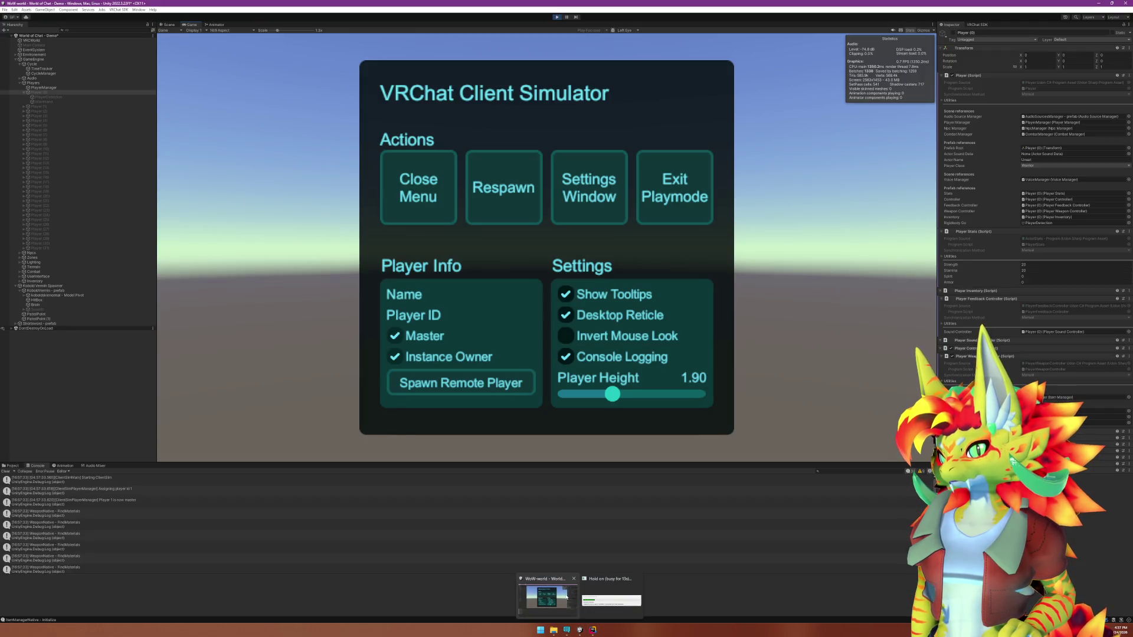
click(567, 598)
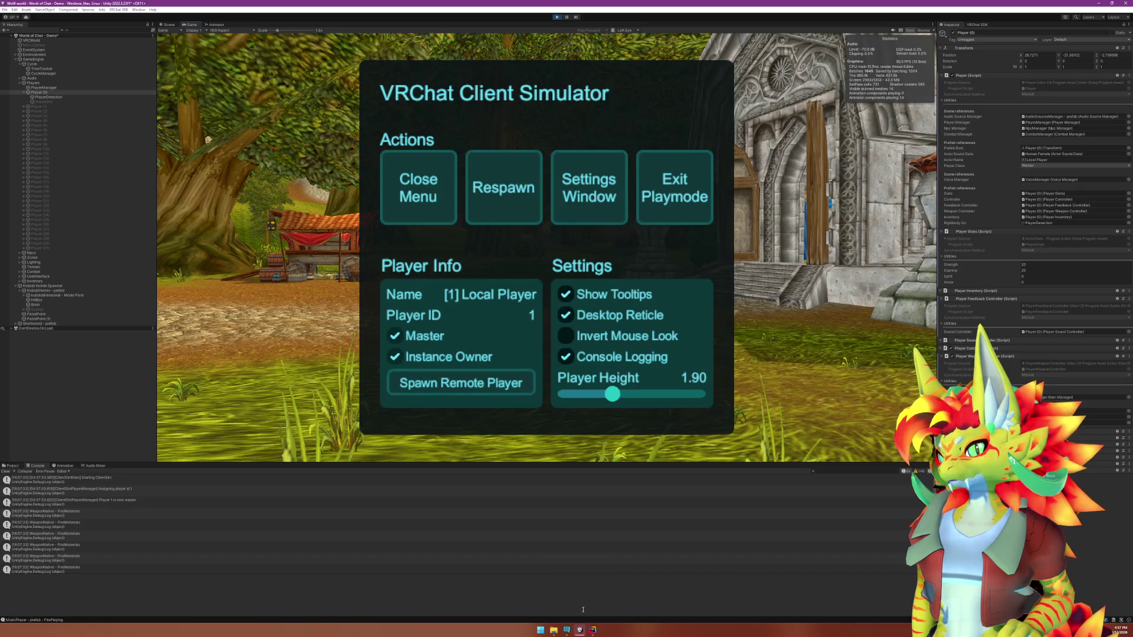
key(Escape)
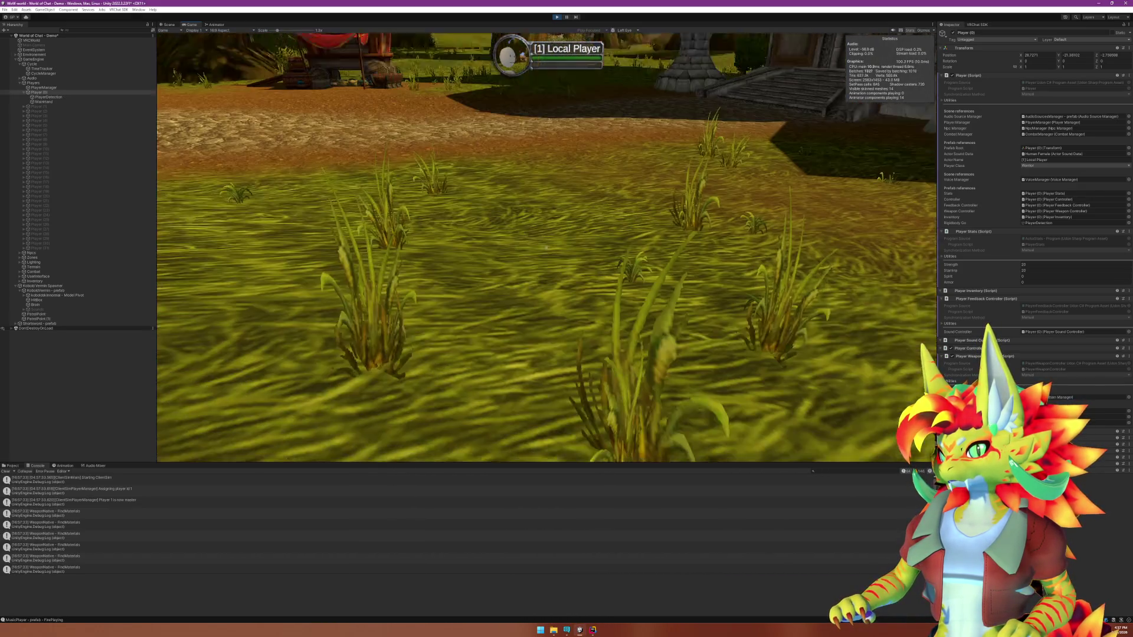
key(w)
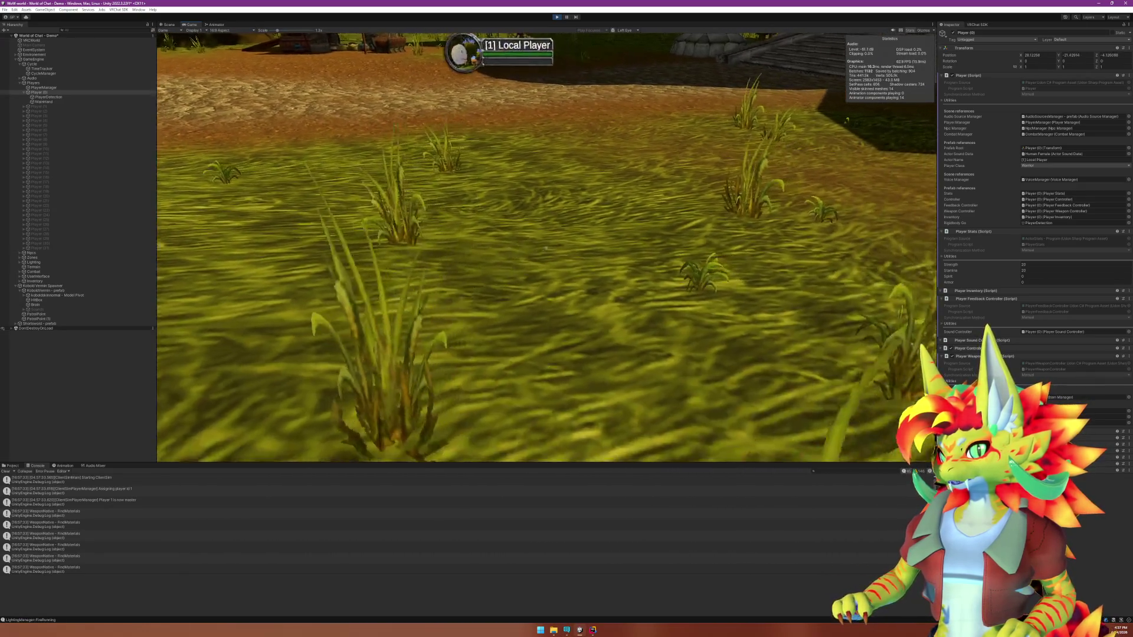
Exit play mode and return to PlayerWeaponController.cs in Rider.
key(super)
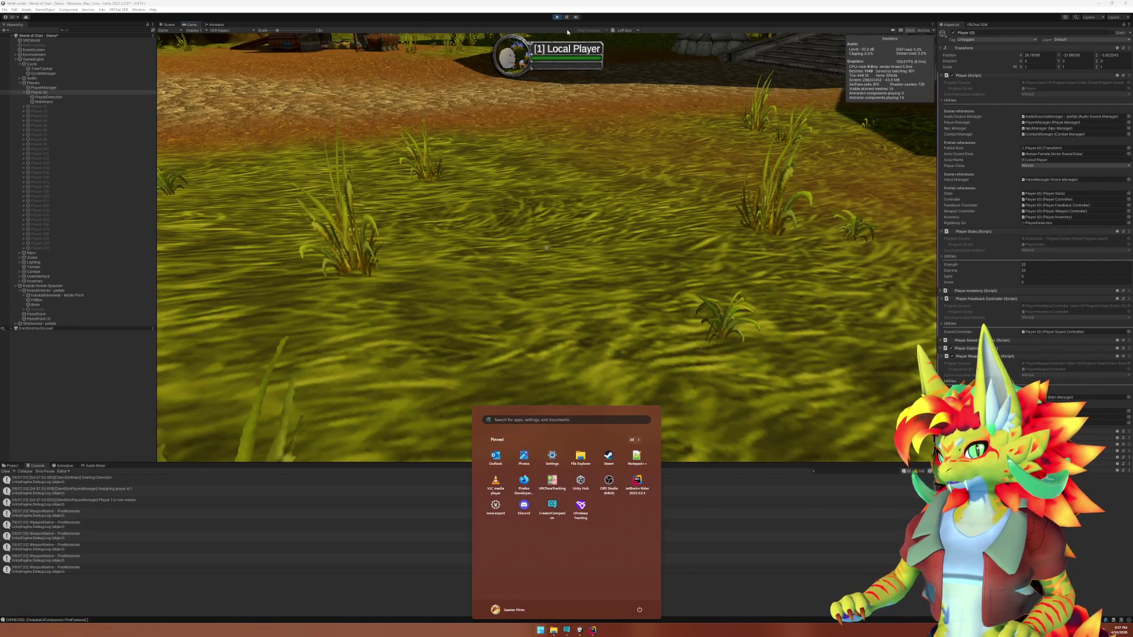
click(555, 18)
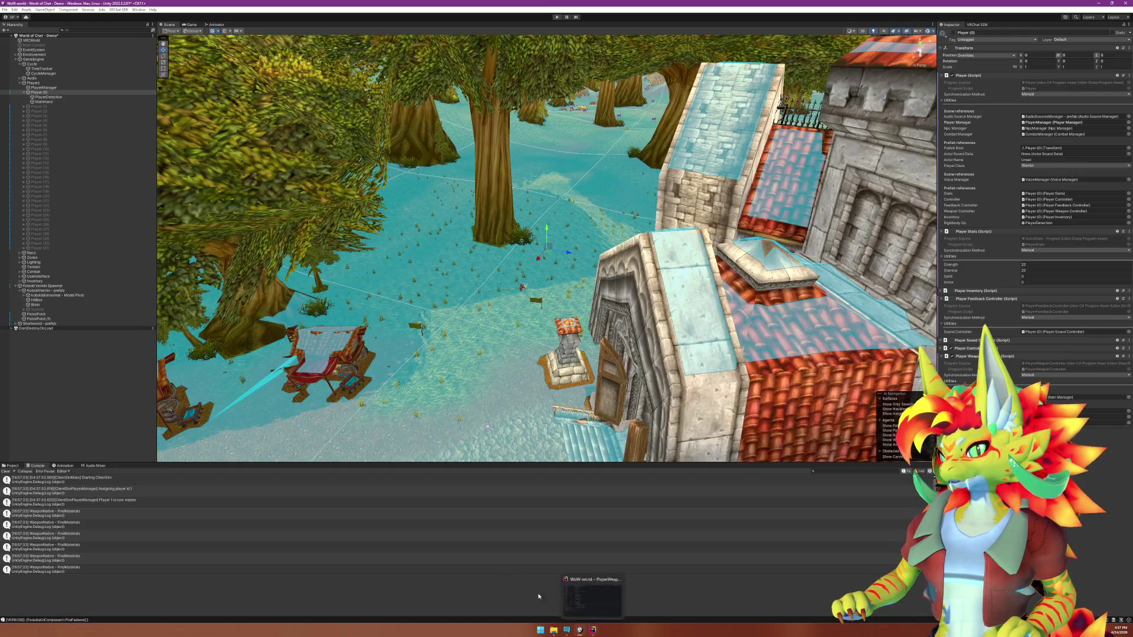
click(601, 635)
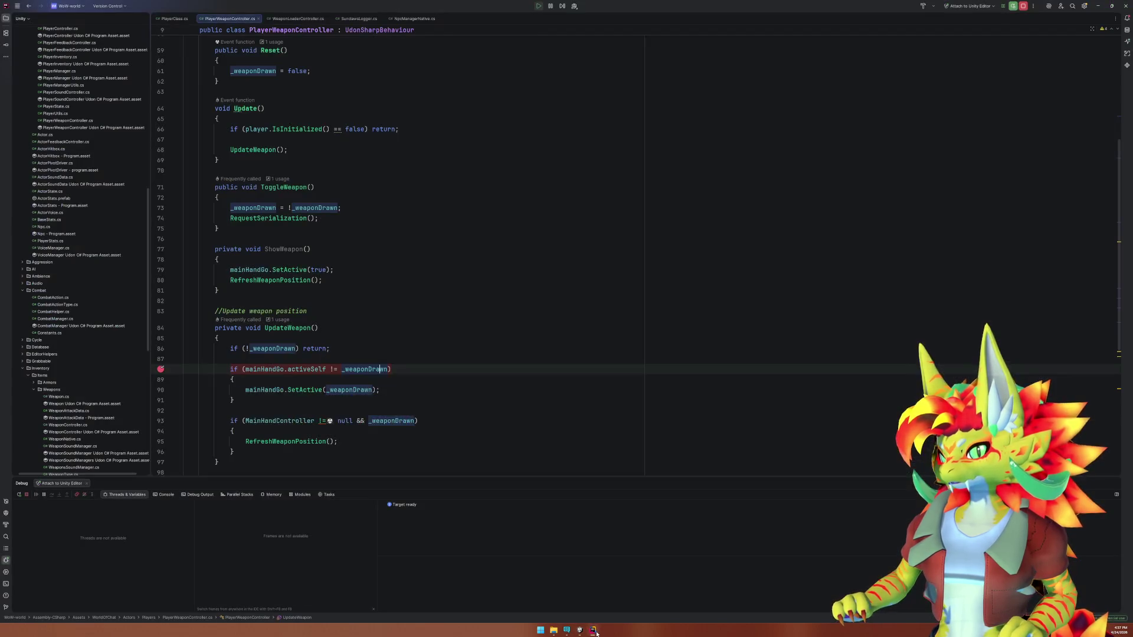
Remove the breakpoint on line 88 and examine its mainHandGo.activeSelf and _weaponDrawn condition.
click(160, 370)
click(394, 379)
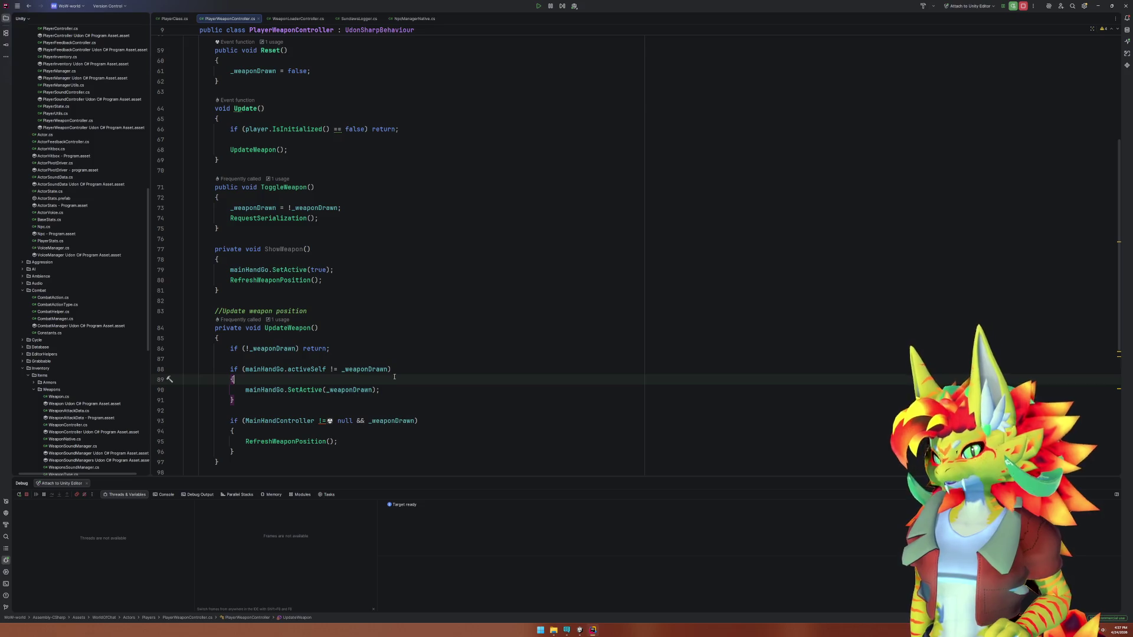
drag(246, 369, 326, 369)
double_click(360, 369)
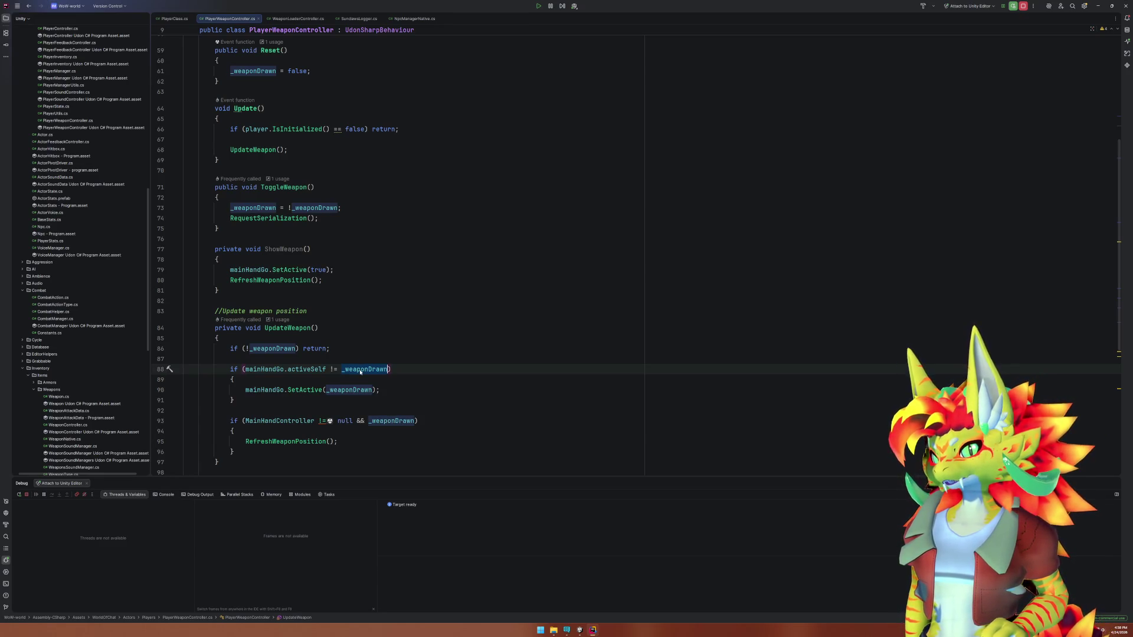
double_click(301, 369)
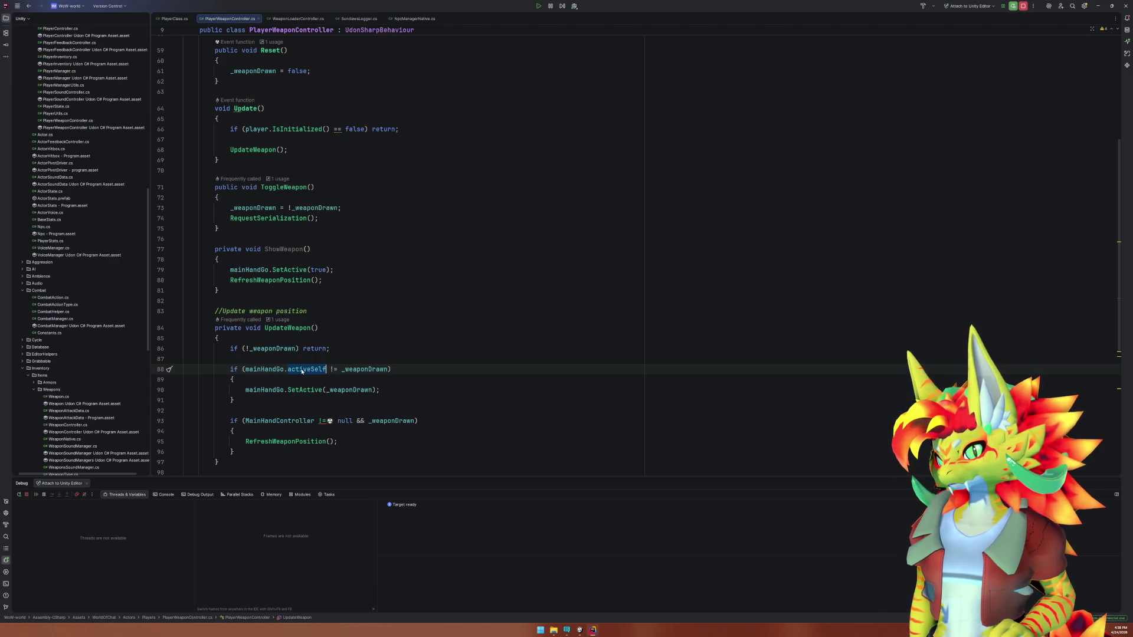
Delete the ShowWeapon method on lines 76–81.
mouse_move(301, 371)
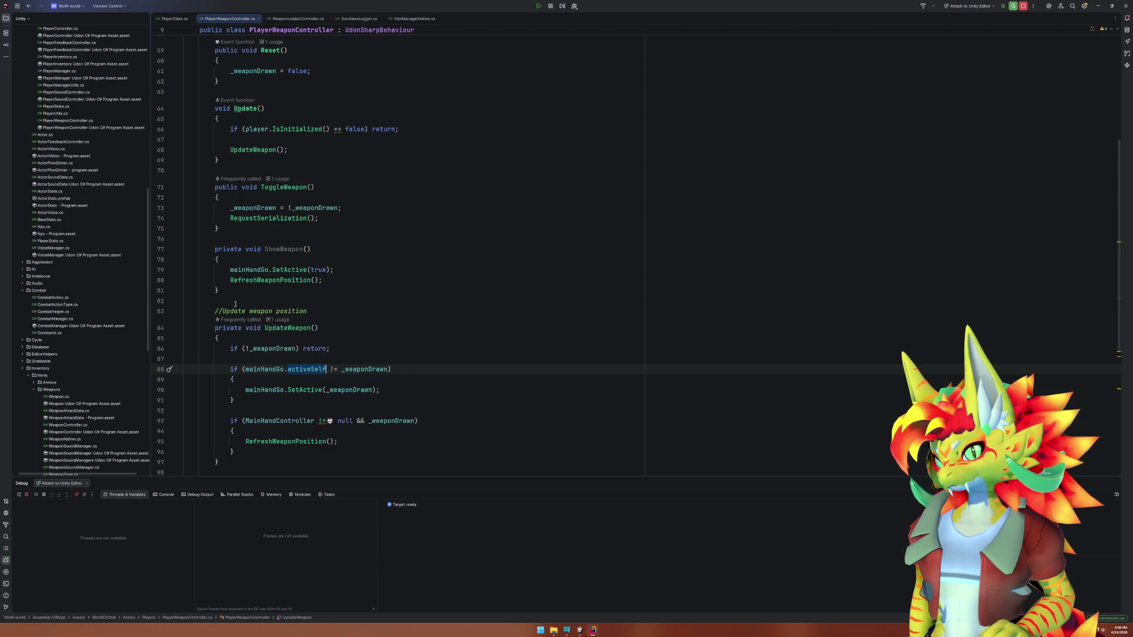
drag(250, 302, 249, 240)
key(Delete)
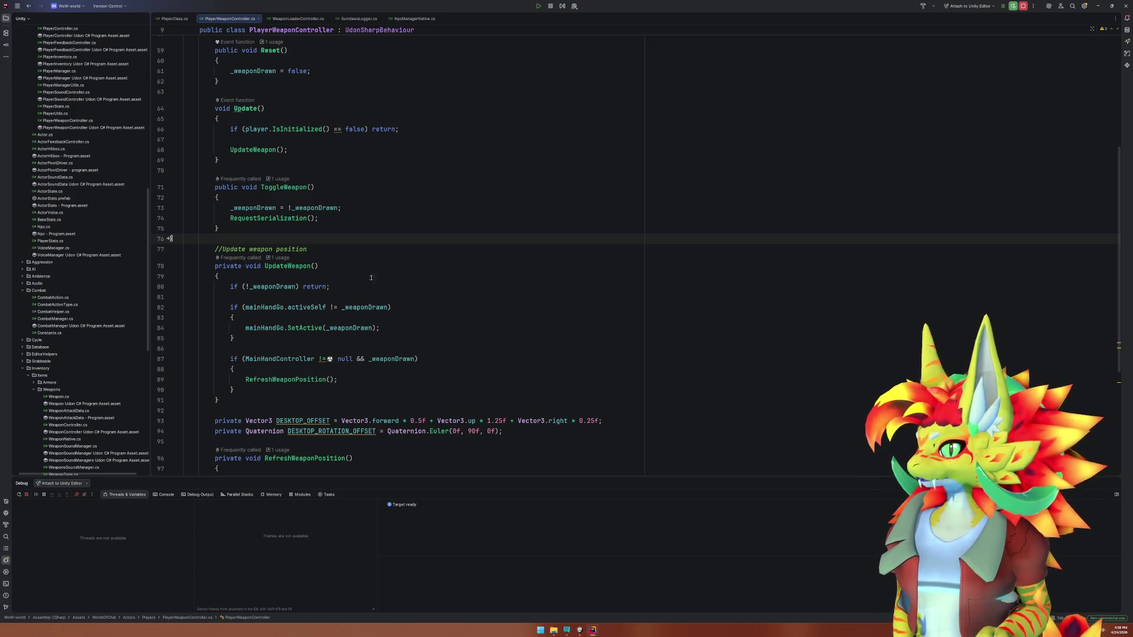
Expand the Initialize region and jump from Start() to RegisterOnMainHandChangedListener in PlayerInventory.cs.
scroll(379, 276, up, 5)
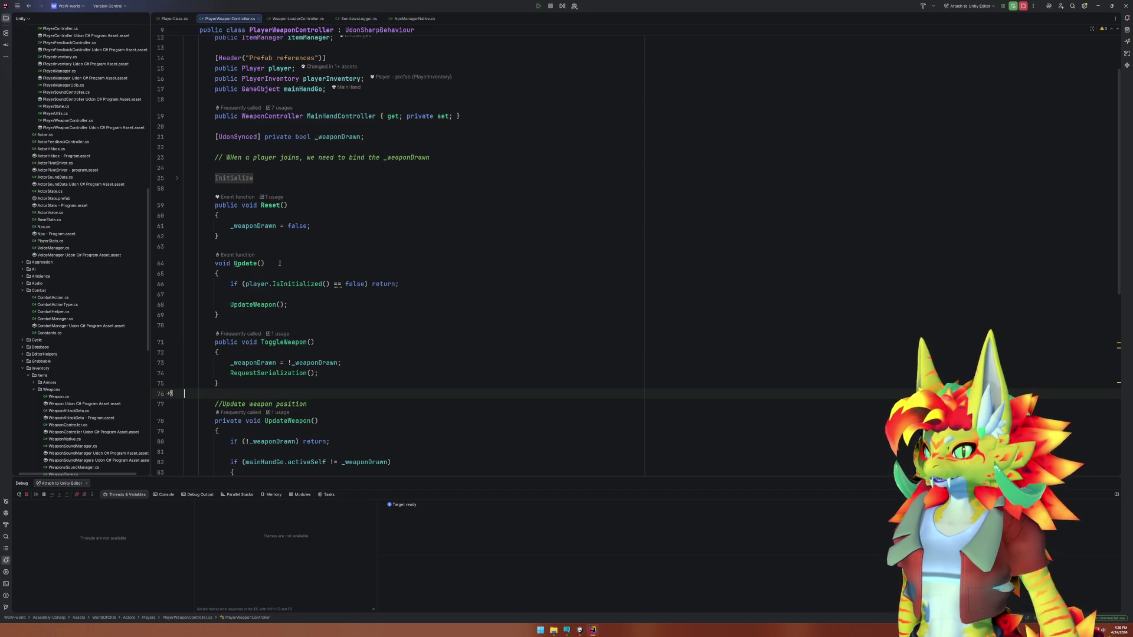
click(177, 180)
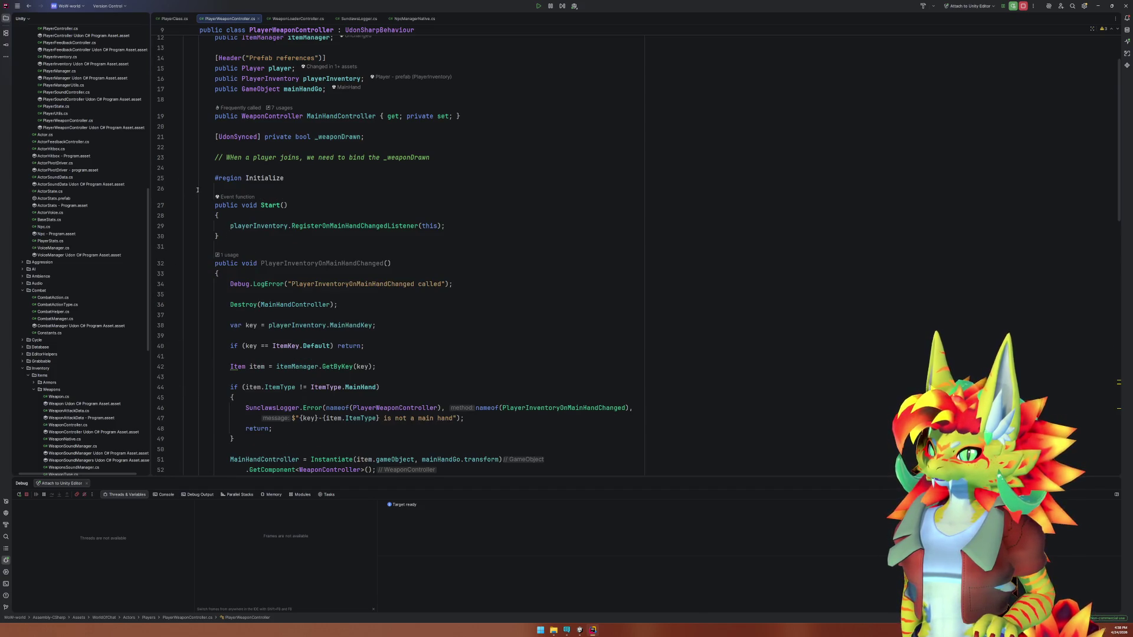
scroll(354, 236, down, 15)
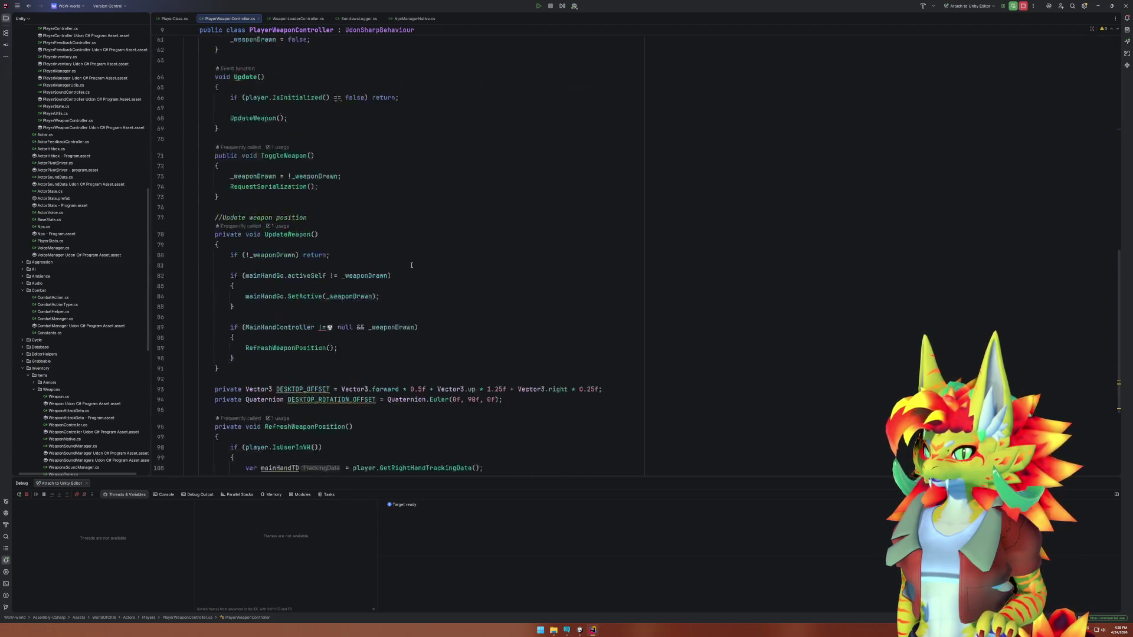
scroll(411, 265, down, 5)
scroll(351, 270, up, 15)
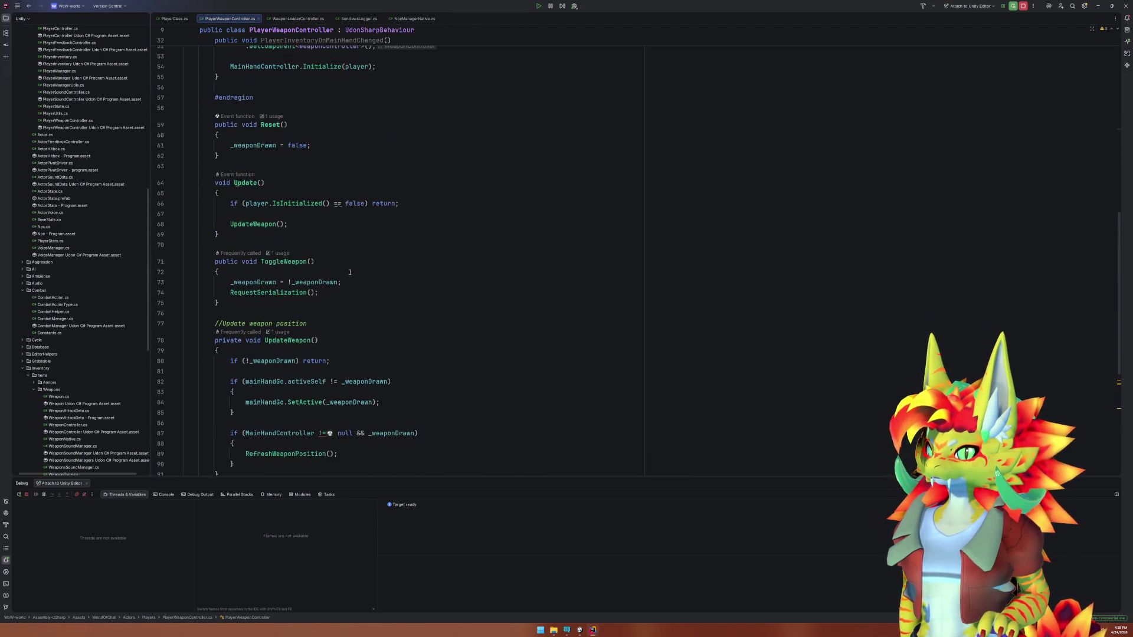
scroll(350, 272, up, 7)
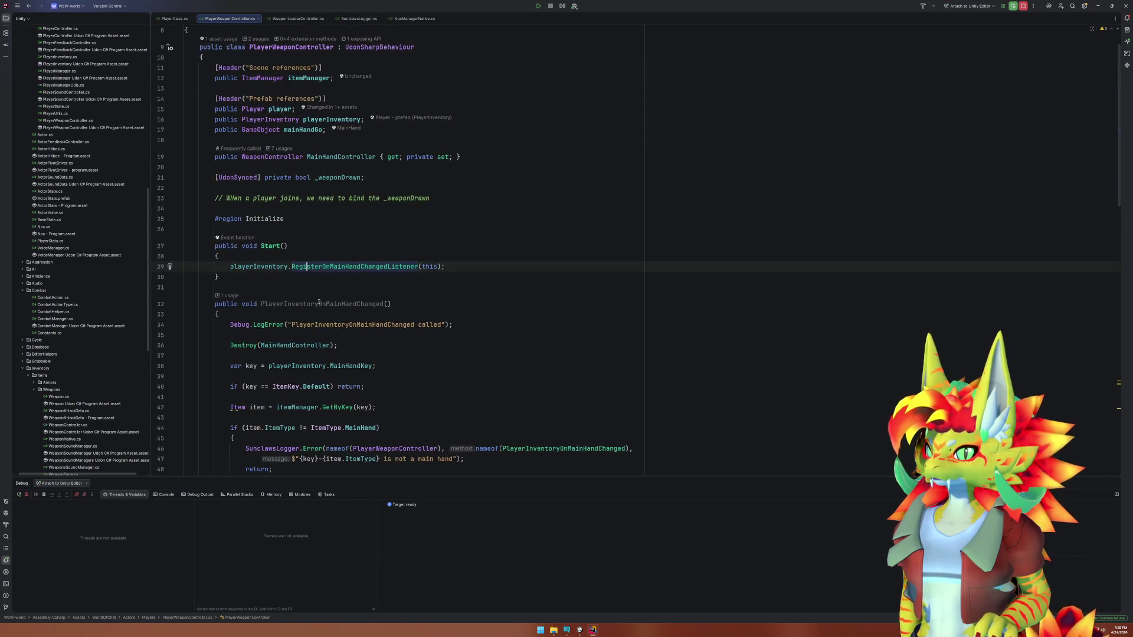
click(384, 303)
scroll(443, 293, down, 3)
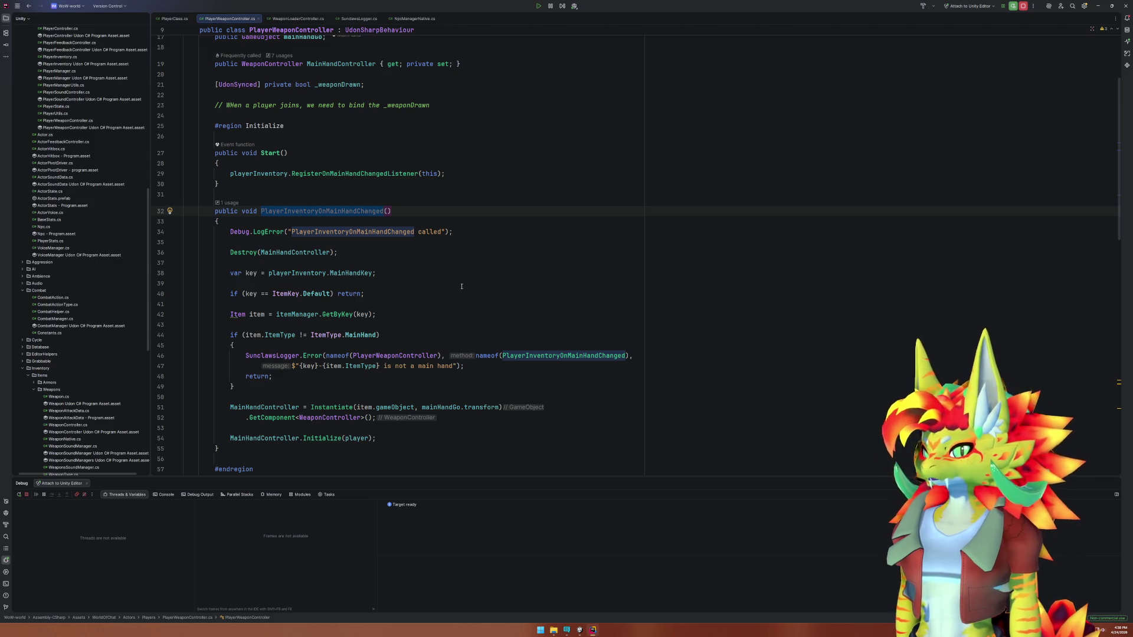
ctrl+click(374, 174)
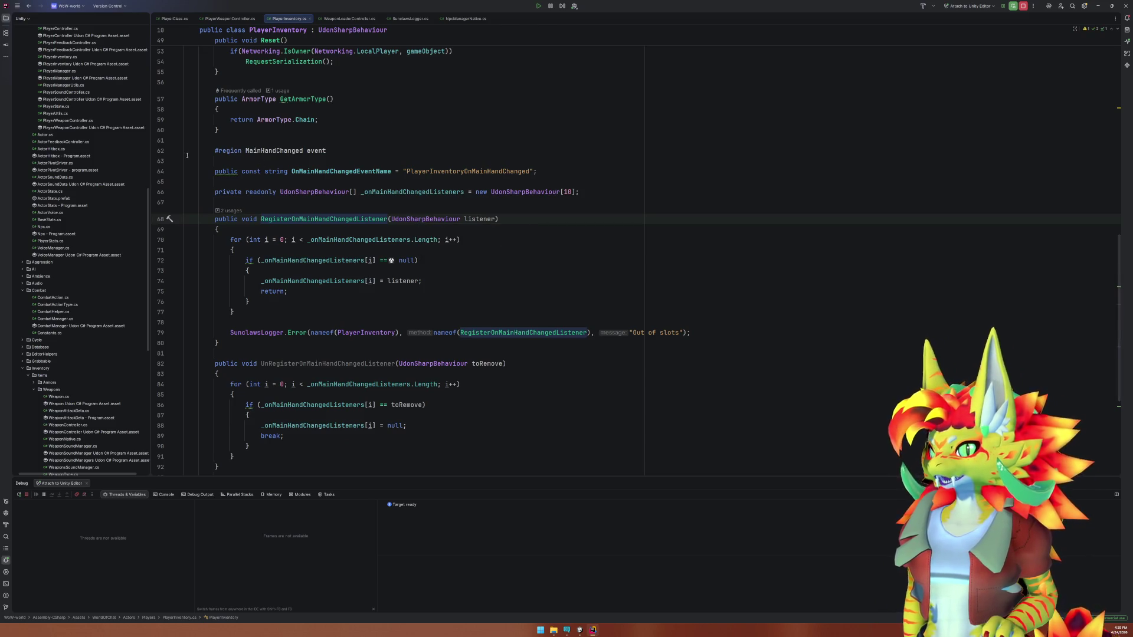
Collapse the RegisterOnMainHandChangedListener, UnRegisterOnMainHandChangedListener and TriggerOnMainHandChanged bodies, then scroll to the top.
click(177, 151)
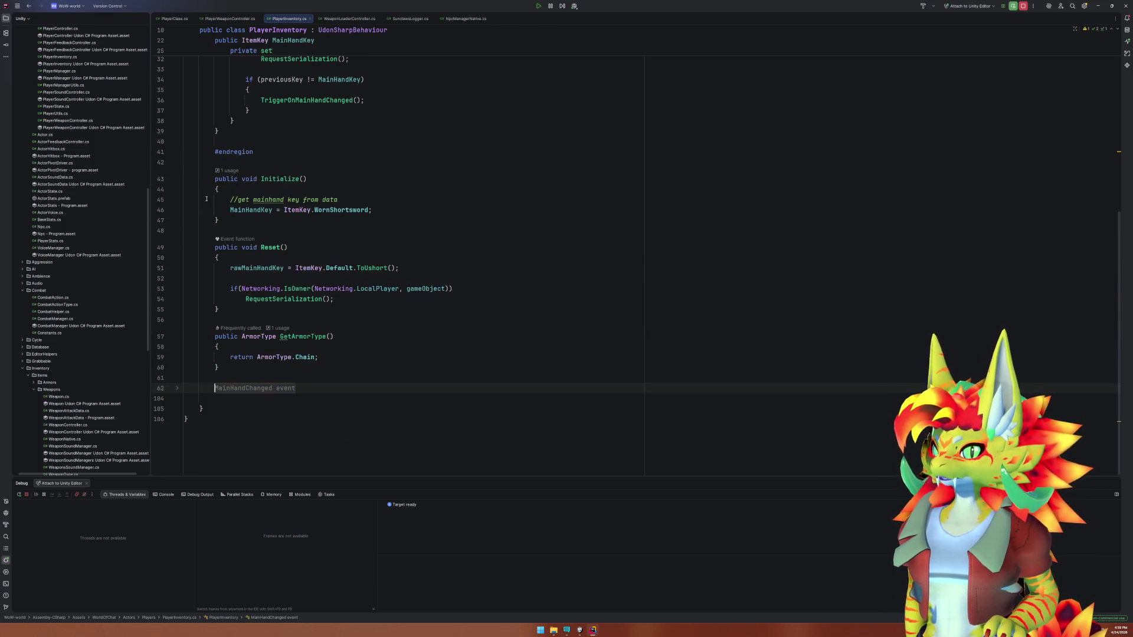
click(177, 388)
scroll(190, 295, down, 7)
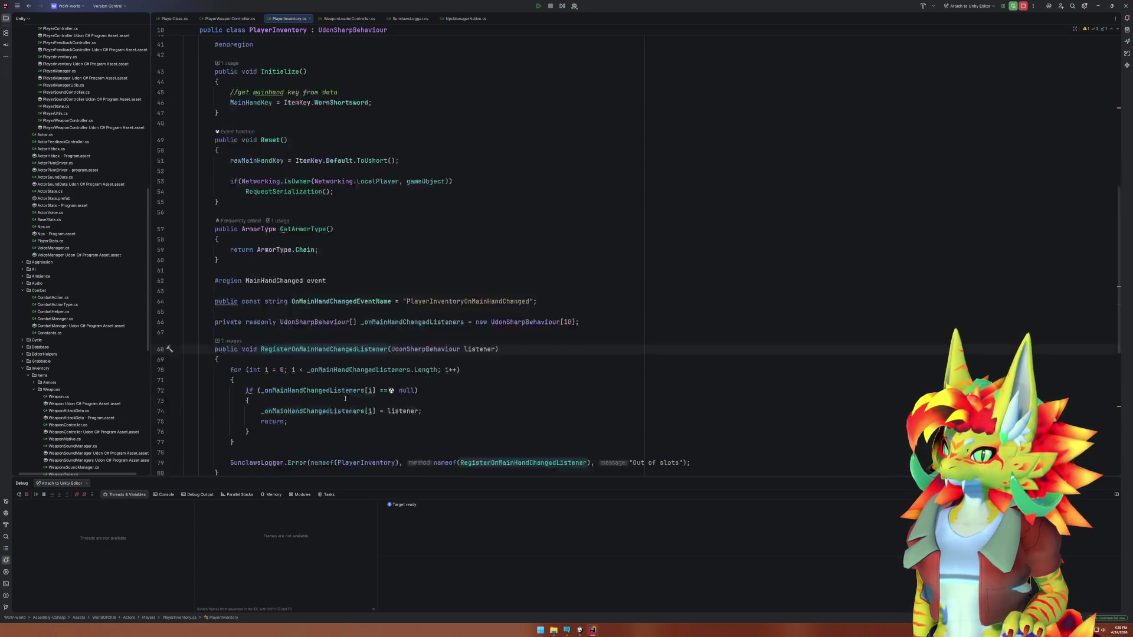
click(178, 240)
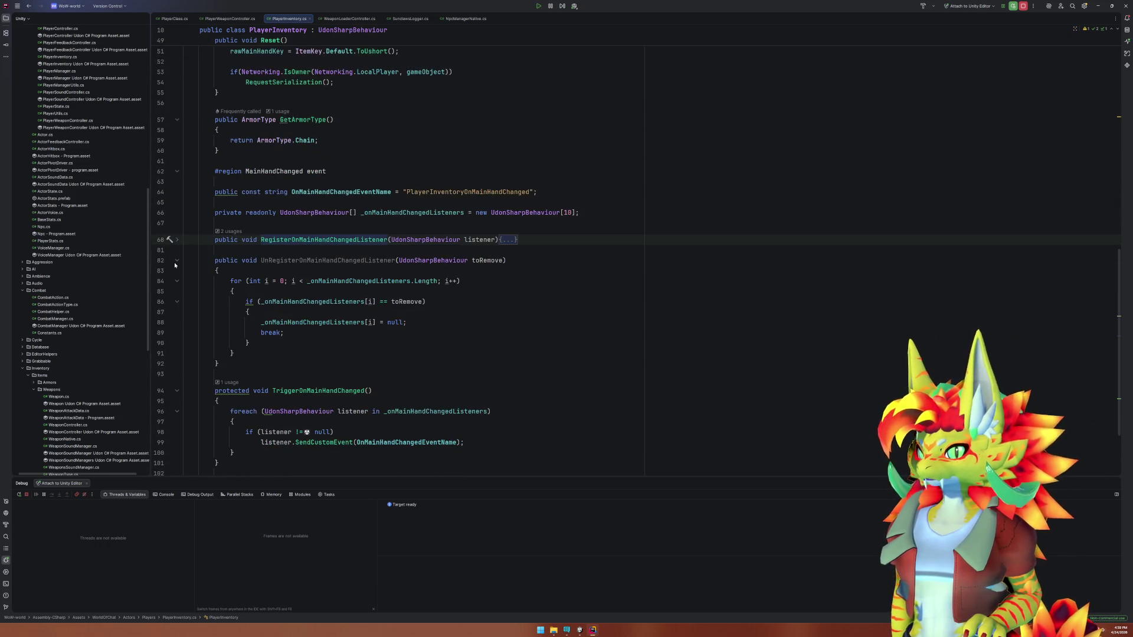
click(176, 262)
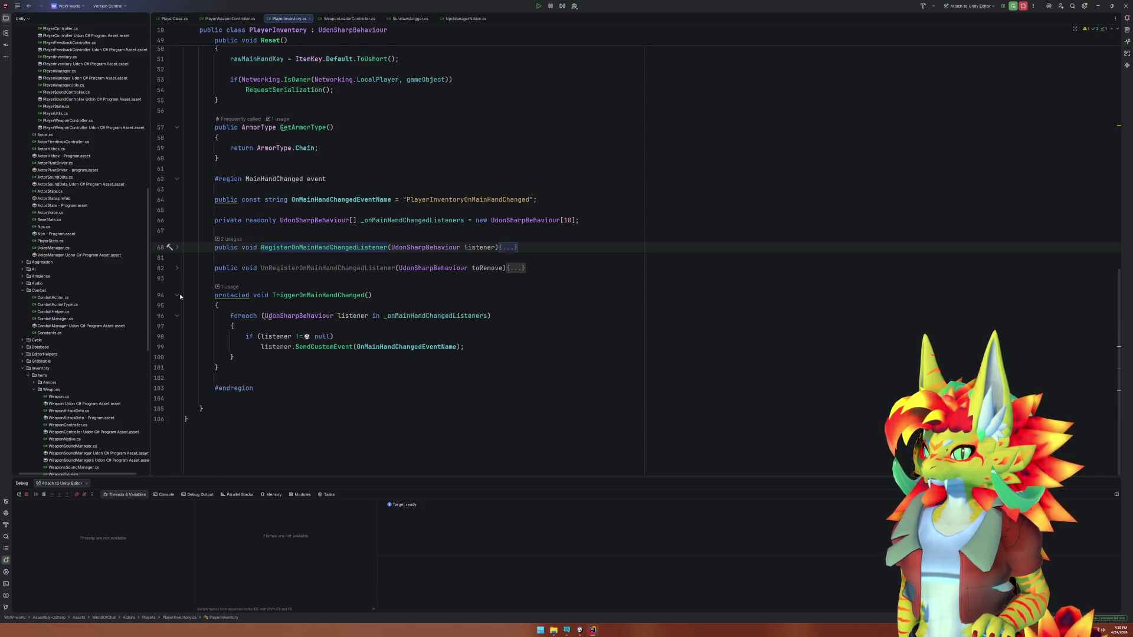
click(177, 287)
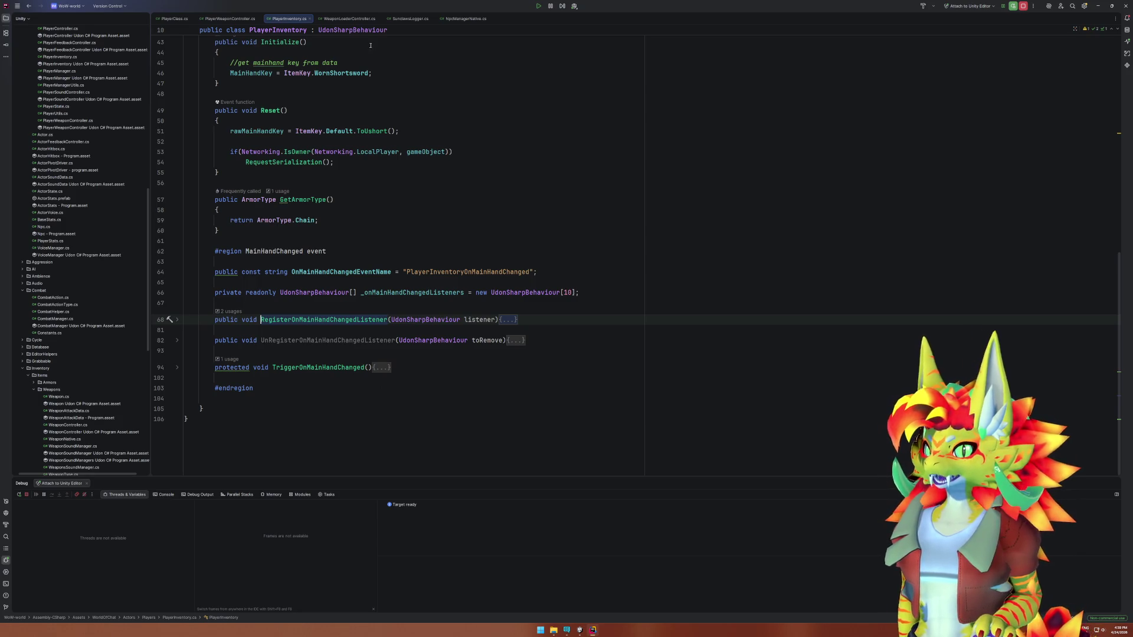
scroll(420, 177, up, 6)
scroll(466, 215, up, 5)
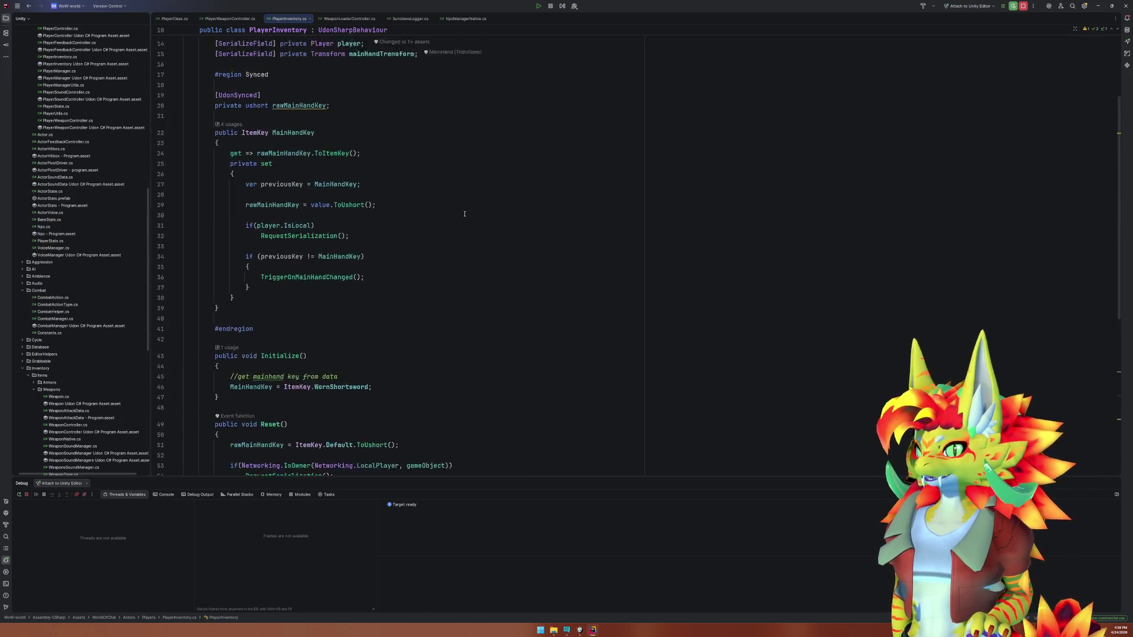
scroll(447, 290, up, 4)
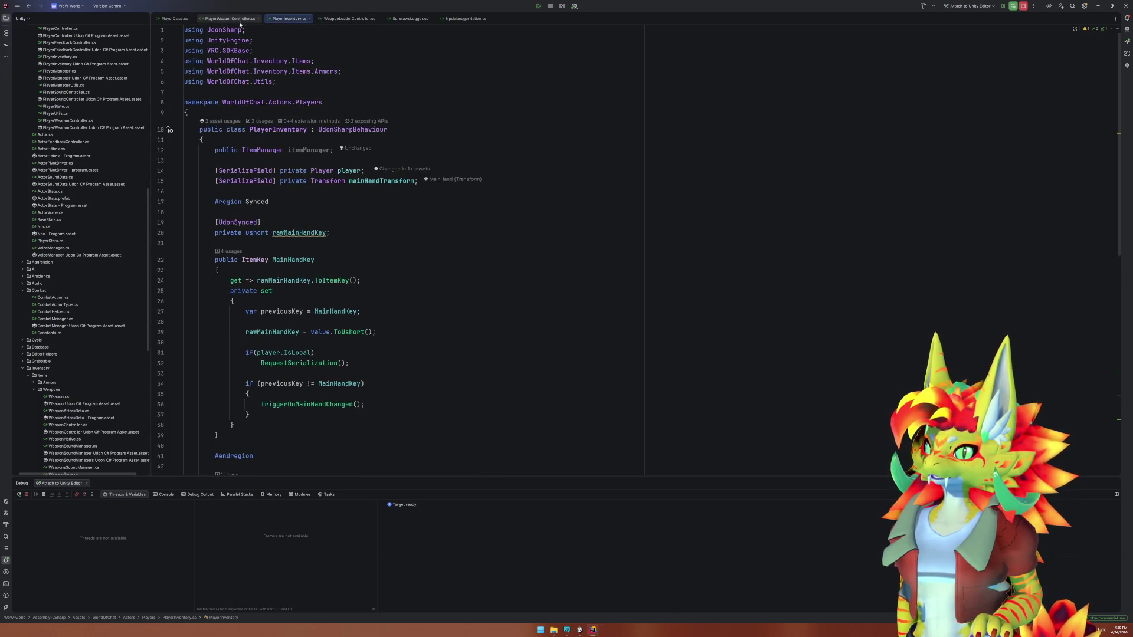
Add a PlayerInventoryOnMainHandChanged(); call below line 29 in PlayerWeaponController's Start.
key(ctrl+Tab)
click(449, 173)
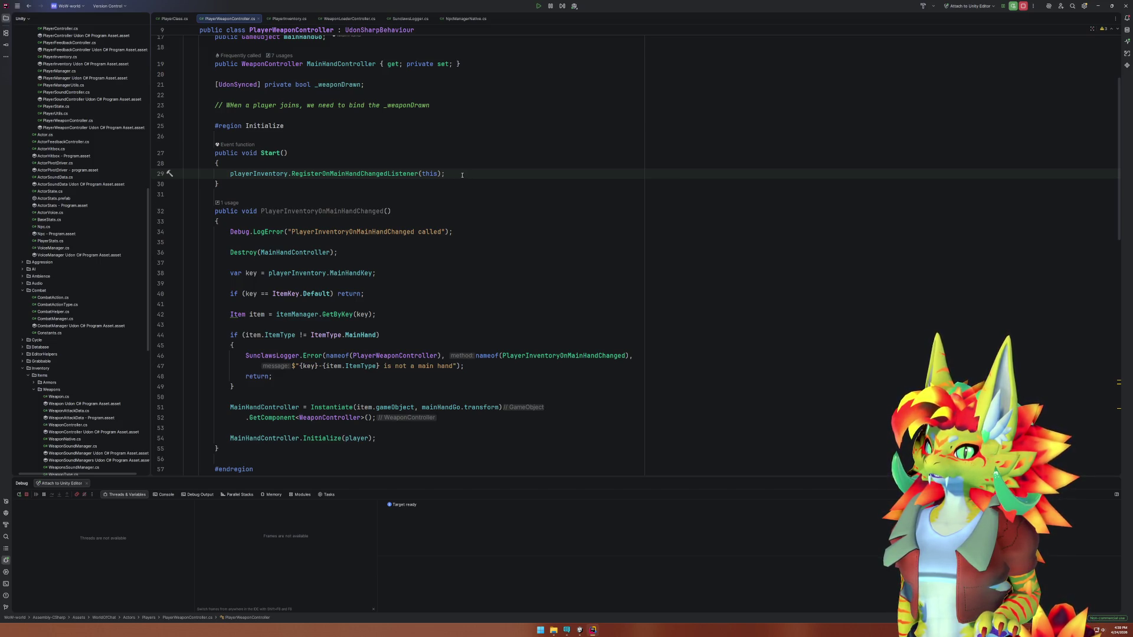
click(383, 211)
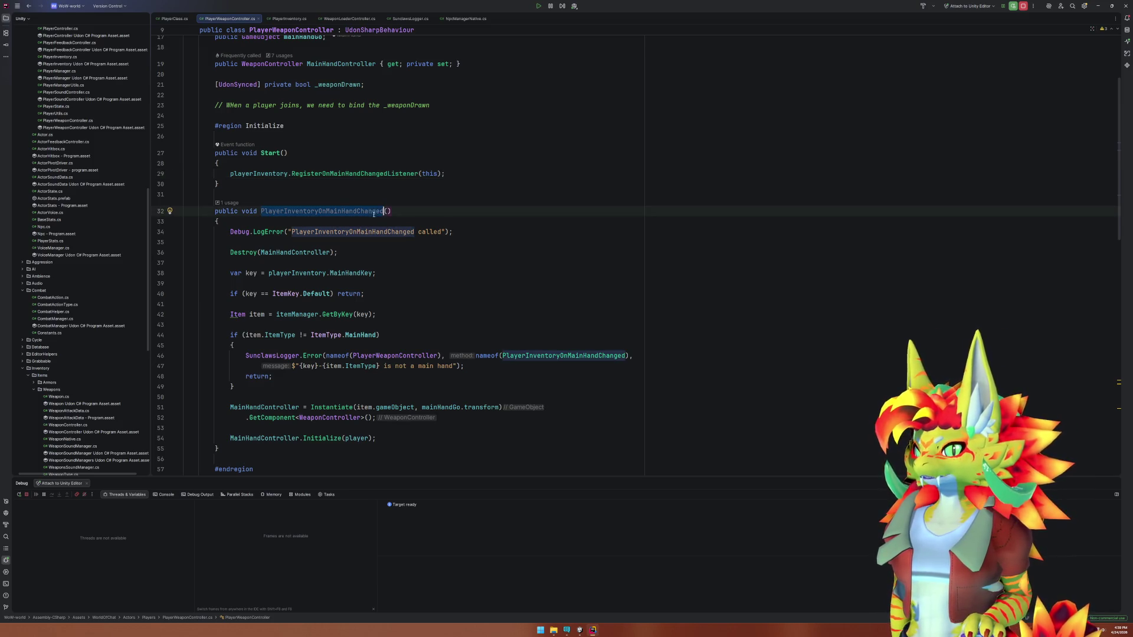
click(460, 173)
key(Return)
text(PlayerInventoryOnMainHandChanged)
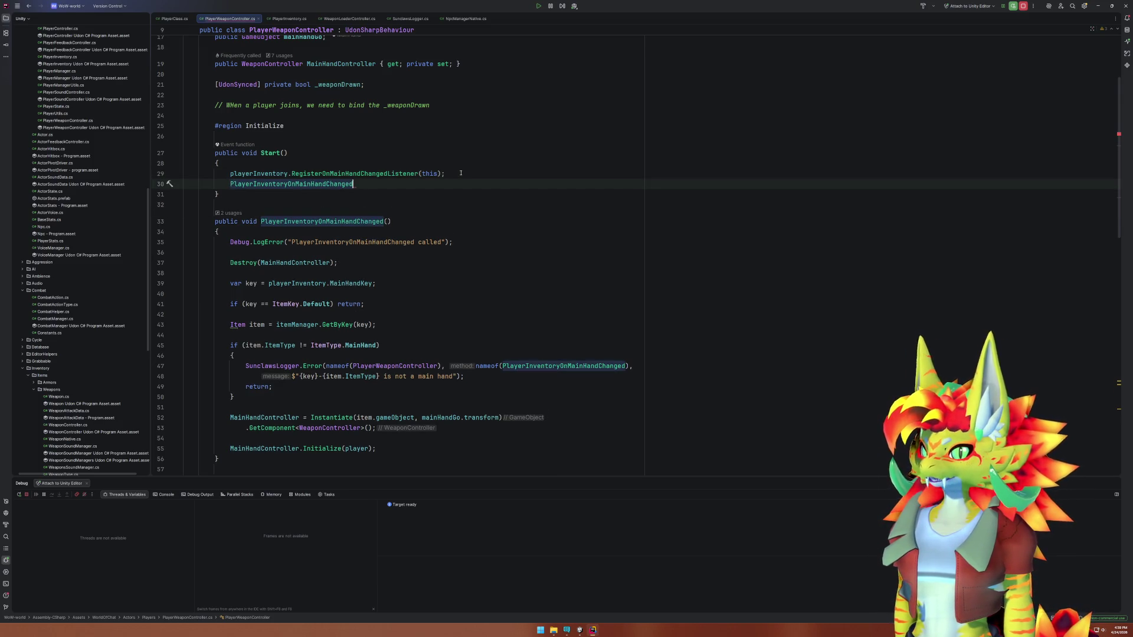
text(();)
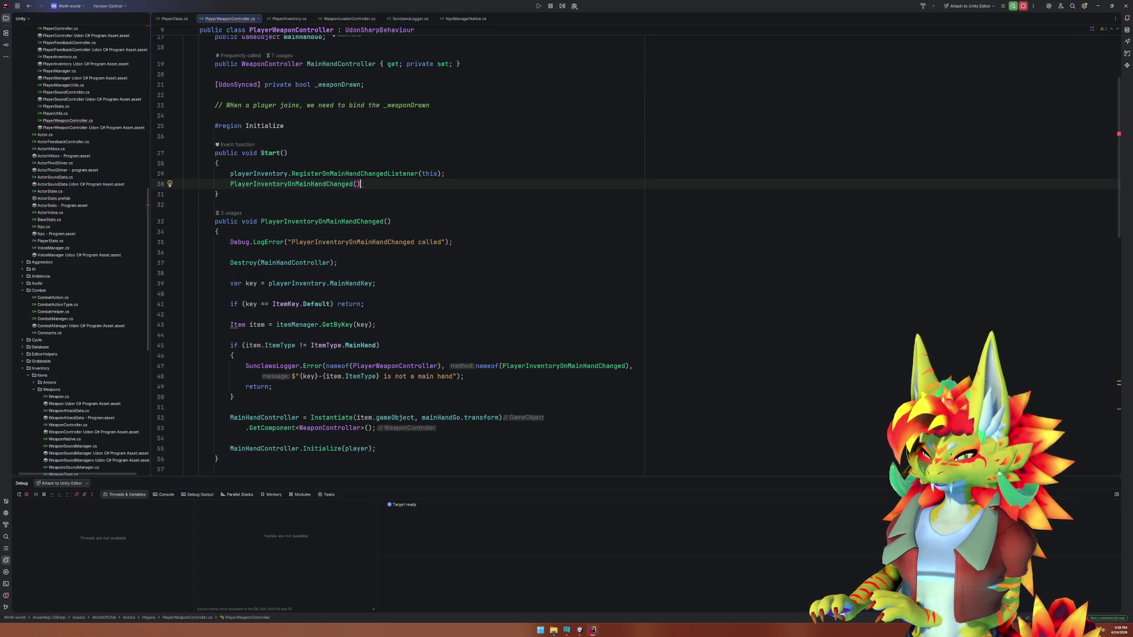
click(580, 630)
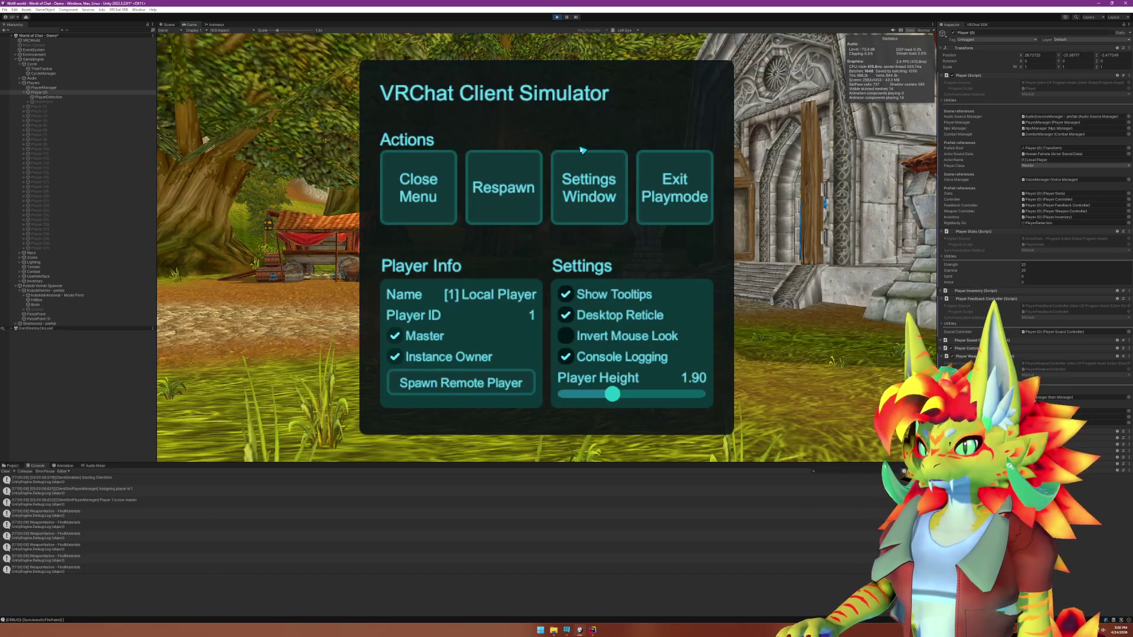
Resume play, draw the spear into the hand and walk the village, then show the Scene view.
key(Escape)
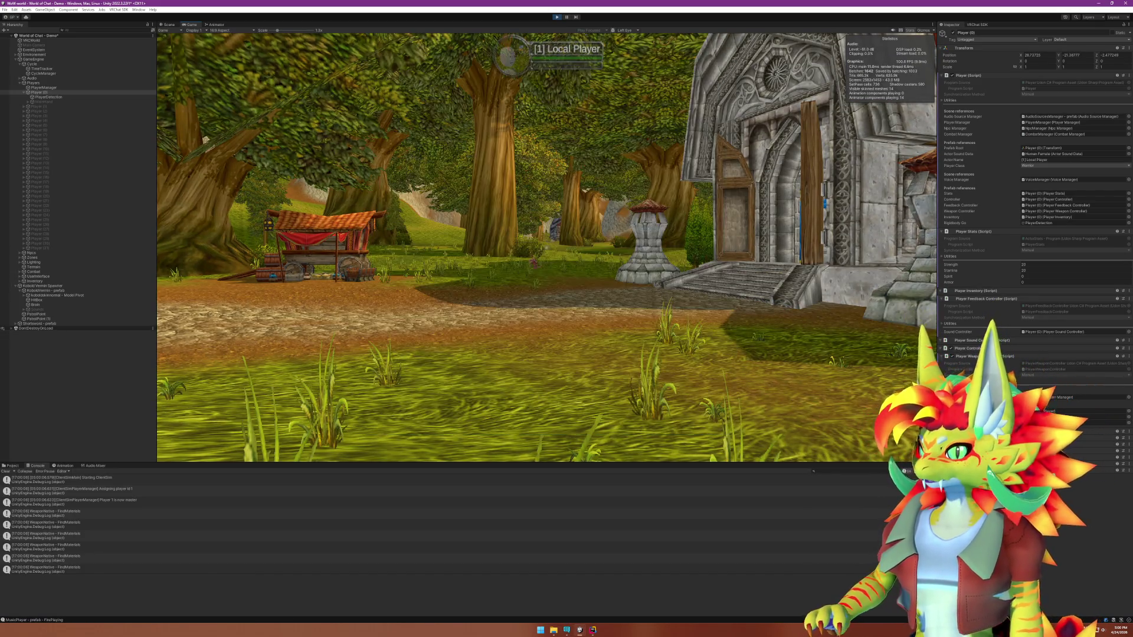
key(w)
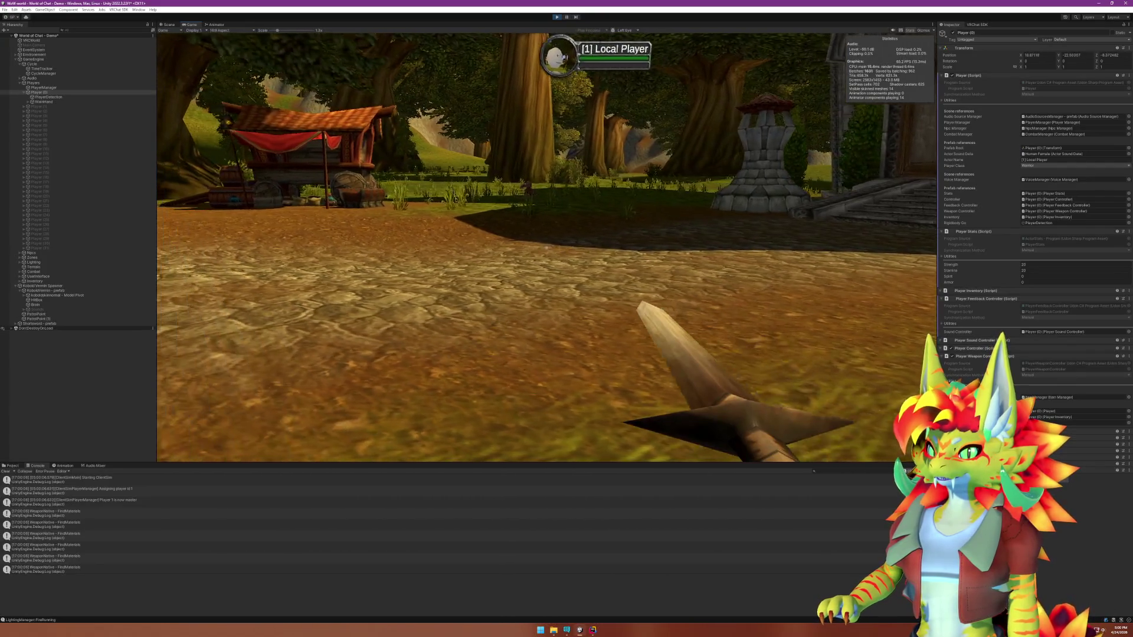
key(a)
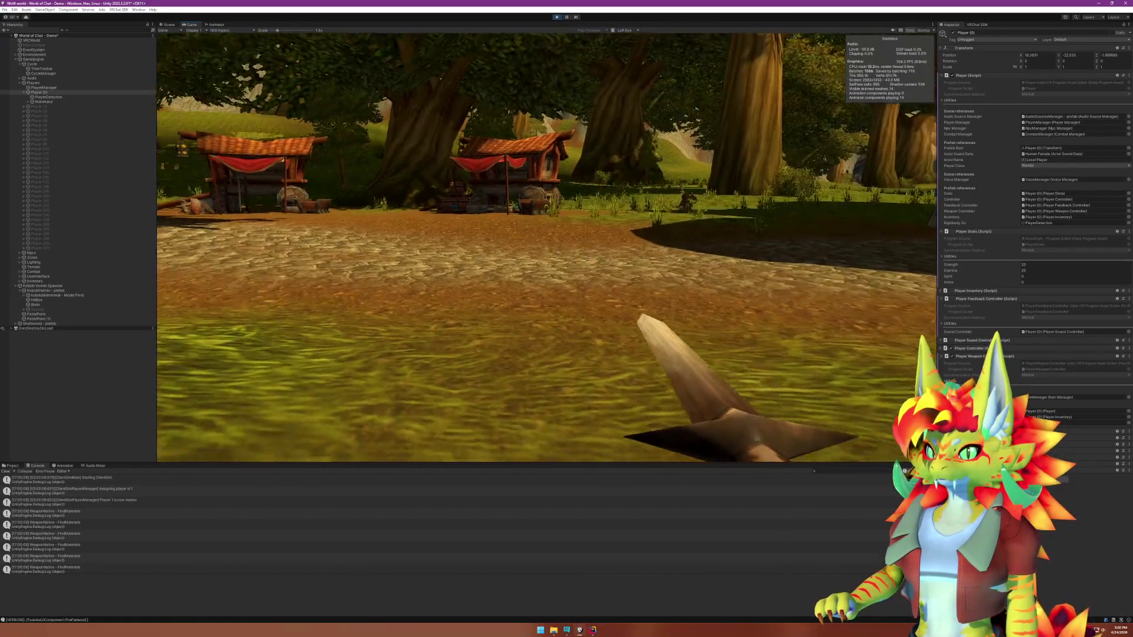
key(super)
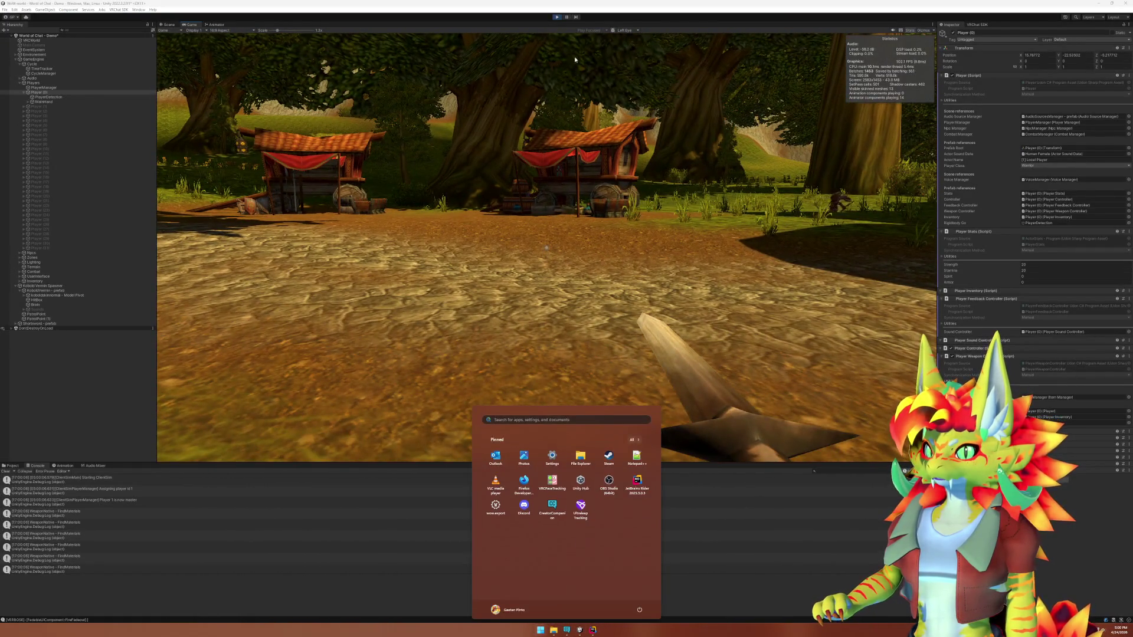
click(558, 39)
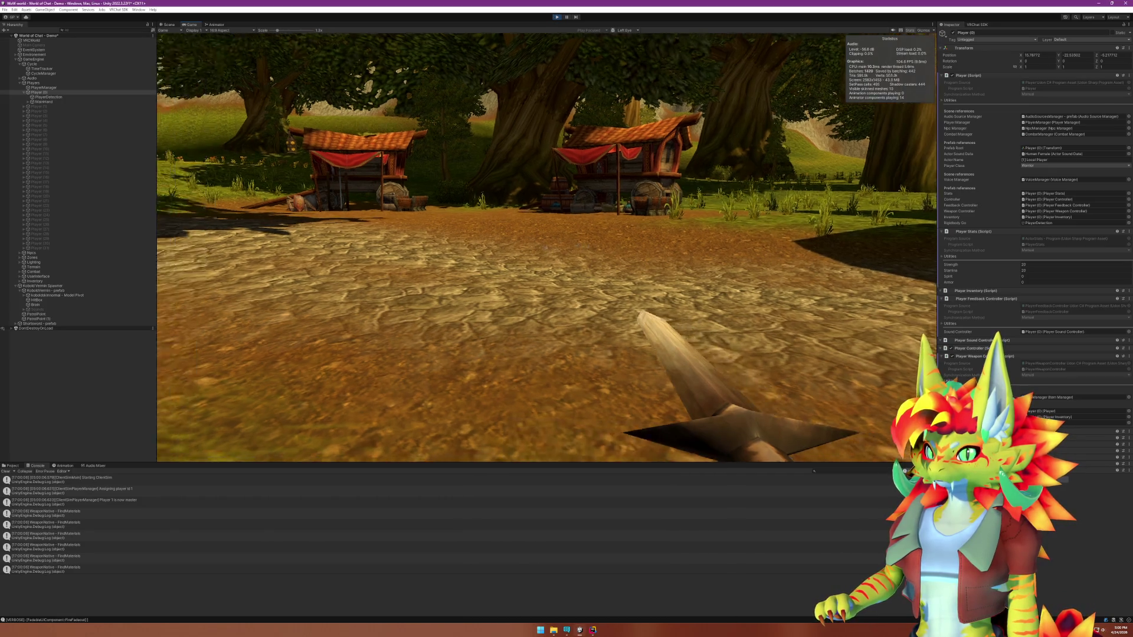
key(w)
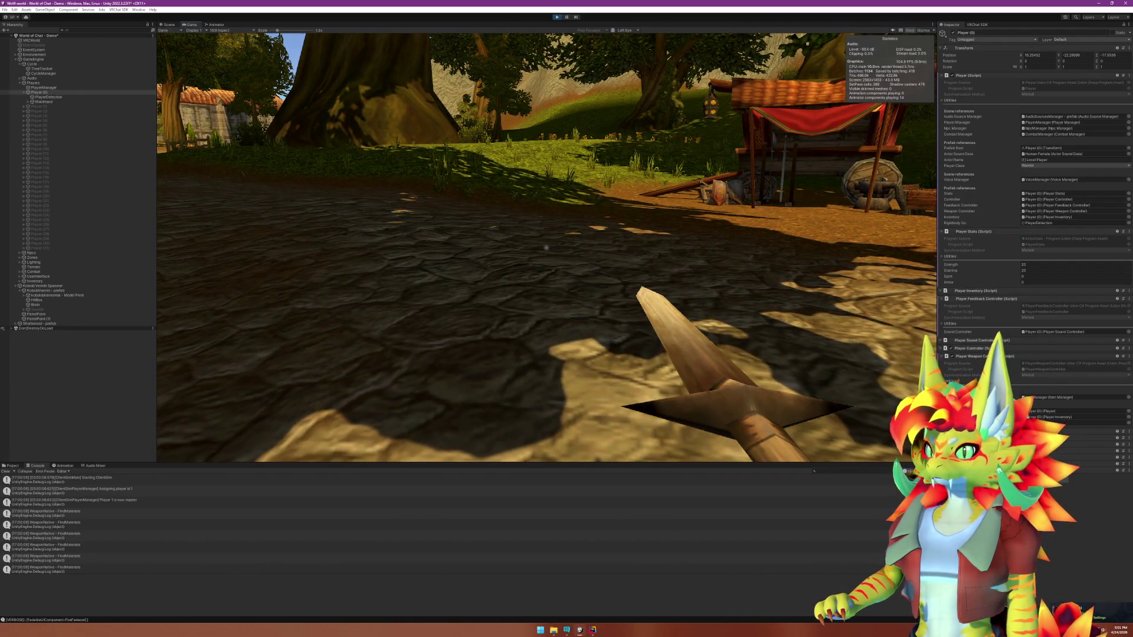
key(super)
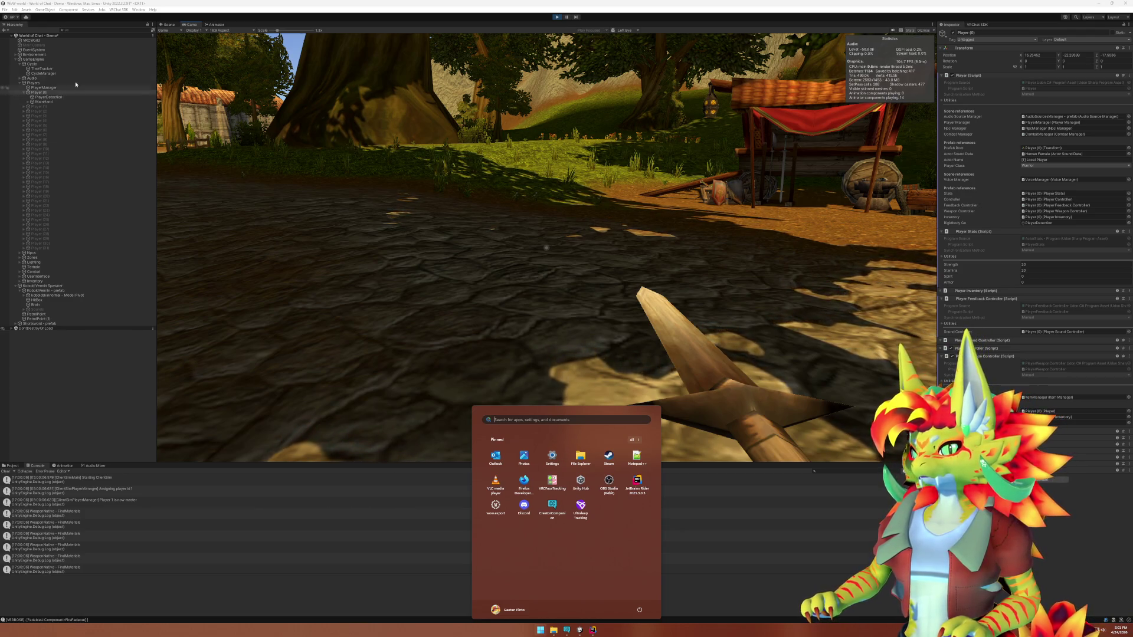
click(170, 24)
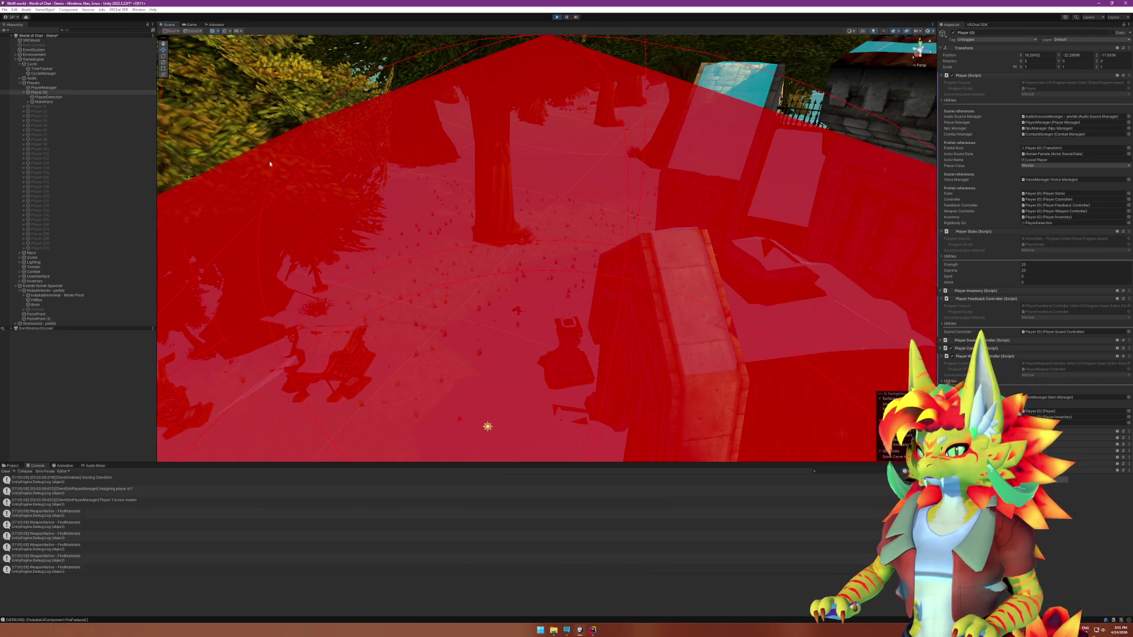
Frame Player (0) in the Scene view, inspect its MainHand, then stop play and return to Rider.
double_click(38, 92)
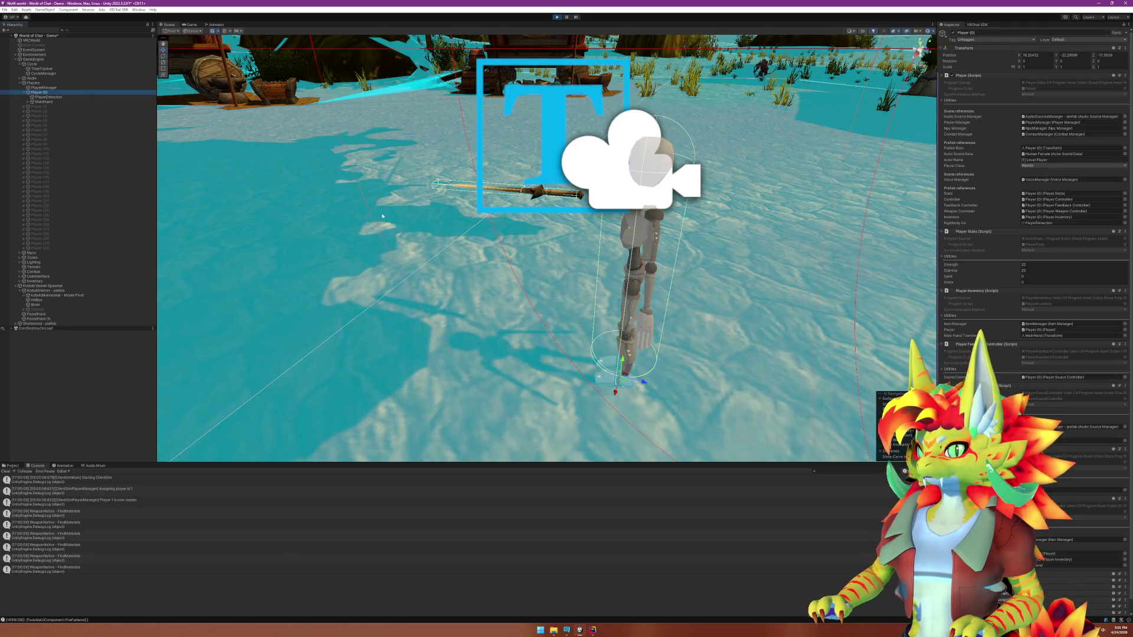
drag(382, 217, 567, 233)
click(53, 101)
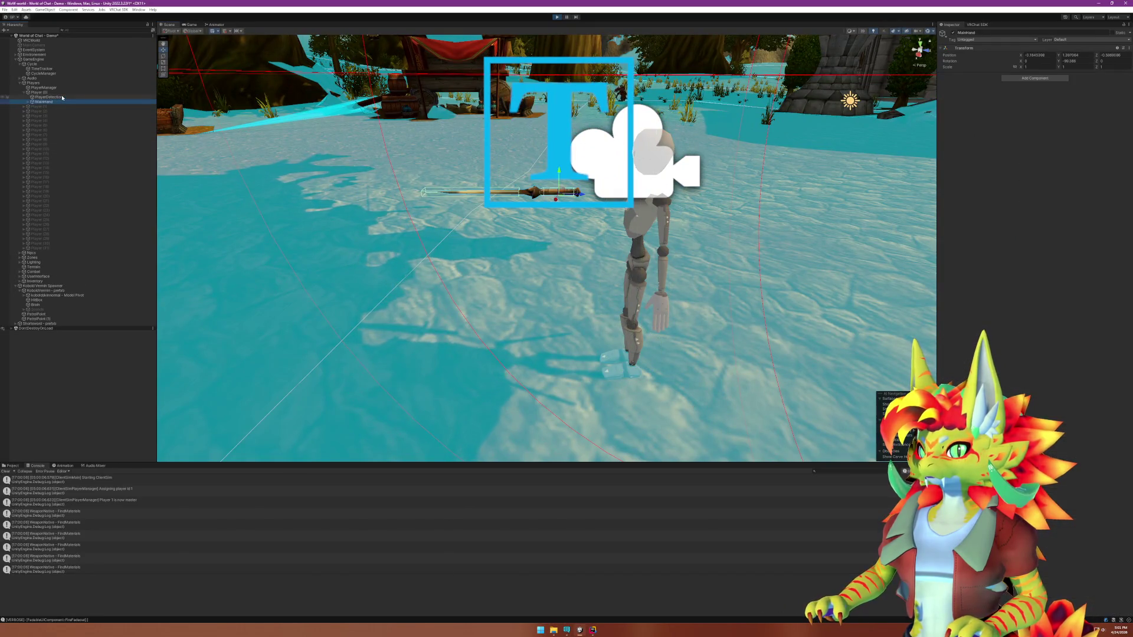
click(62, 97)
click(64, 93)
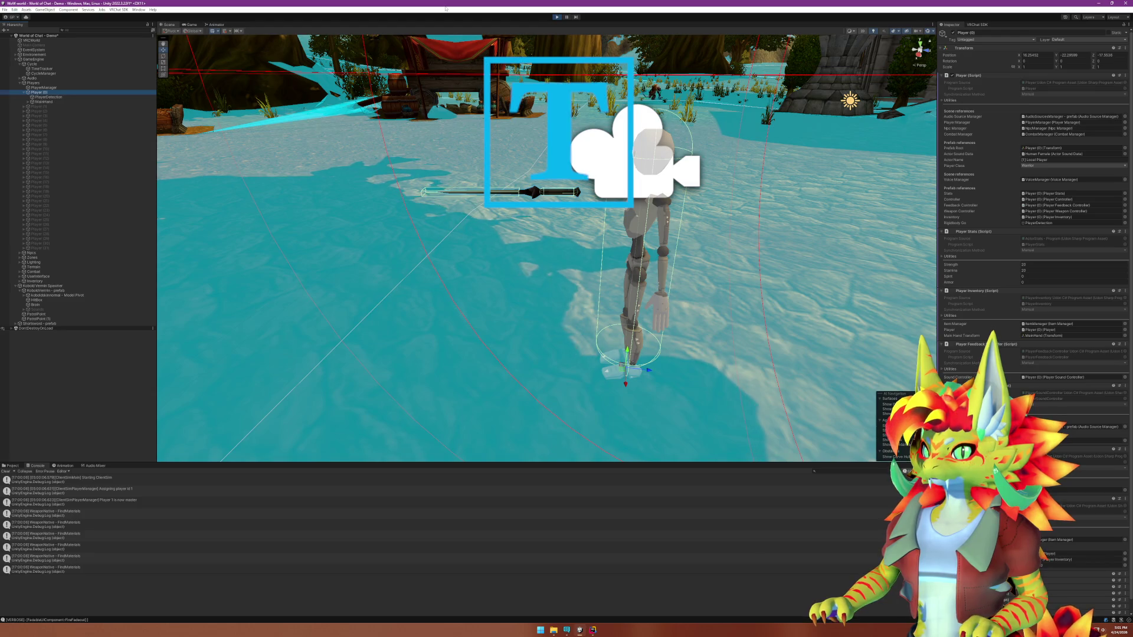
key(z)
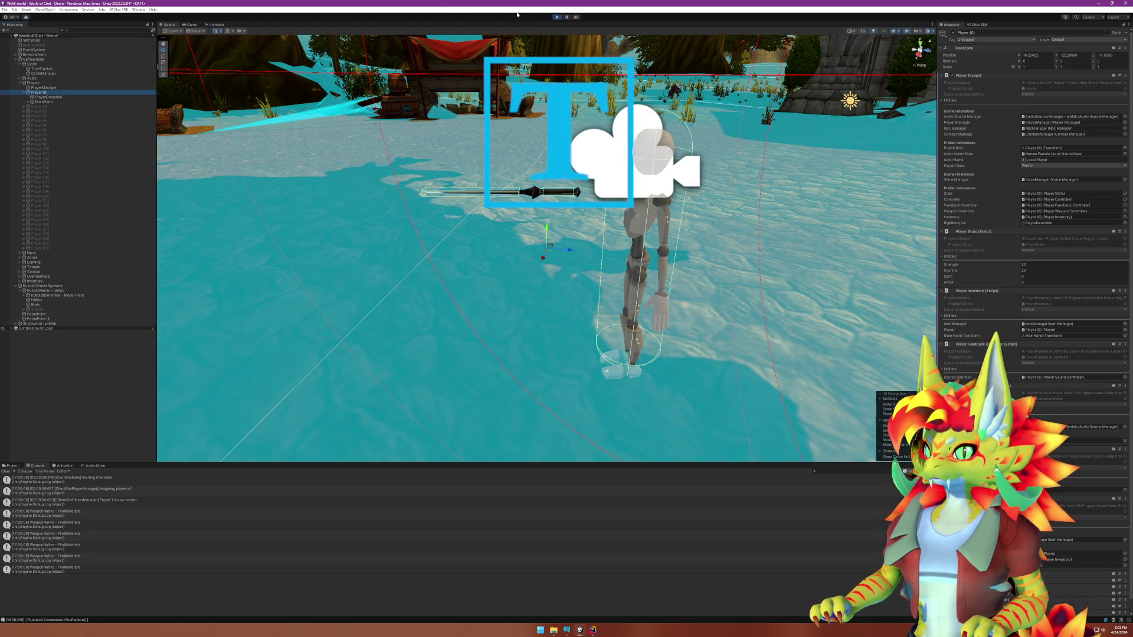
click(556, 16)
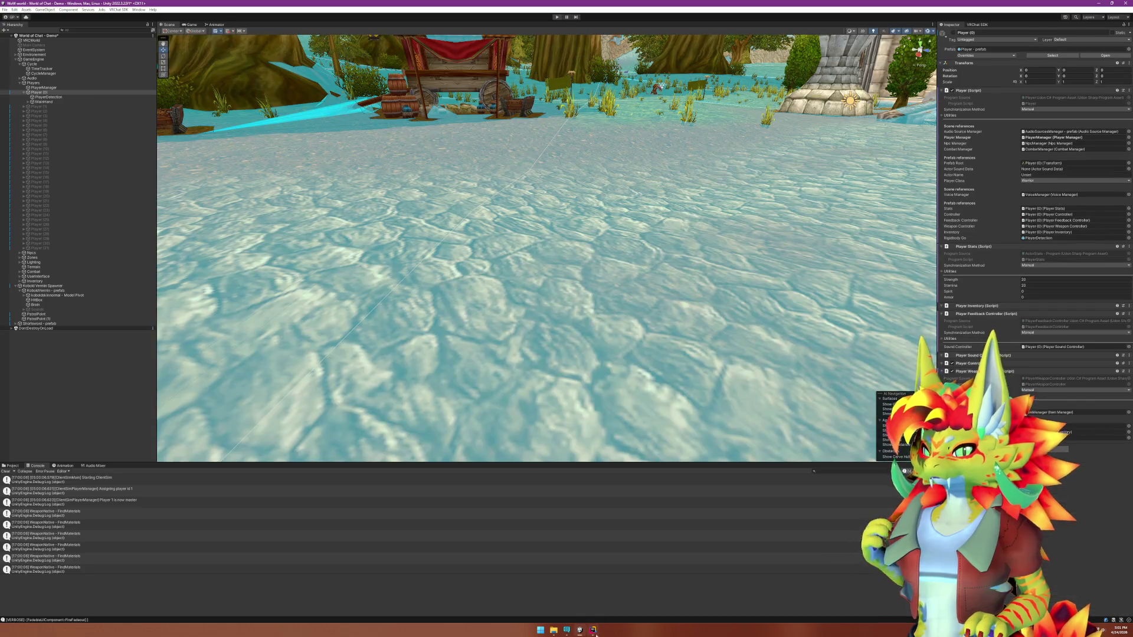
key(alt+Tab)
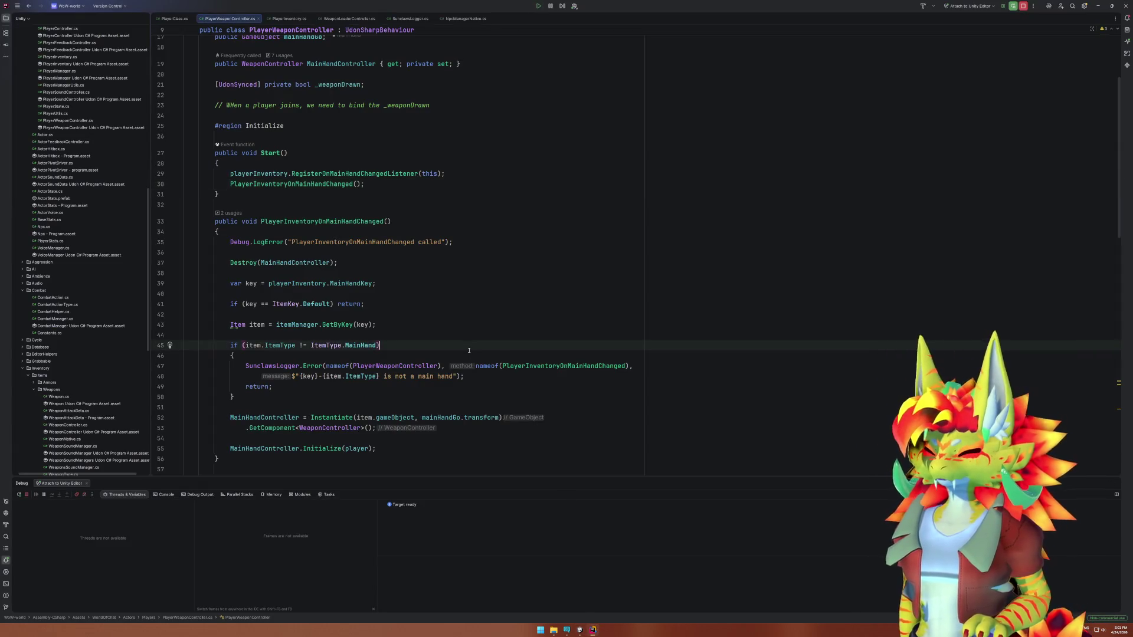
Open Player.cs through Search Everywhere.
key(ctrl+t)
text(Player)
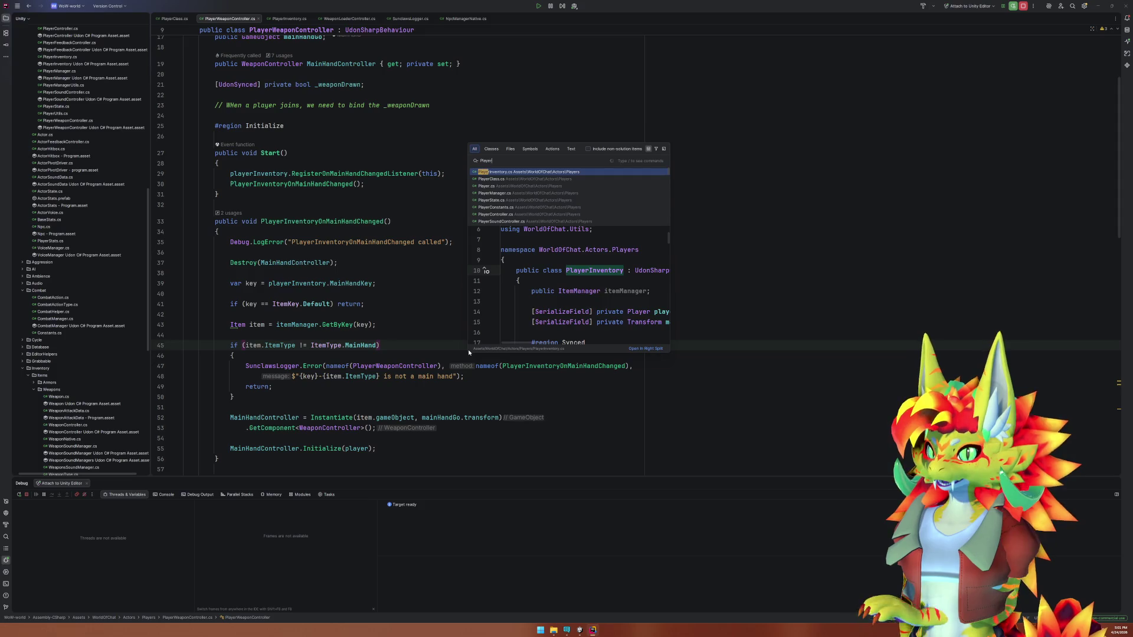
key(Down)
key(Down)
key(Return)
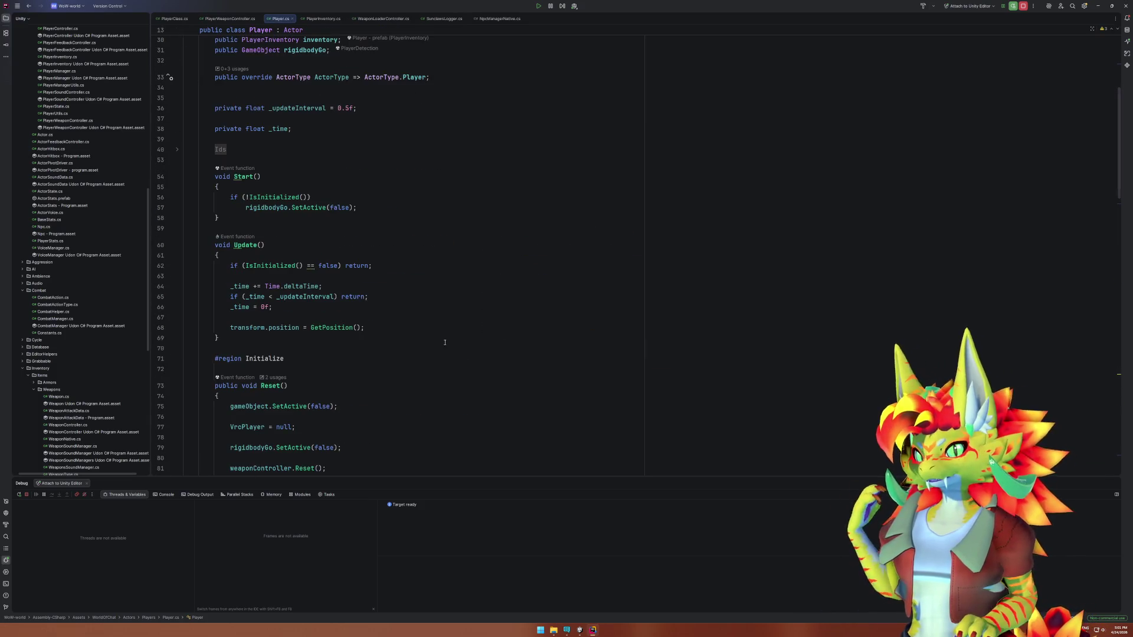
Comment out line 68's transform.position = GetPosition() and start play mode in Unity.
drag(231, 286, 327, 329)
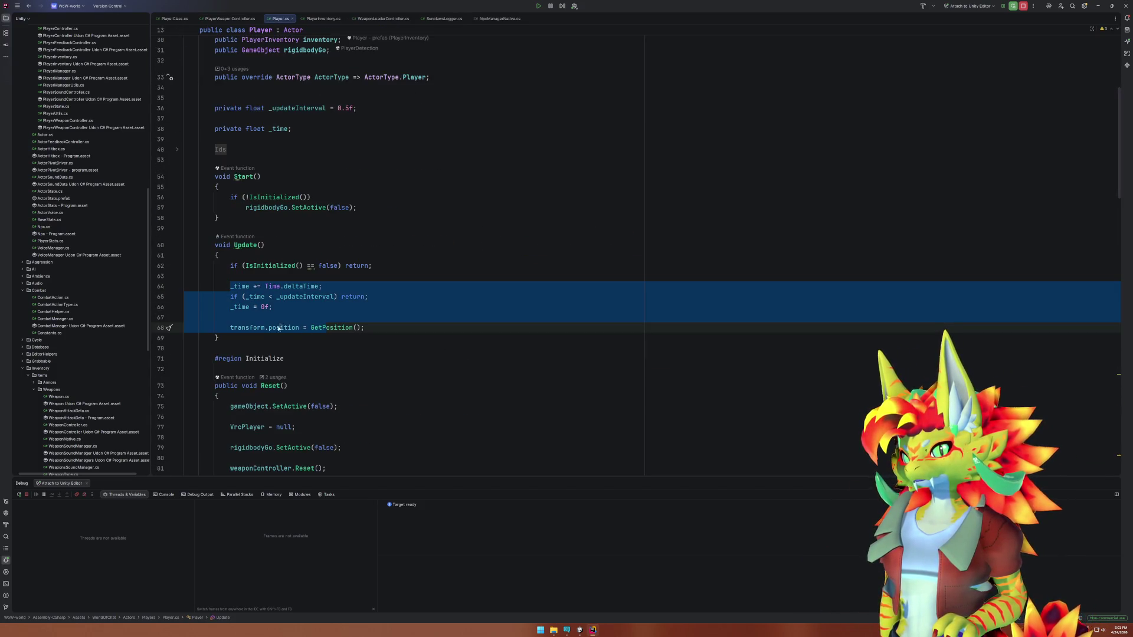
drag(230, 328, 364, 328)
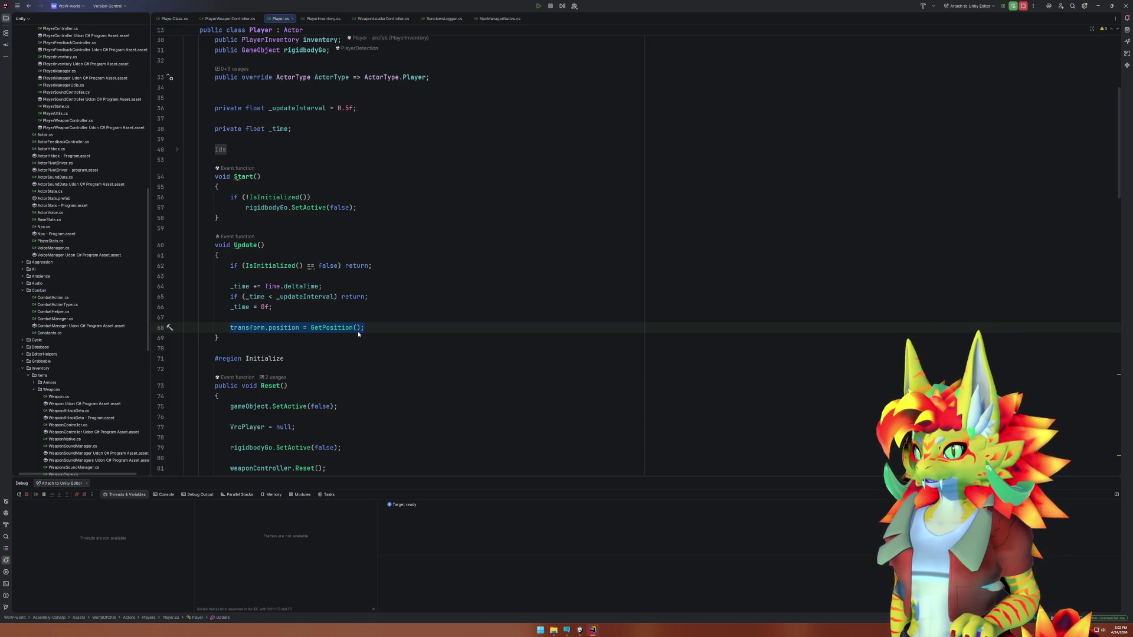
key(ctrl+slash)
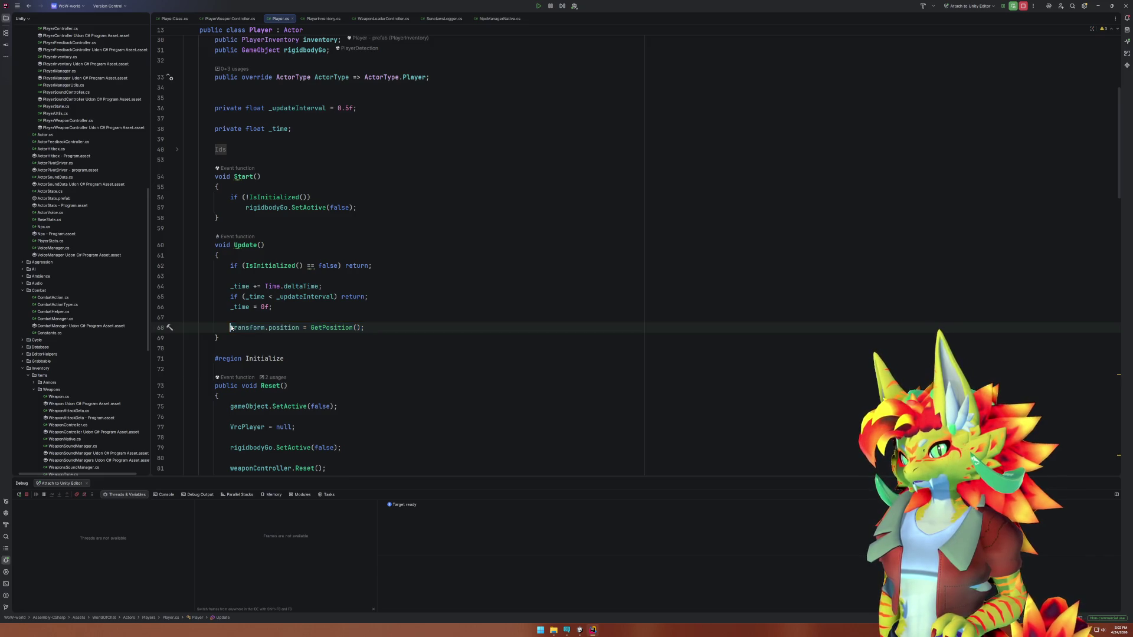
scroll(364, 333, up, 1)
key(alt+Tab)
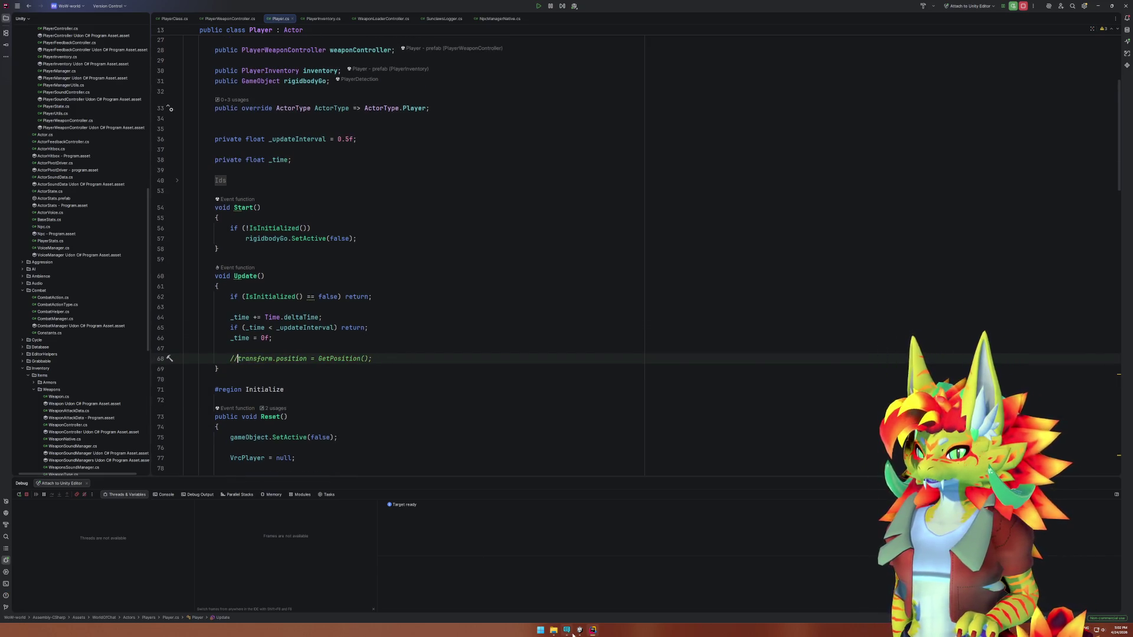
click(556, 17)
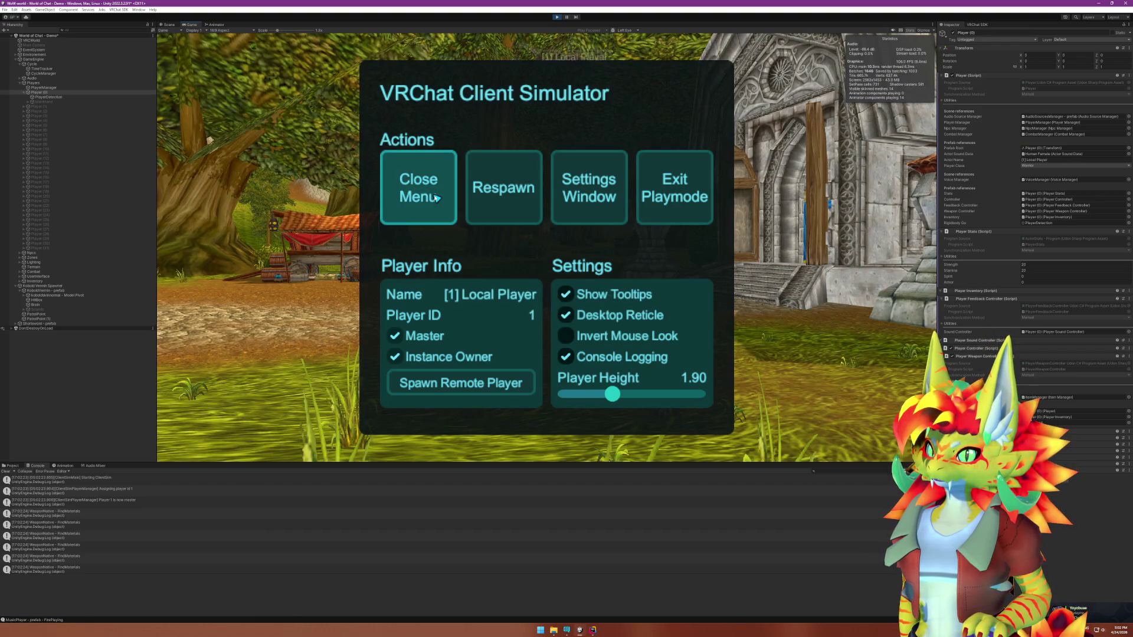
Close the Client Simulator menu, walk the player around the village, then return to Rider.
click(435, 198)
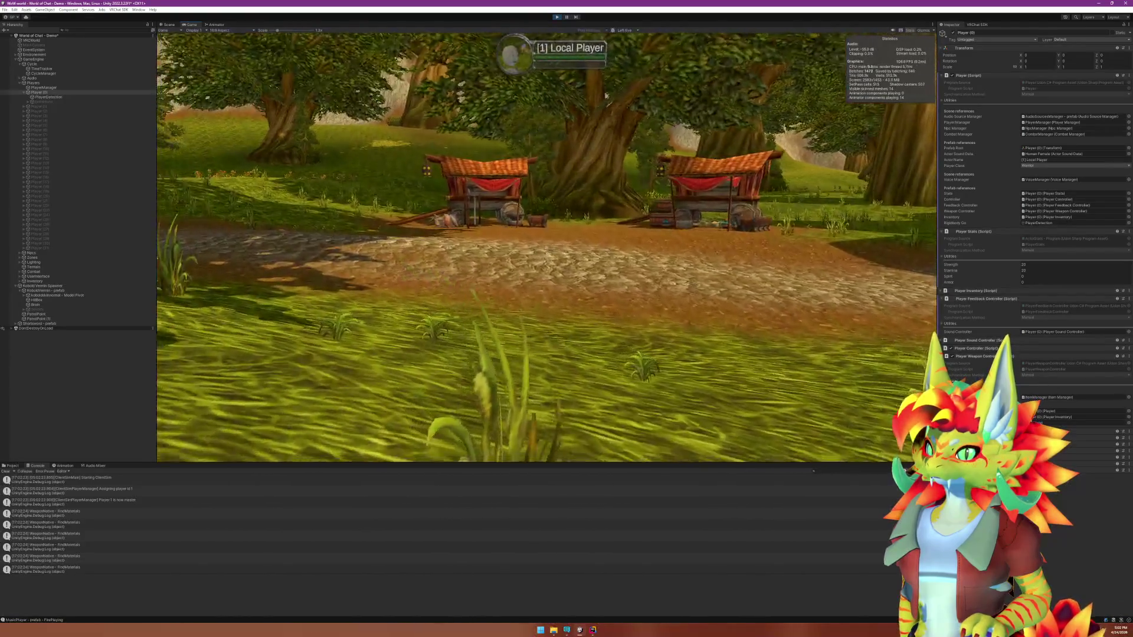
key(w)
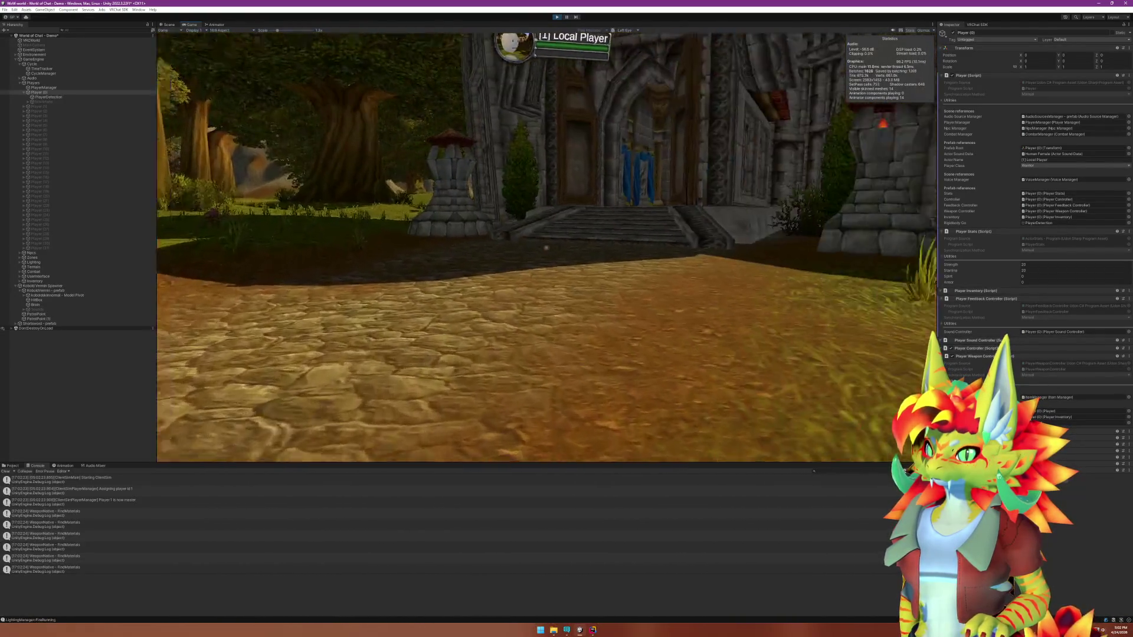
key(w)
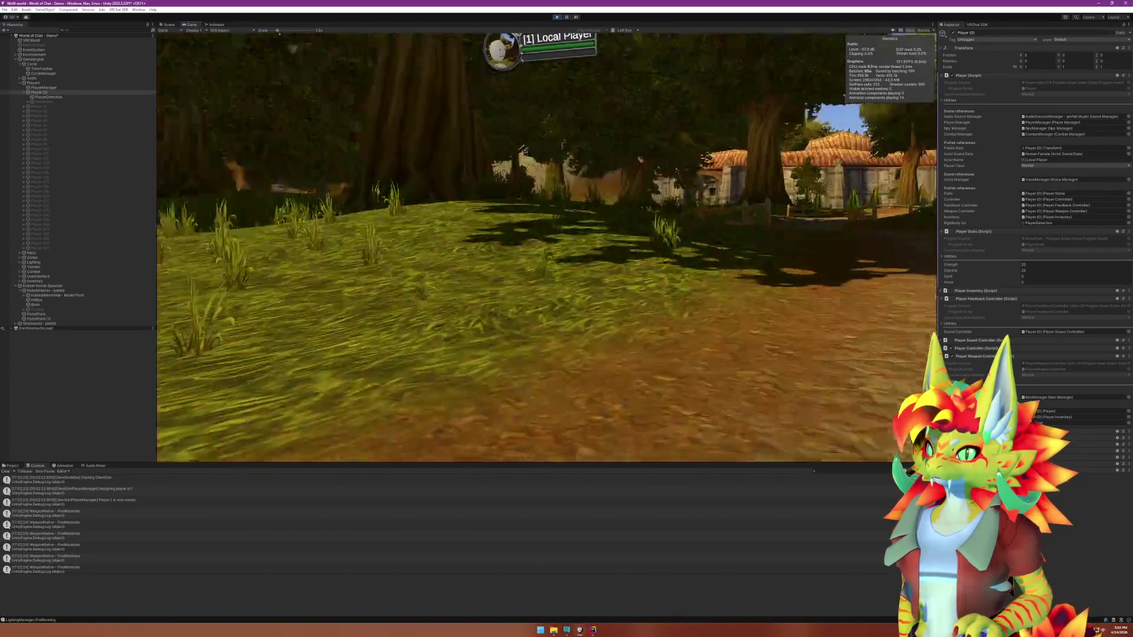
key(w)
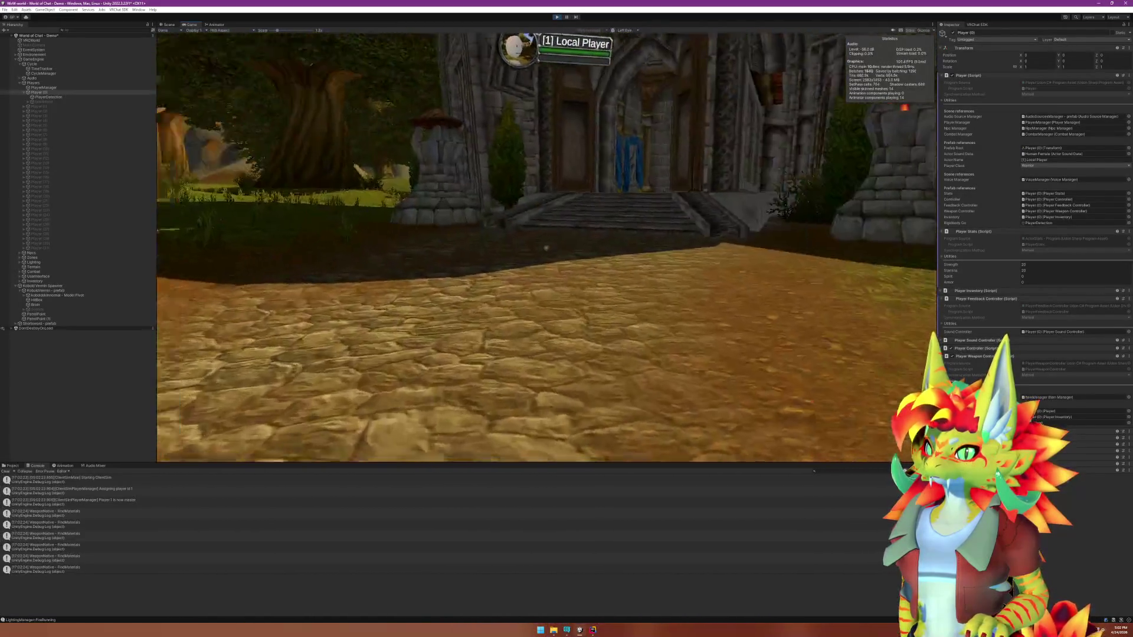
key(w)
key(super)
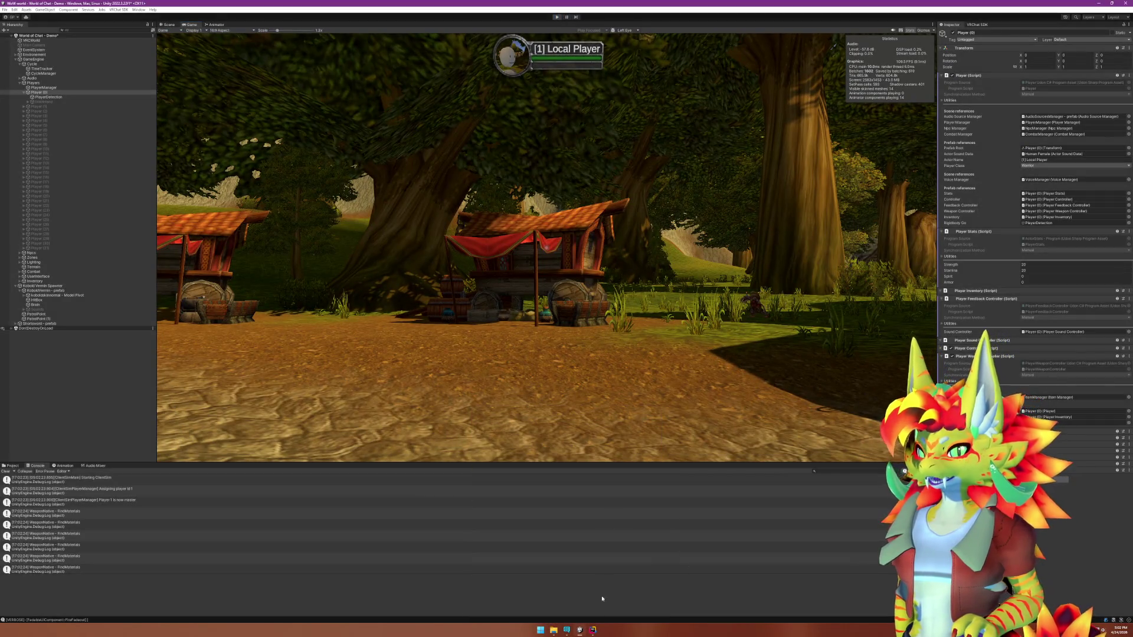
click(593, 629)
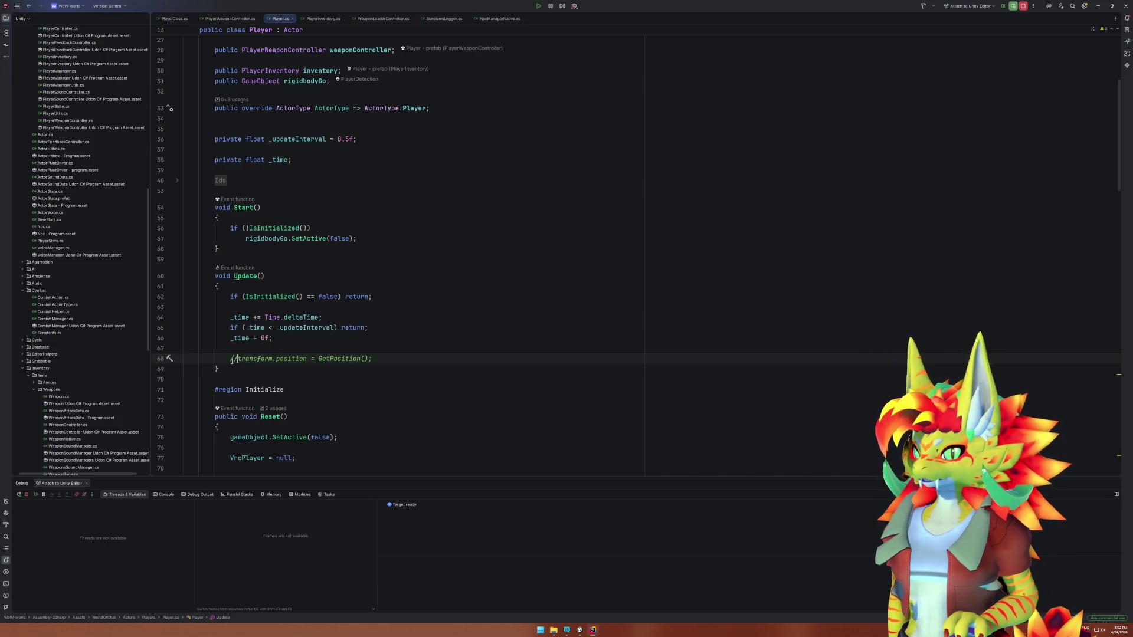
Uncomment line 68 and jump to GetPosition's definition to check its initialization guard.
key(ctrl+slash)
ctrl+click(331, 358)
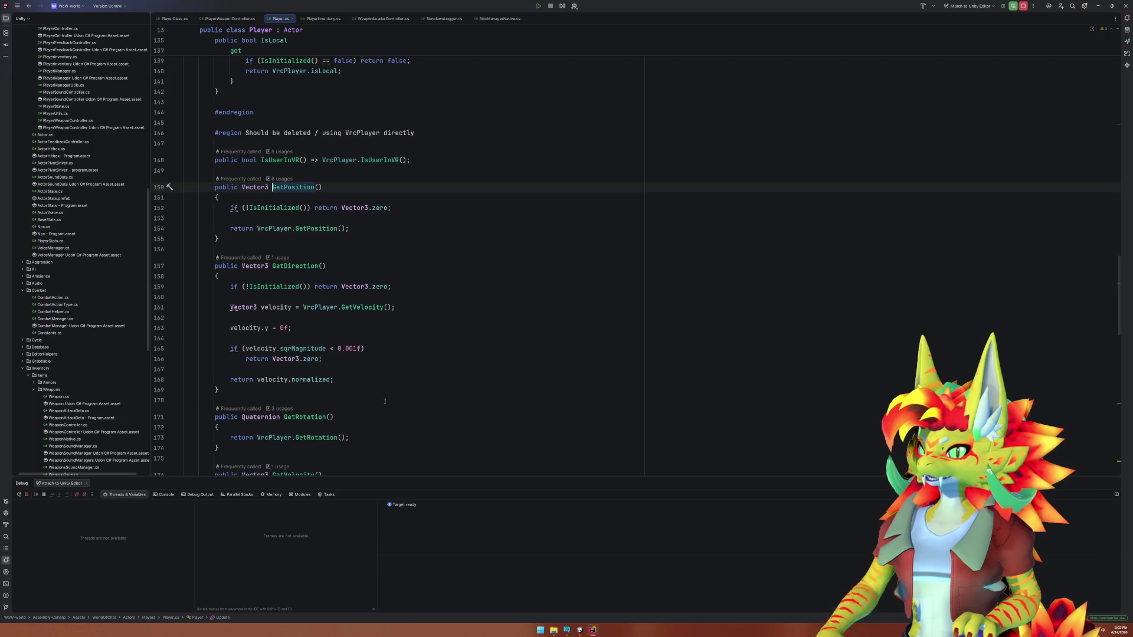
click(275, 208)
Follow VrcPlayer.GetPosition() into VRCPlayerApi, close that source, and return to Unity.
click(313, 229)
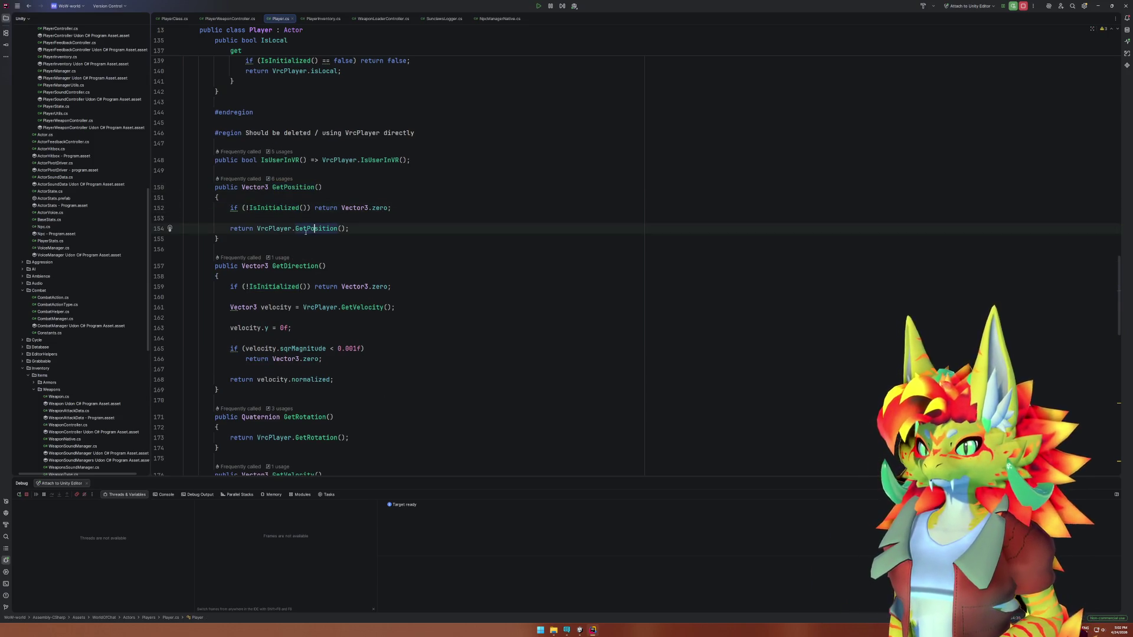
click(322, 229)
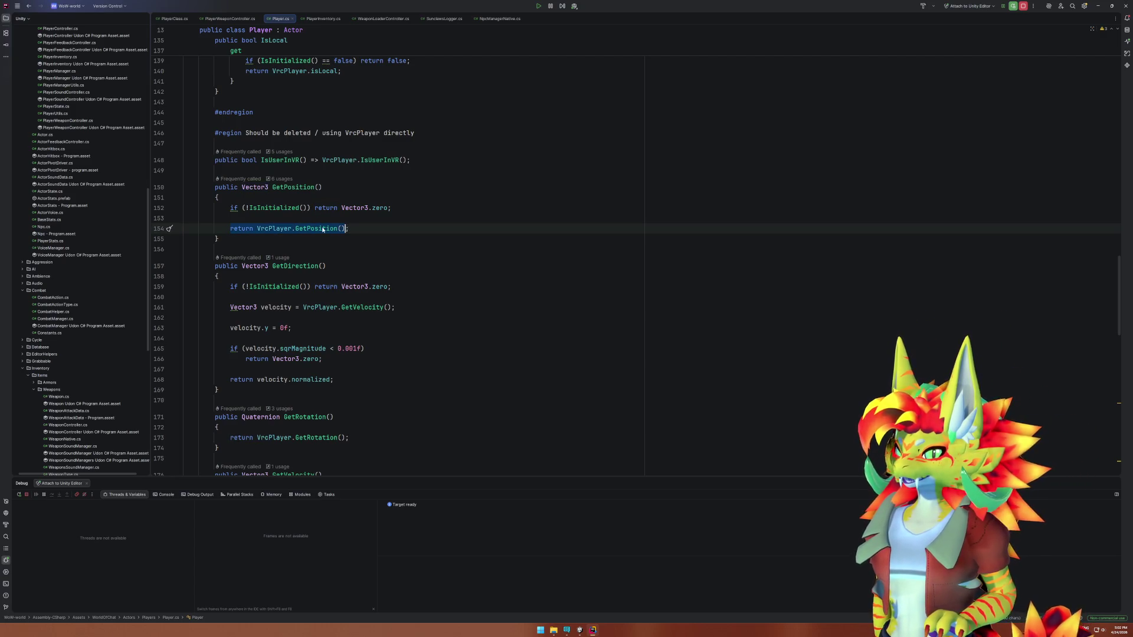
ctrl+click(322, 228)
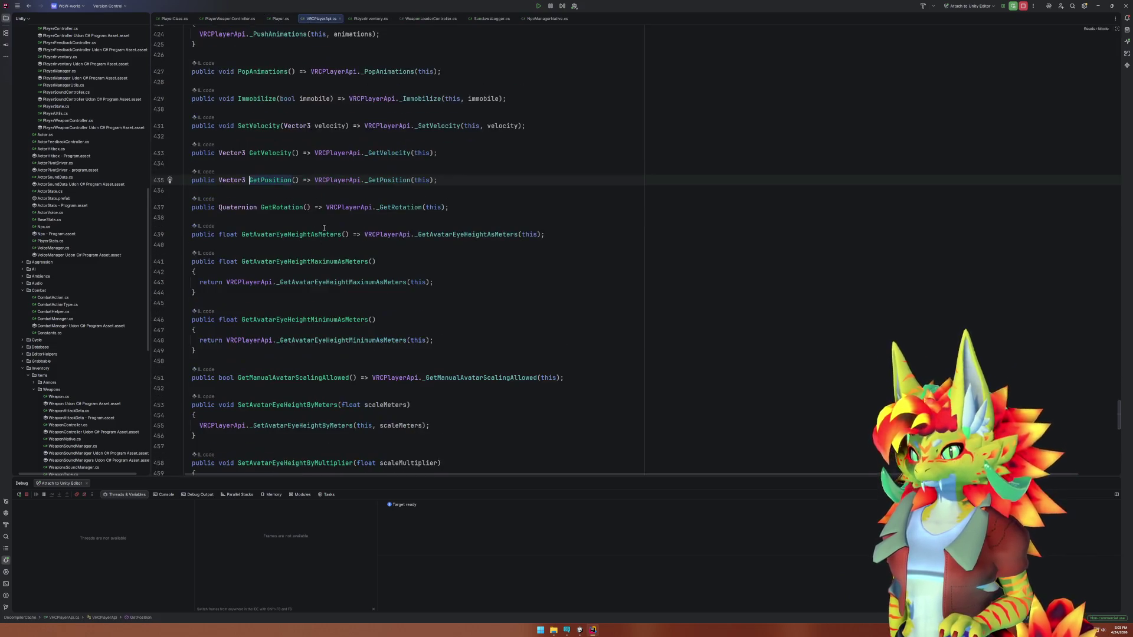
click(338, 19)
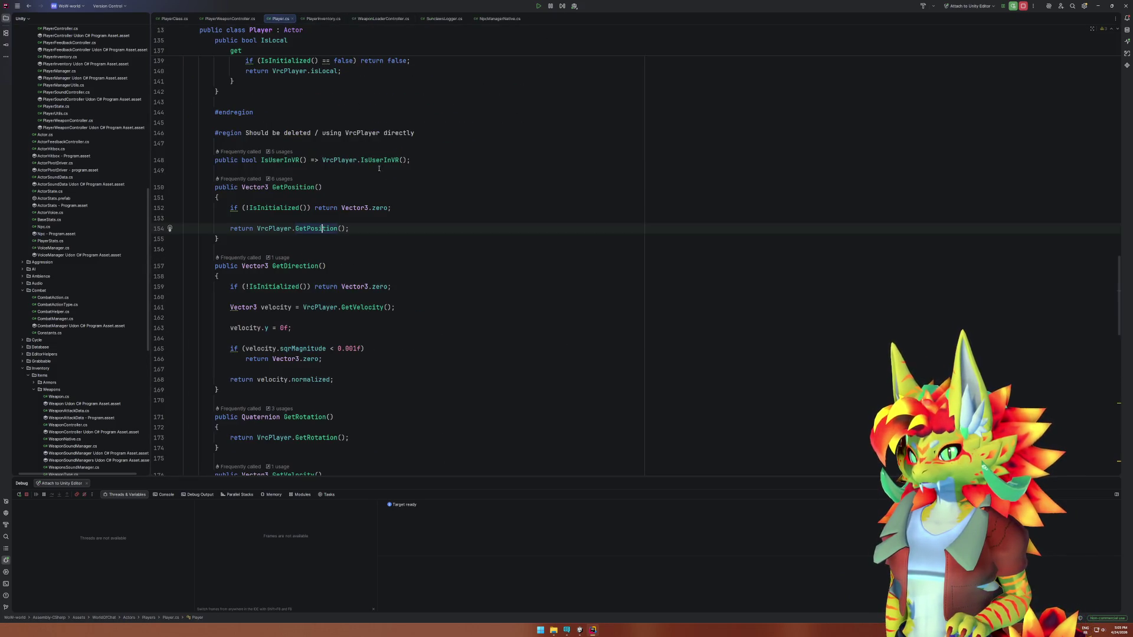
scroll(354, 236, up, 3)
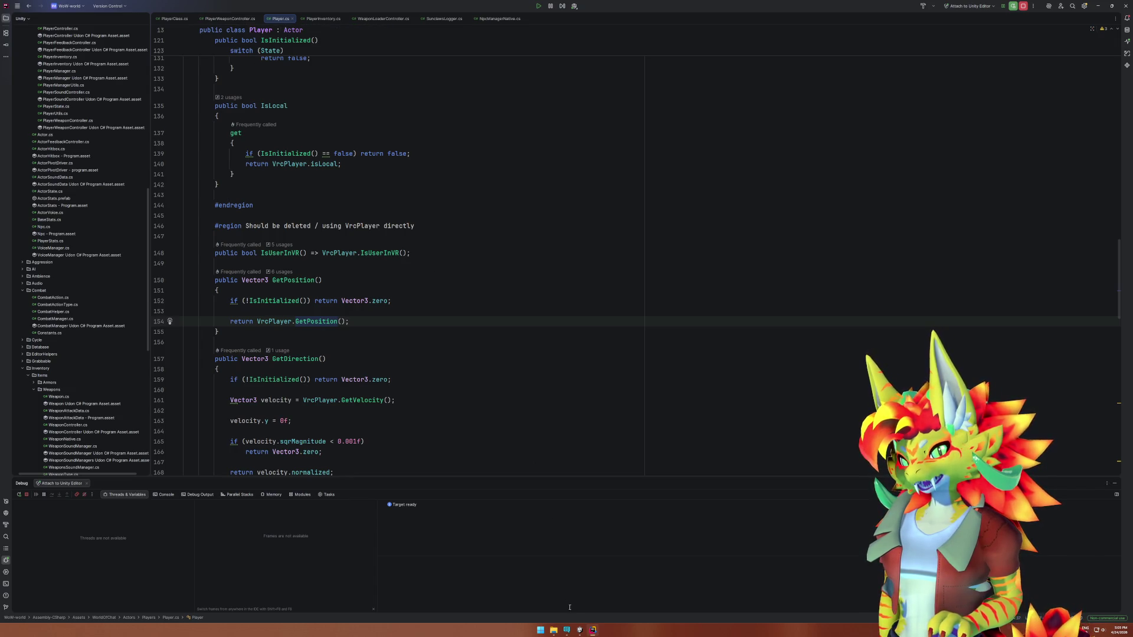
click(580, 629)
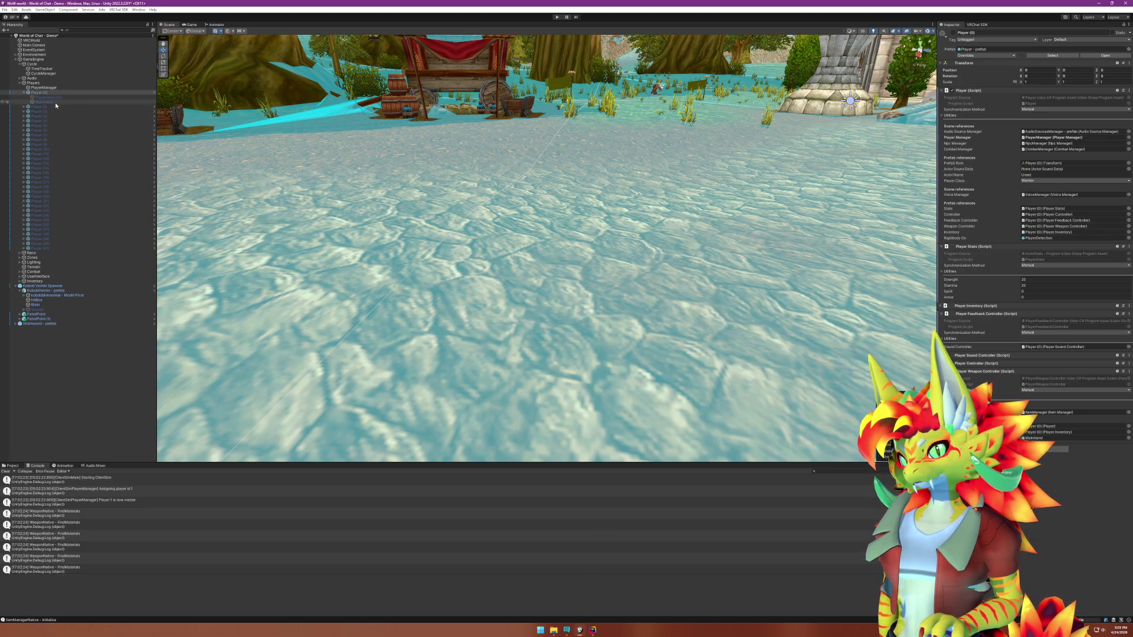
Select PlayerDetection and tick Is Trigger on its Capsule Collider.
key(Down)
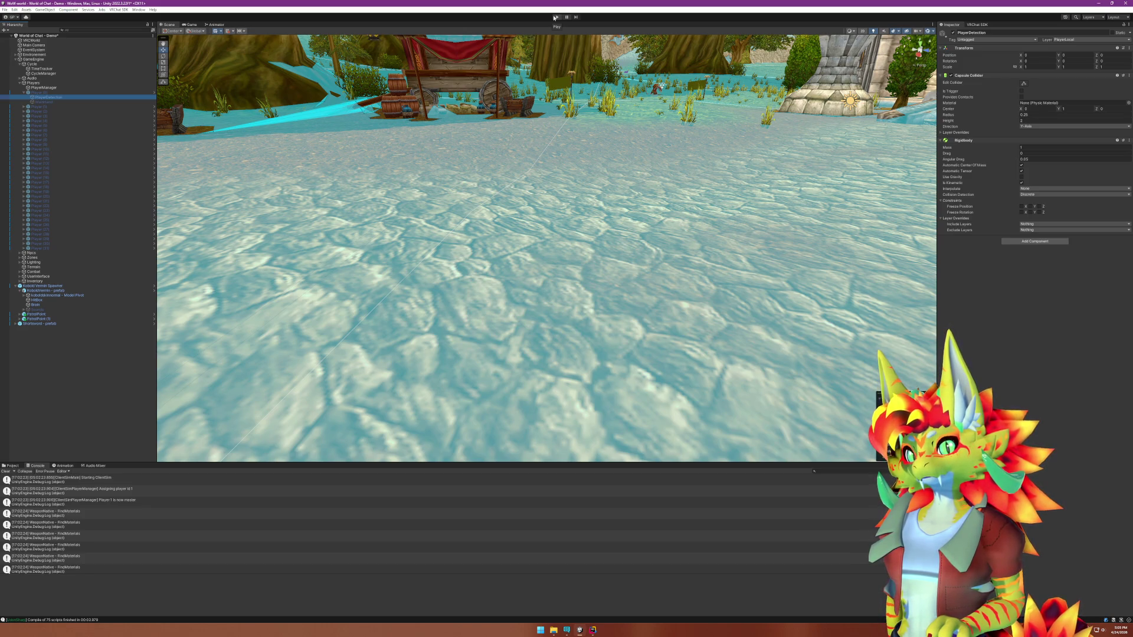
click(1020, 91)
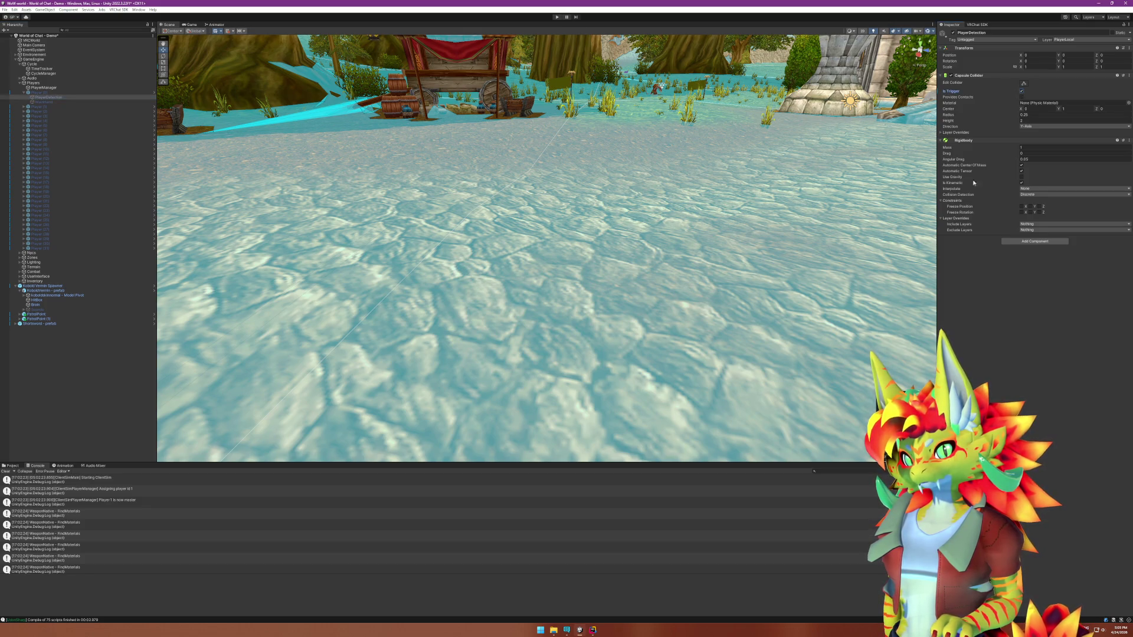
Start play mode and glance over Player.cs in Rider before returning to Unity.
click(557, 17)
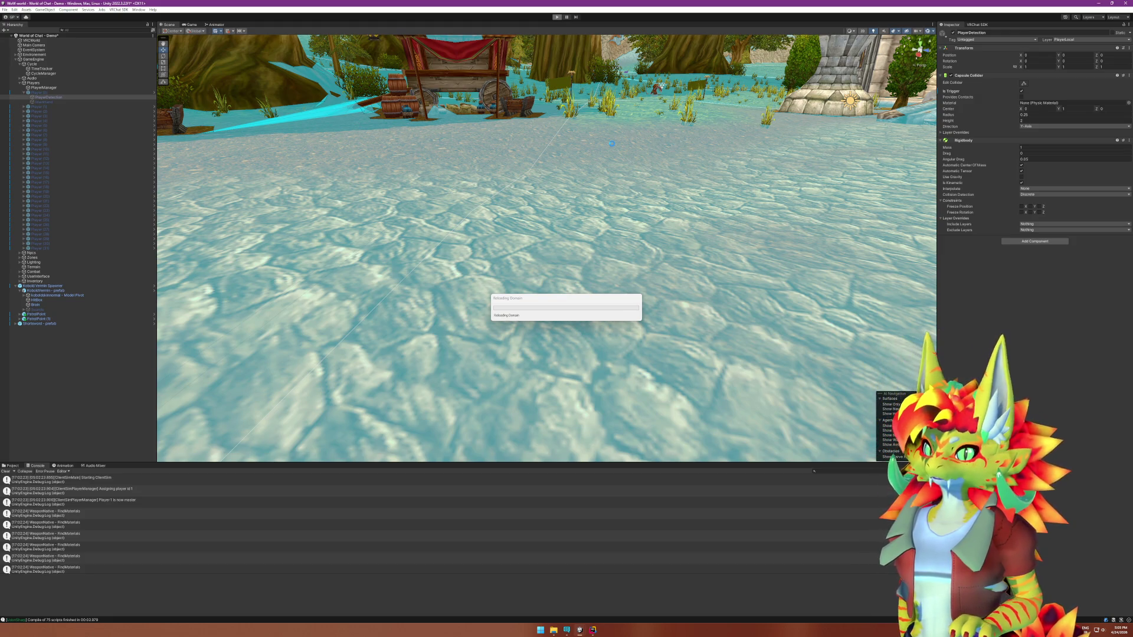
click(594, 630)
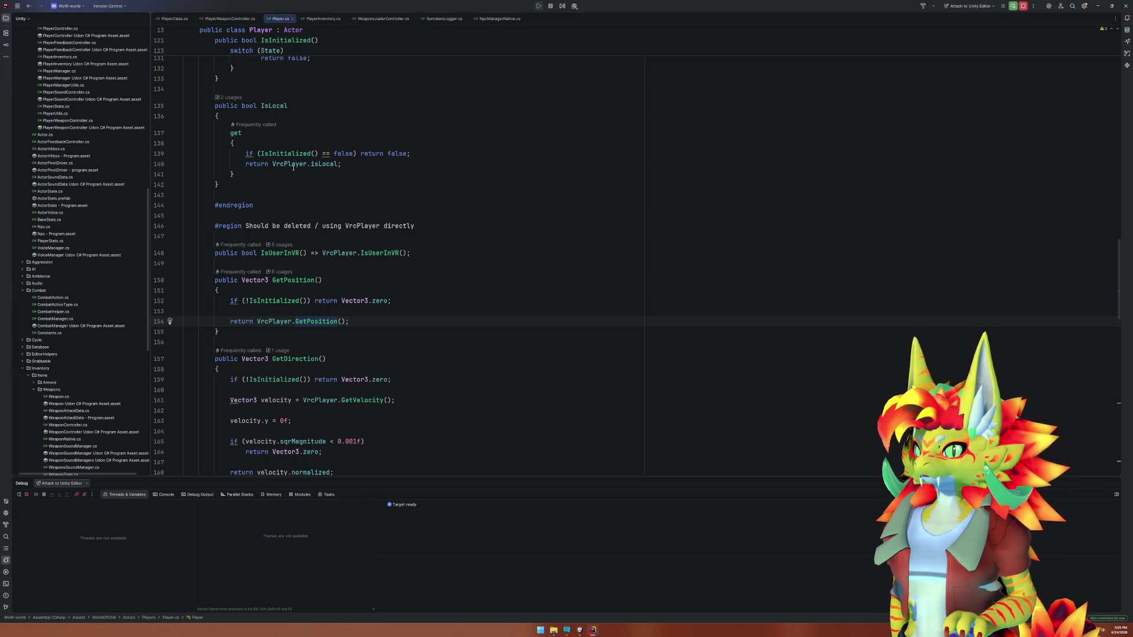
scroll(293, 168, up, 5)
scroll(300, 177, up, 10)
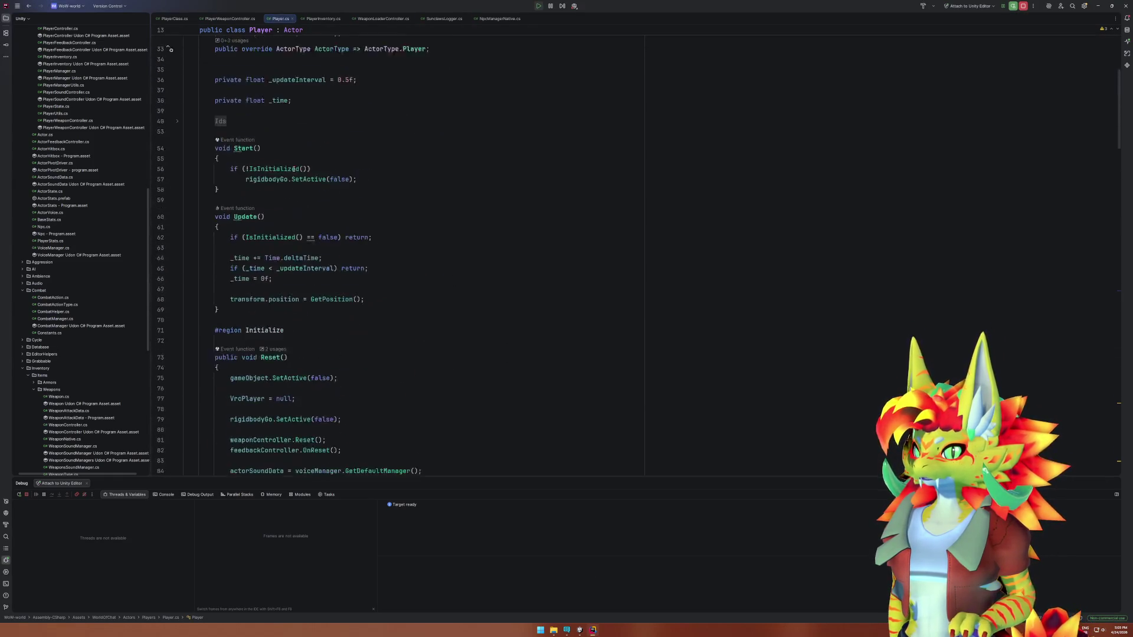
scroll(318, 191, down, 3)
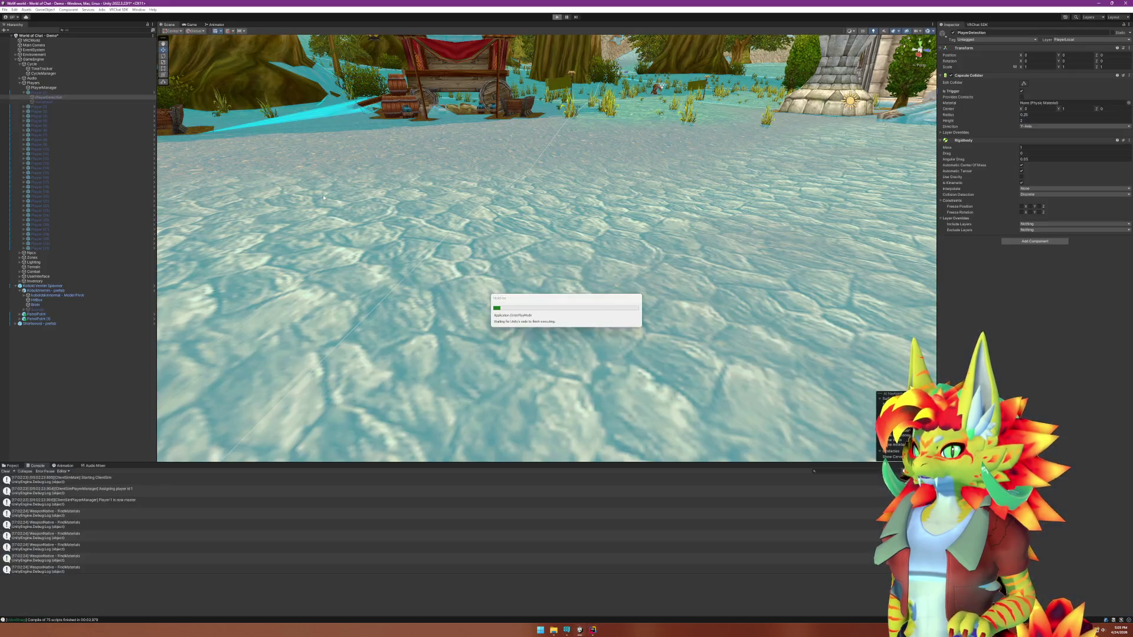
click(593, 629)
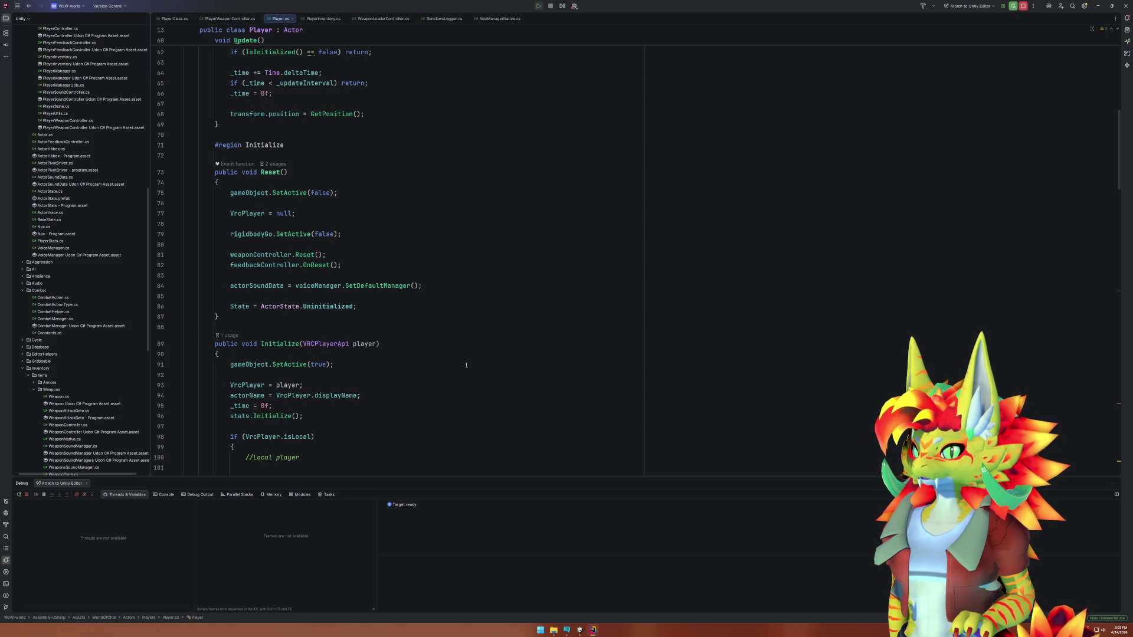
mouse_move(579, 629)
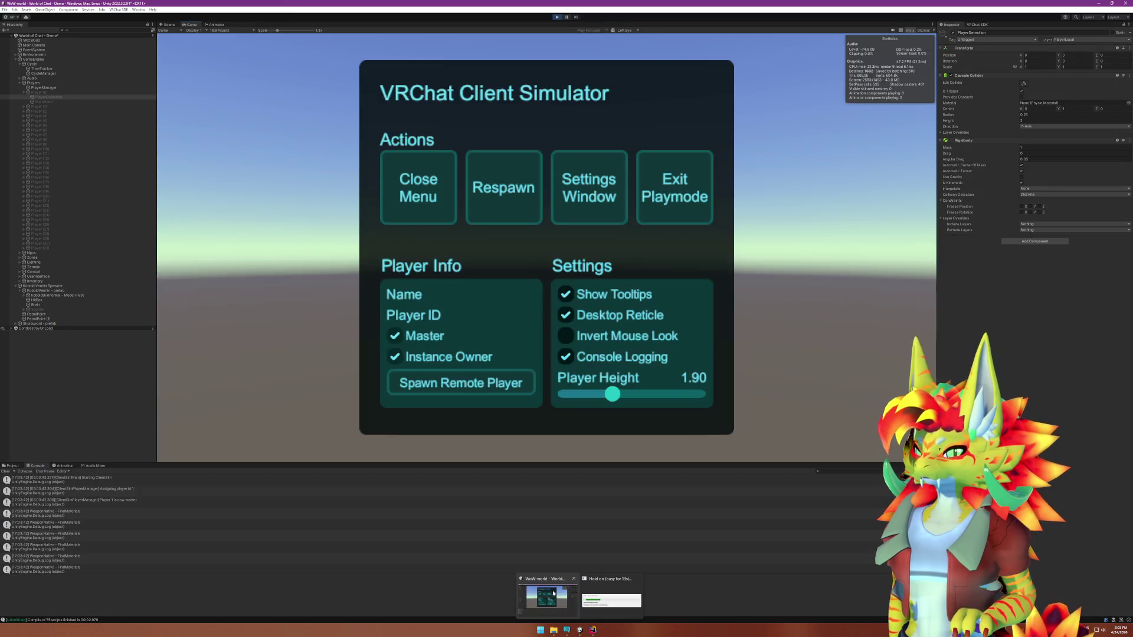
click(553, 595)
key(alt+Tab)
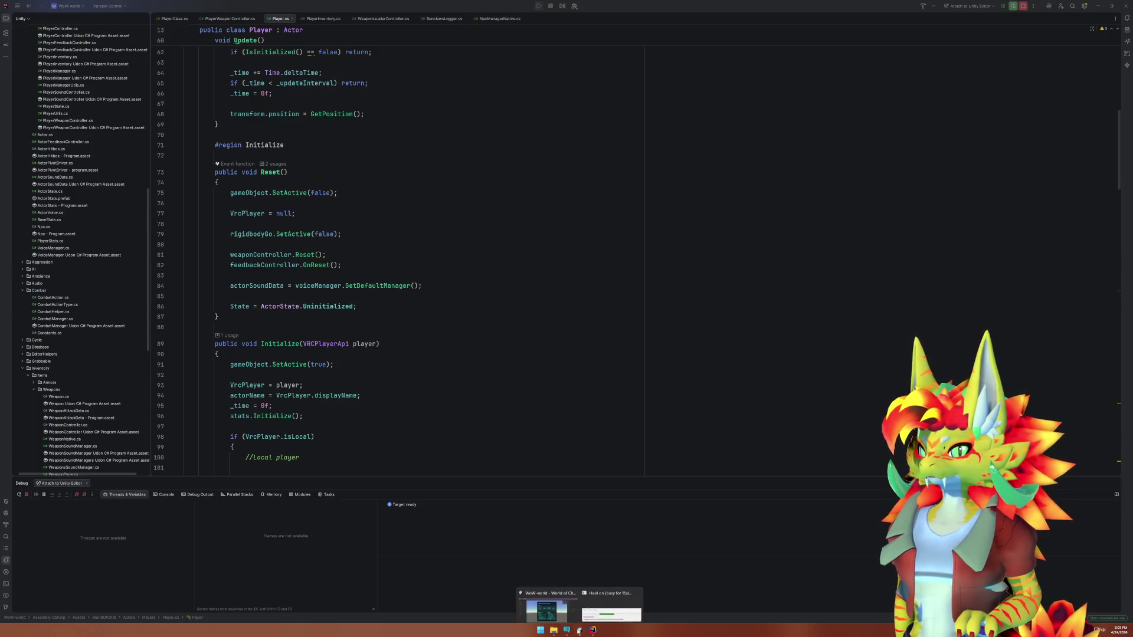
click(548, 599)
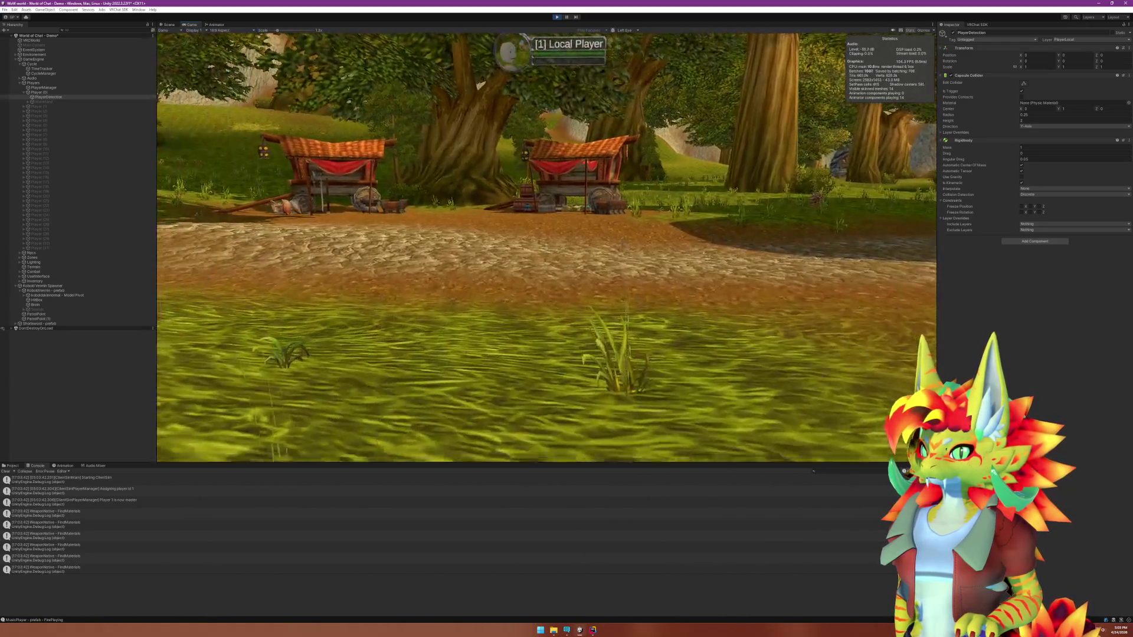
Walk the player through the stone hall out to the big tree, then show the Scene view.
key(w)
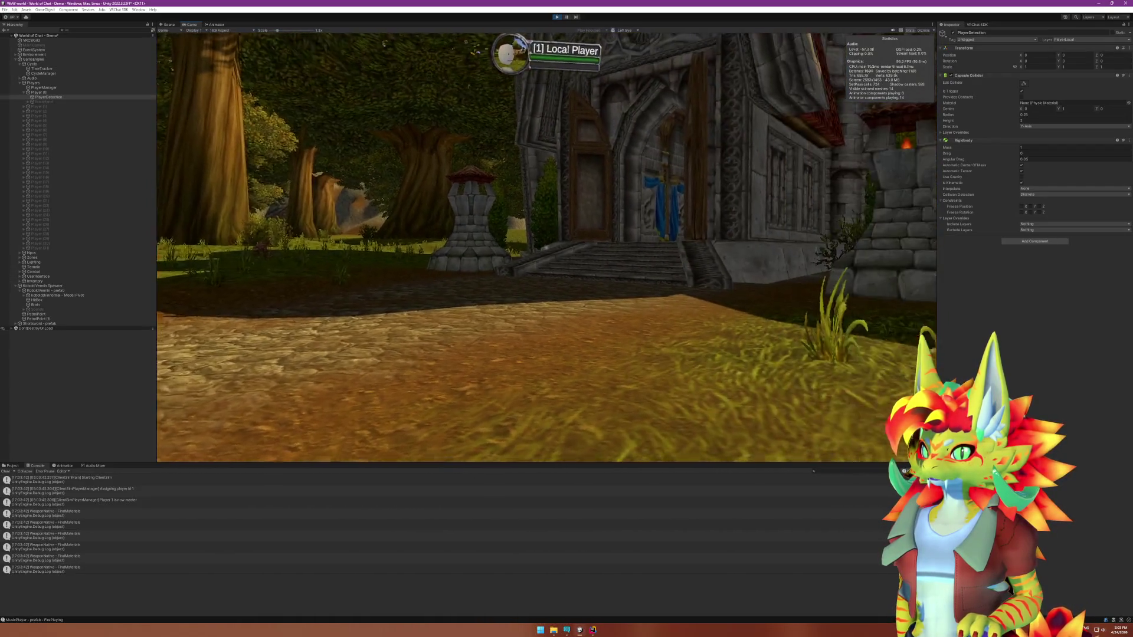
key(w)
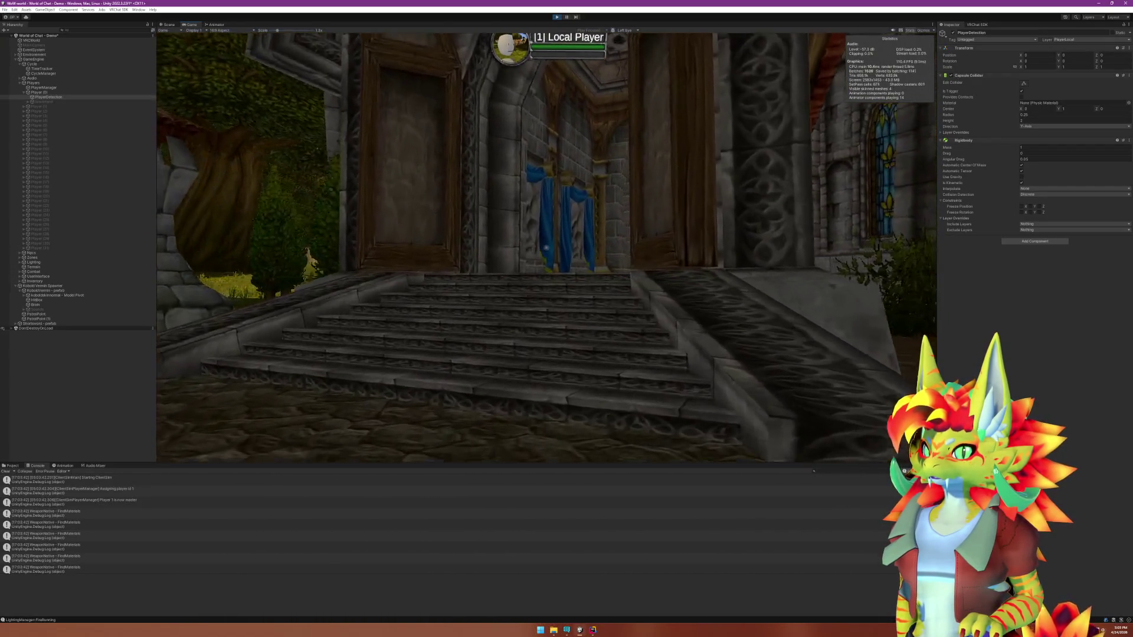
key(w)
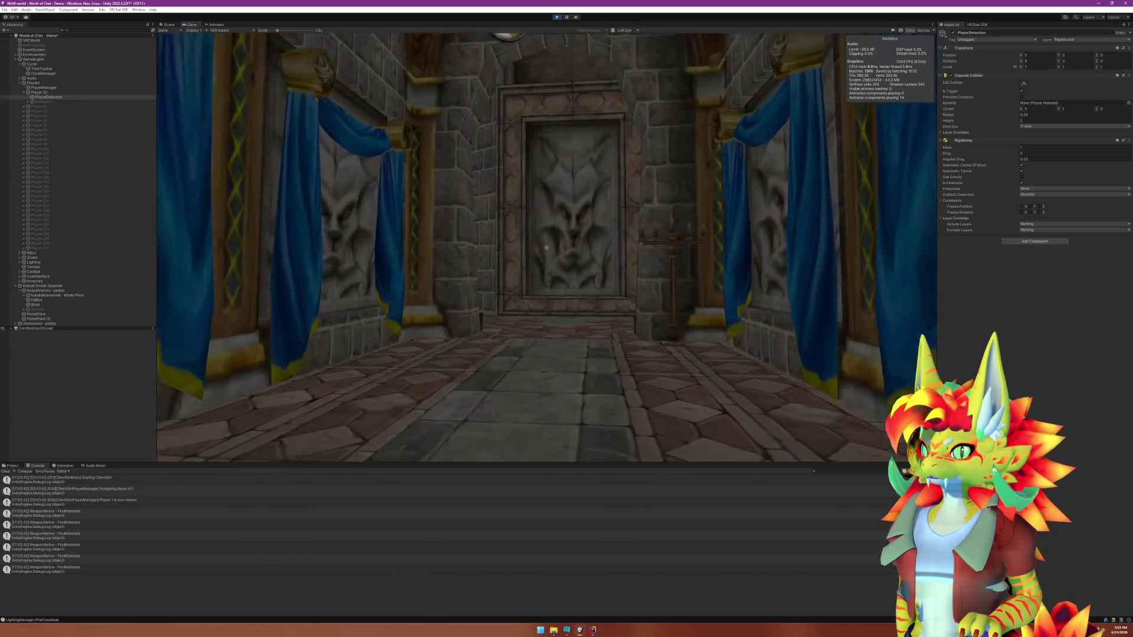
key(w)
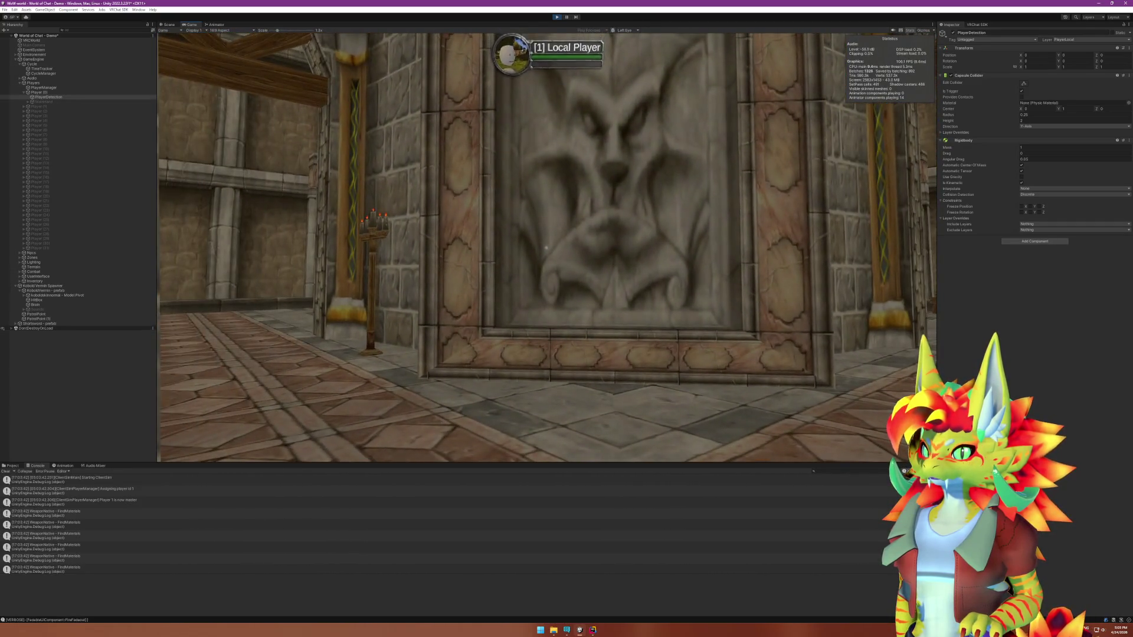
key(w)
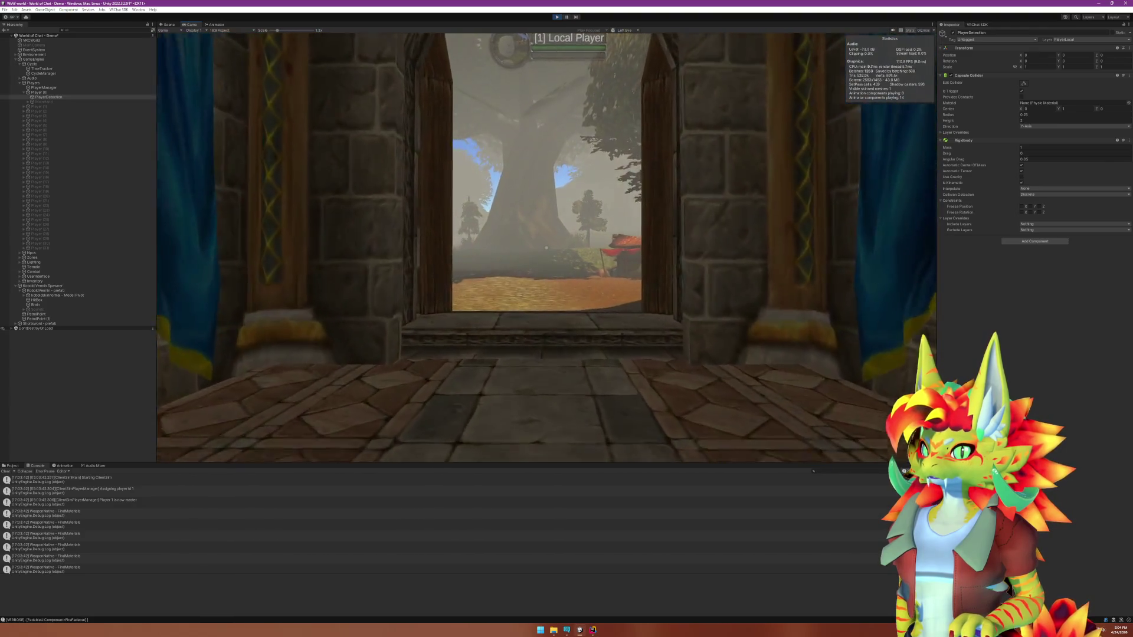
key(w)
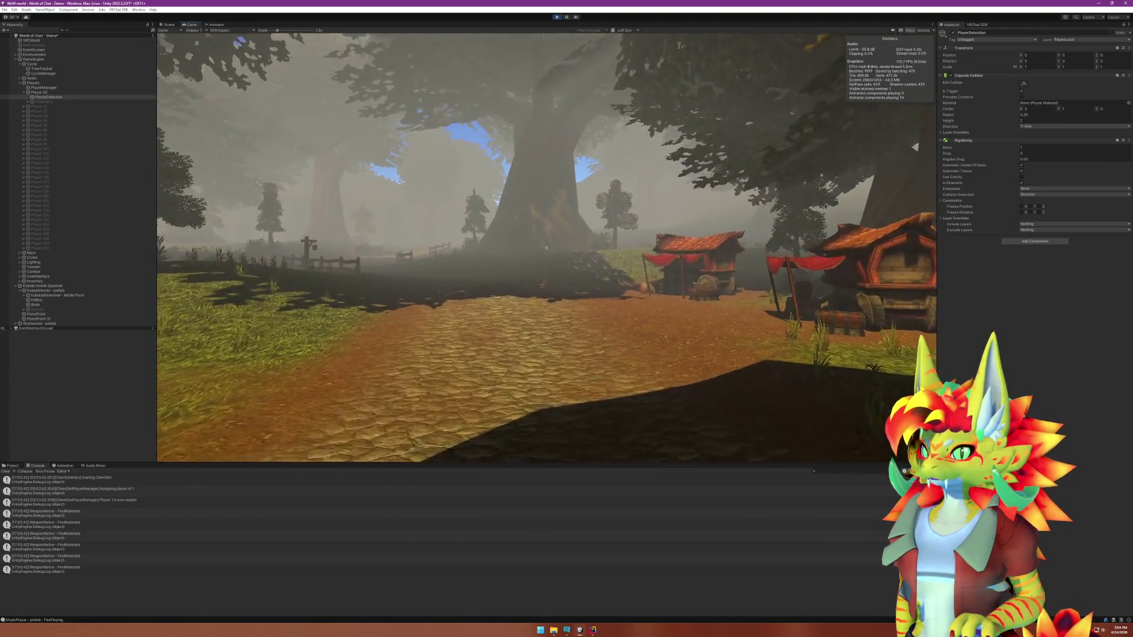
key(w)
key(super)
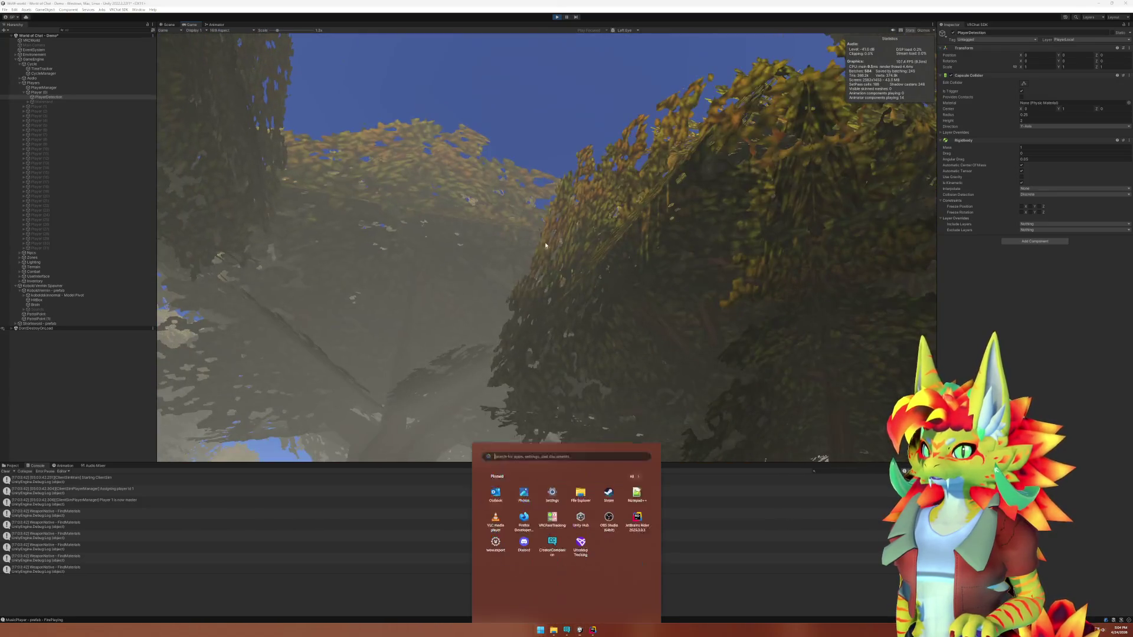
key(super)
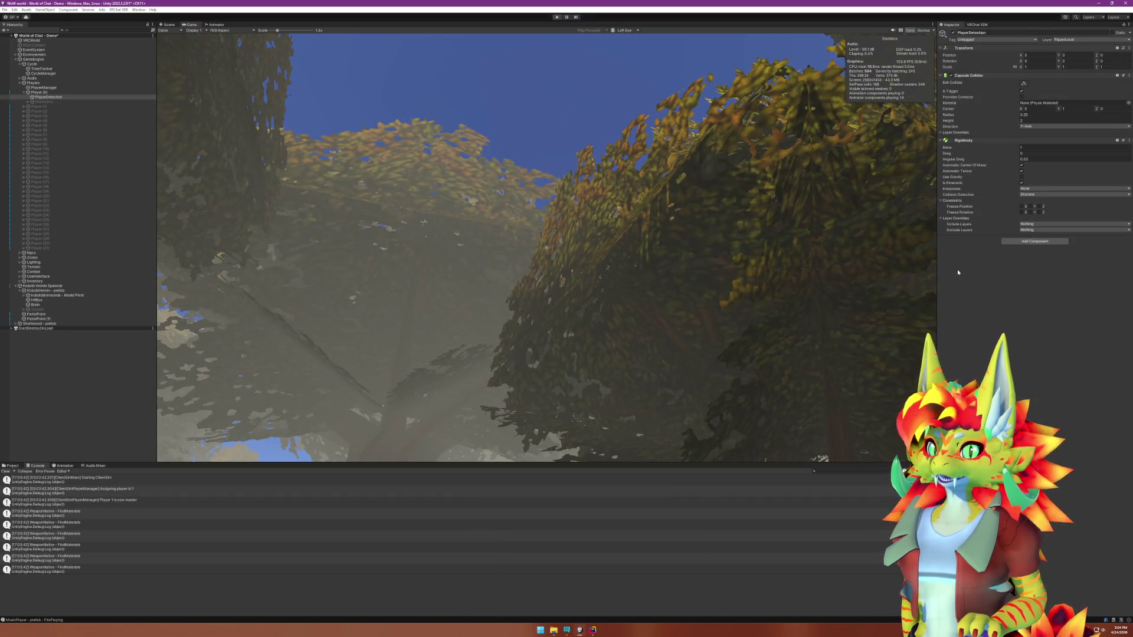
click(167, 24)
right_click(53, 88)
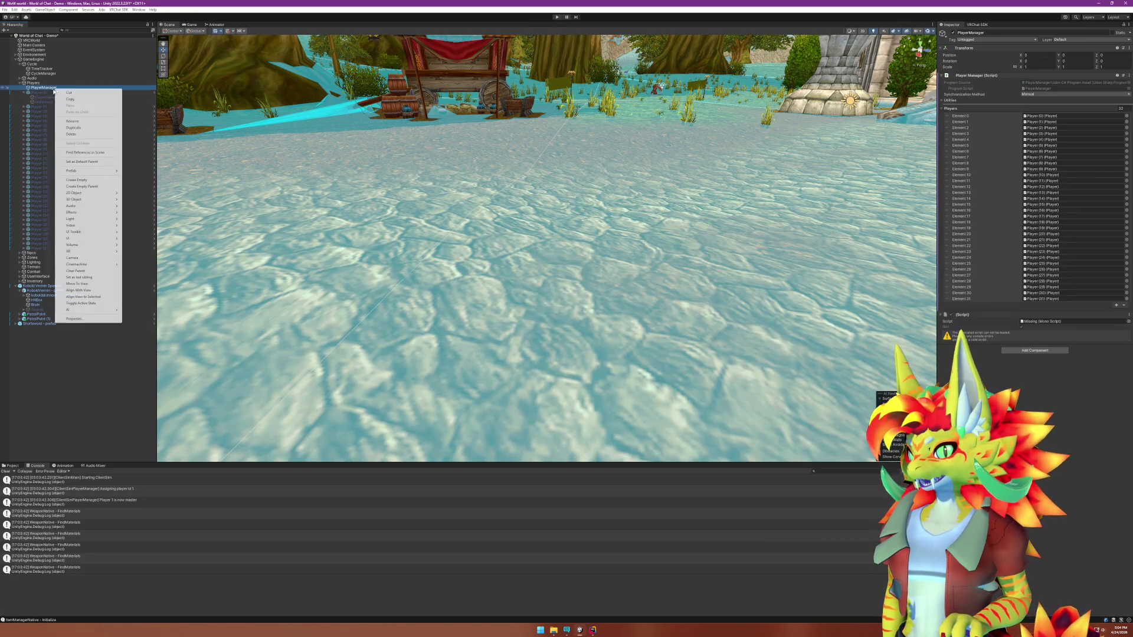
Open the Player prefab, set PlayerDetection's Capsule Collider to Is Trigger, save, and exit Prefab Mode.
right_click(38, 92)
mouse_move(72, 172)
click(136, 179)
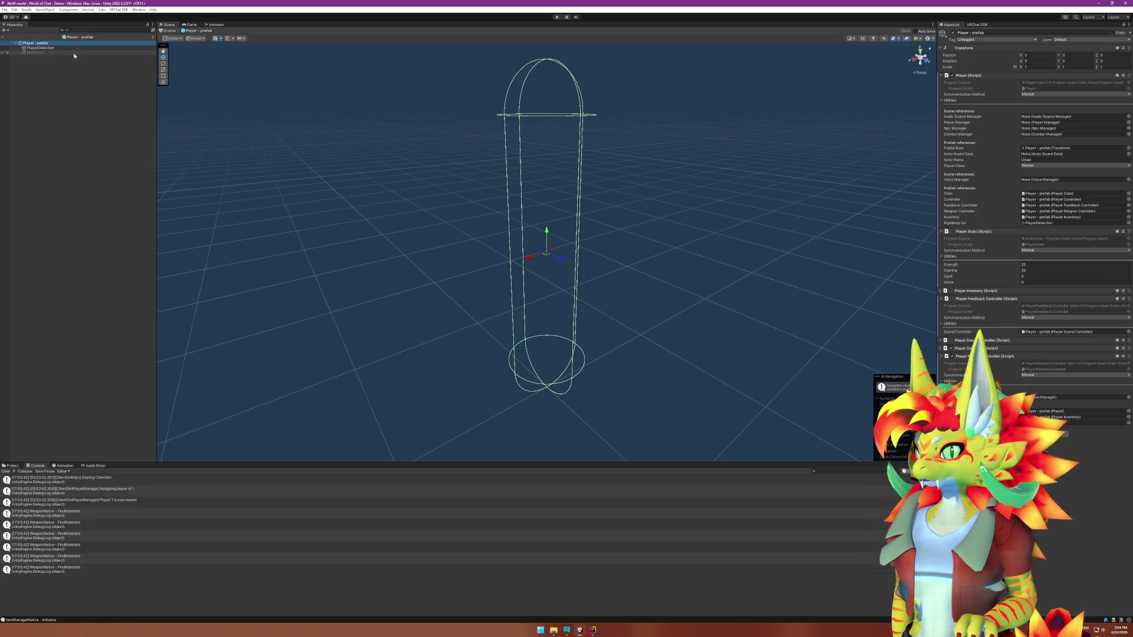
click(42, 48)
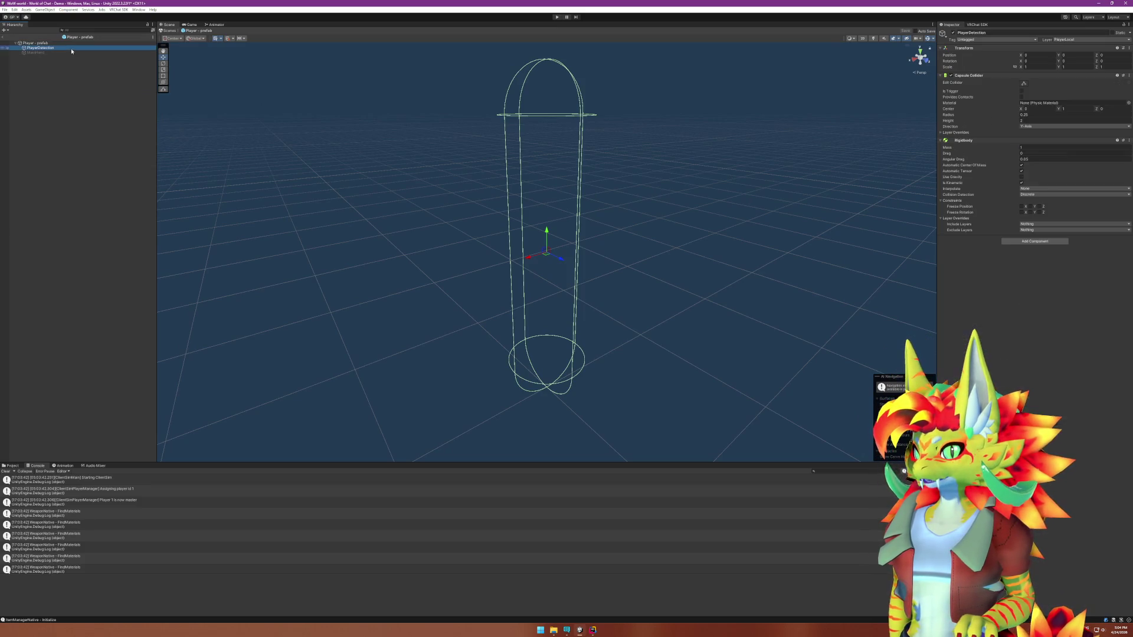
click(1021, 91)
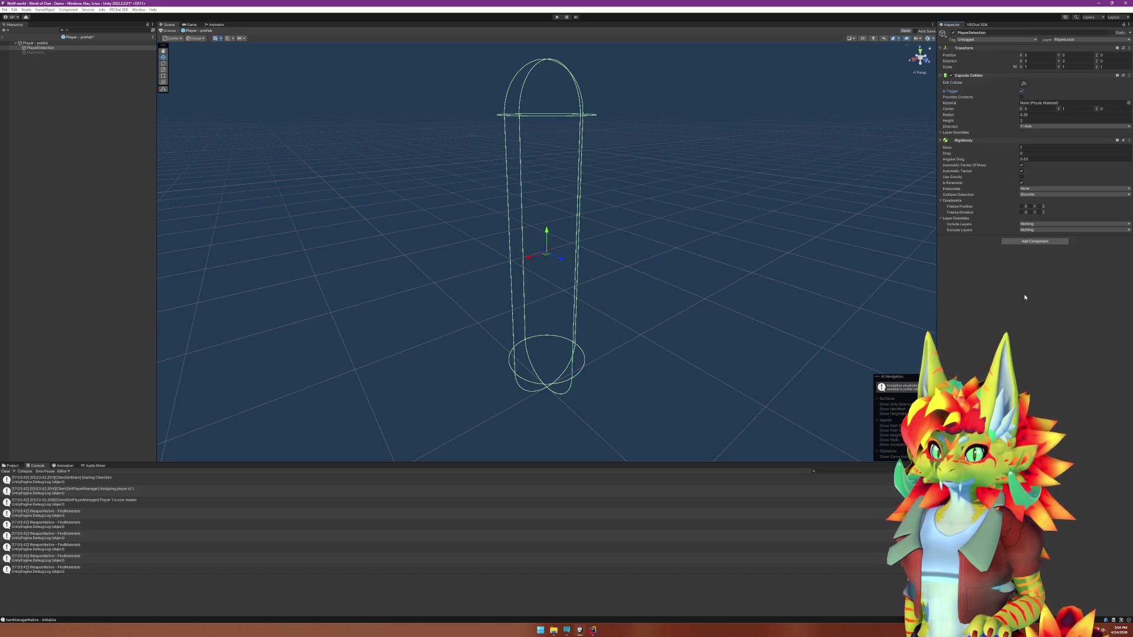
key(ctrl+s)
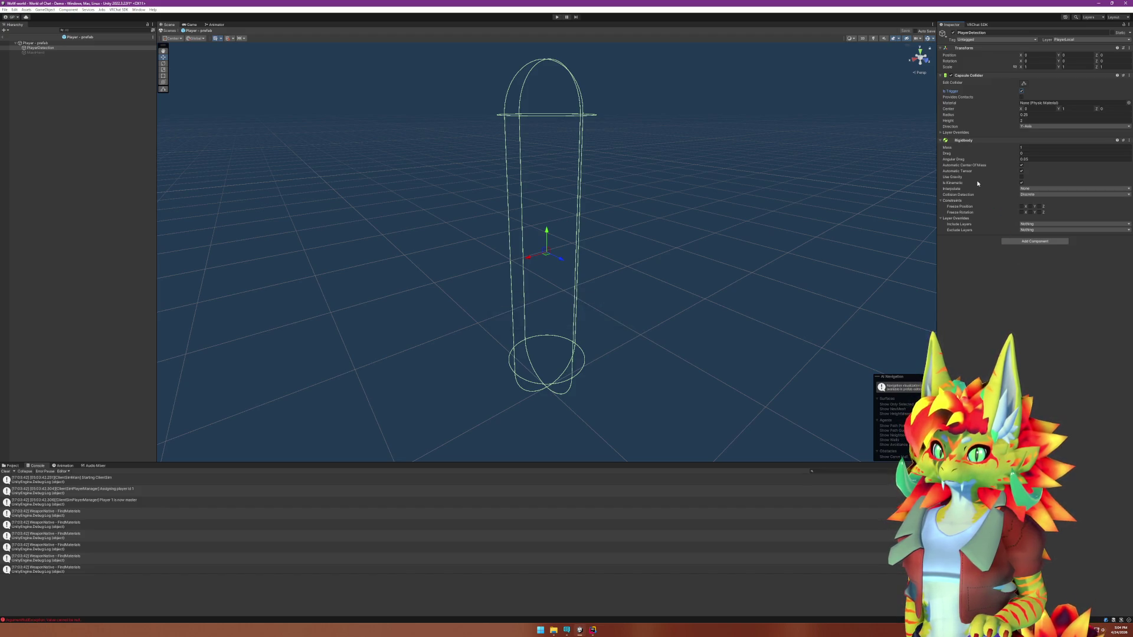
click(3, 37)
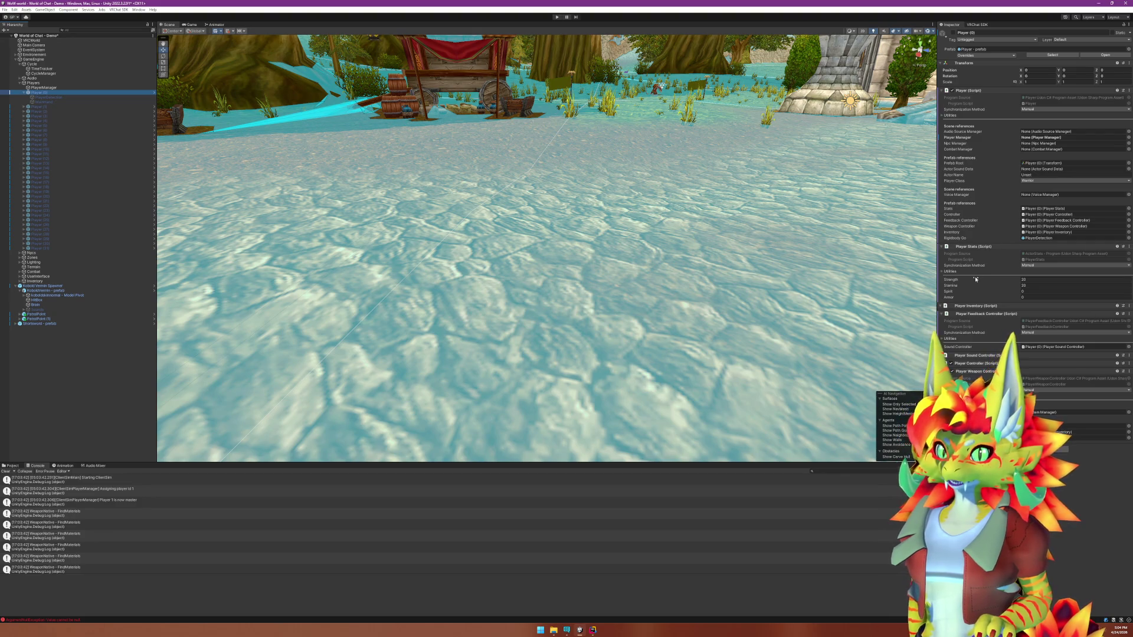
Check the scene's PlayerDetection Capsule Collider options, collapse Player (0), and switch to Rider.
key(Down)
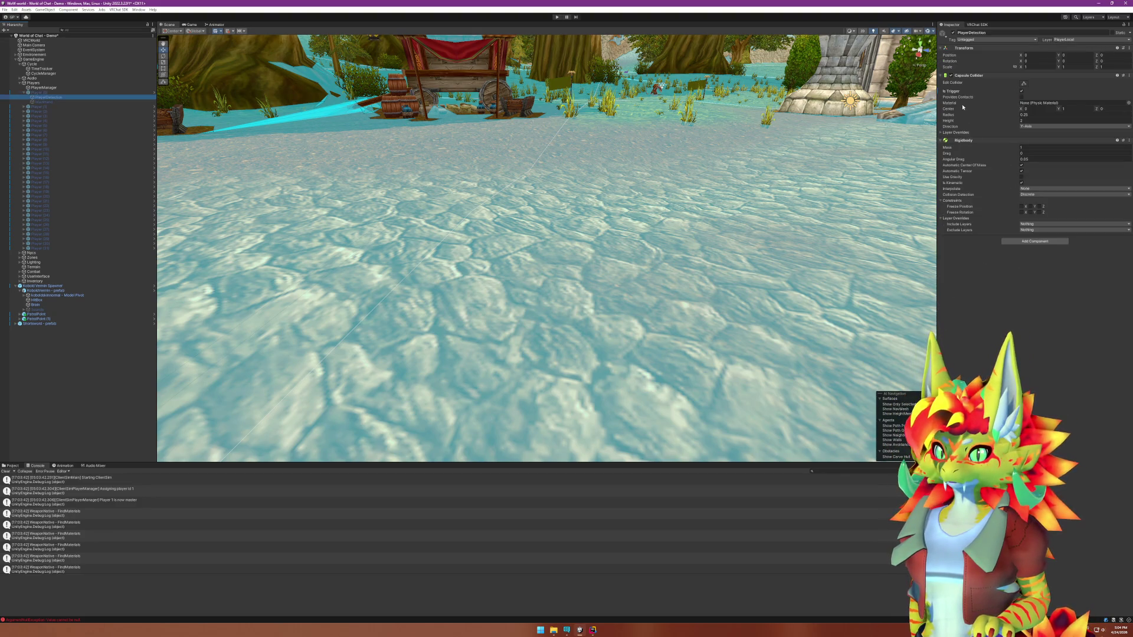
right_click(959, 94)
click(997, 116)
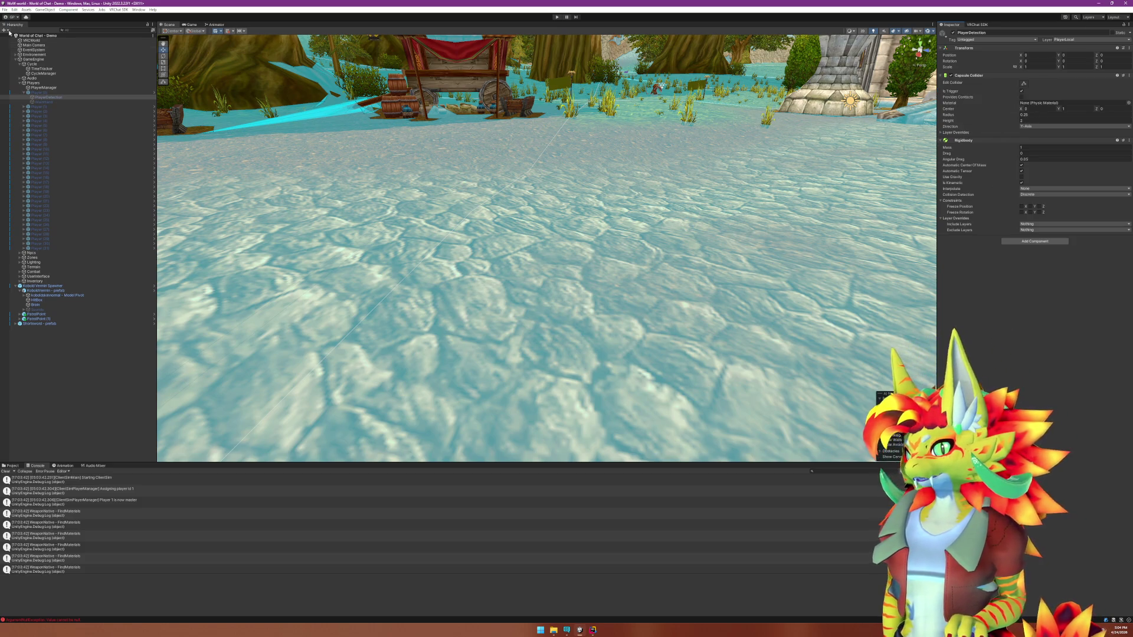
click(24, 92)
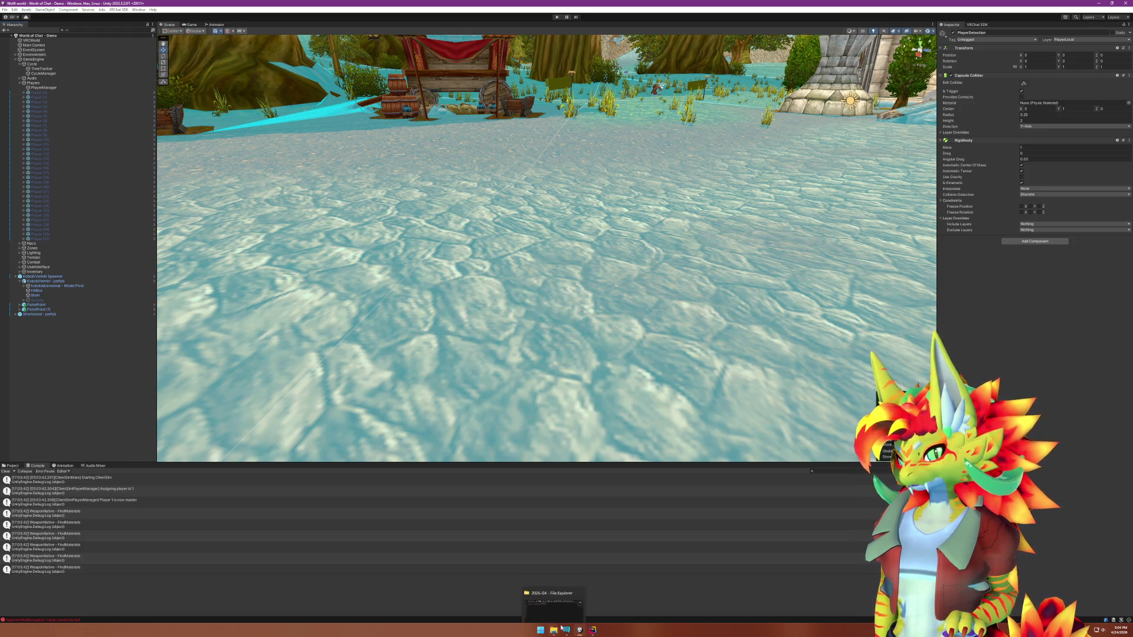
click(579, 630)
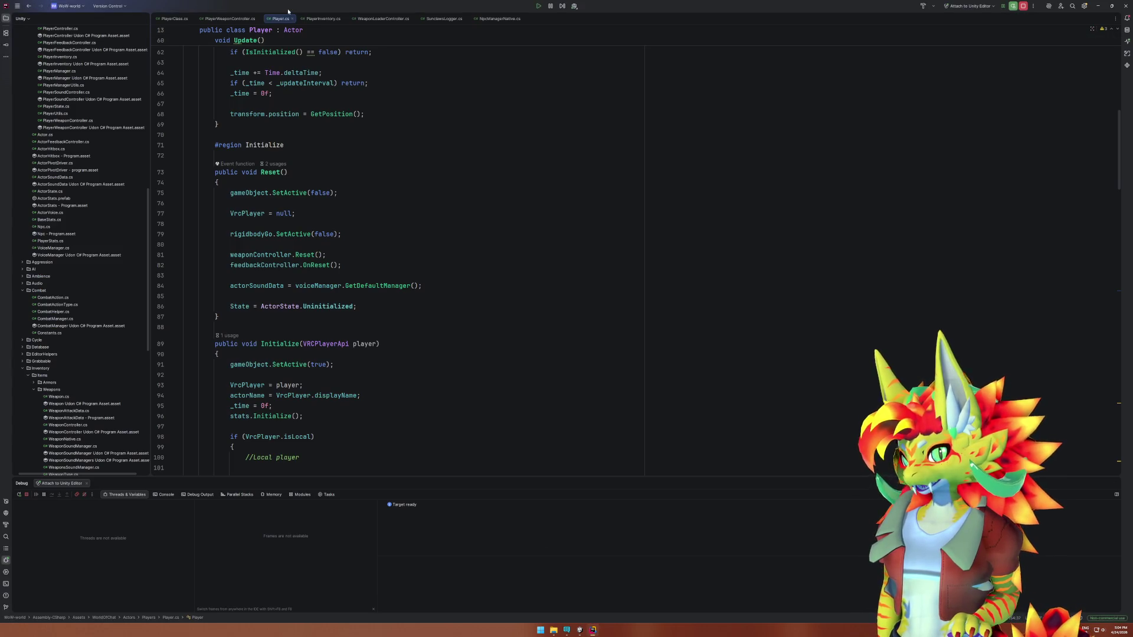
Browse the WeaponLoaderController, NpcManagerNative, SunclawsLogger and PlayerWeaponController script tabs.
click(387, 19)
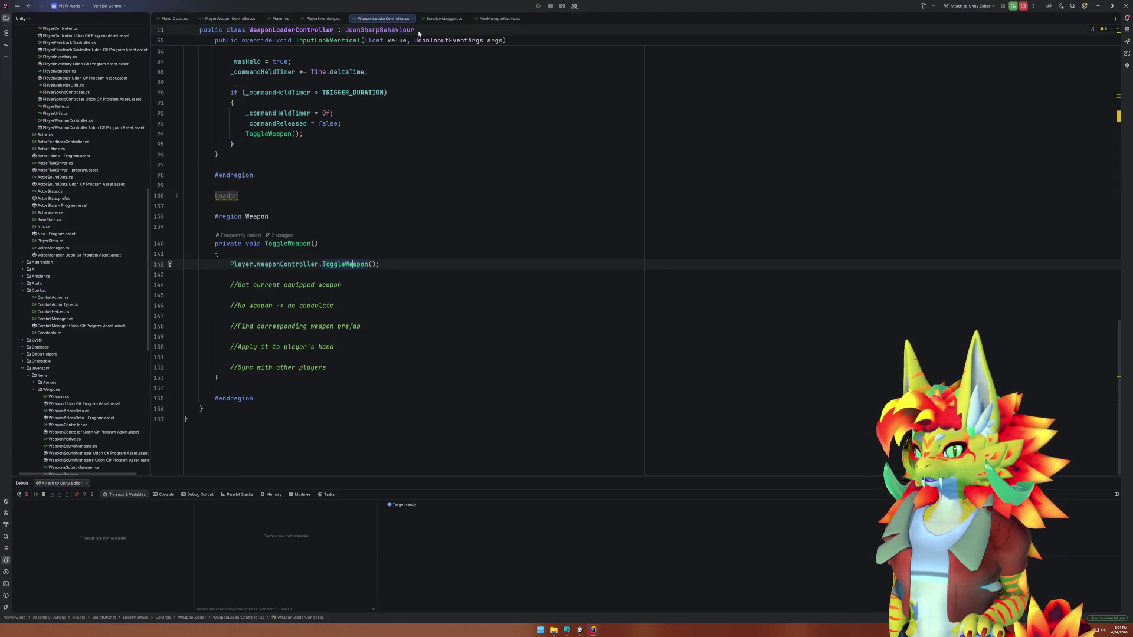
click(499, 18)
click(445, 19)
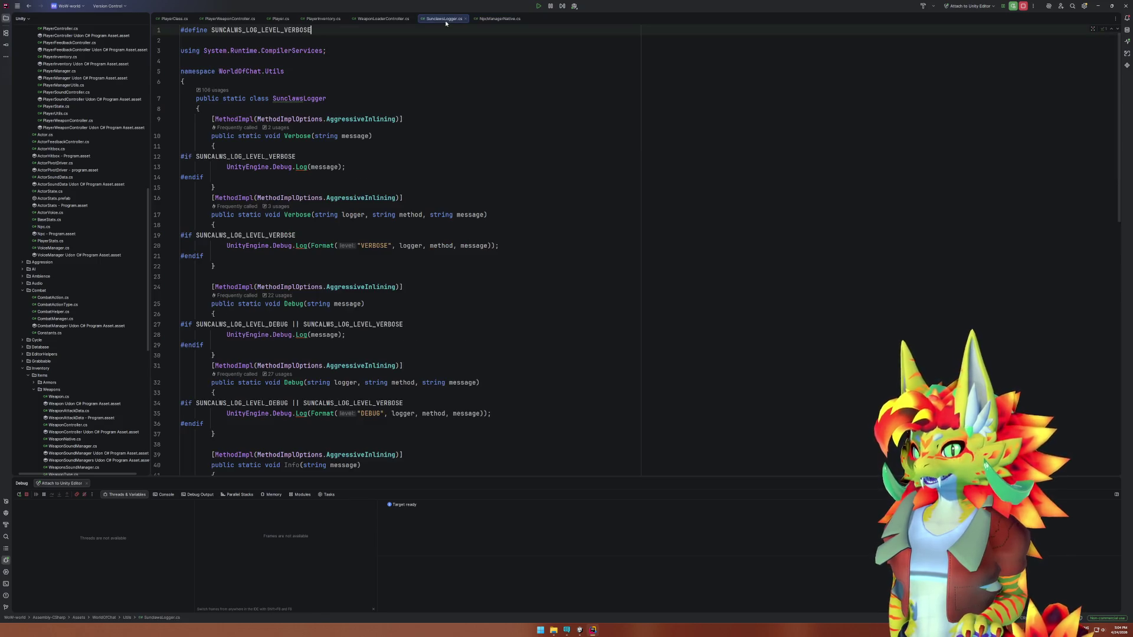
click(248, 19)
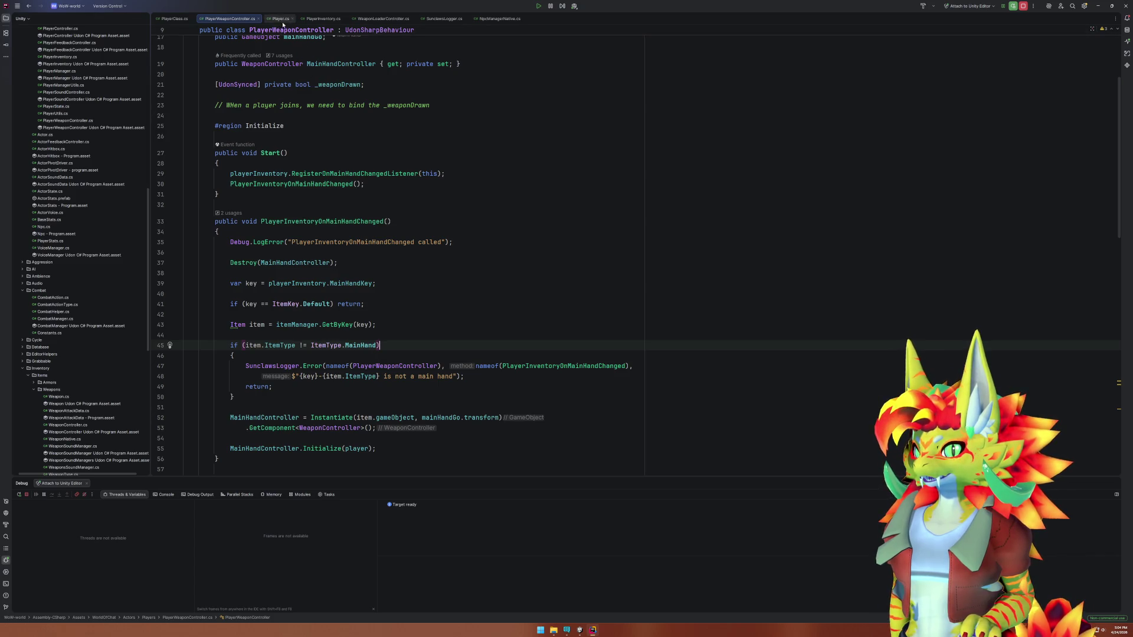
click(383, 18)
scroll(406, 267, up, 1)
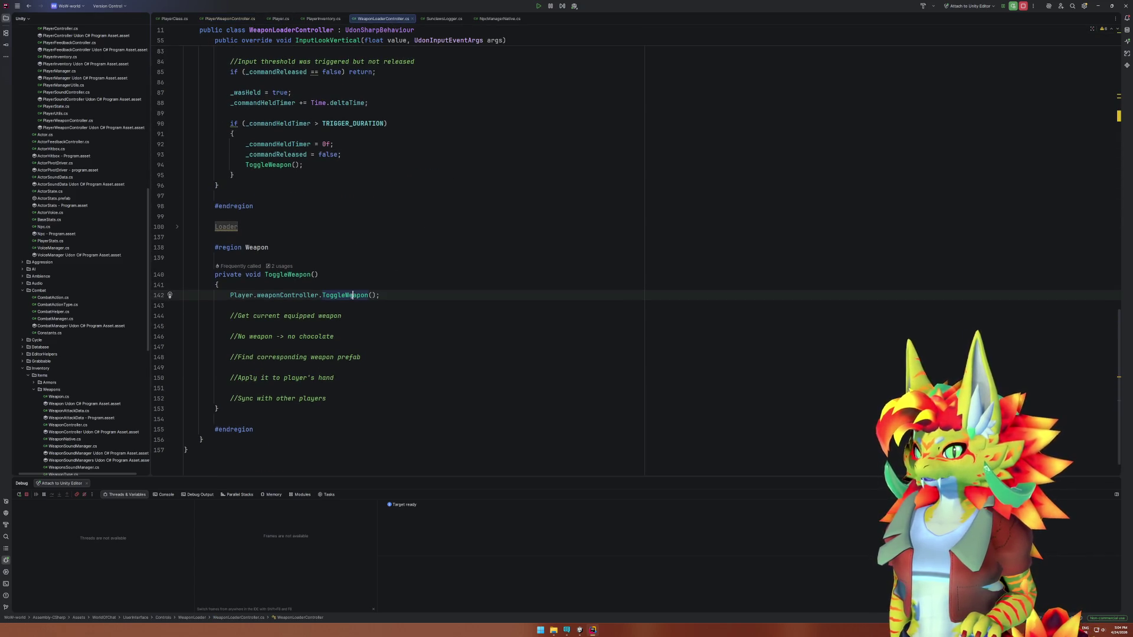
Set DESKTOP_ROTATION_OFFSET to Quaternion.Euler(90f, 90f, 0f) and start play mode in Unity.
ctrl+click(349, 295)
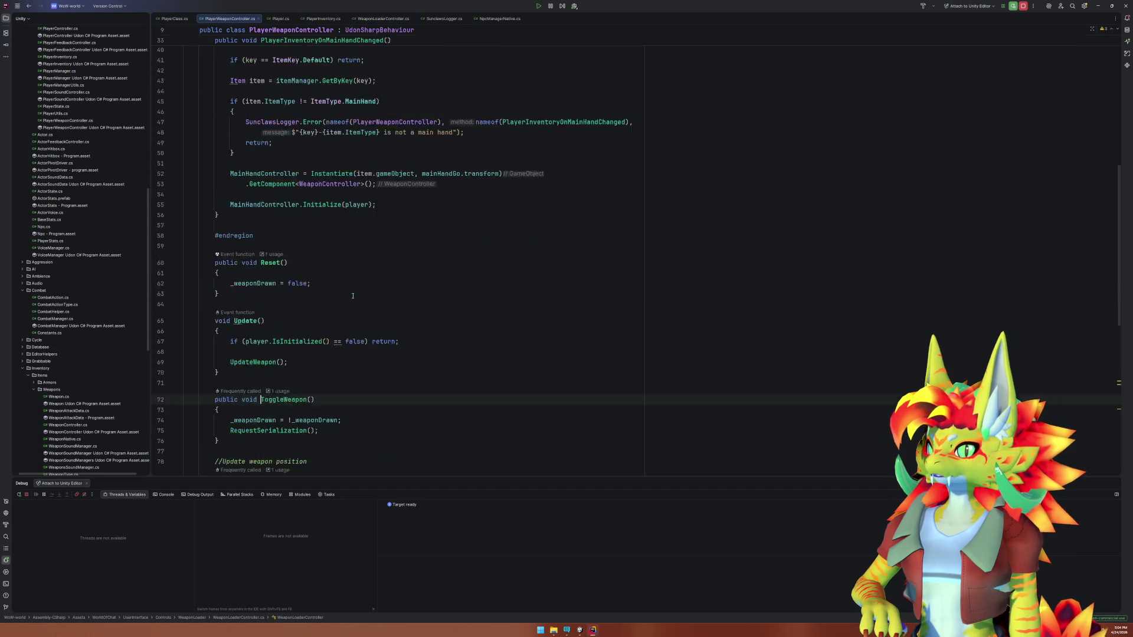
scroll(344, 296, down, 5)
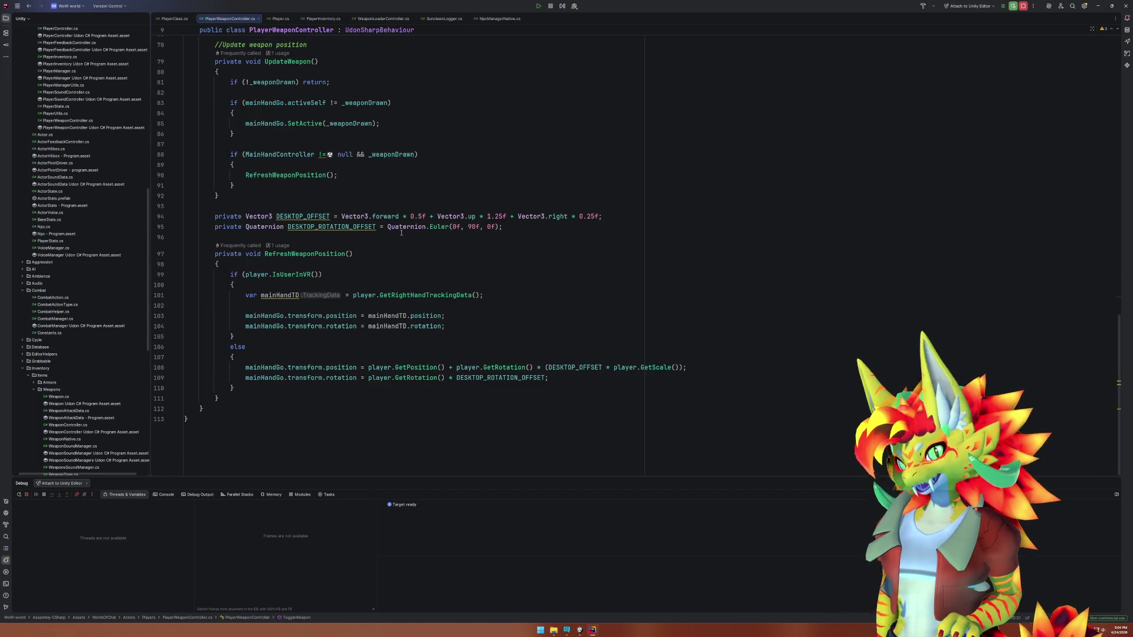
click(475, 227)
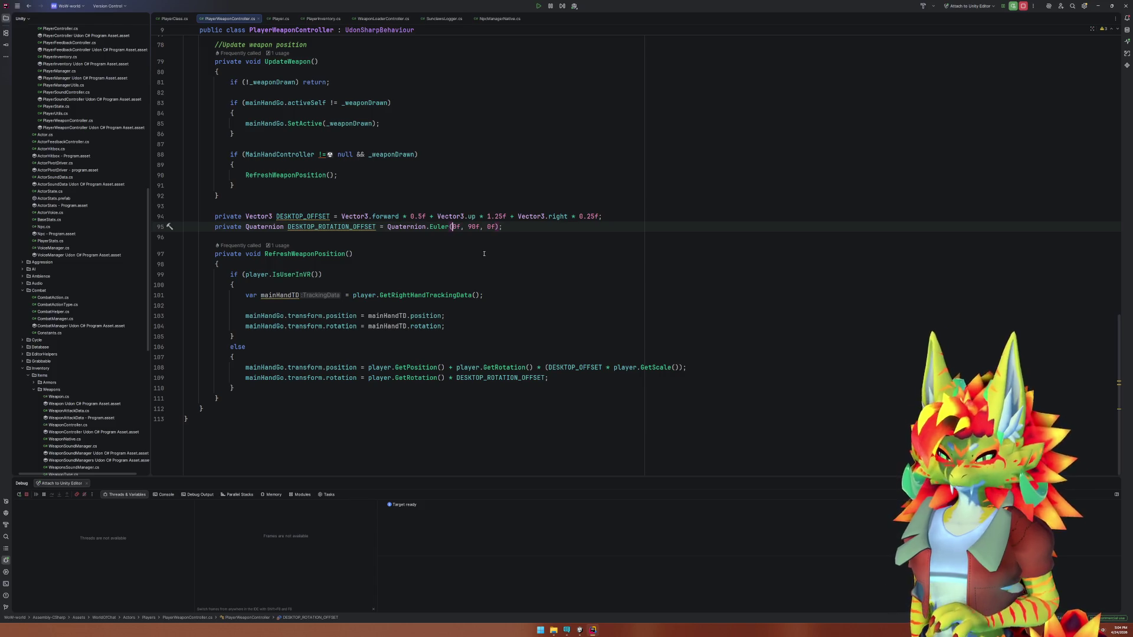
text(9)
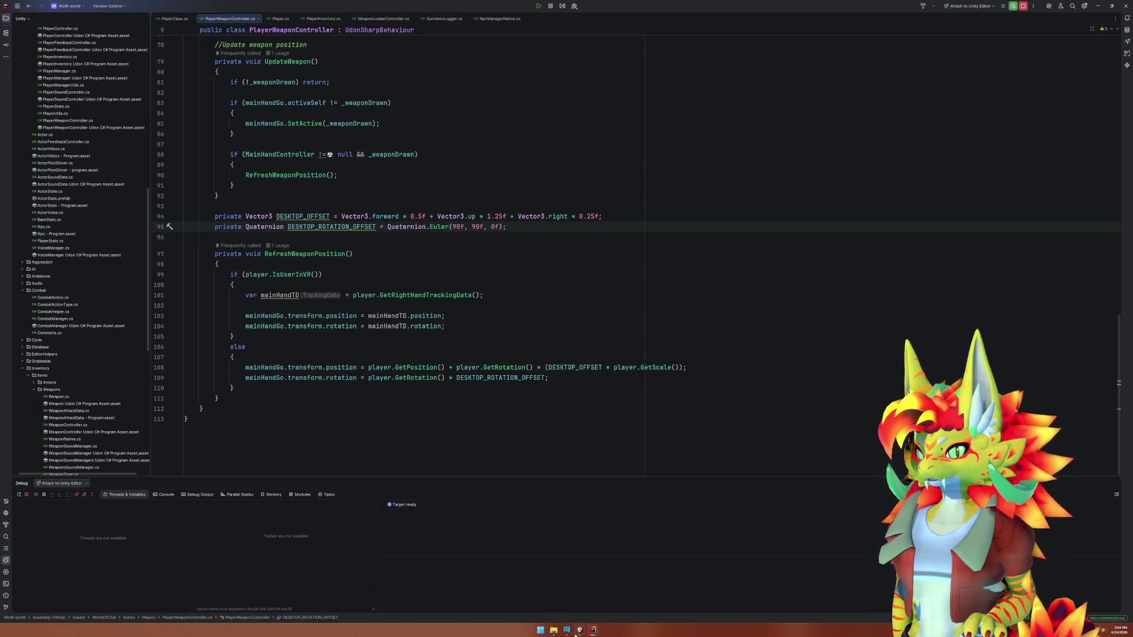
click(576, 631)
click(556, 17)
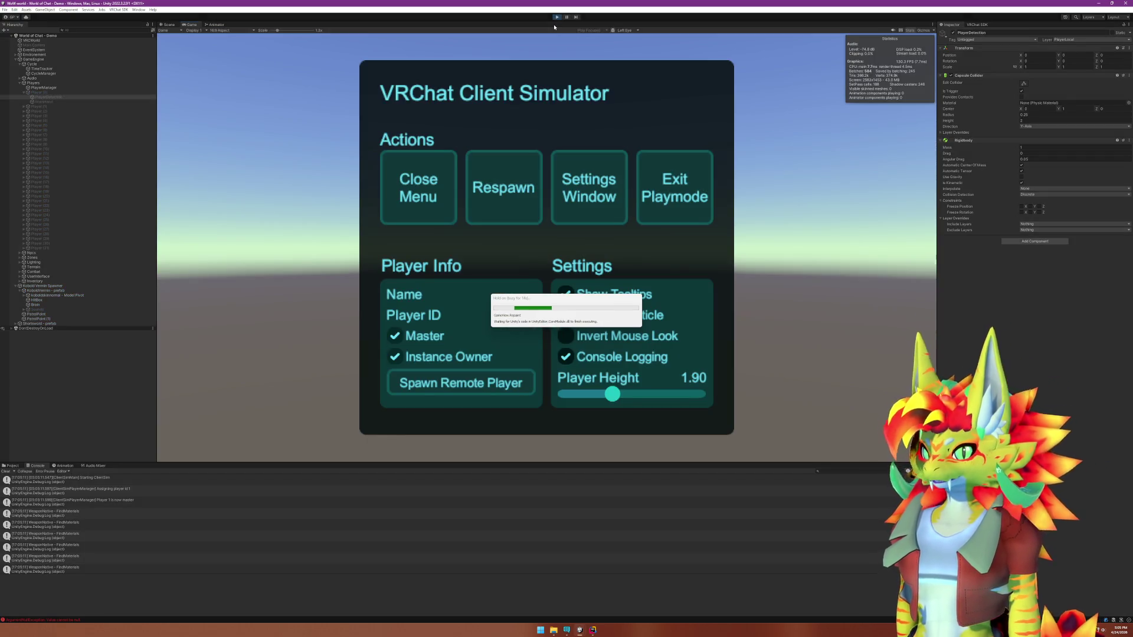
Close the Client Simulator menu, inspect the held spear in the Game view, then return to Rider.
click(417, 180)
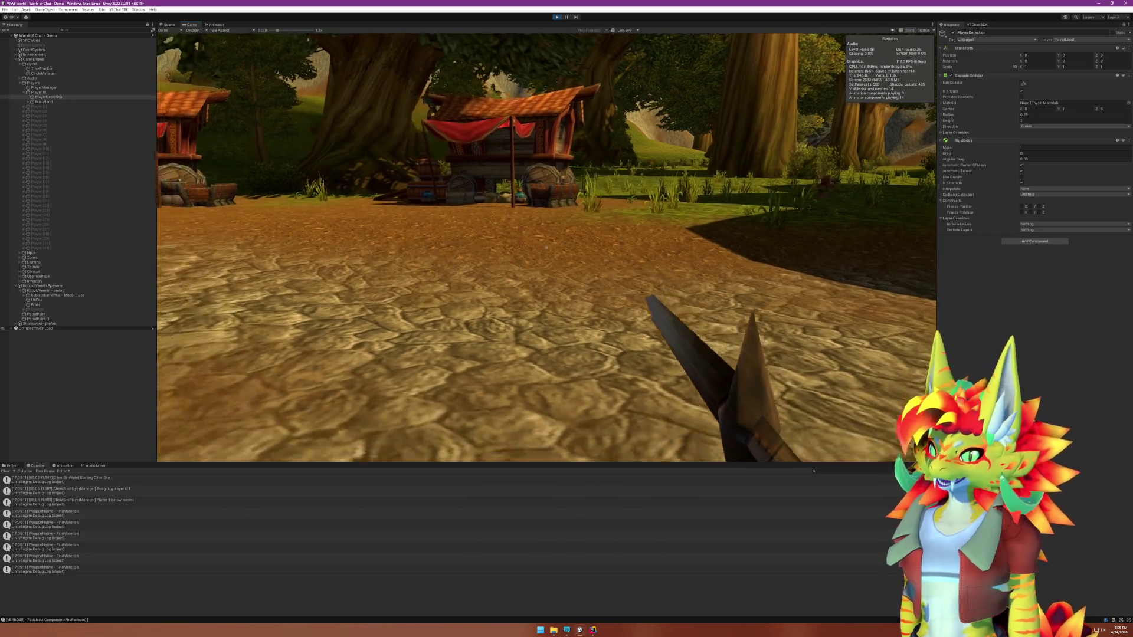
key(super)
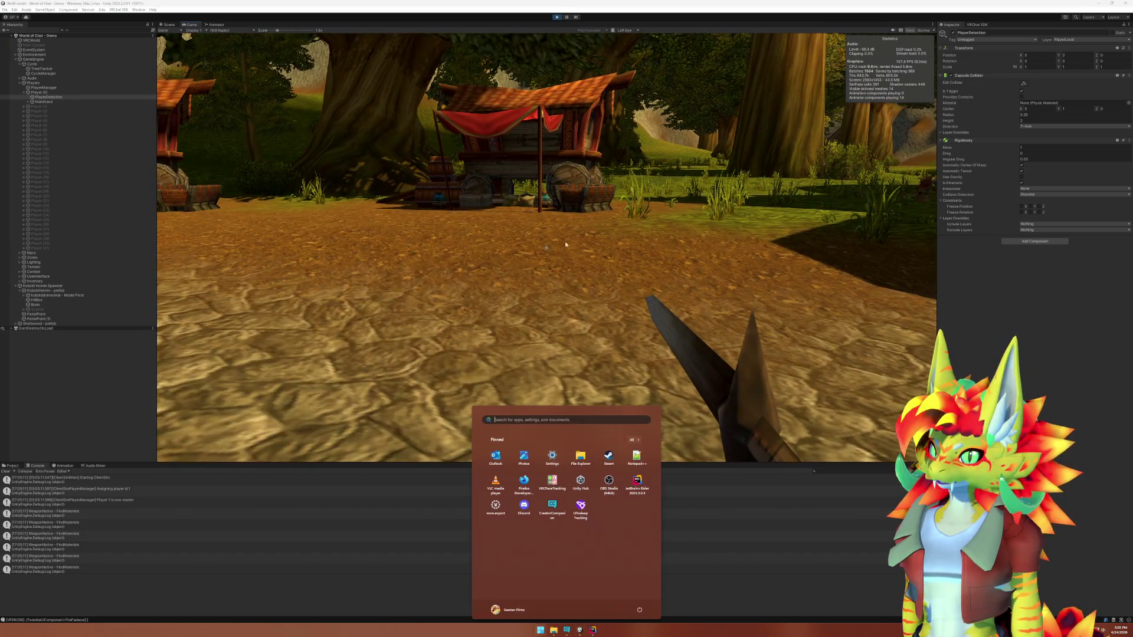
key(super)
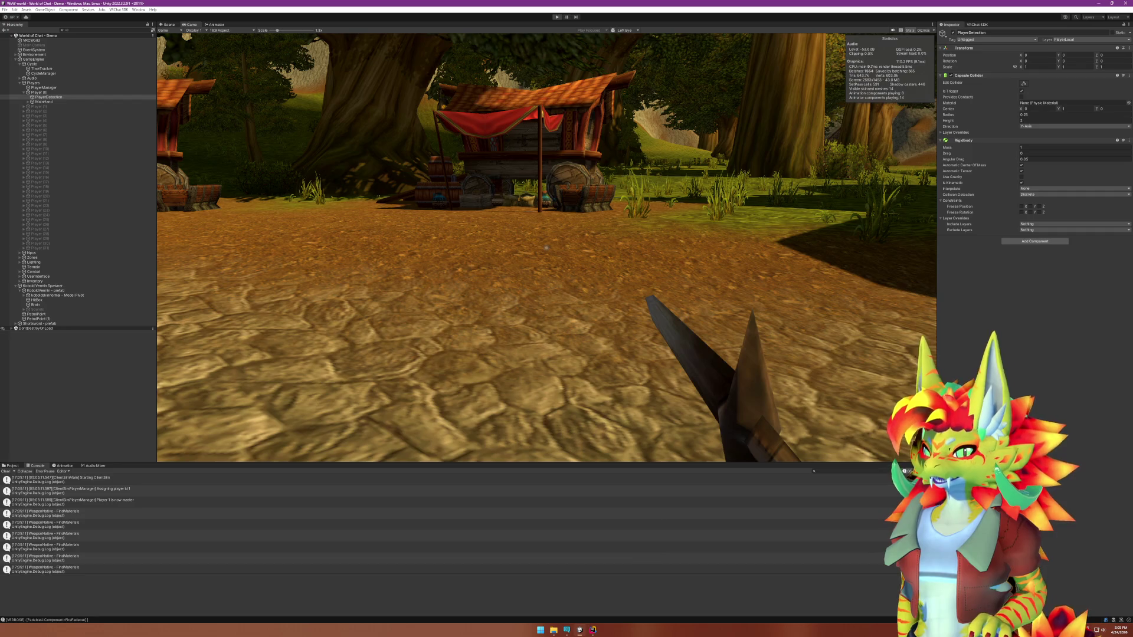
key(alt+Tab)
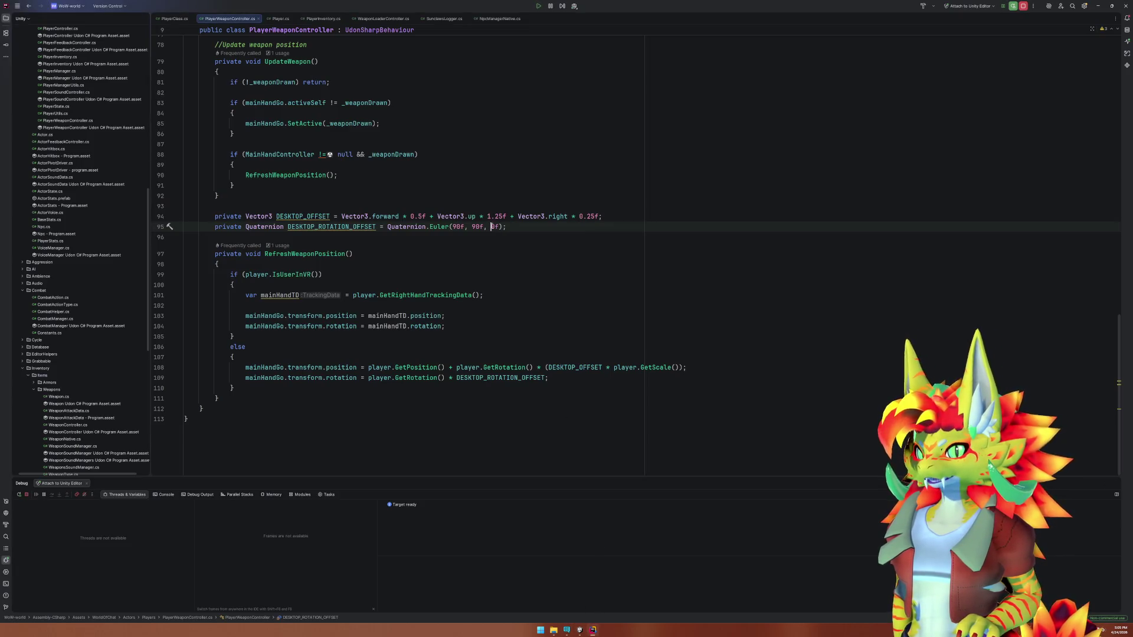
Change DESKTOP_ROTATION_OFFSET's third angle to 15f, making it Quaternion.Euler(90f, 90f, 15f).
key(Right)
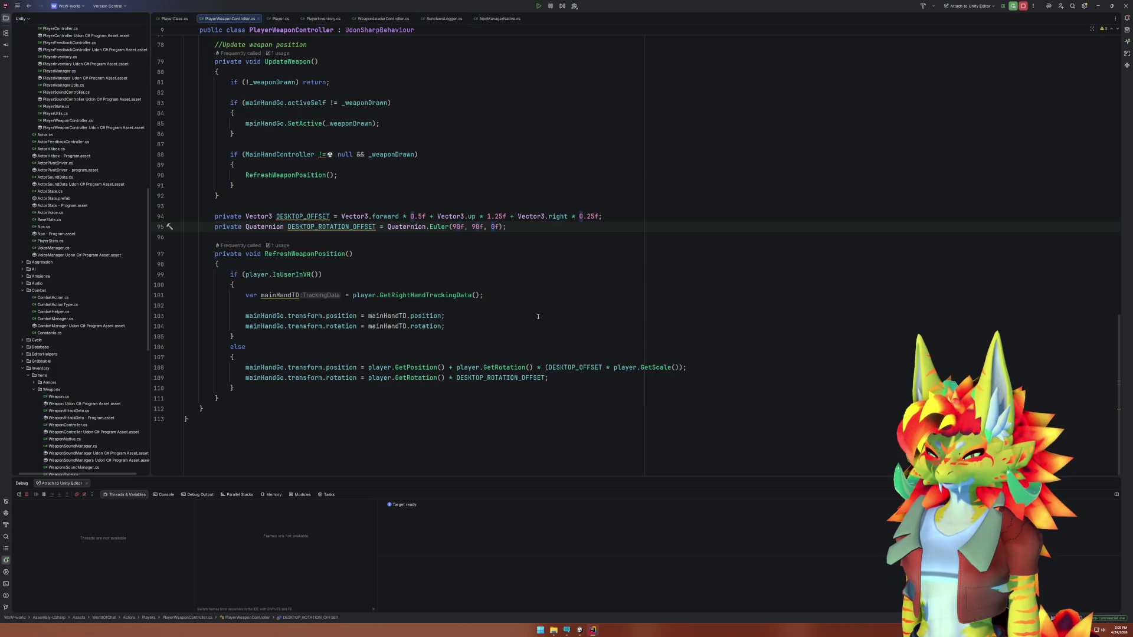
key(BackSpace)
text(15)
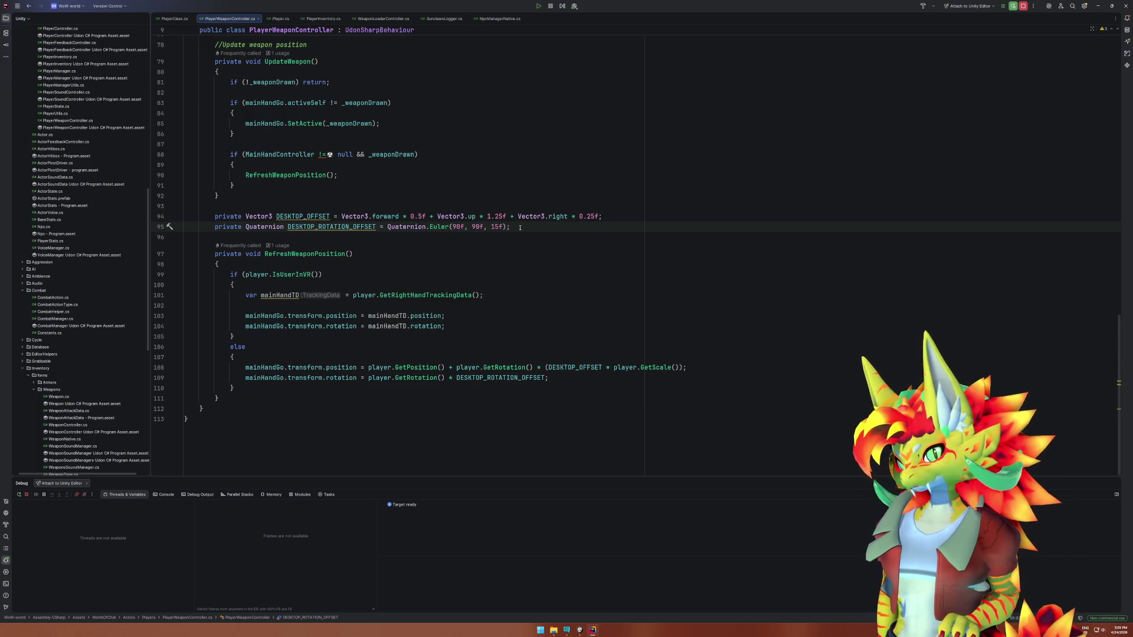
click(587, 217)
click(601, 258)
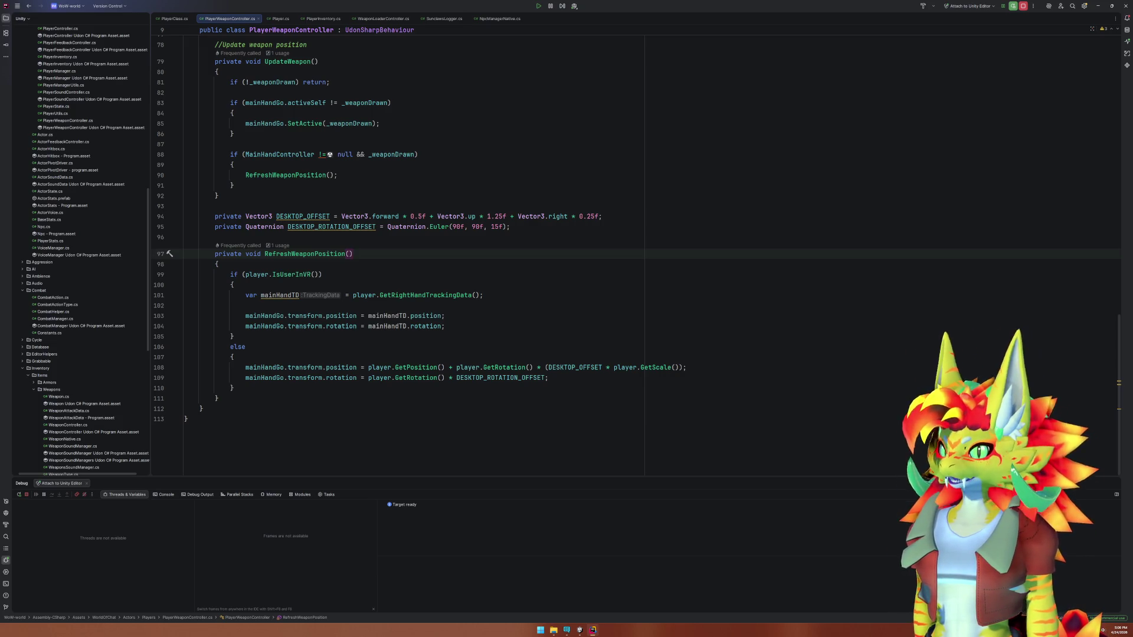
In Player.cs's Update, prefix 'transform.position = GetPosition();' with // to comment it out.
click(300, 20)
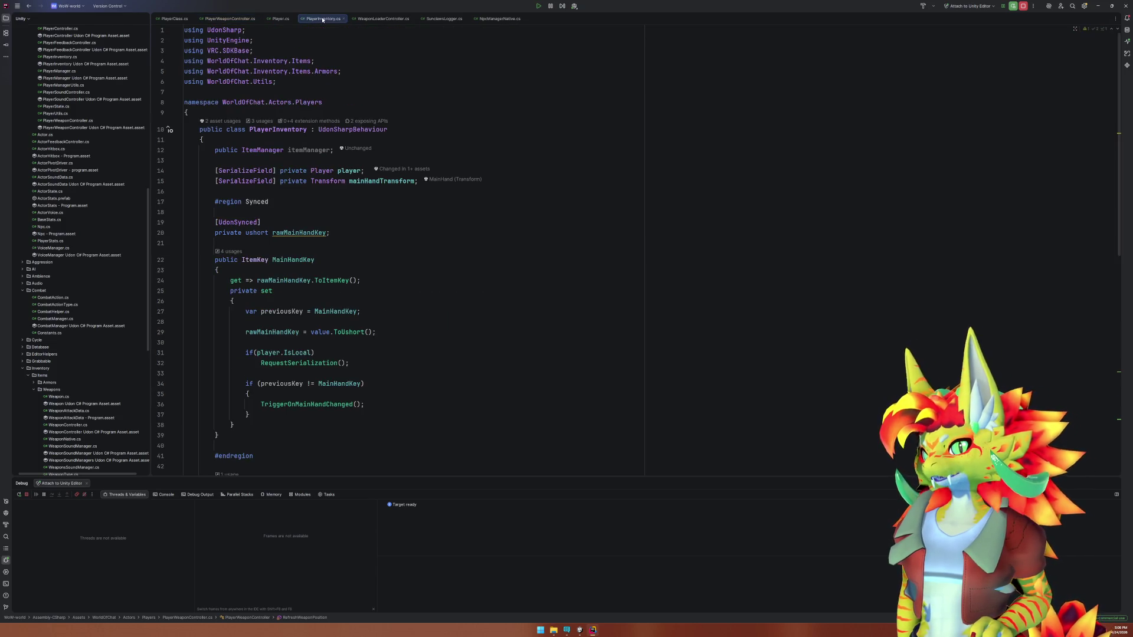
click(281, 20)
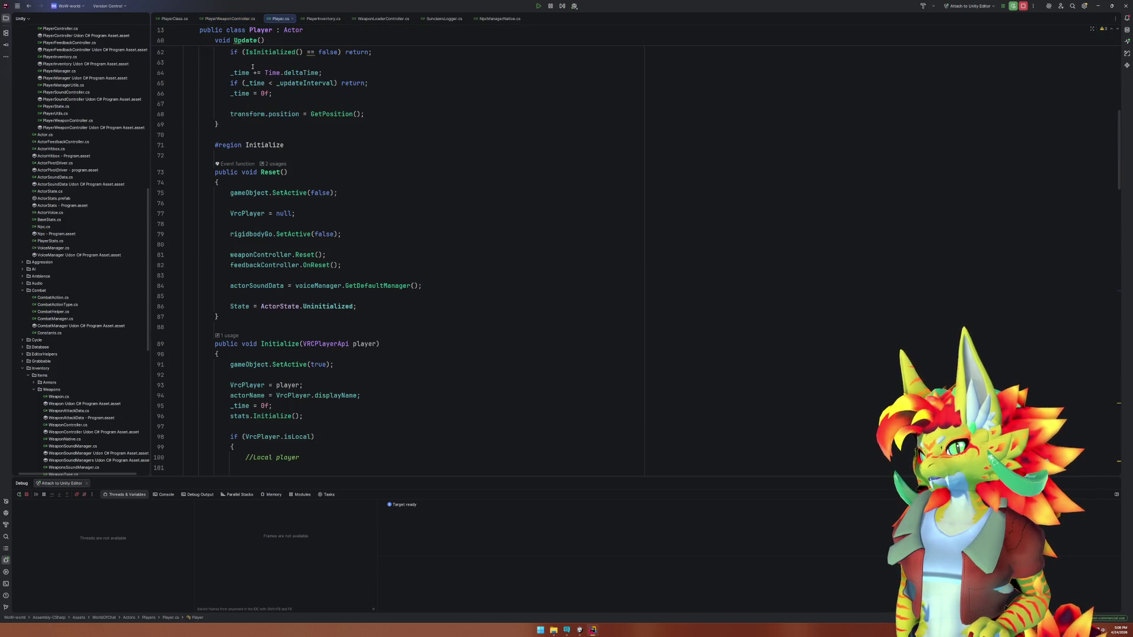
scroll(289, 219, up, 4)
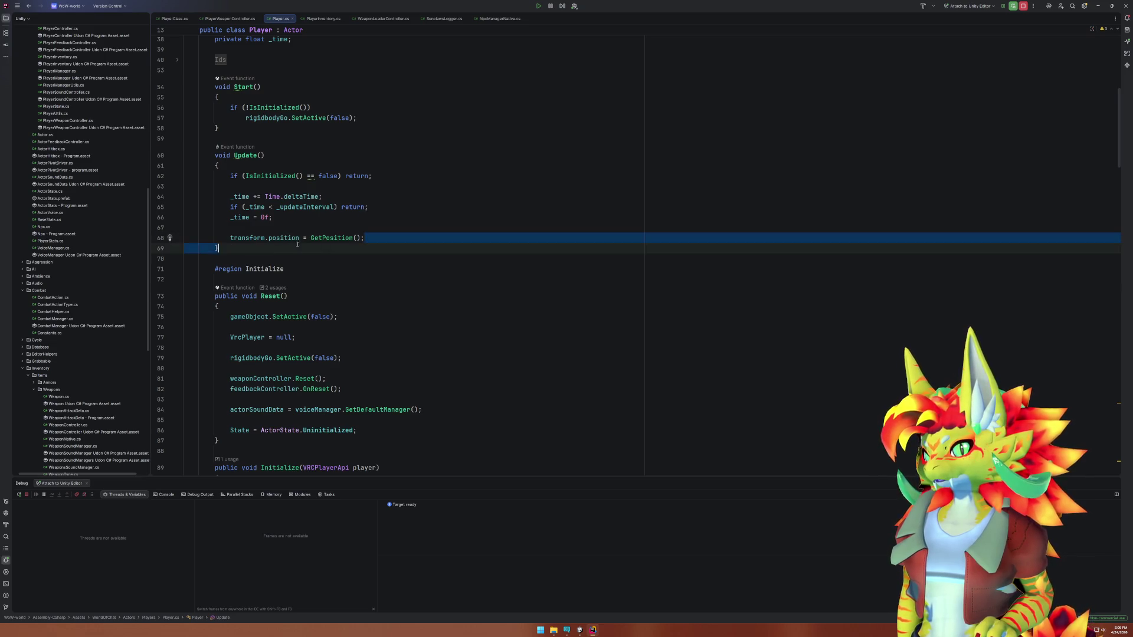
drag(368, 240, 229, 237)
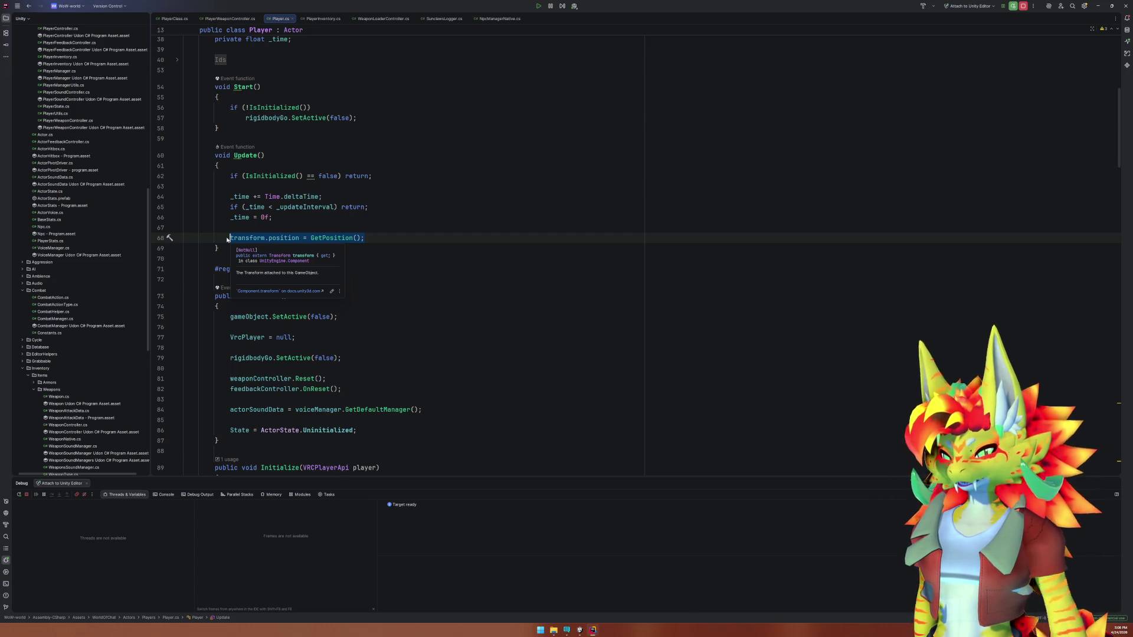
text(//)
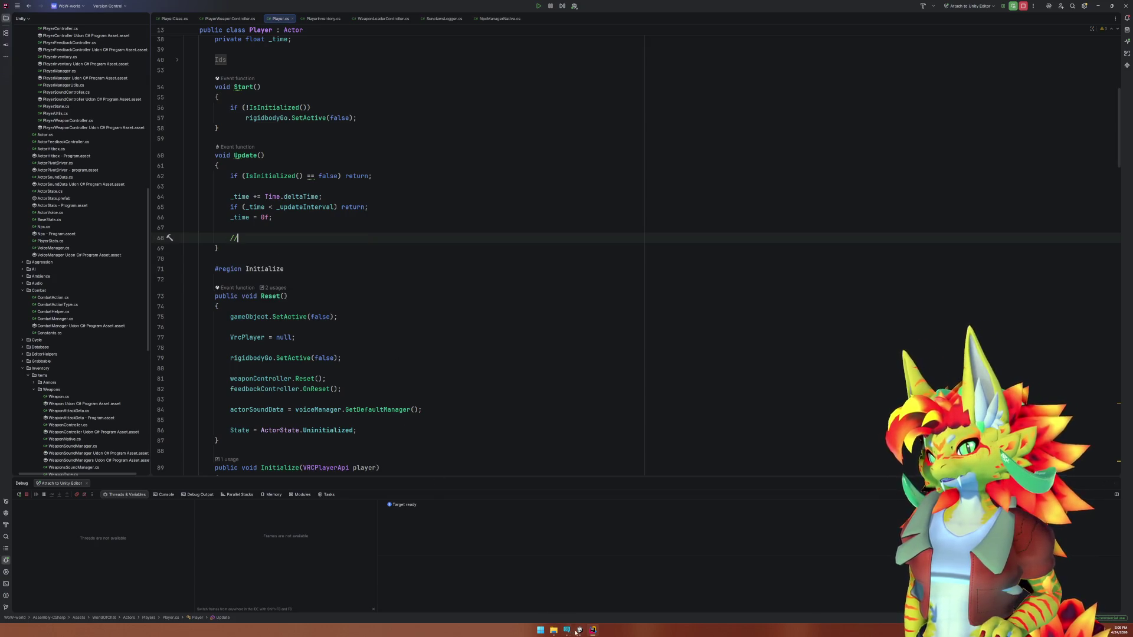
click(577, 630)
click(593, 630)
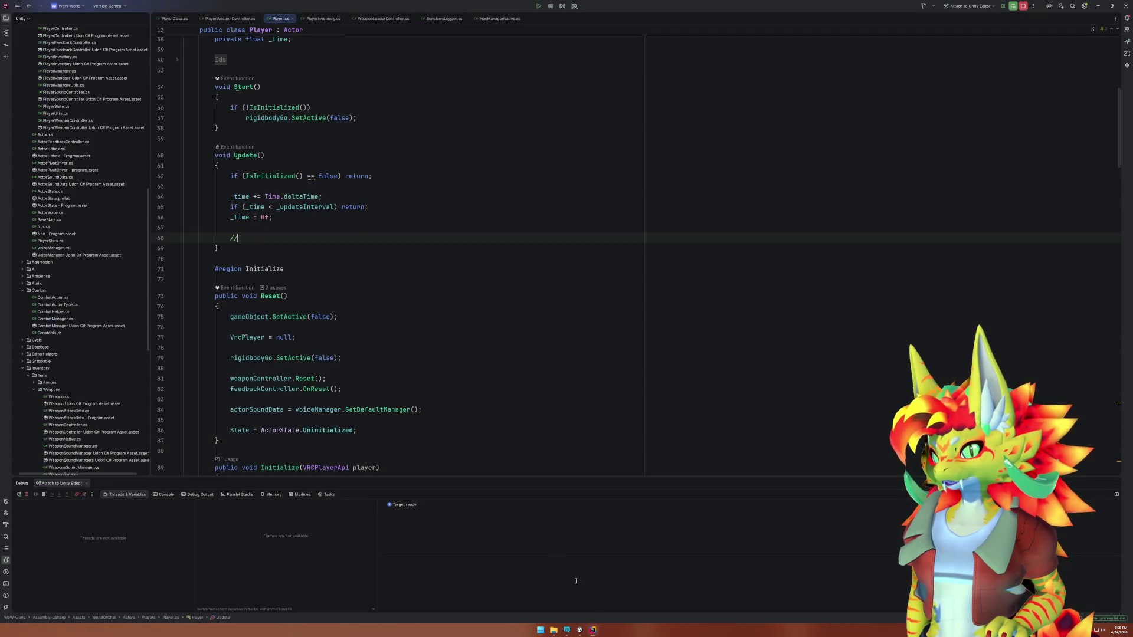
key(Left)
text(//)
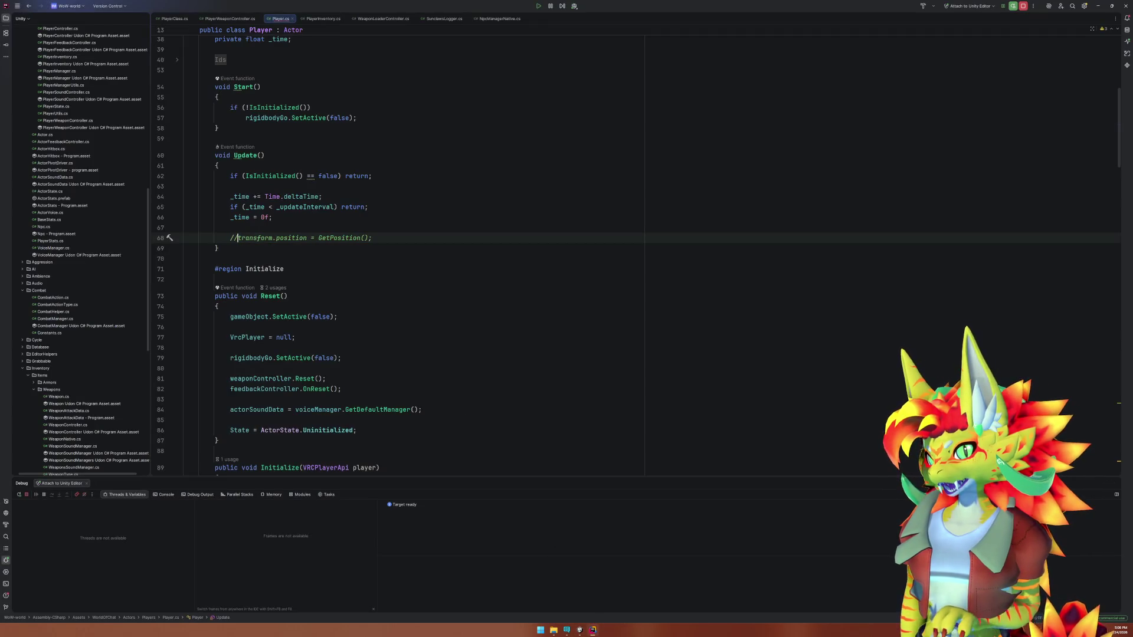
click(580, 630)
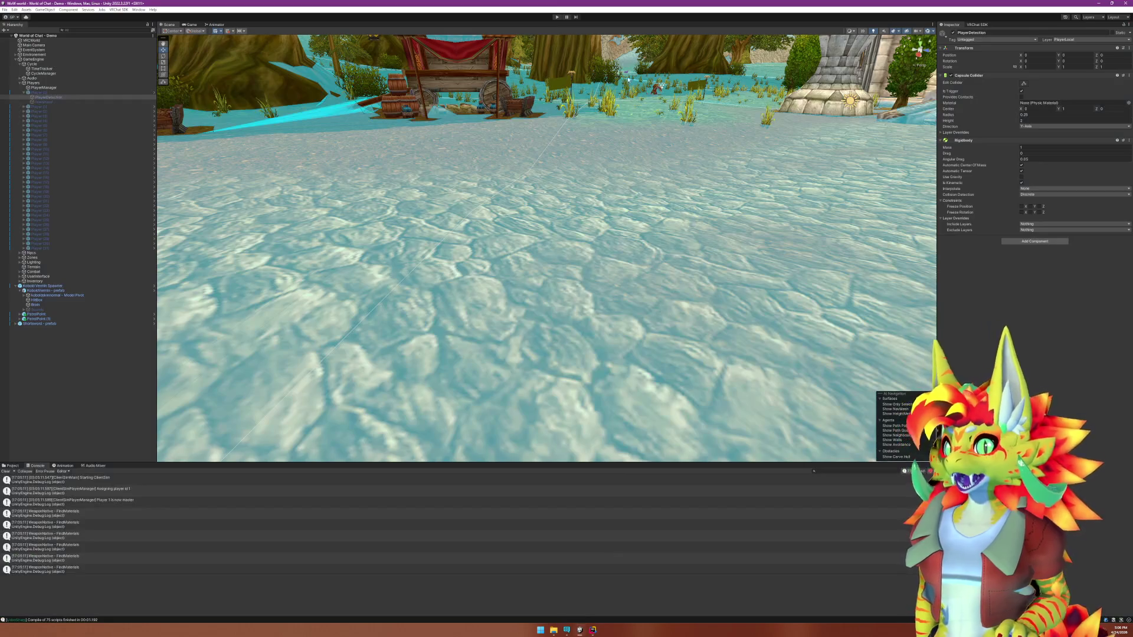
Play the world, close the Client Simulator menu to view the held spear, then return to Rider.
click(555, 18)
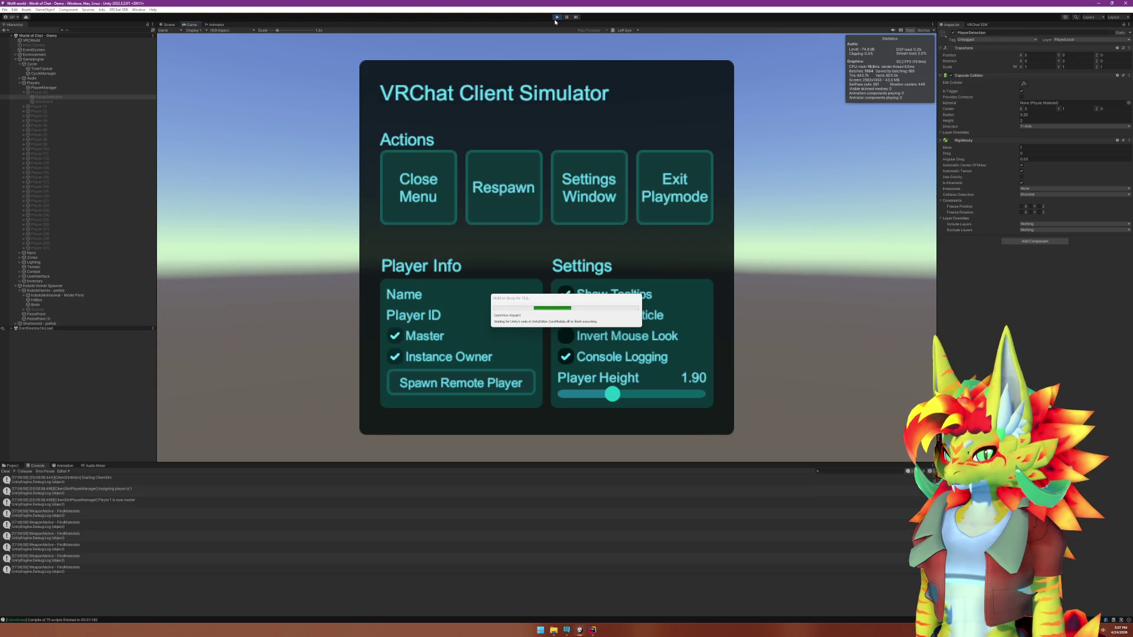
click(436, 172)
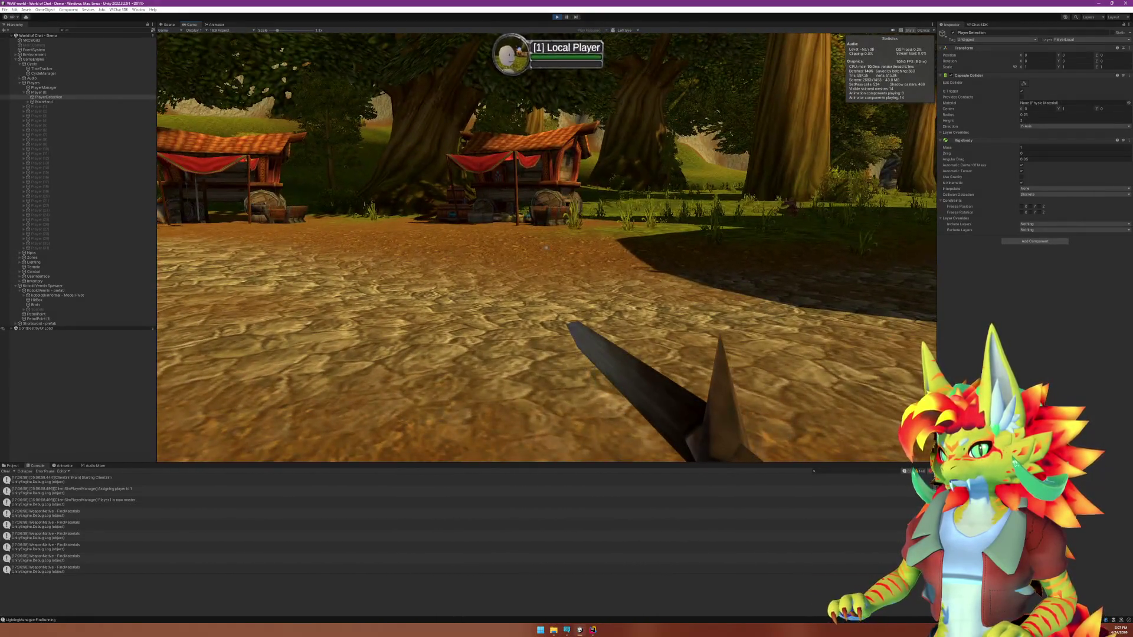
key(super)
click(592, 629)
scroll(497, 353, down, 20)
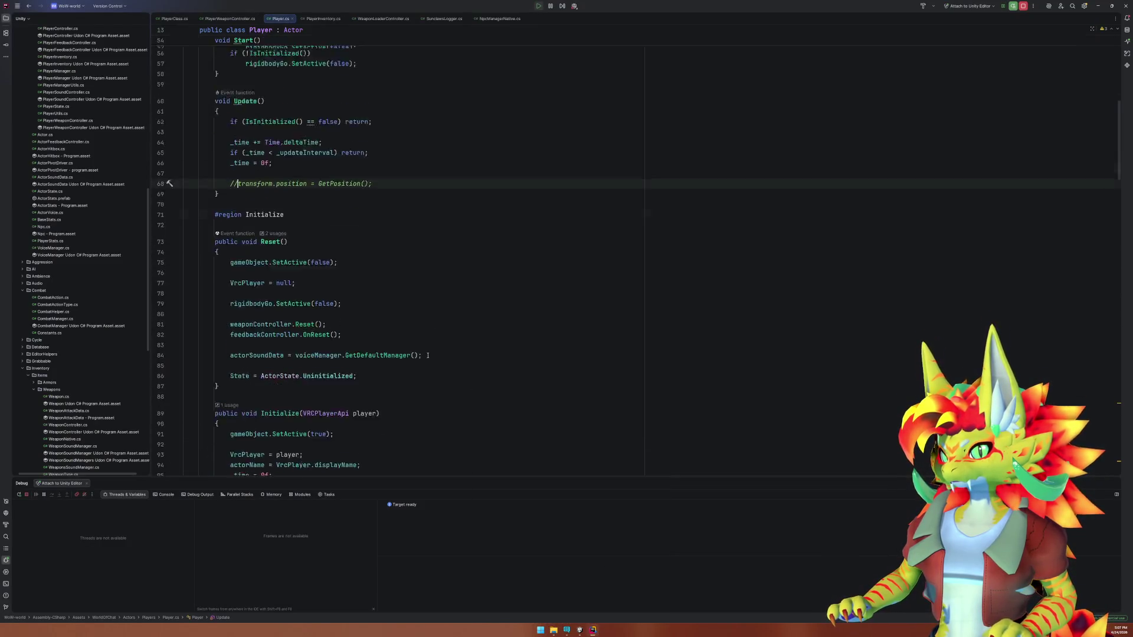
In PlayerWeaponController.cs, change DESKTOP_ROTATION_OFFSET's third Euler angle from 15f to 0f.
scroll(415, 348, down, 1)
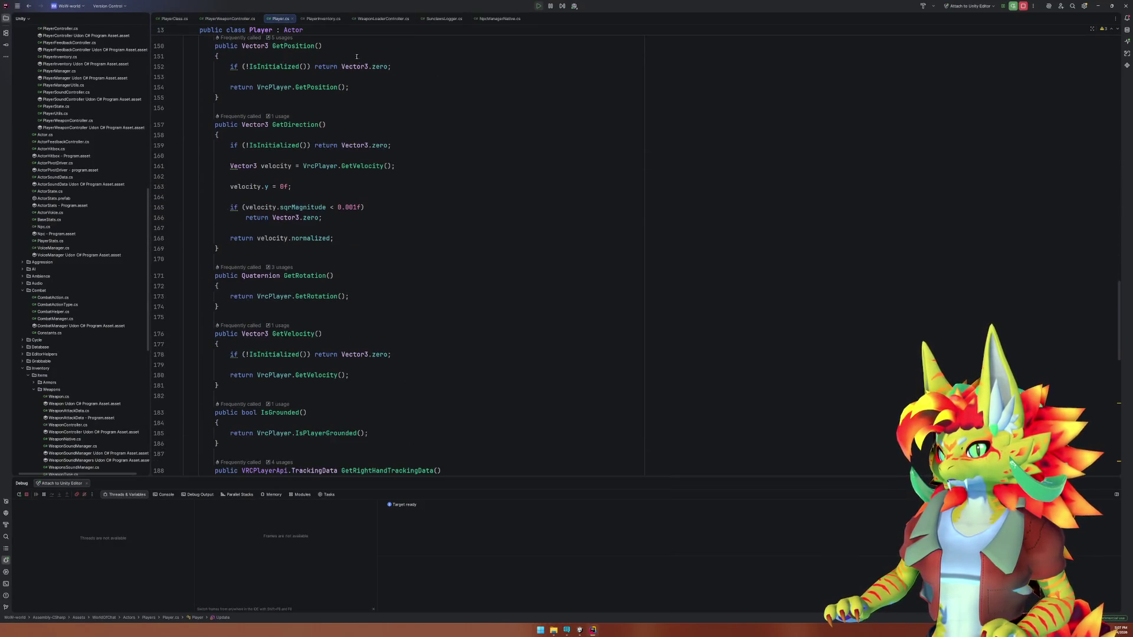
click(377, 19)
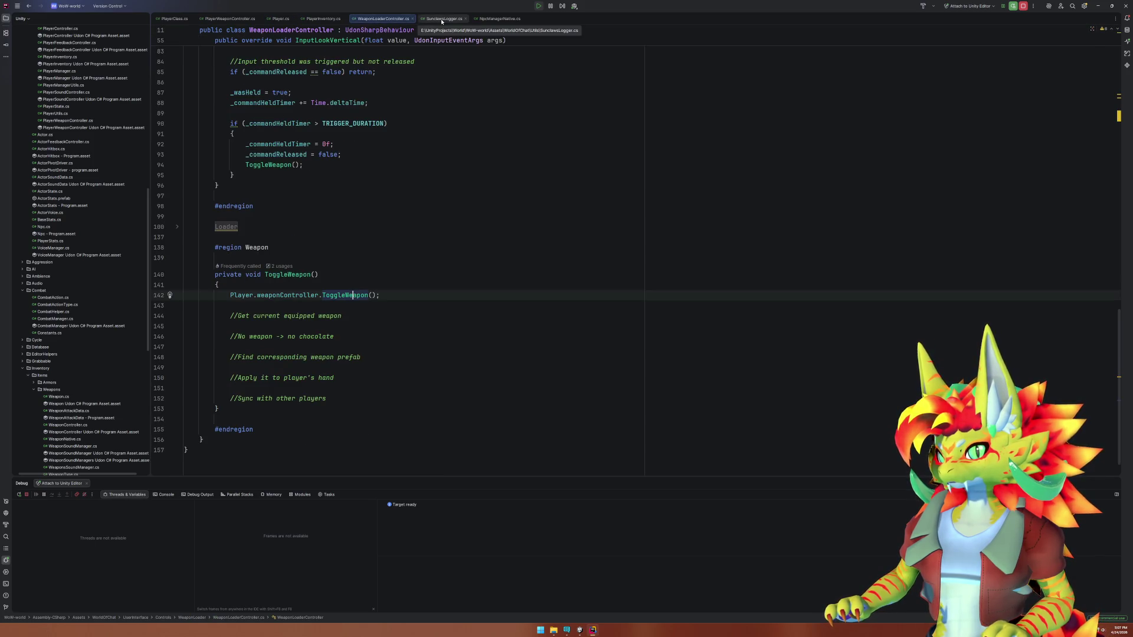
click(230, 18)
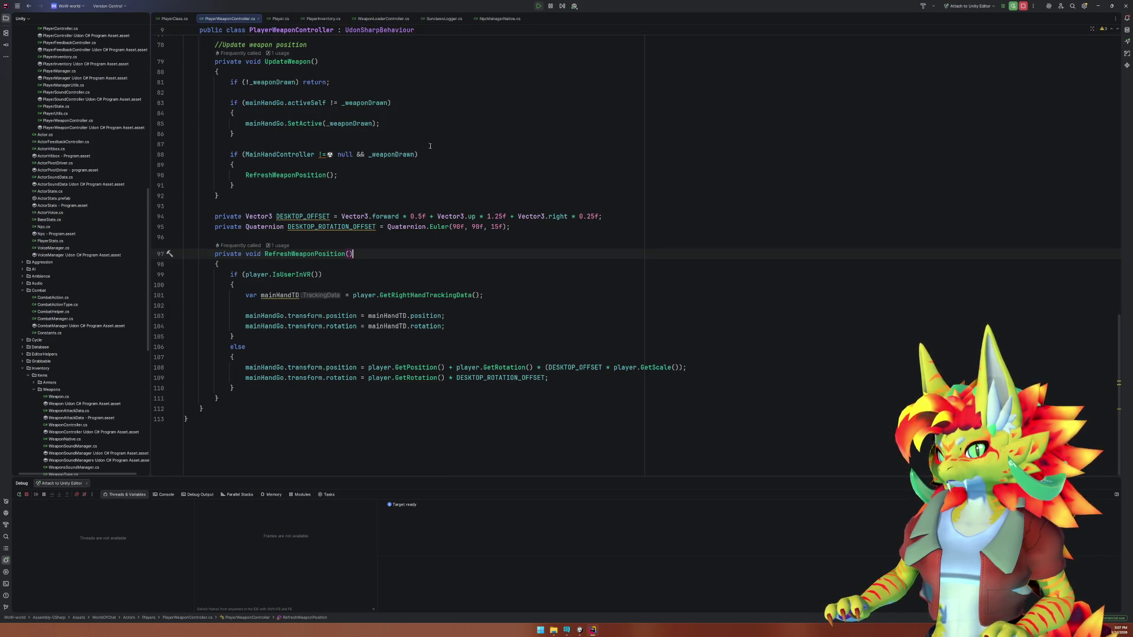
double_click(493, 227)
text(0)
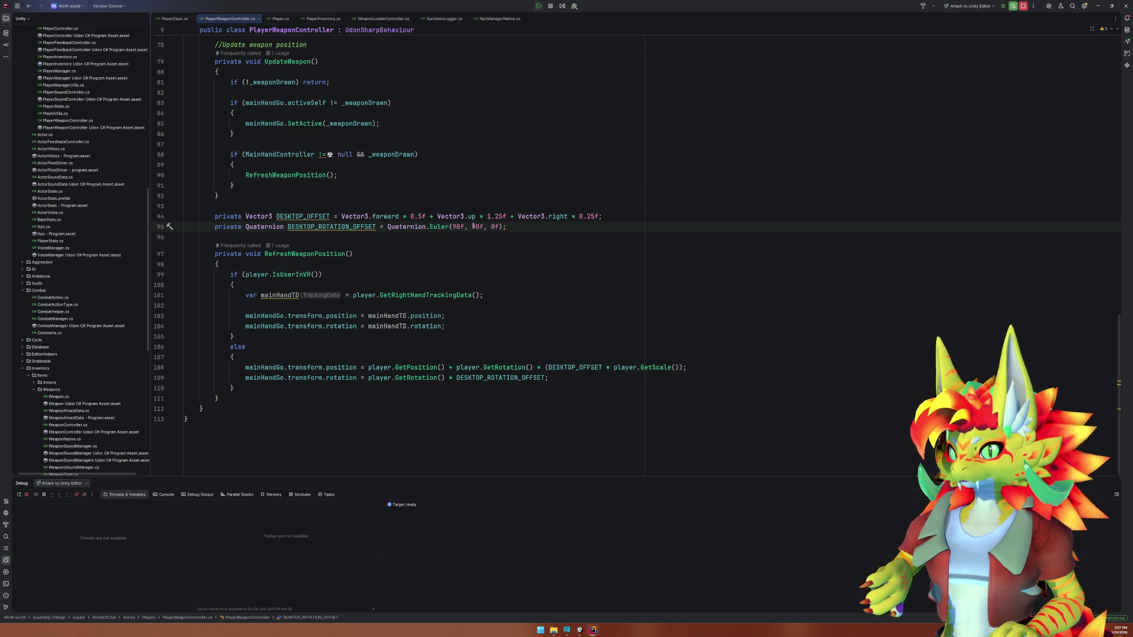
Begin retyping the second Euler angle from 90f to a larger value.
click(475, 227)
key(BackSpace)
text(10)
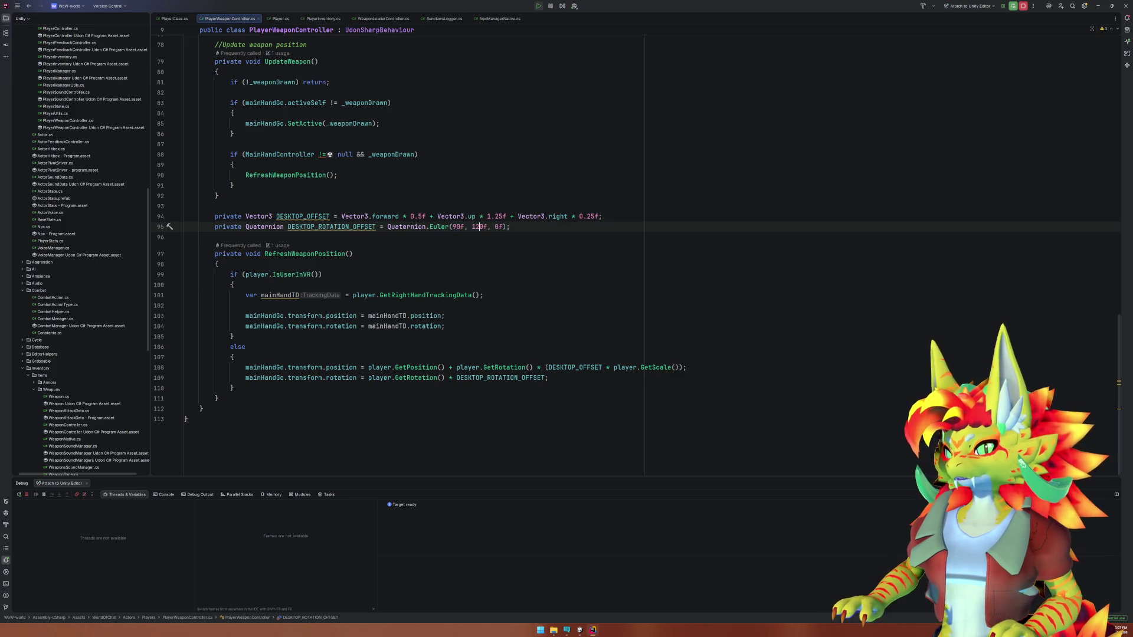
key(alt+Tab)
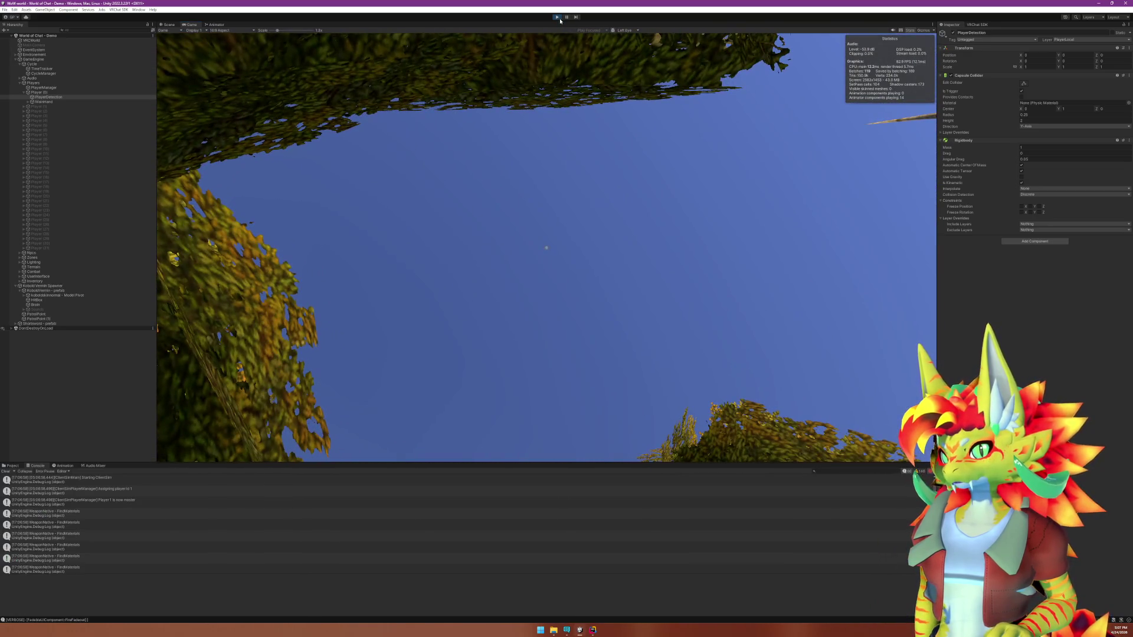
Stop play mode and briefly check the Scene view, selecting Terrain, before returning to the Game view.
click(559, 19)
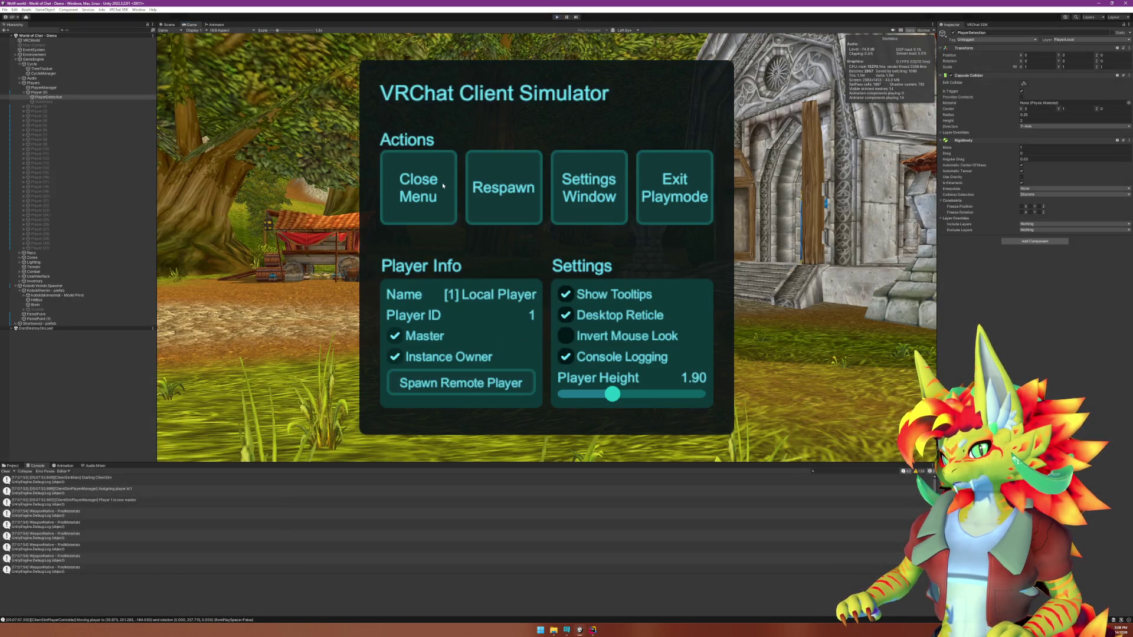
click(443, 184)
click(458, 173)
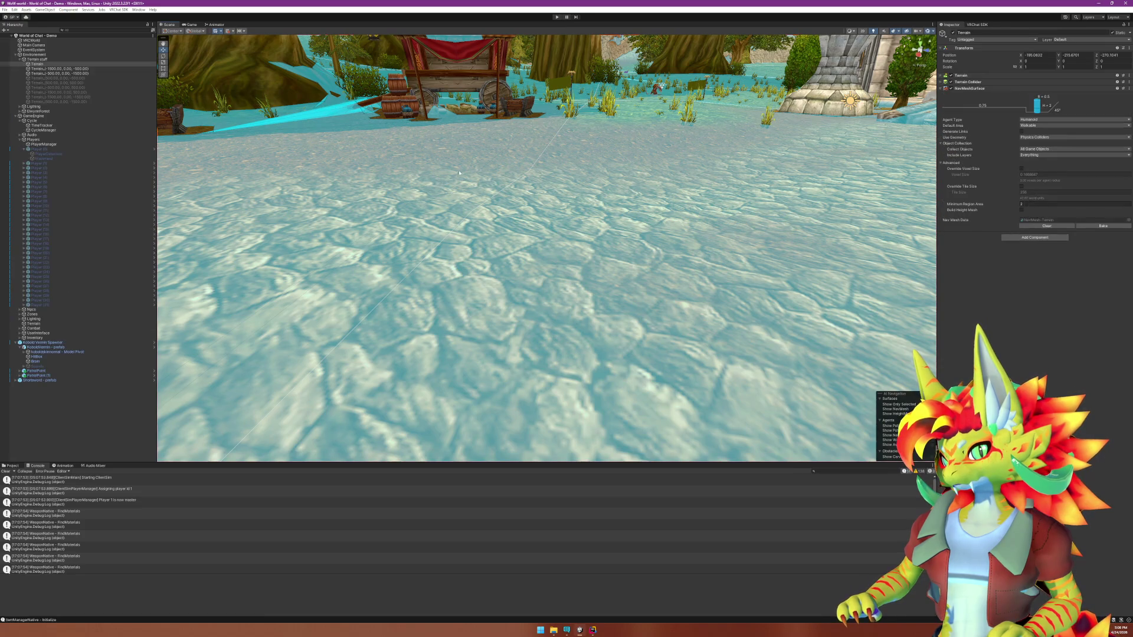
click(191, 25)
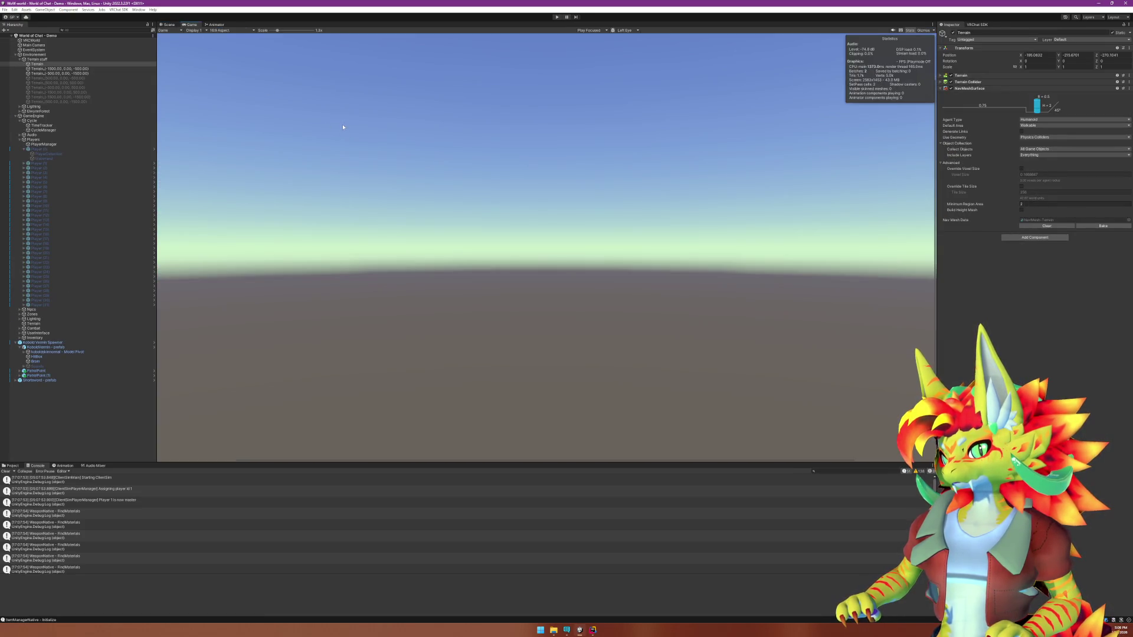
Replay the world, close the Client Simulator menu and walk forward to inspect the held spear.
click(557, 17)
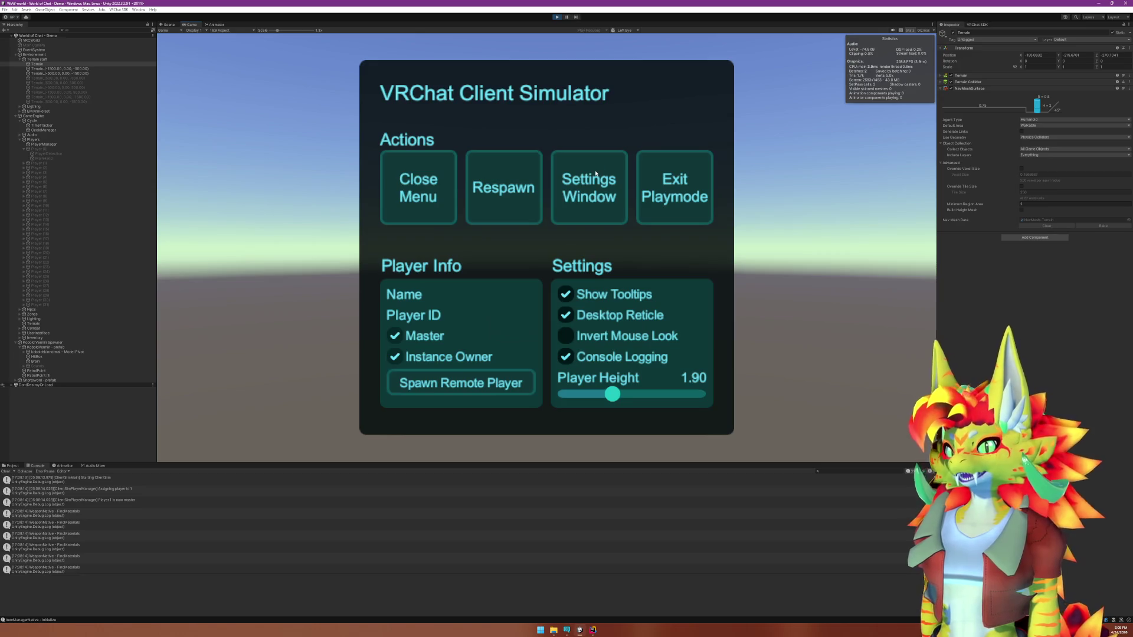
click(431, 186)
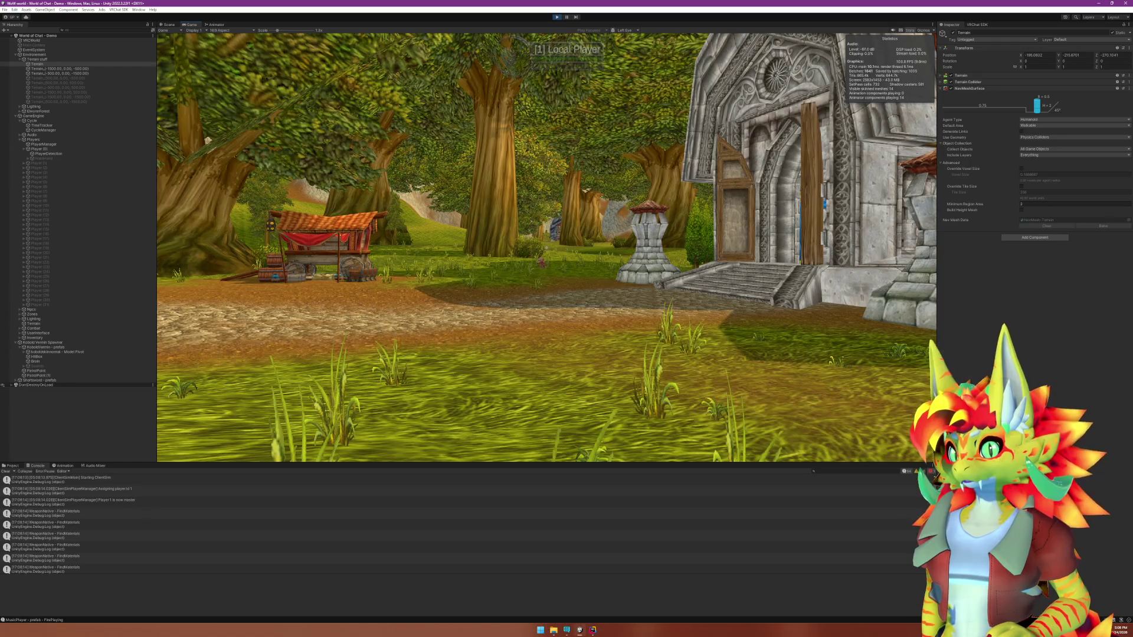
key(Escape)
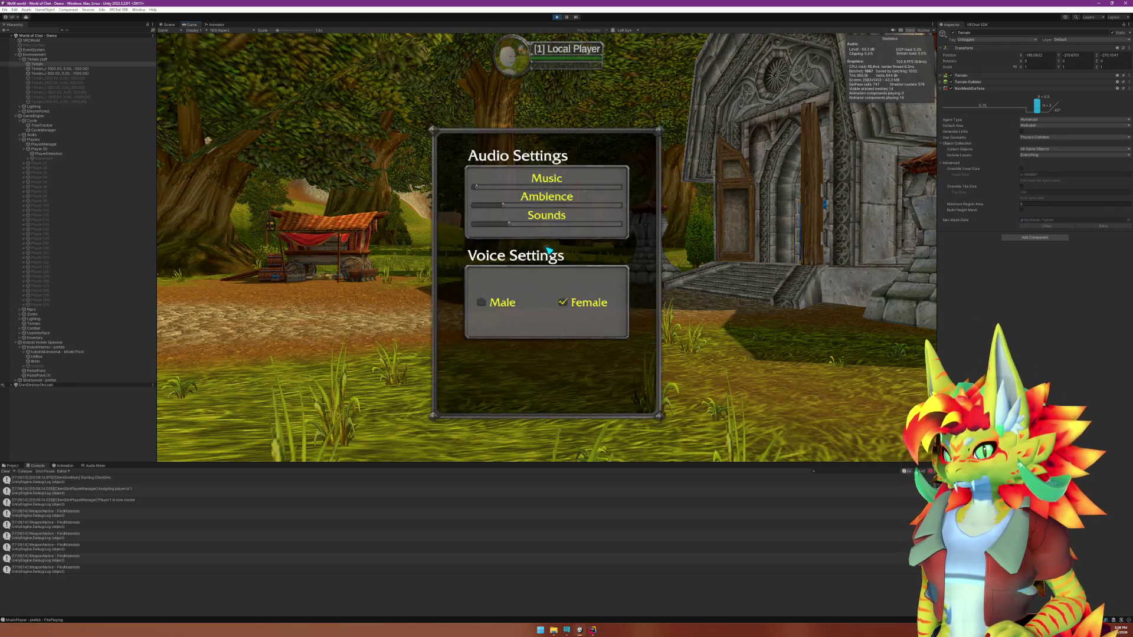
key(Escape)
key(w)
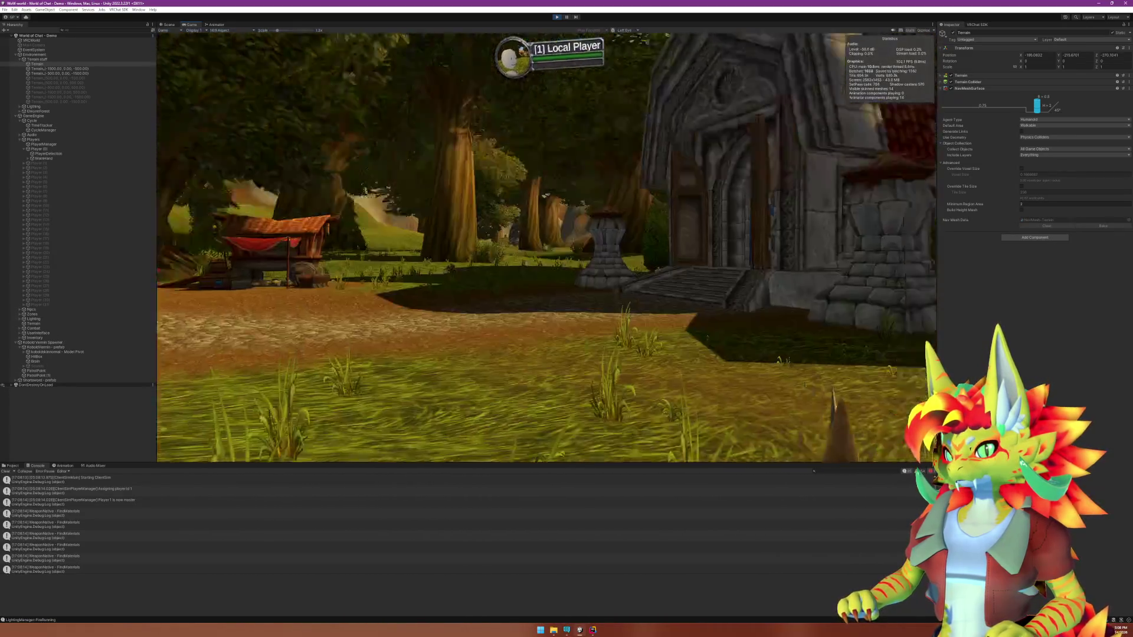
key(super)
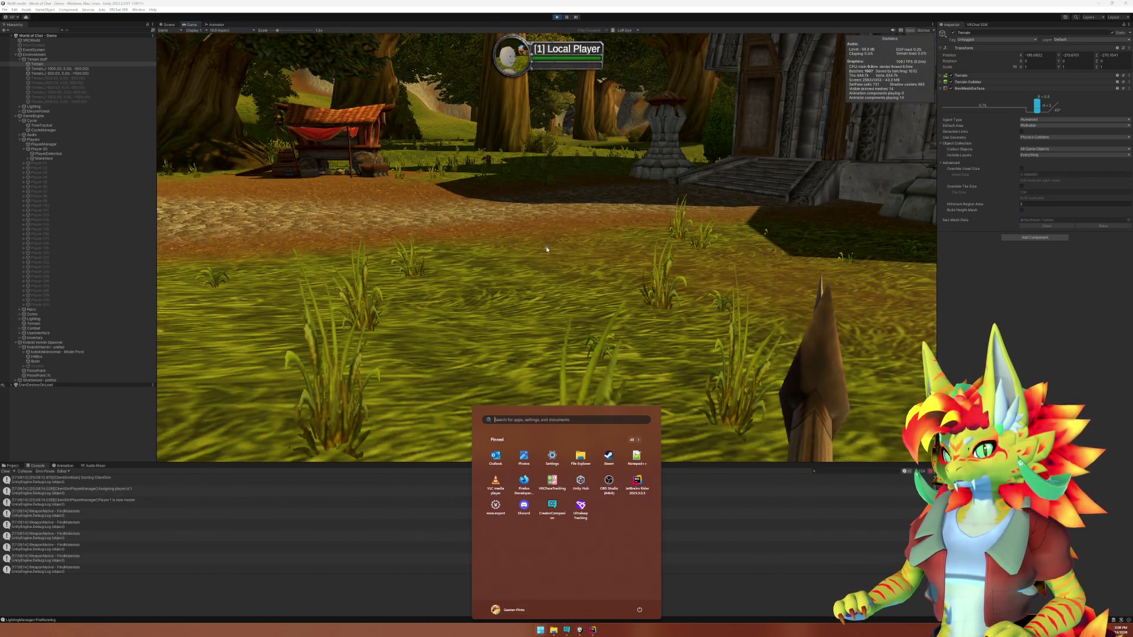
key(super)
key(ctrl+p)
click(592, 630)
Change DESKTOP_ROTATION_OFFSET's first Euler angle on line 95 from 90f to 120f.
key(BackSpace)
key(BackSpace)
text(90f, 900f, 0f);)
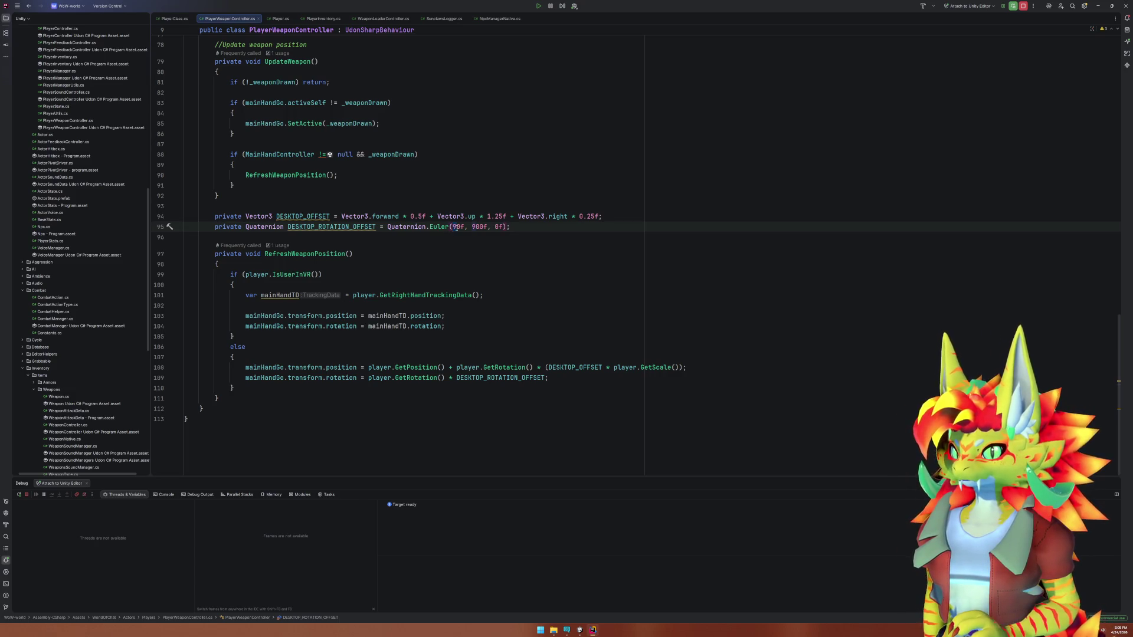
key(BackSpace)
text(12)
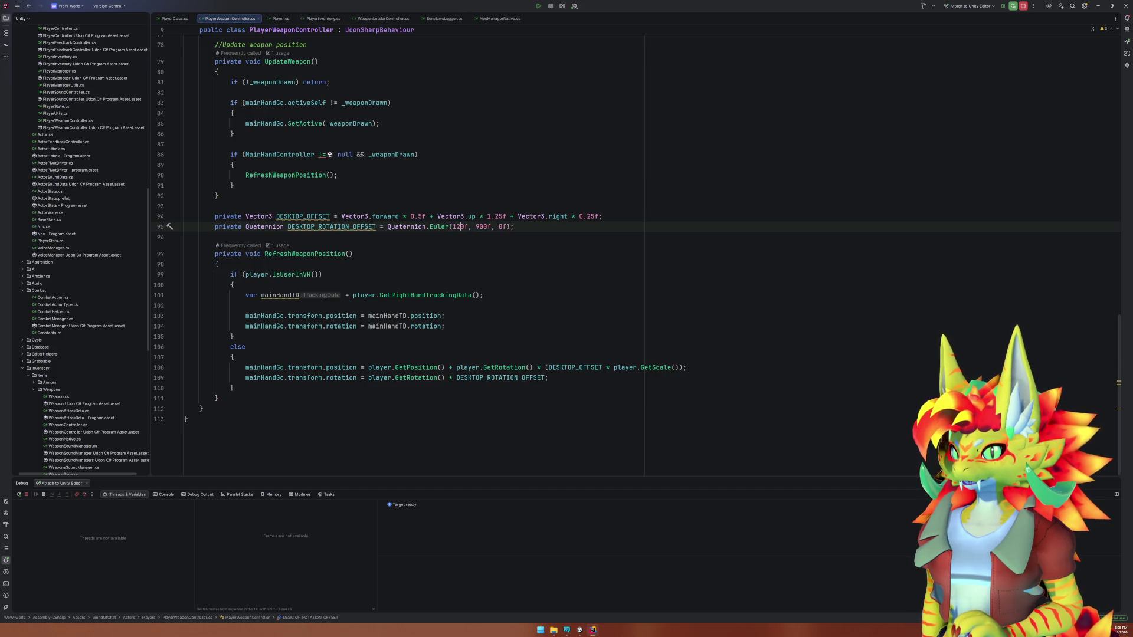
click(579, 630)
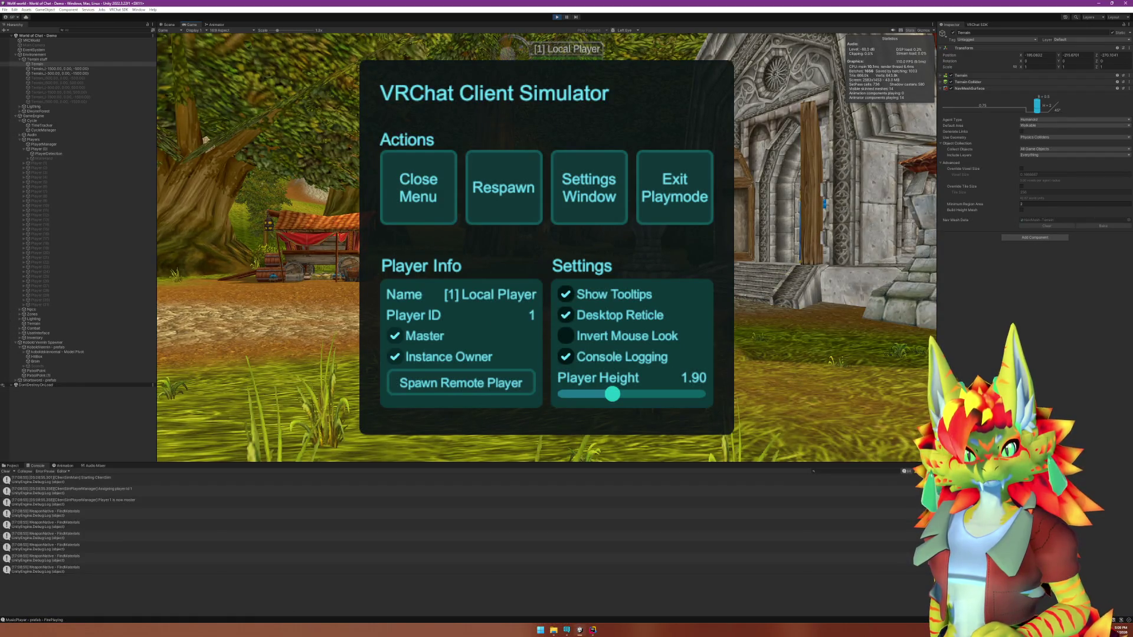
Close the Client Simulator menu and switch the viewport from Game to Scene view.
click(433, 201)
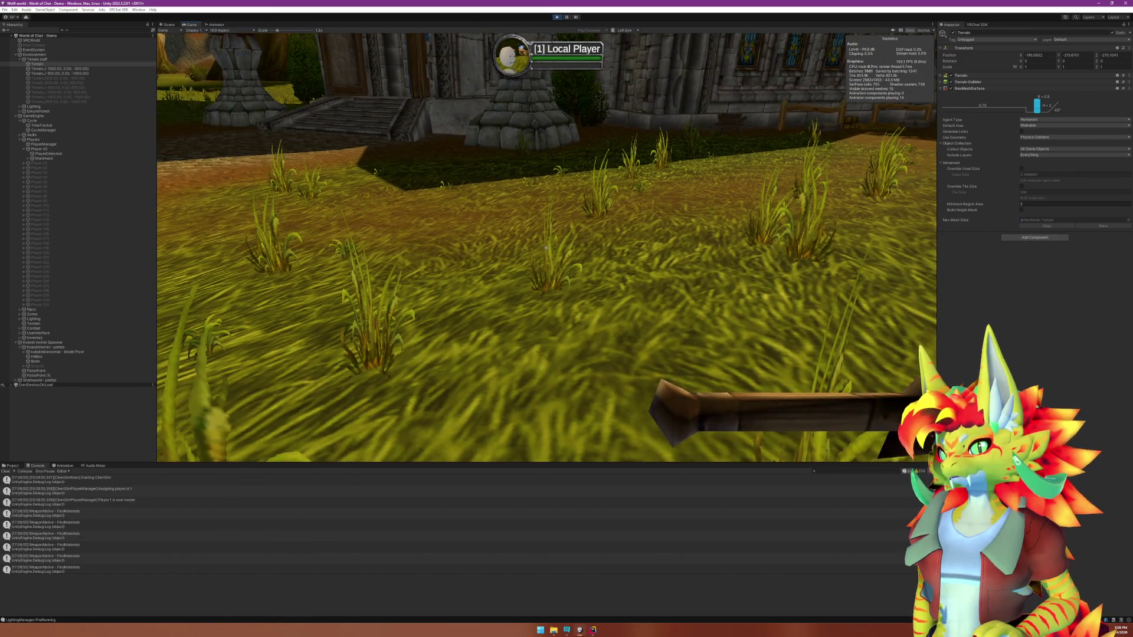
key(super)
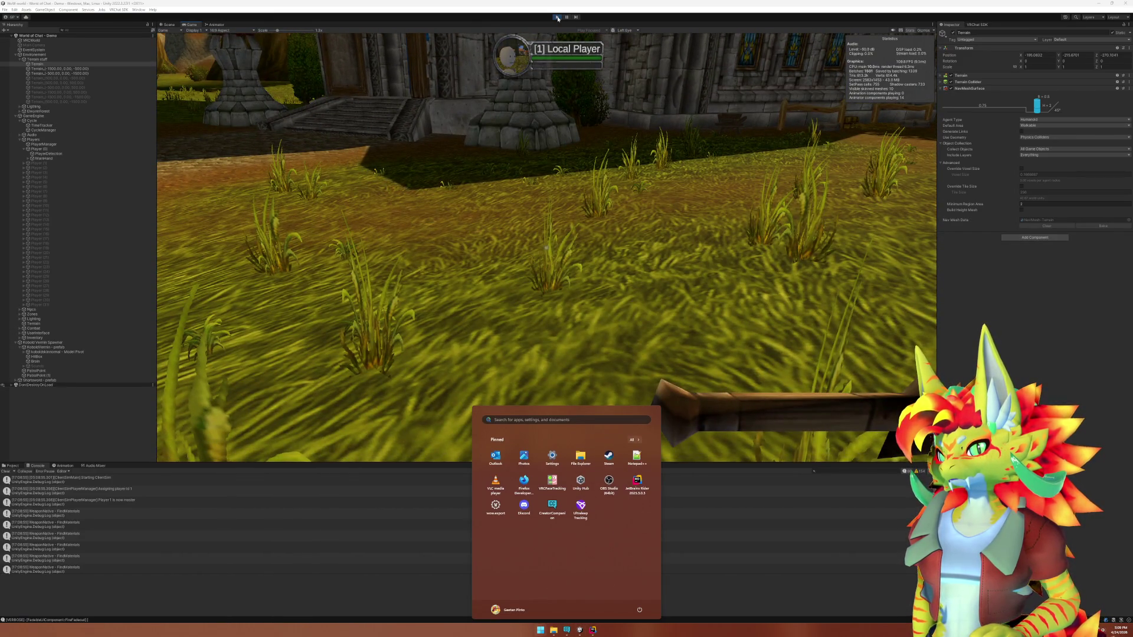
click(581, 104)
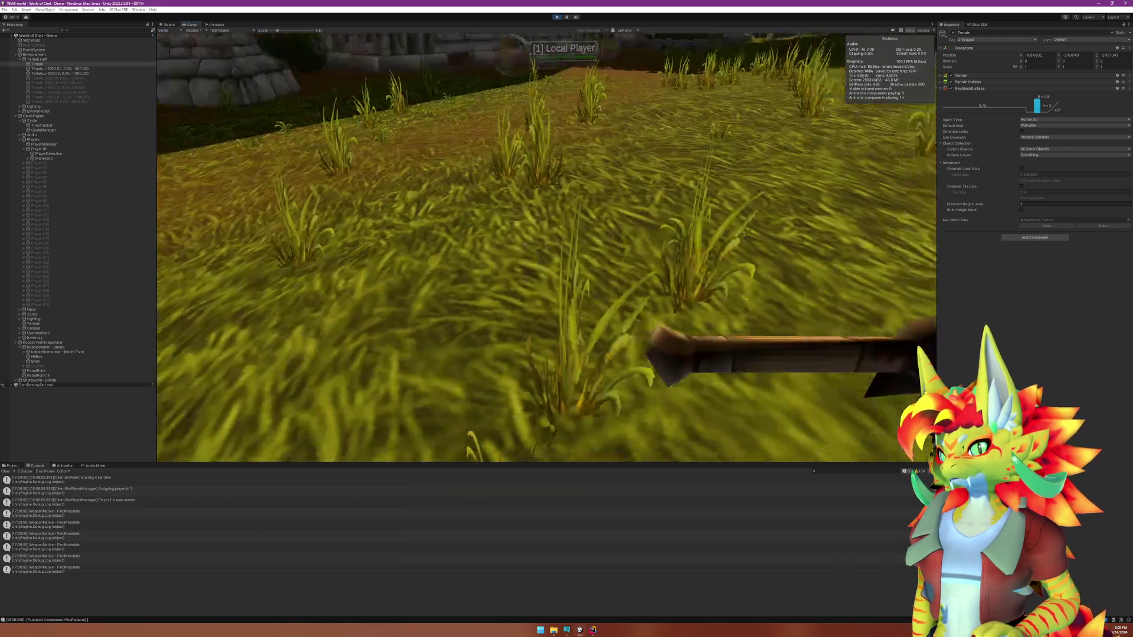
key(super)
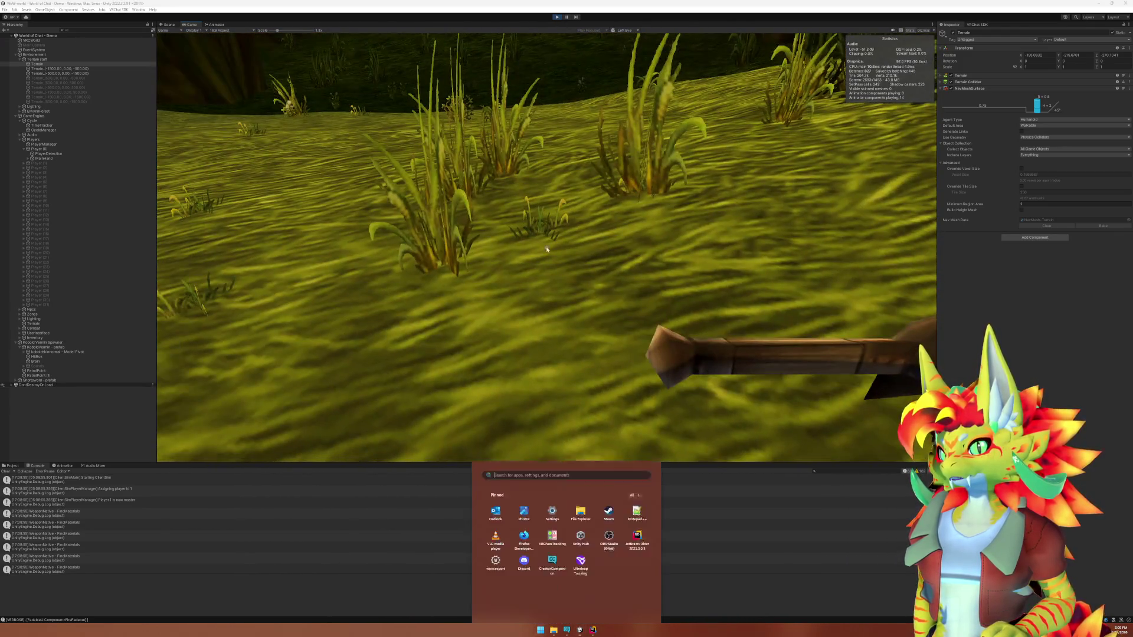
click(168, 24)
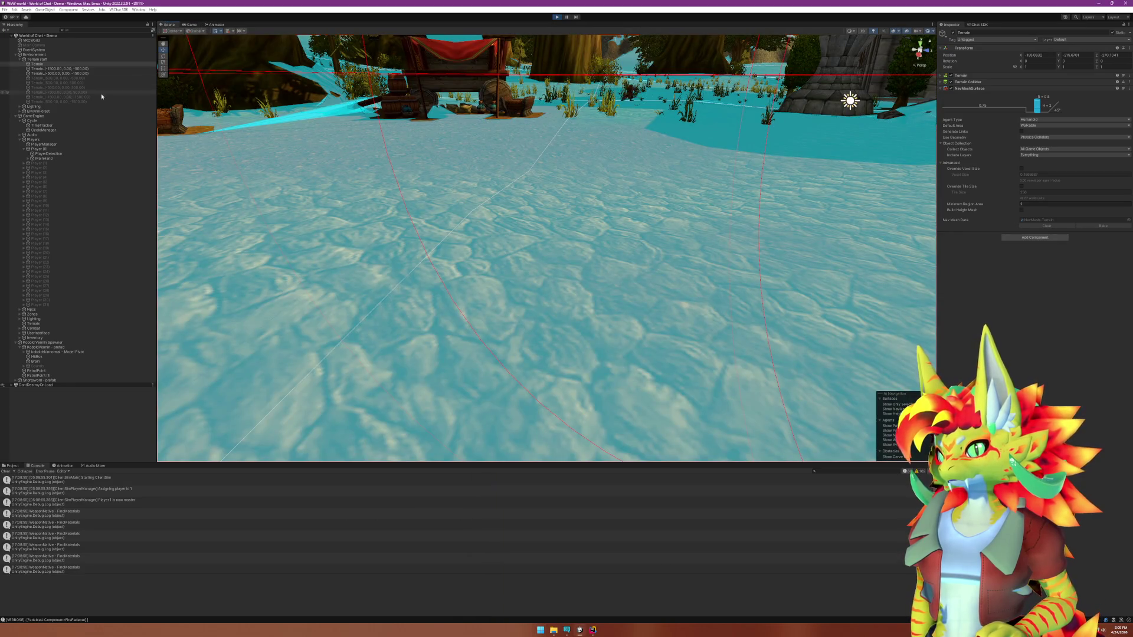
Frame Player (0) and its MainHand object in the Scene view, then stop play mode.
click(33, 139)
click(57, 149)
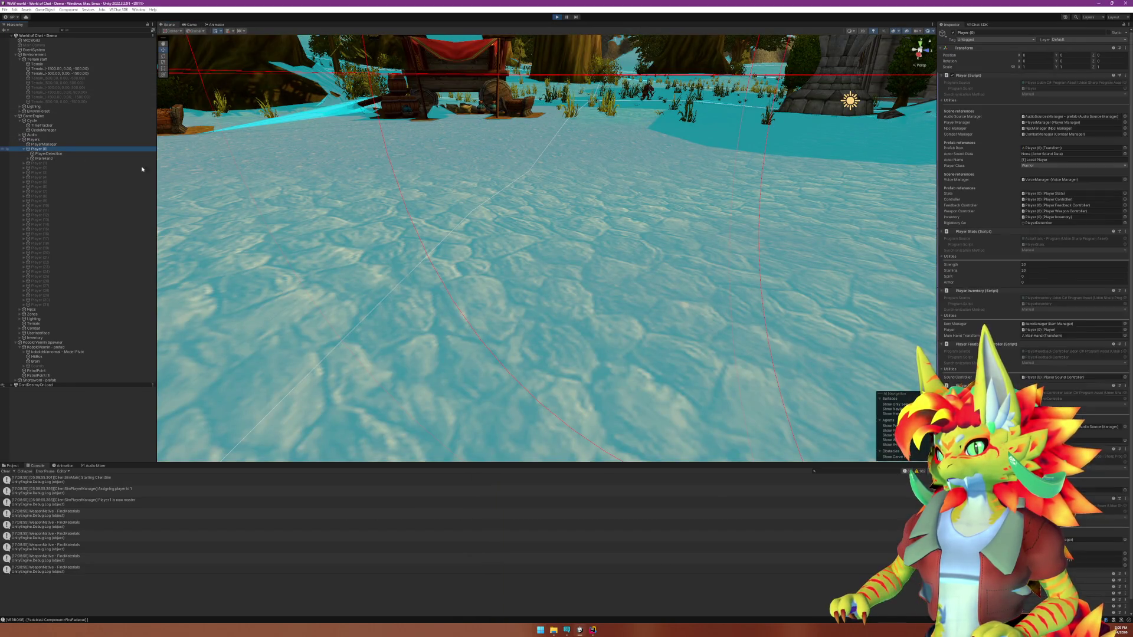
double_click(58, 149)
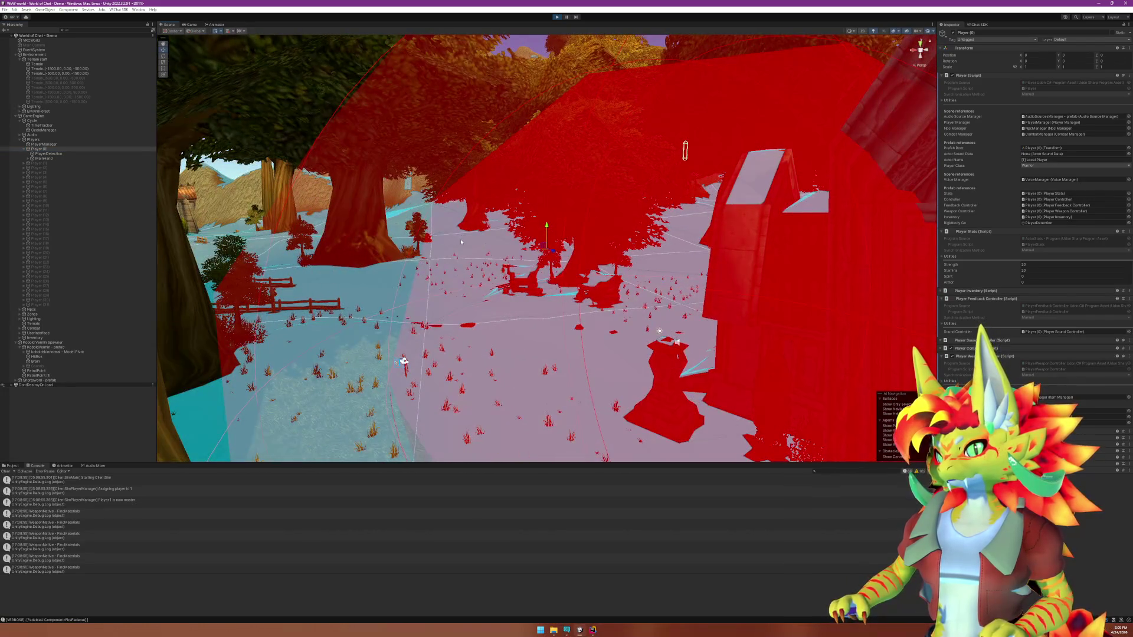
click(48, 154)
double_click(45, 158)
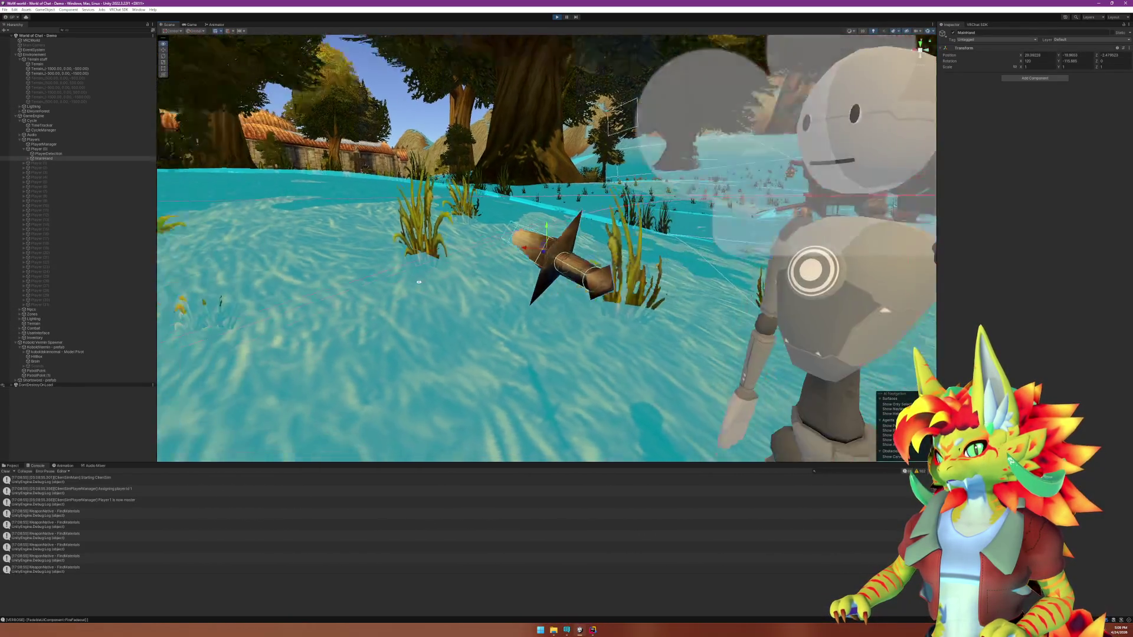
click(557, 17)
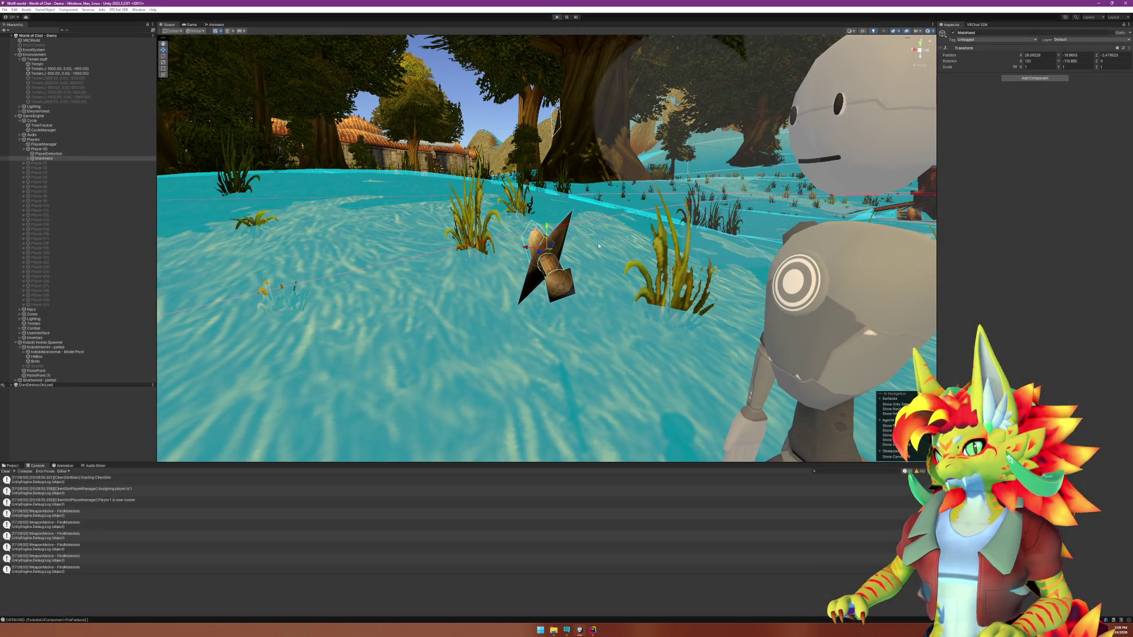
key(alt+Tab)
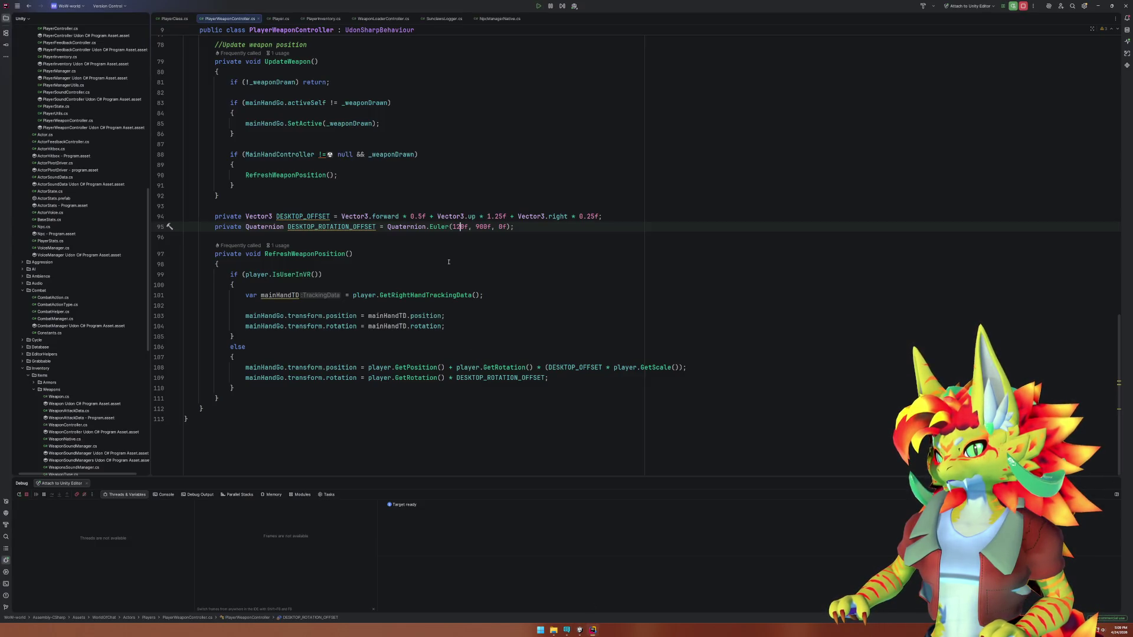
Remove the stray zeros from line 95's Euler angles and clear the first angle for 120.
key(BackSpace)
key(BackSpace)
text(90)
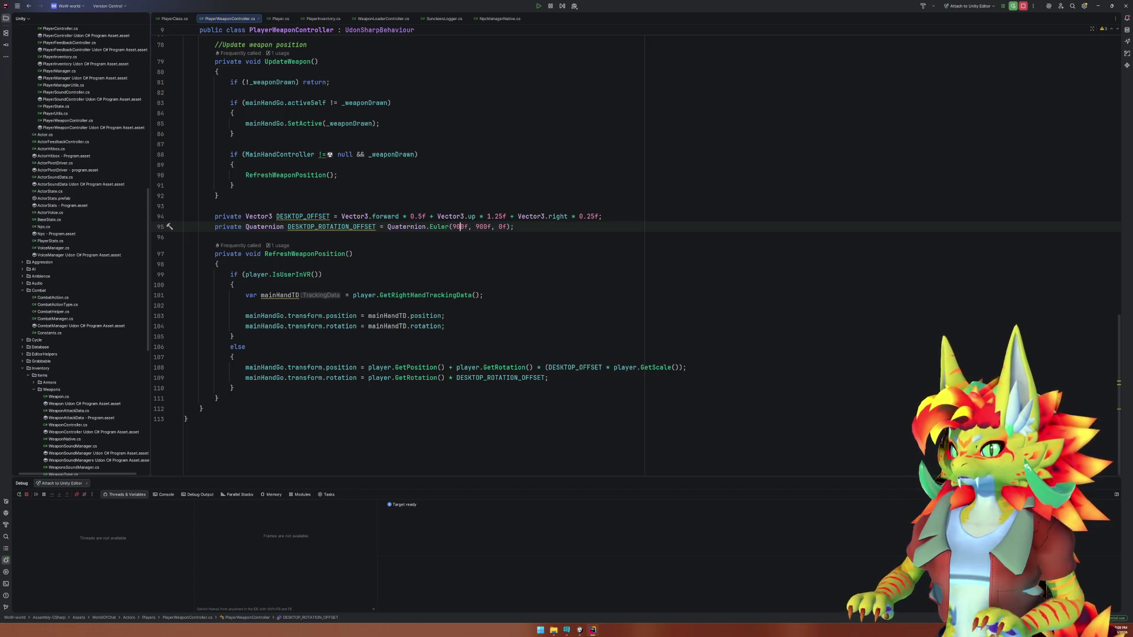
key(Delete)
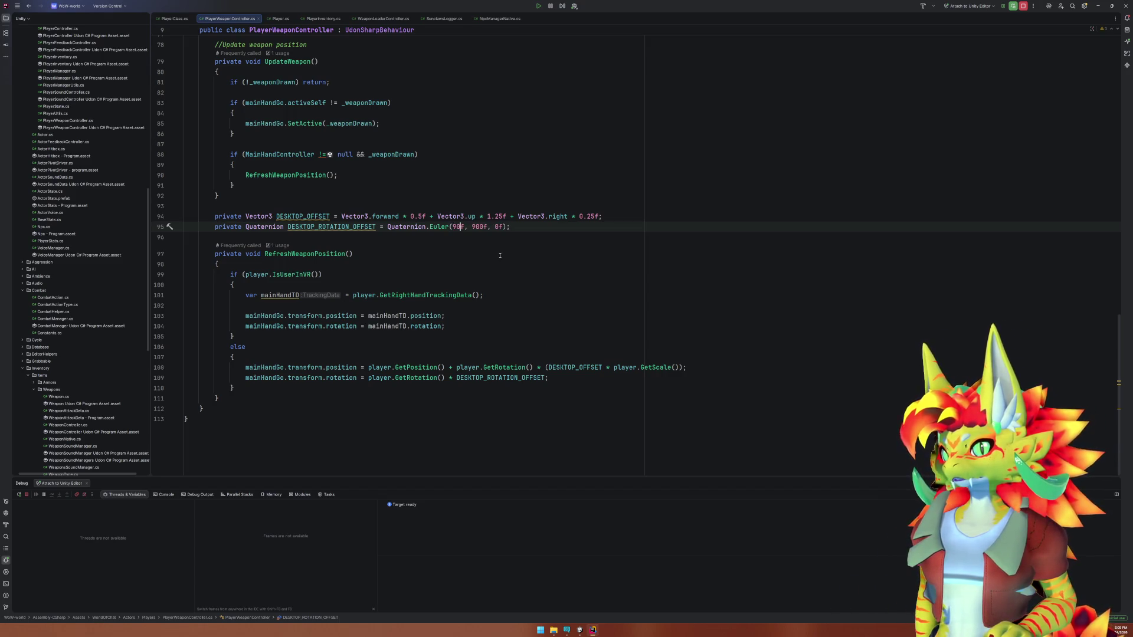
key(Delete)
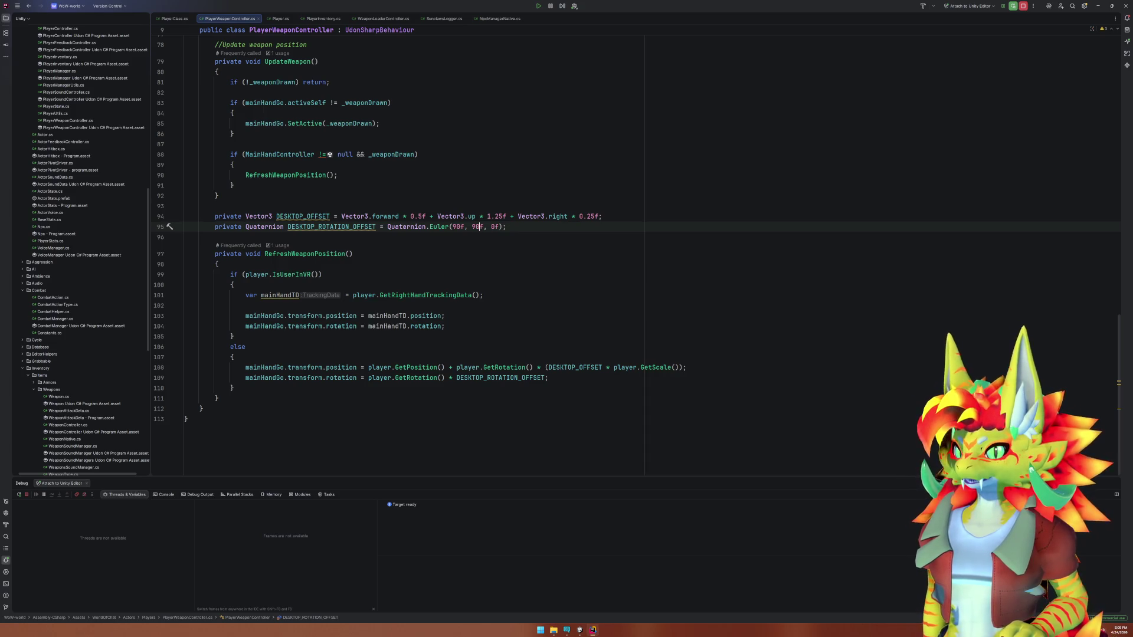
click(453, 227)
key(Delete)
Finish the first Euler angle as 120f and start play mode in Unity.
text(12)
click(579, 629)
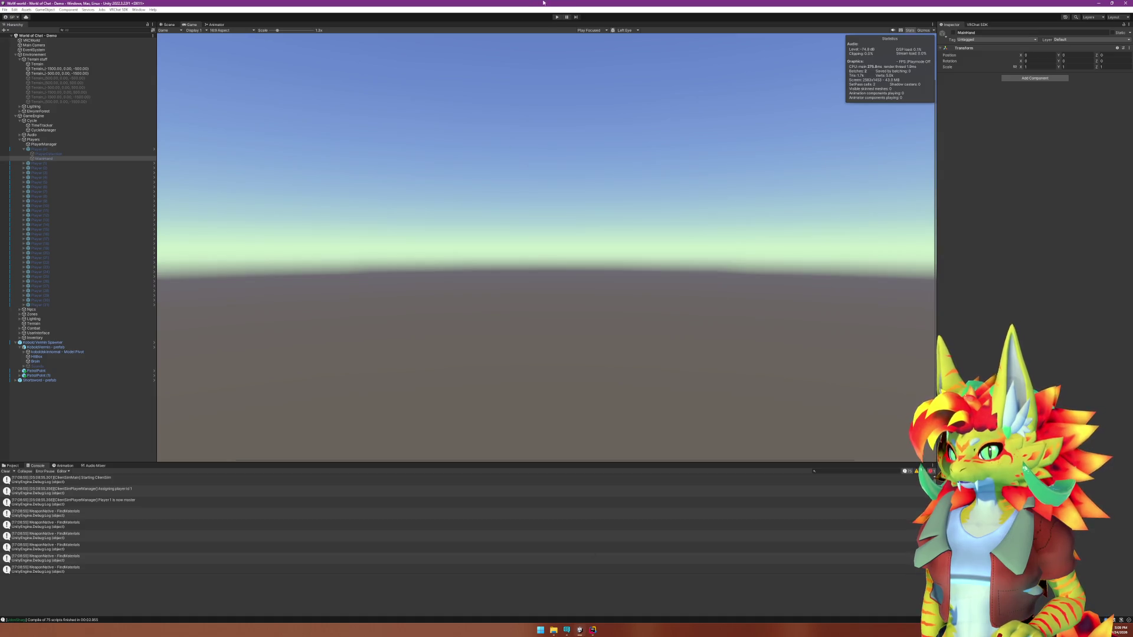
click(556, 17)
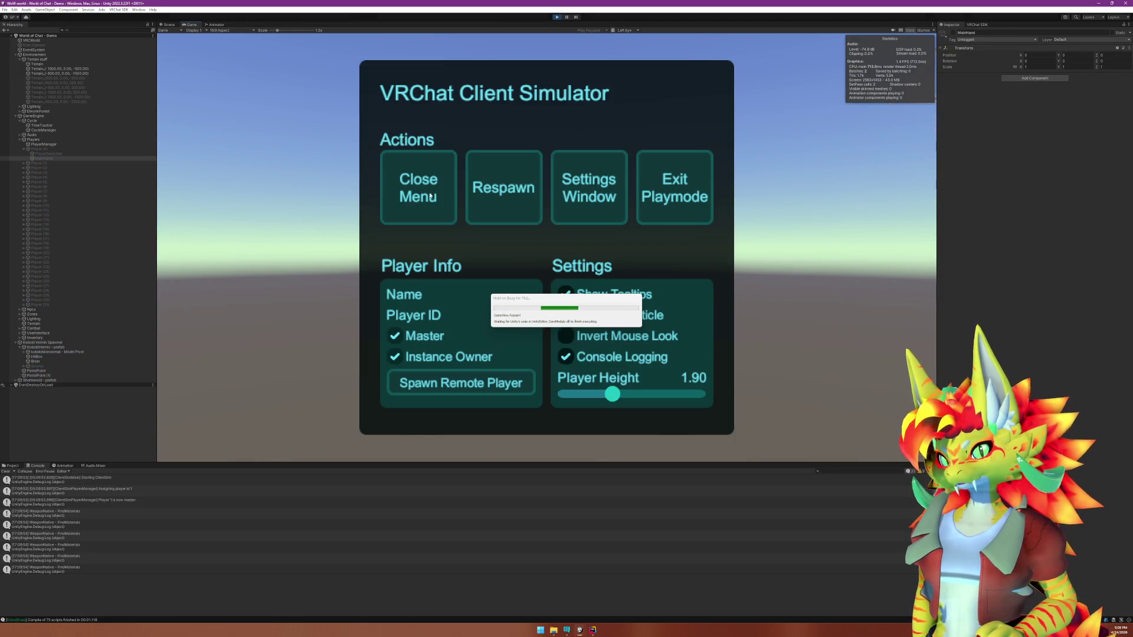
Close the Client Simulator menu, inspect the held spear, then stop play and return to the code.
click(430, 196)
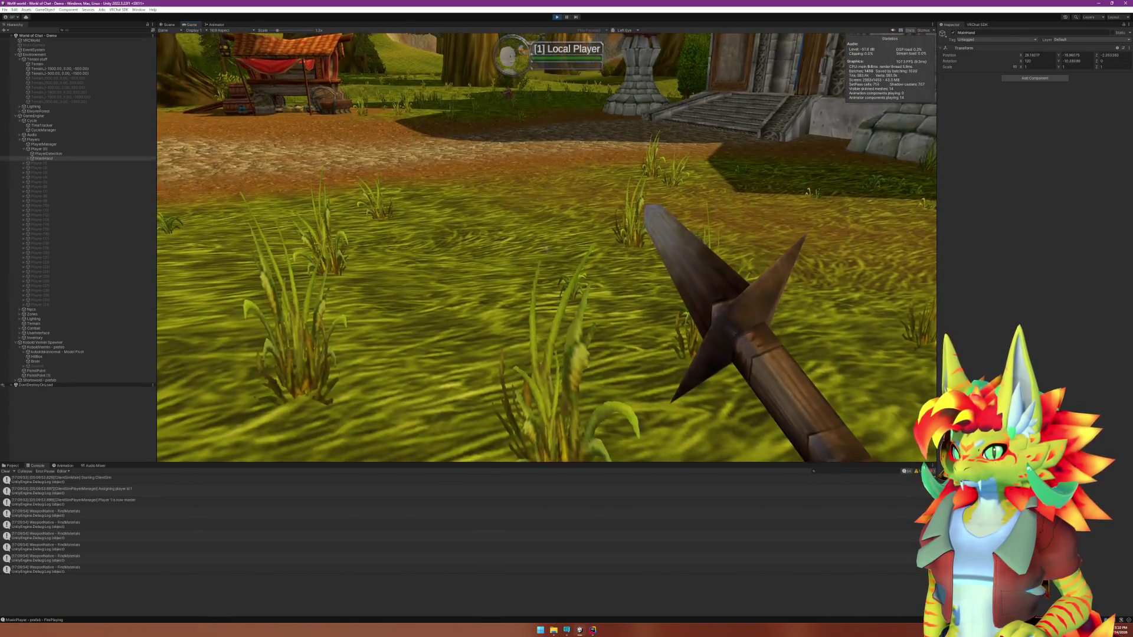
key(super)
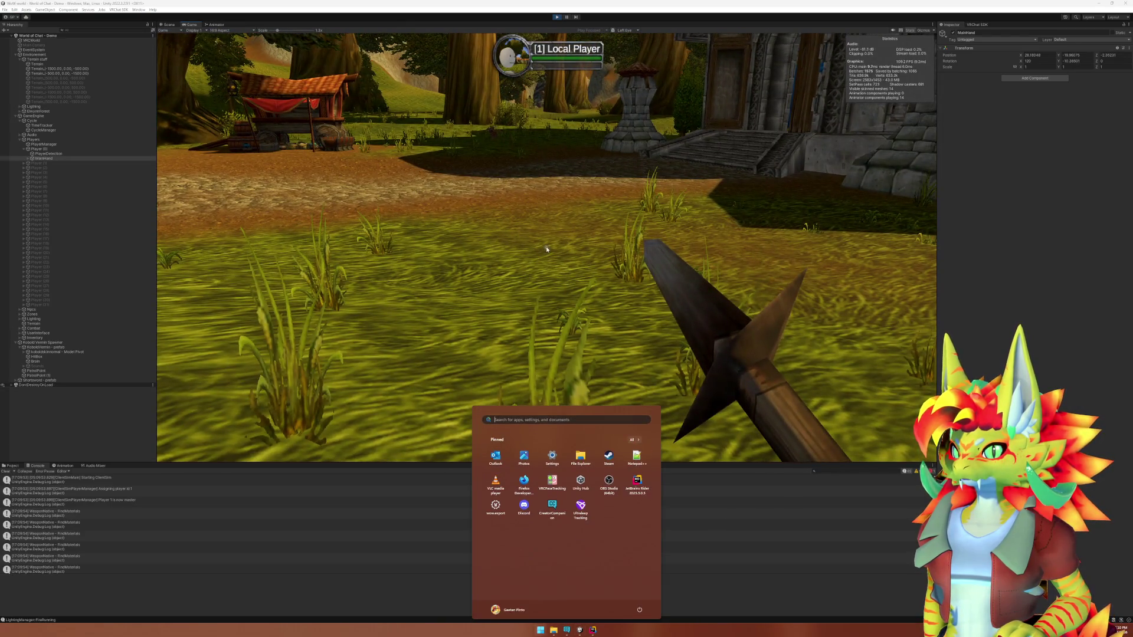
click(558, 20)
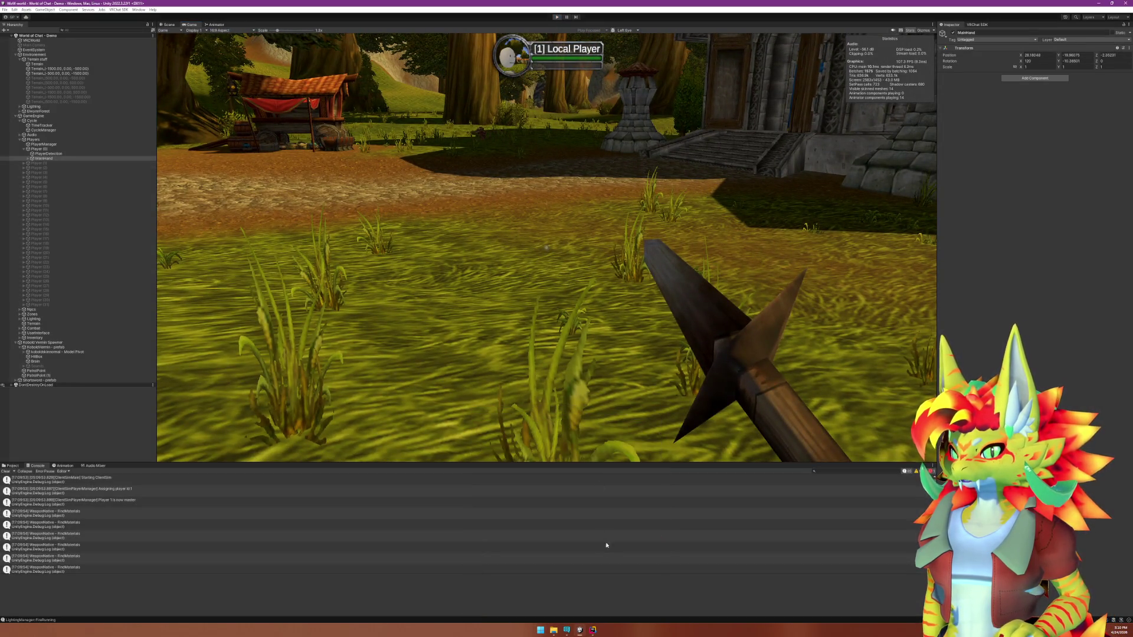
key(ctrl+p)
key(alt+Tab)
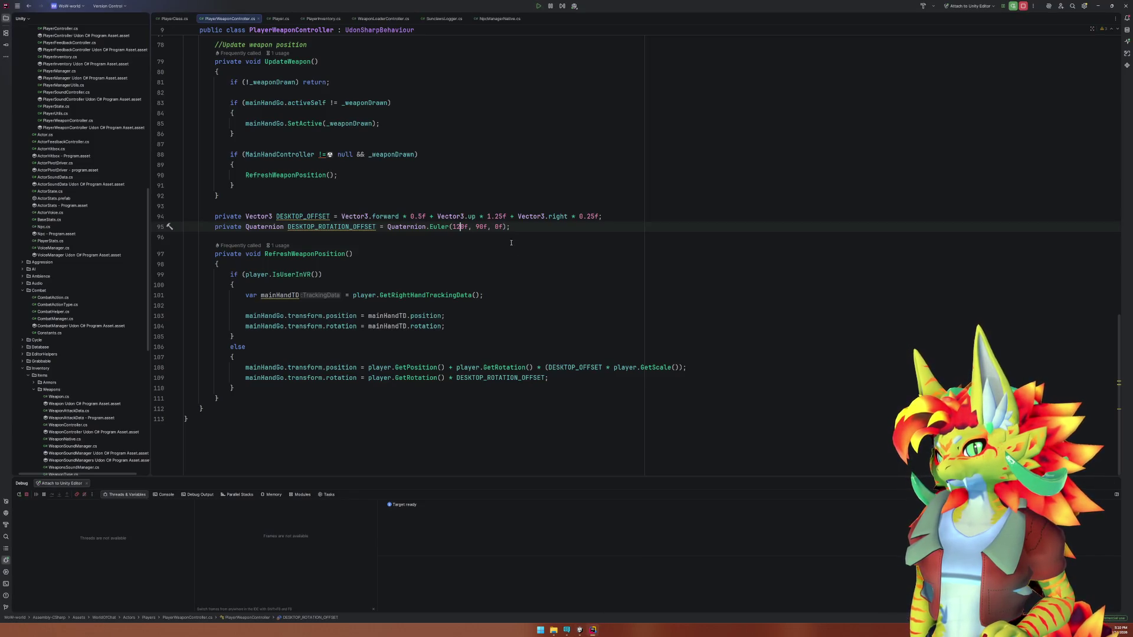
click(496, 226)
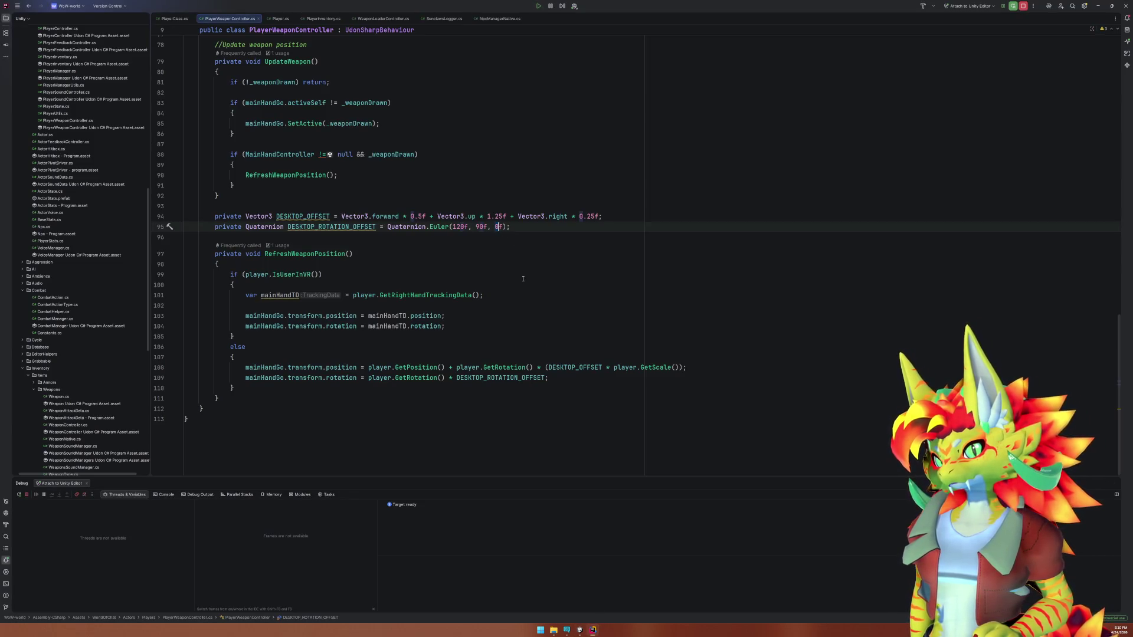
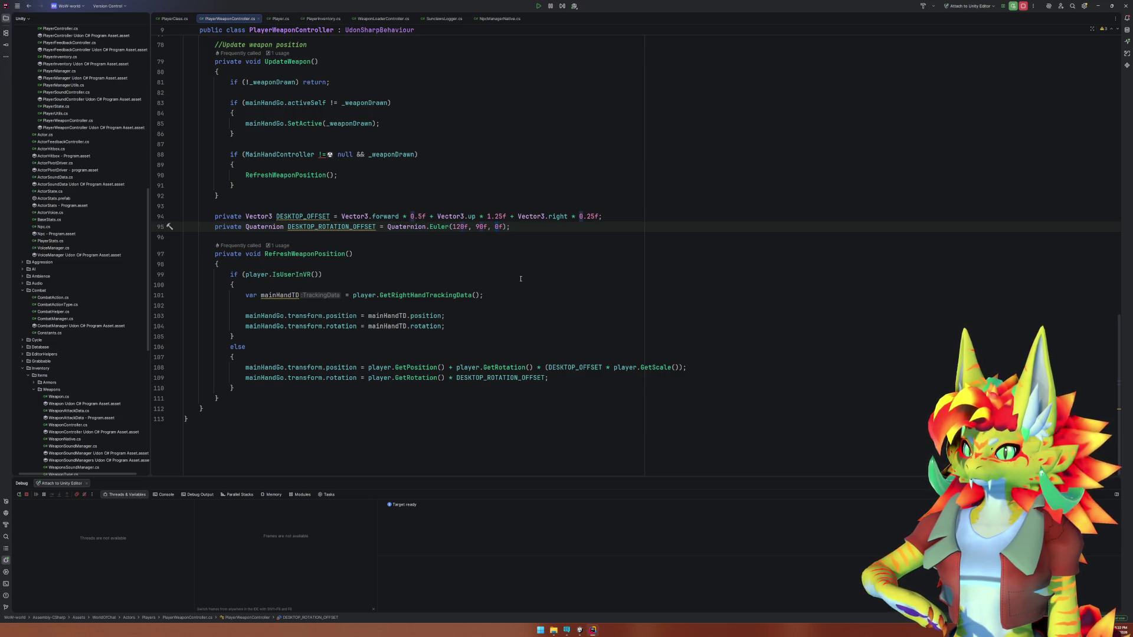
Change line 95's rotation offset to Quaternion.Euler(120f, 70f, 0f), then switch to Unity.
key(BackSpace)
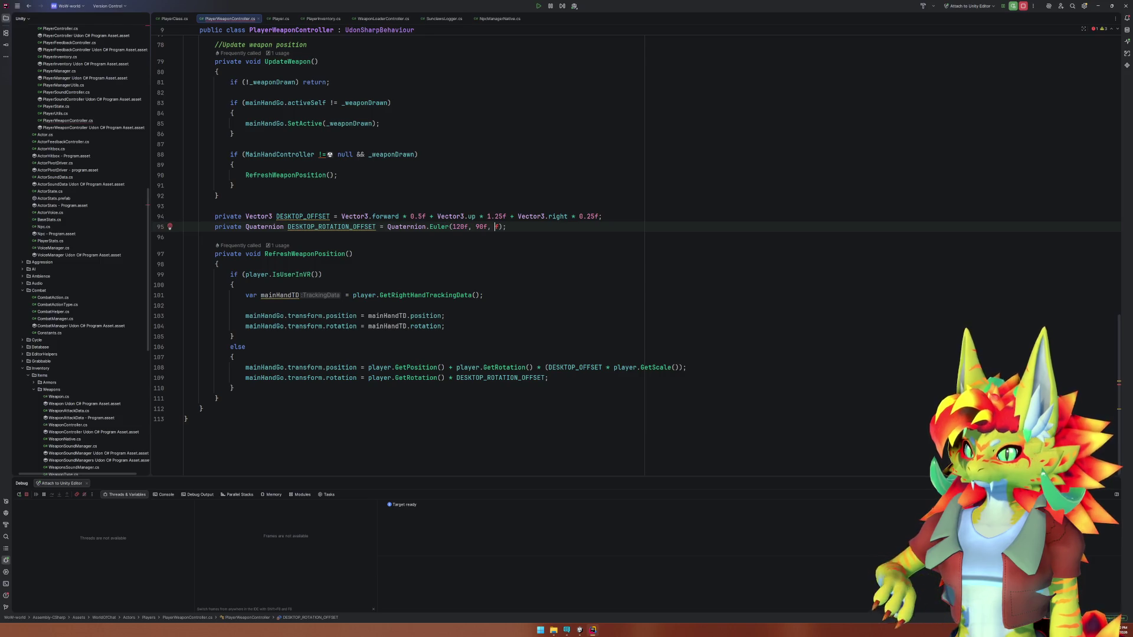
text(0)
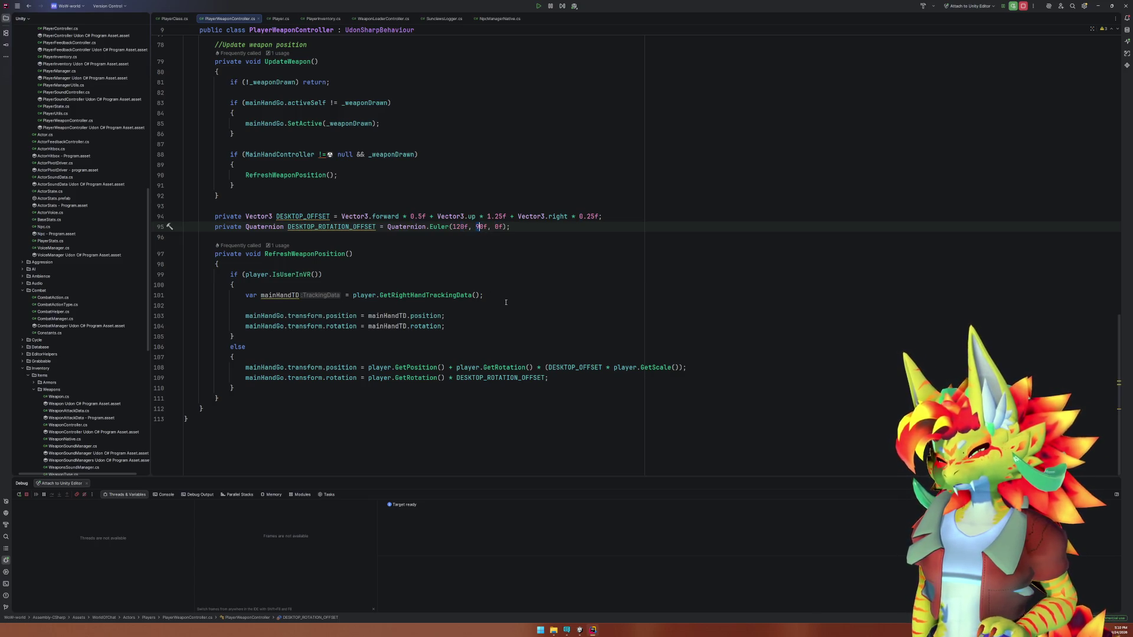
key(Delete)
text(70)
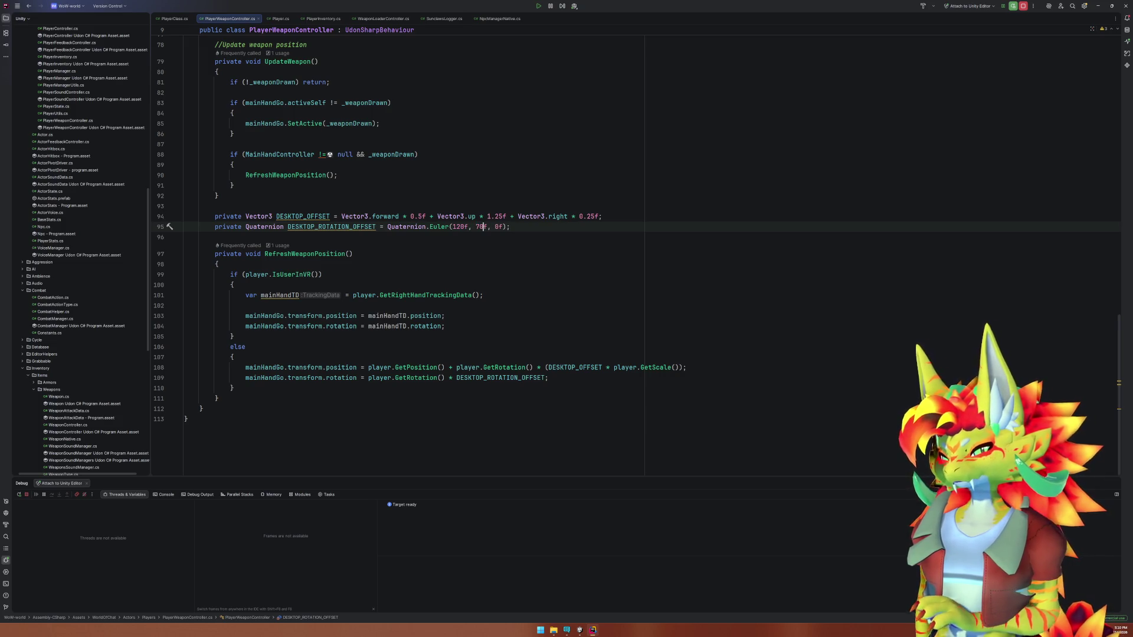
key(Delete)
click(579, 629)
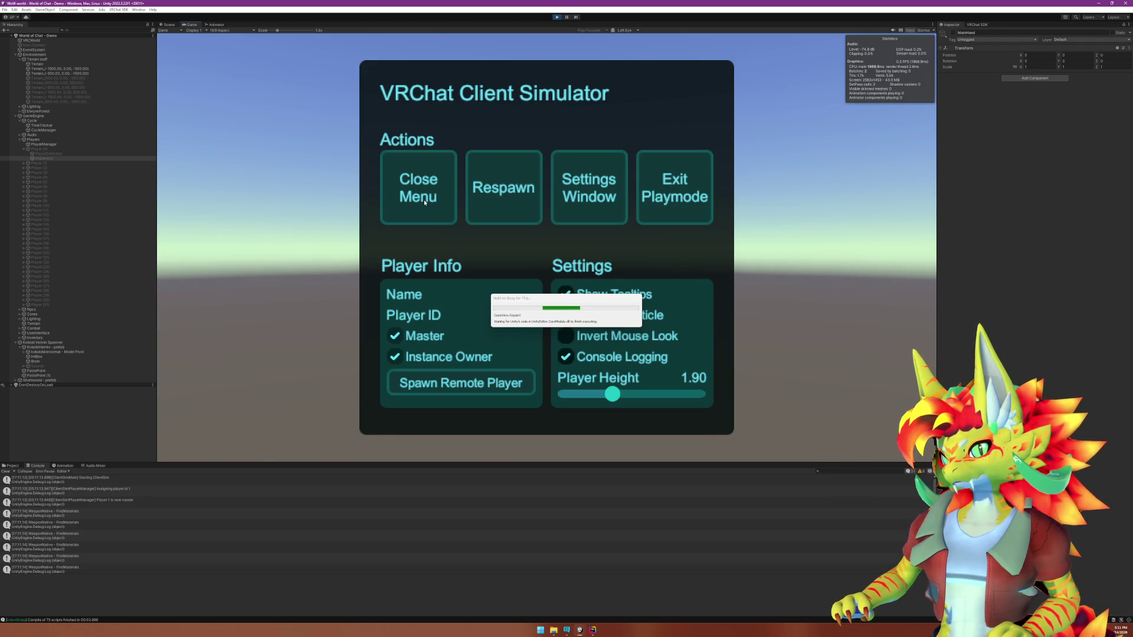
Restart play mode and check the sword at the 70° Y angle, then stop and return to Rider.
key(ctrl+p)
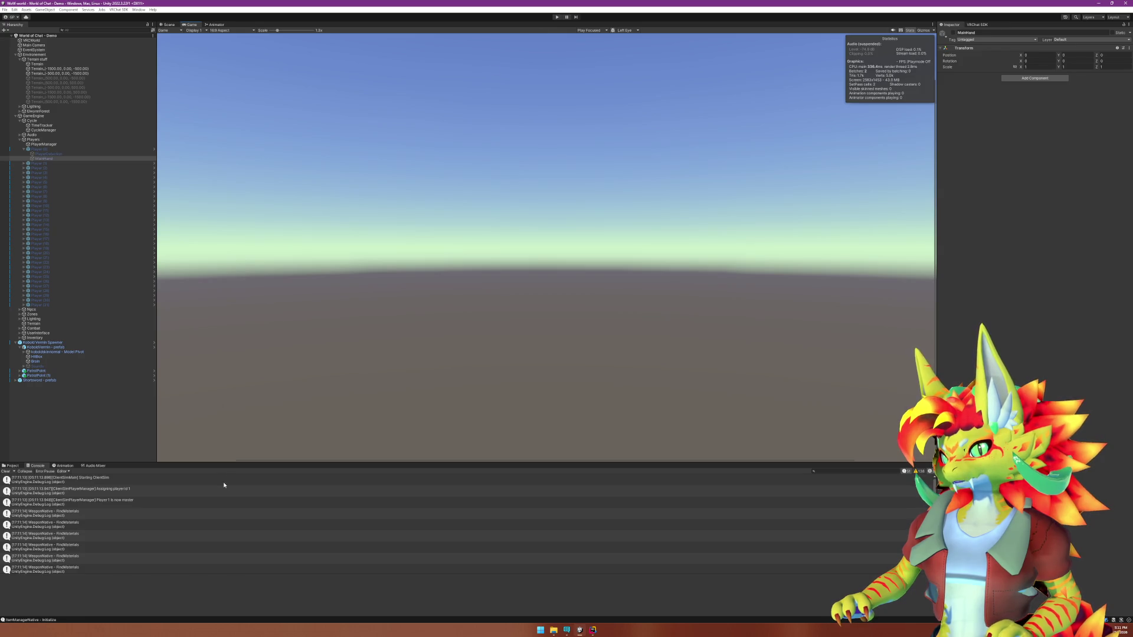
click(554, 19)
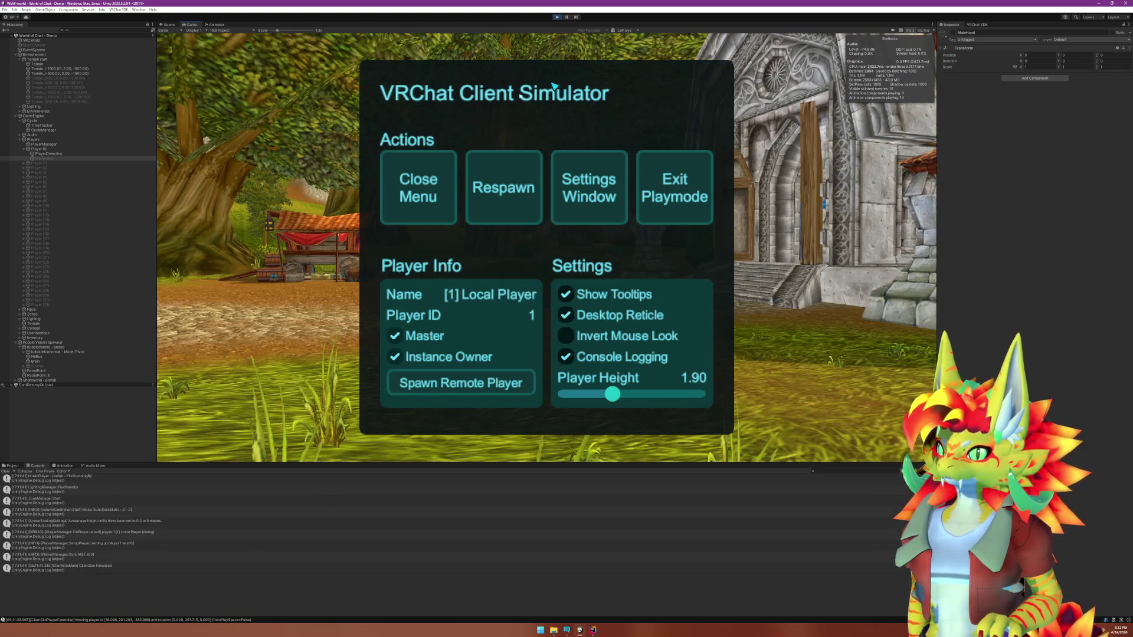
click(433, 191)
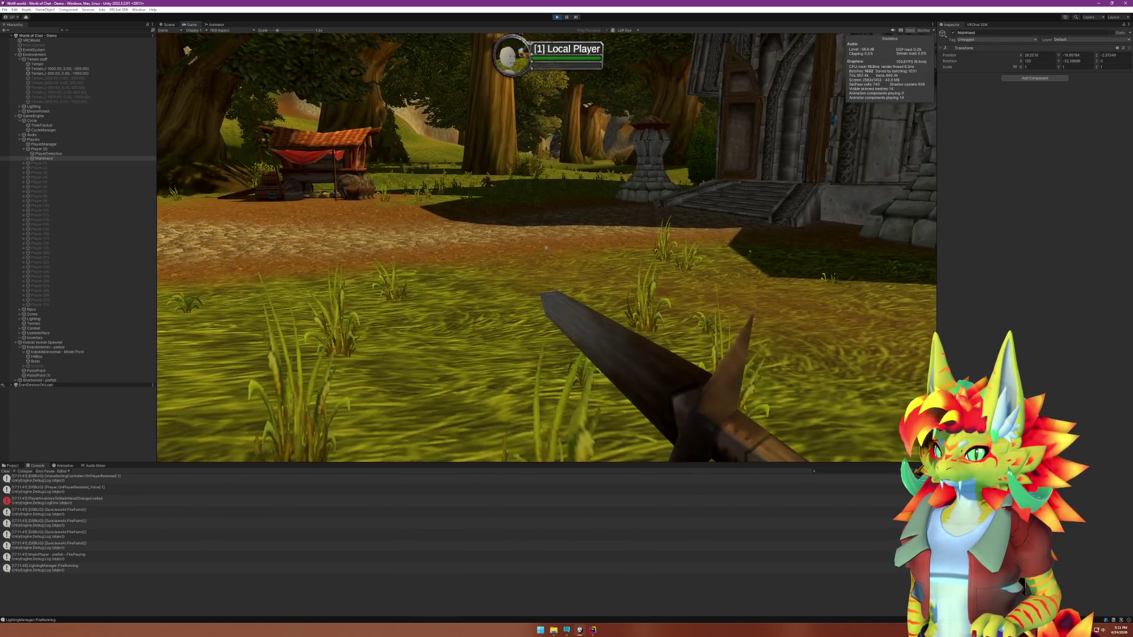
key(super)
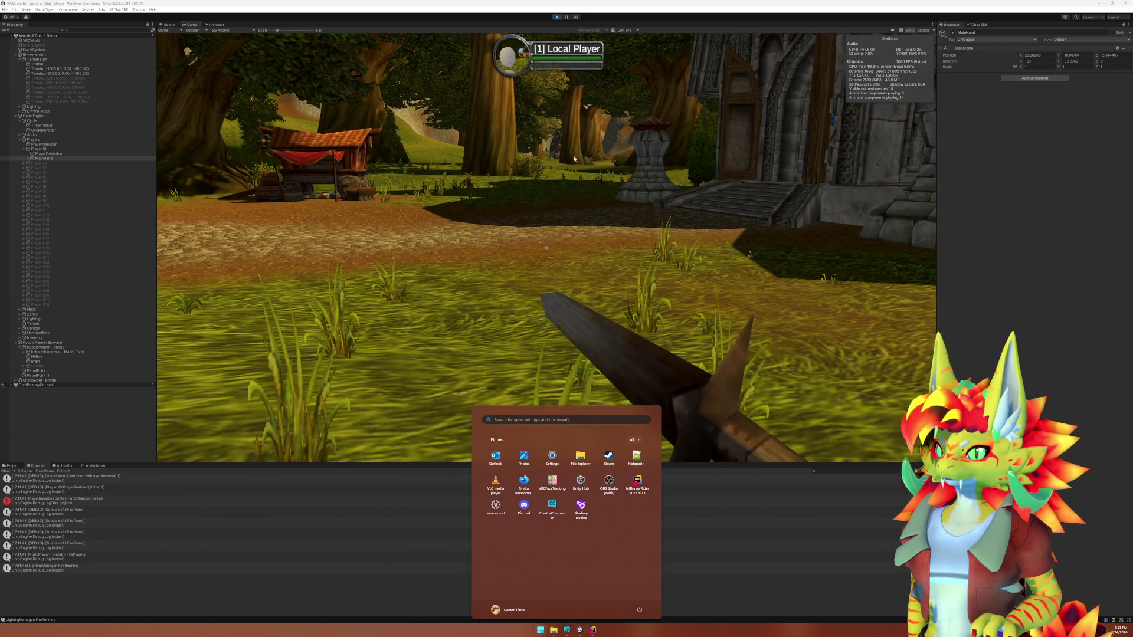
key(Escape)
key(ctrl+p)
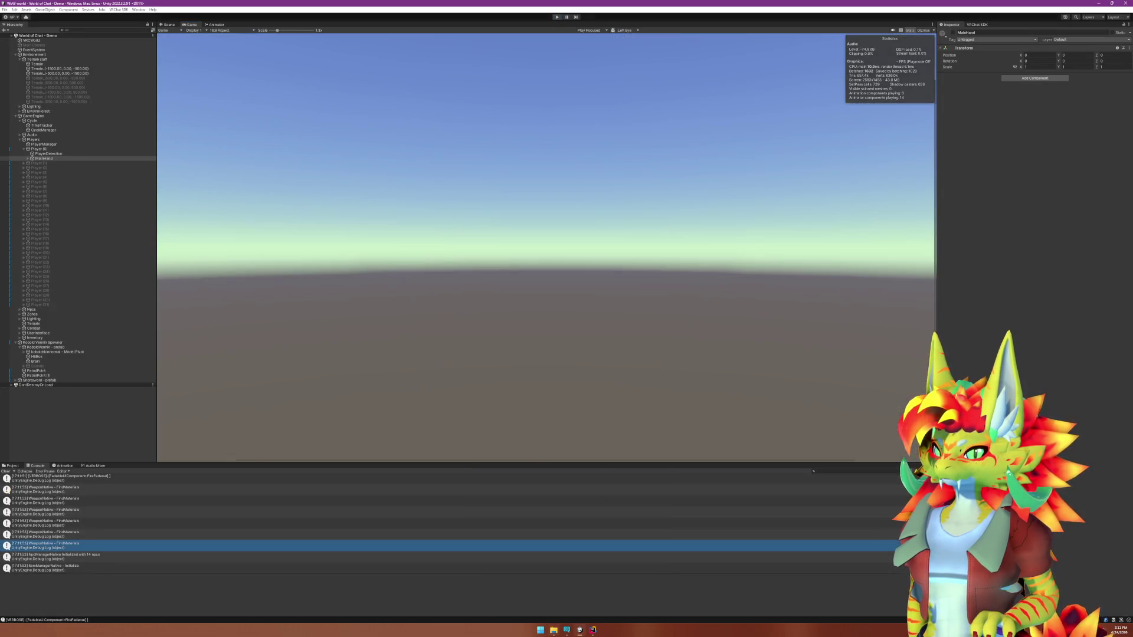
key(alt+Tab)
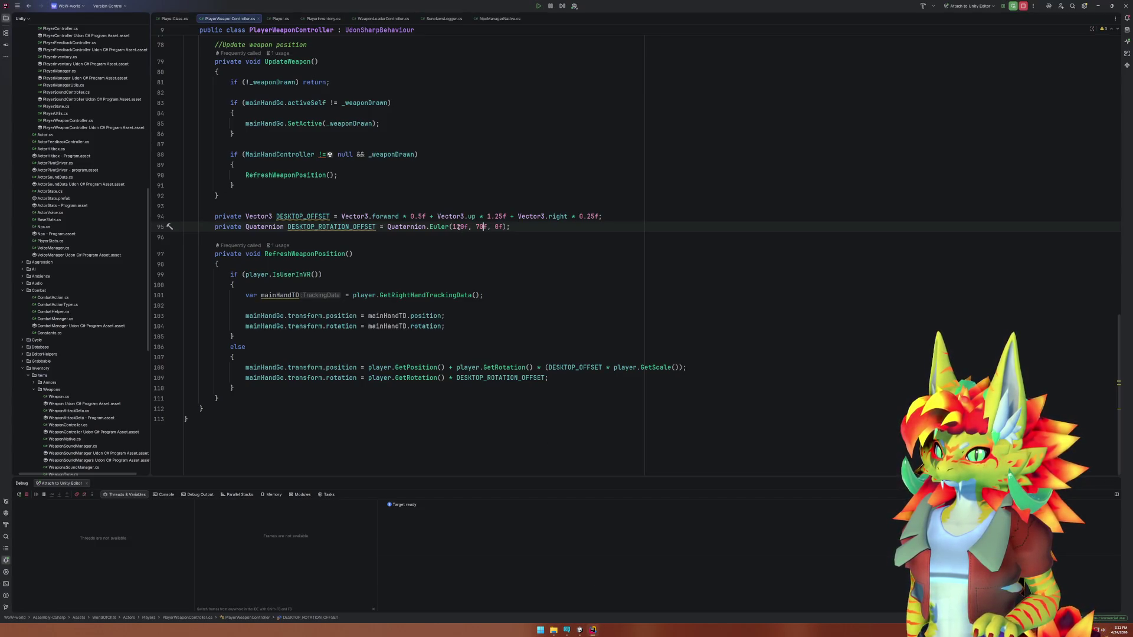
Set line 95's rotation offset to Euler(120f, 90f, 15f) and switch to Unity.
click(460, 226)
click(476, 227)
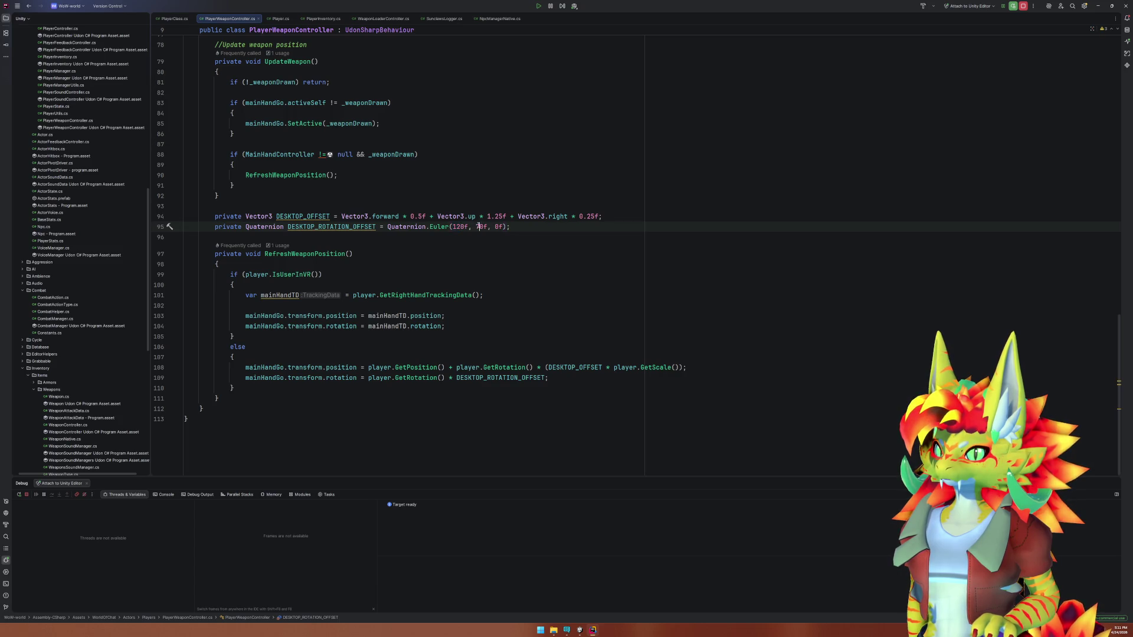
text(9)
key(Delete)
text(15)
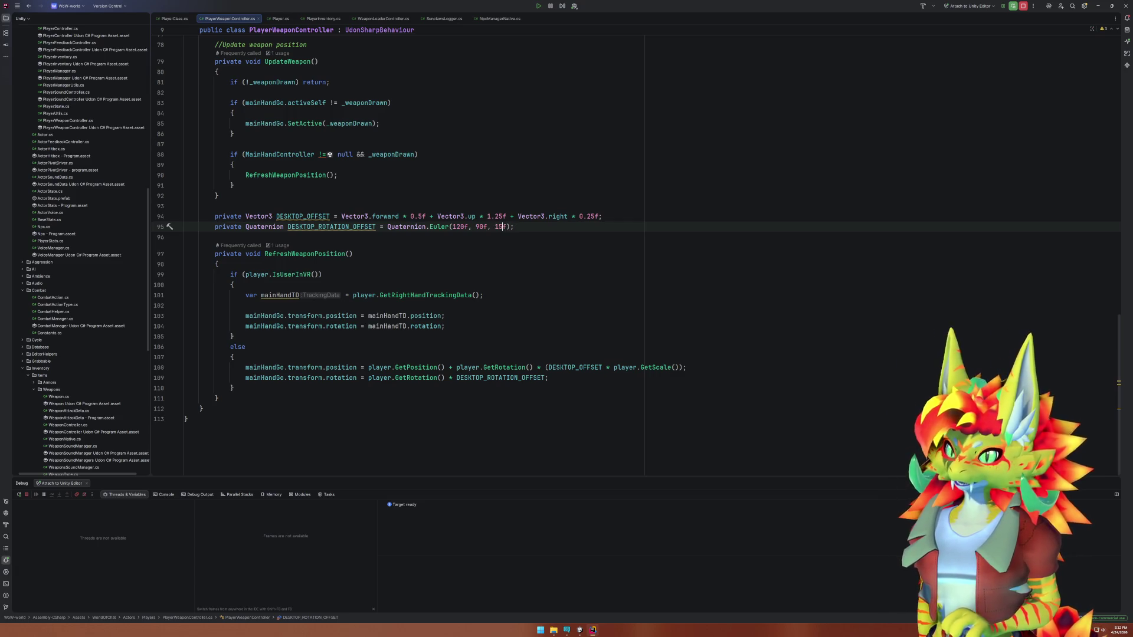
click(580, 631)
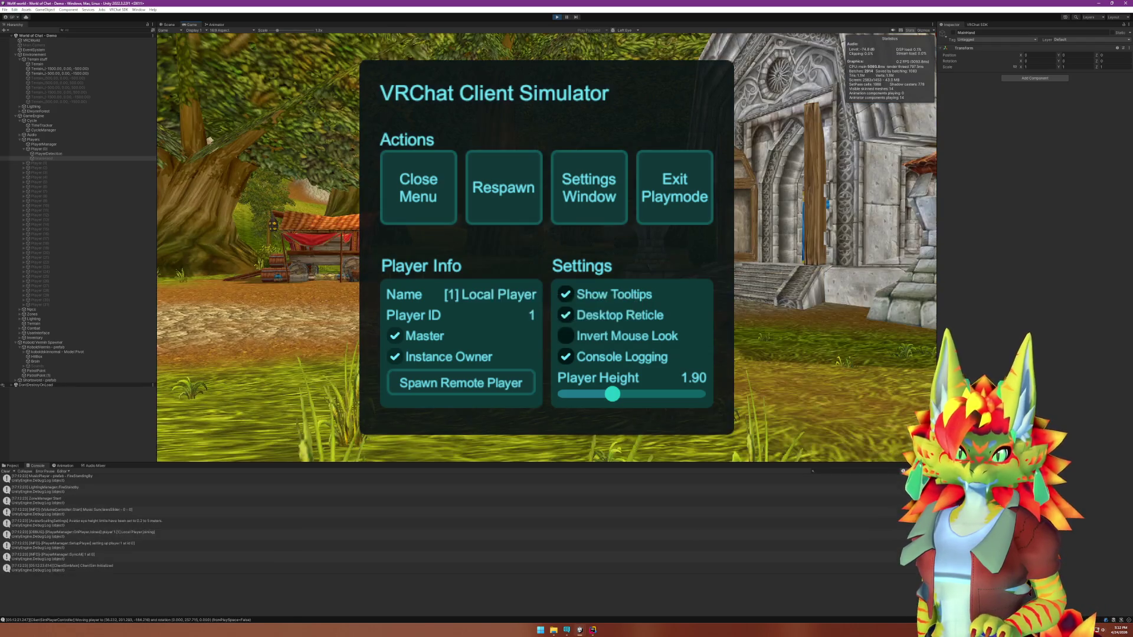
Check the sword's 15° Z-tilted pose in play mode, stop playing, and return to Rider.
click(435, 204)
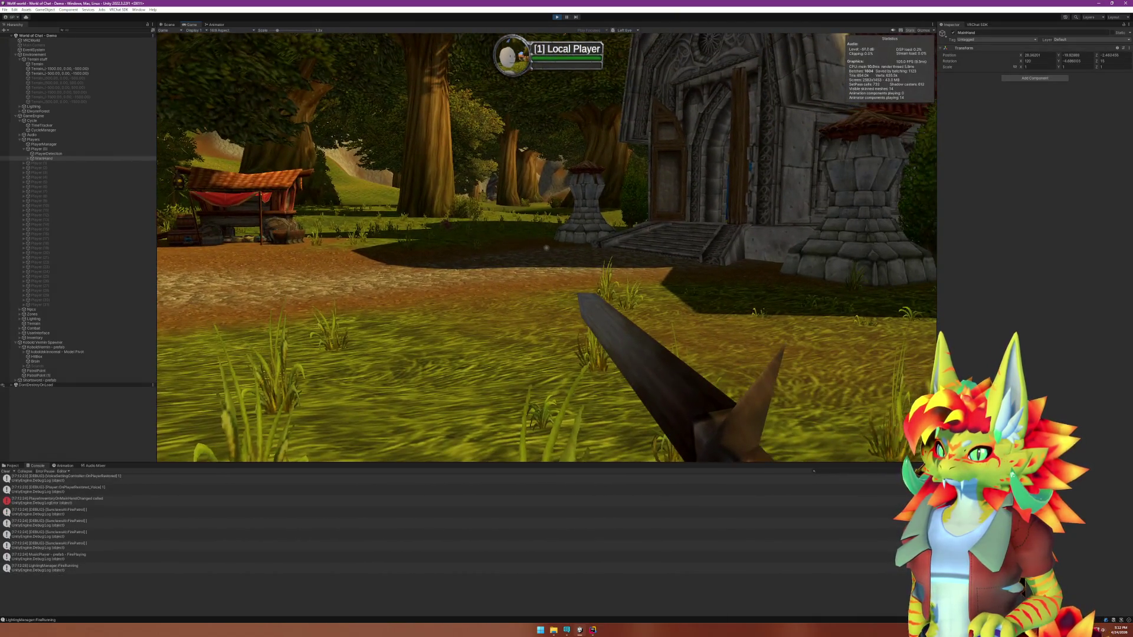
key(super)
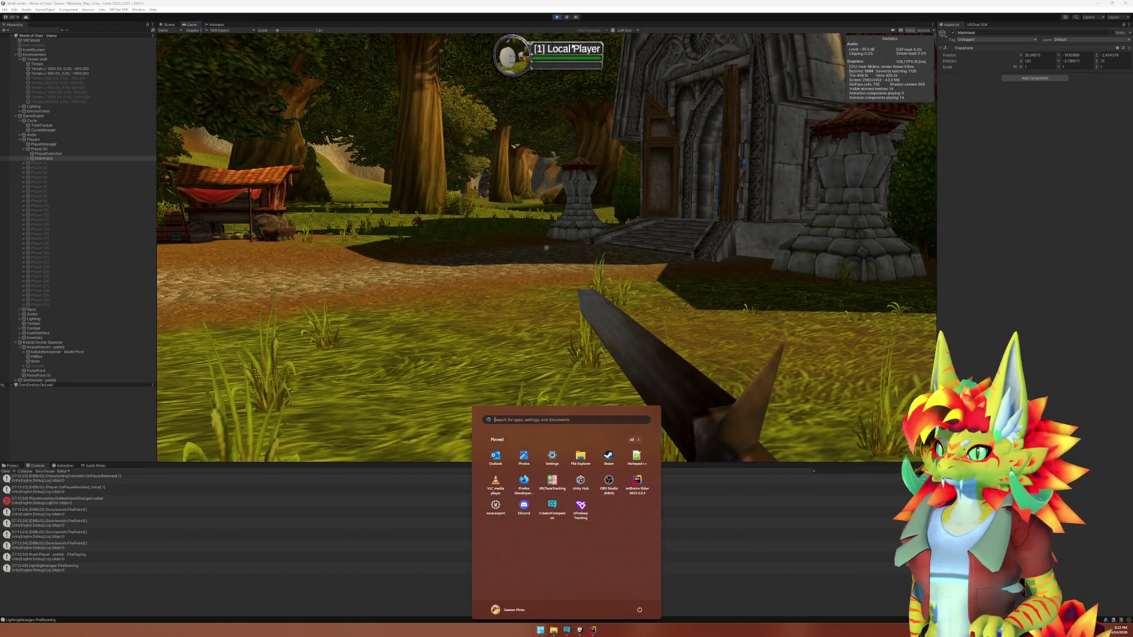
key(super)
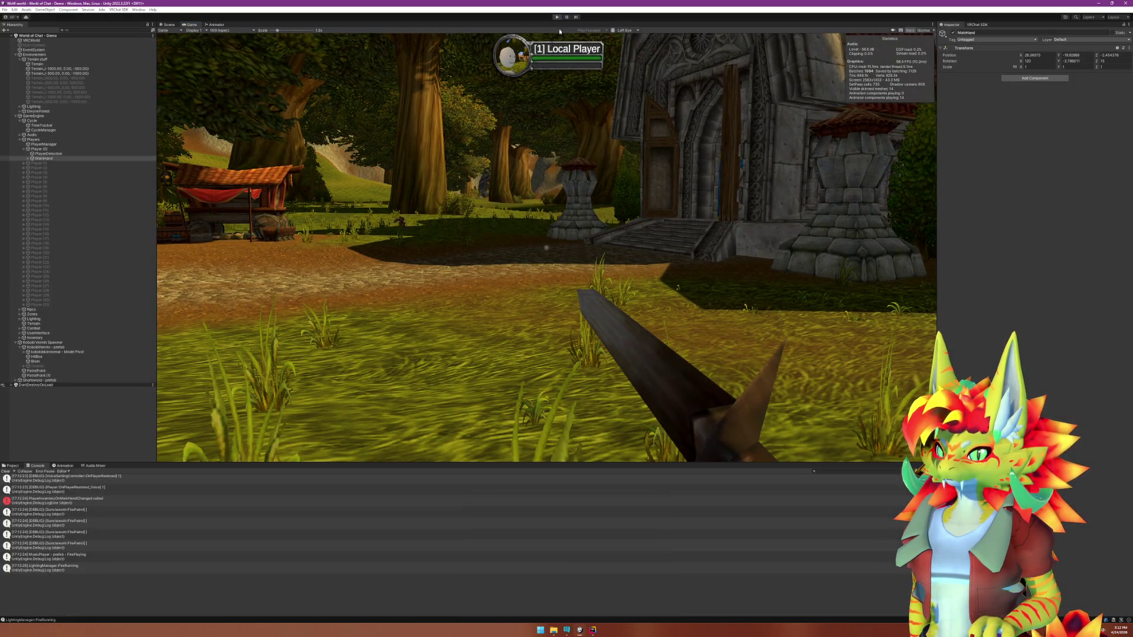
key(ctrl+p)
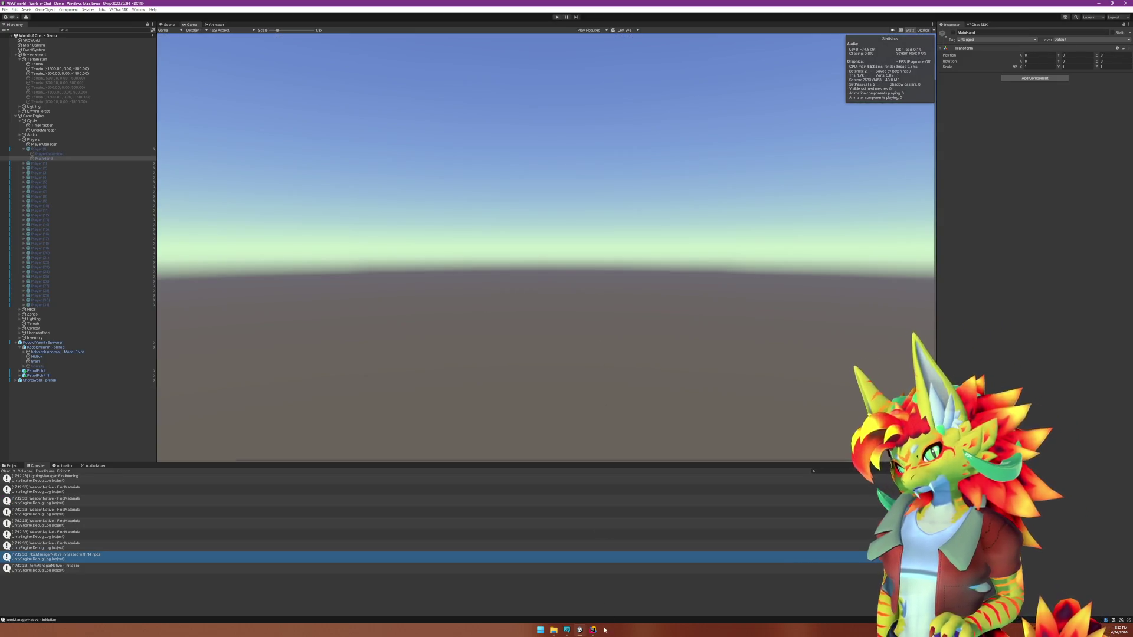
click(593, 630)
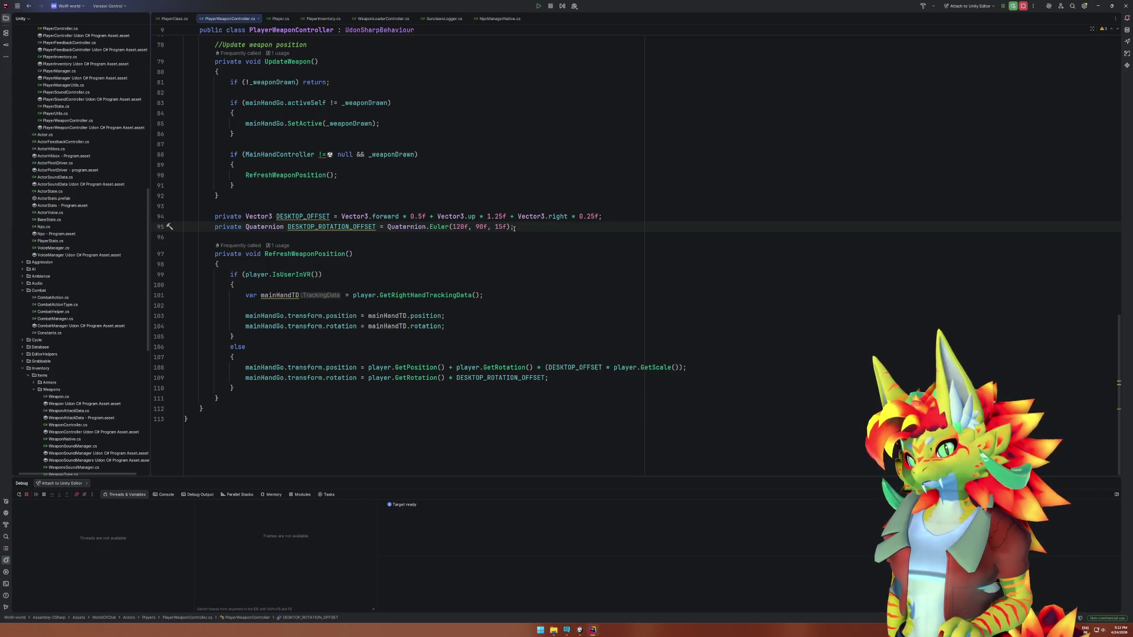
Change the first Euler's angles on line 95 to (90f, 0f, 0f).
drag(506, 226, 452, 227)
double_click(456, 228)
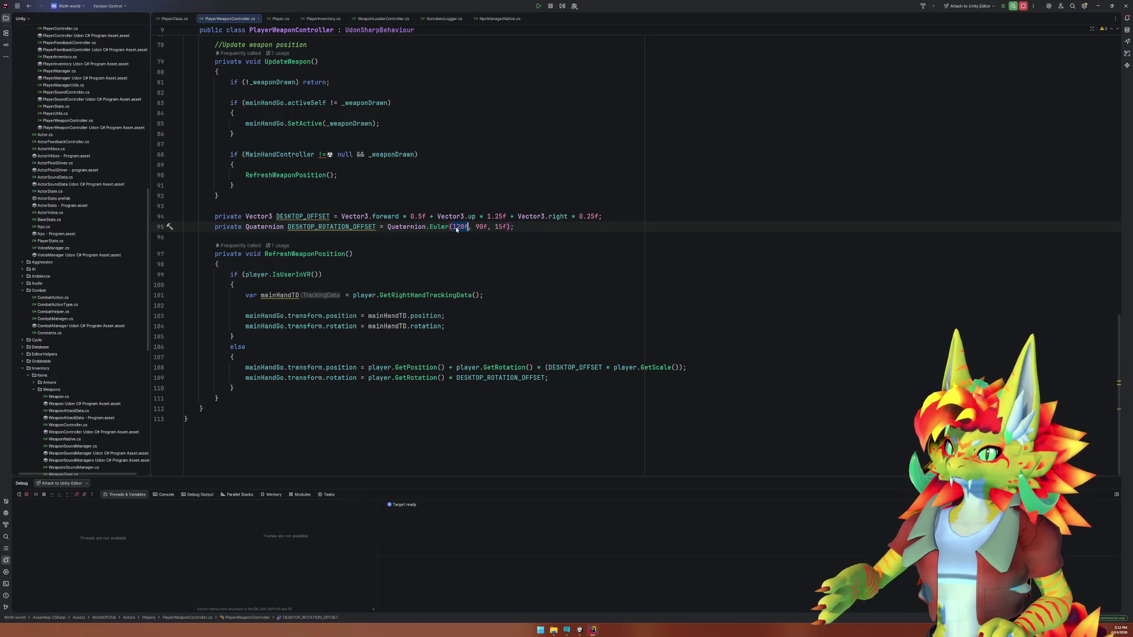
double_click(481, 227)
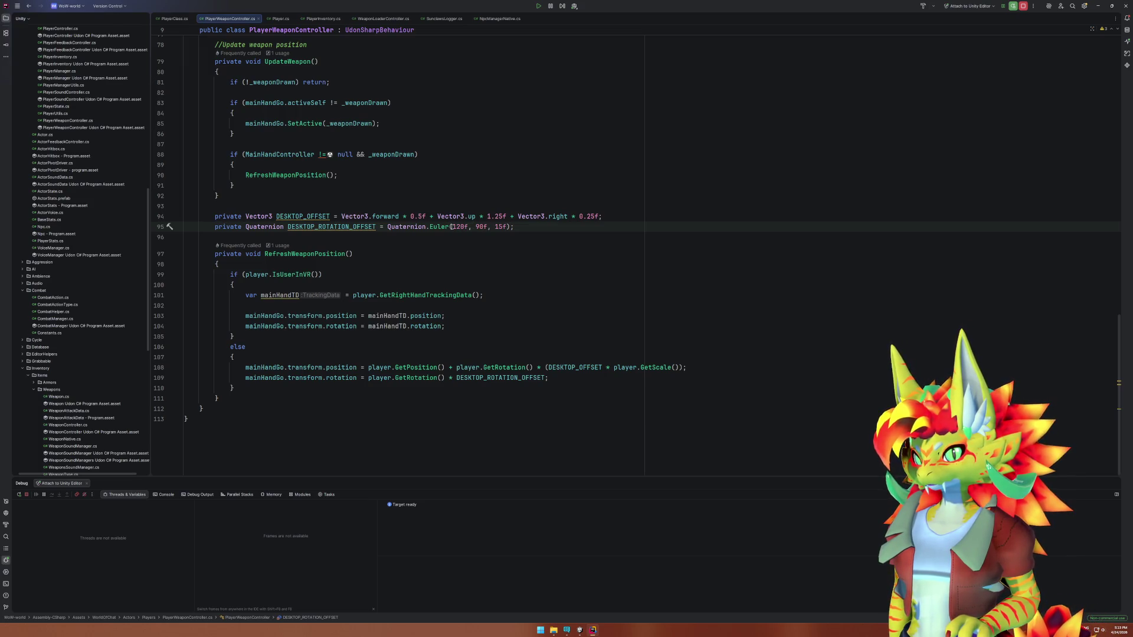
text(0)
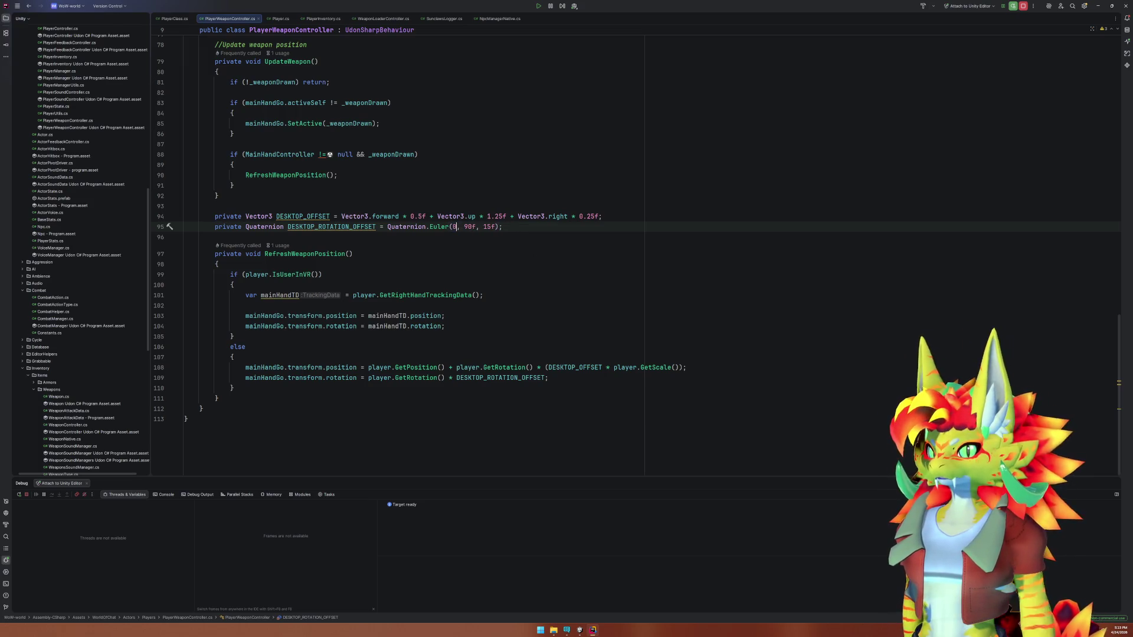
key(Delete)
key(Delete)
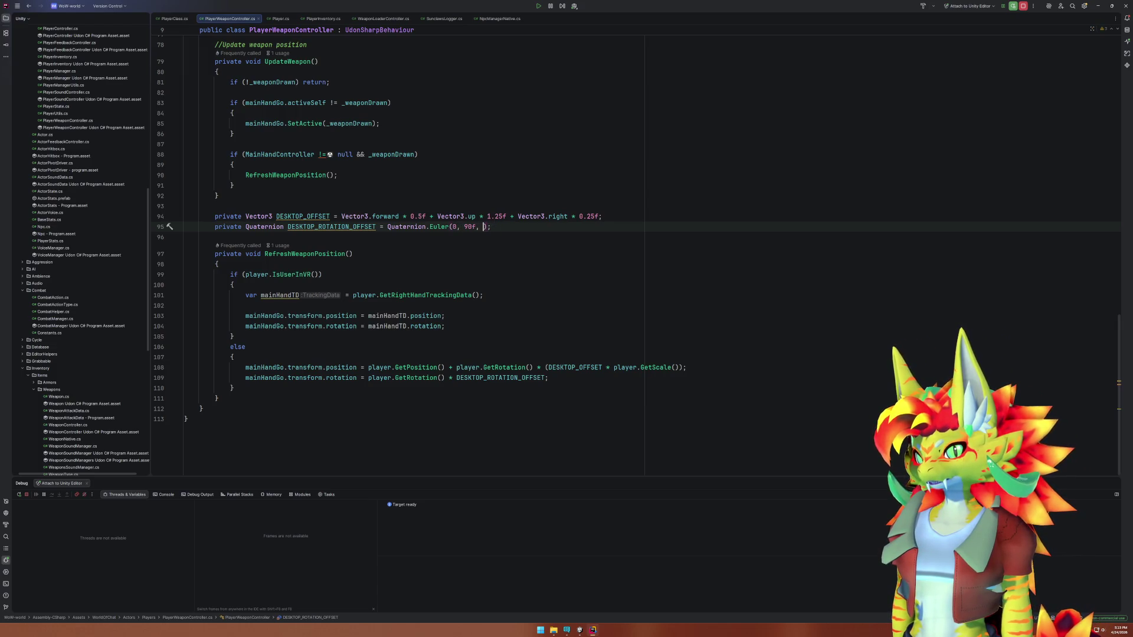
text(0f)
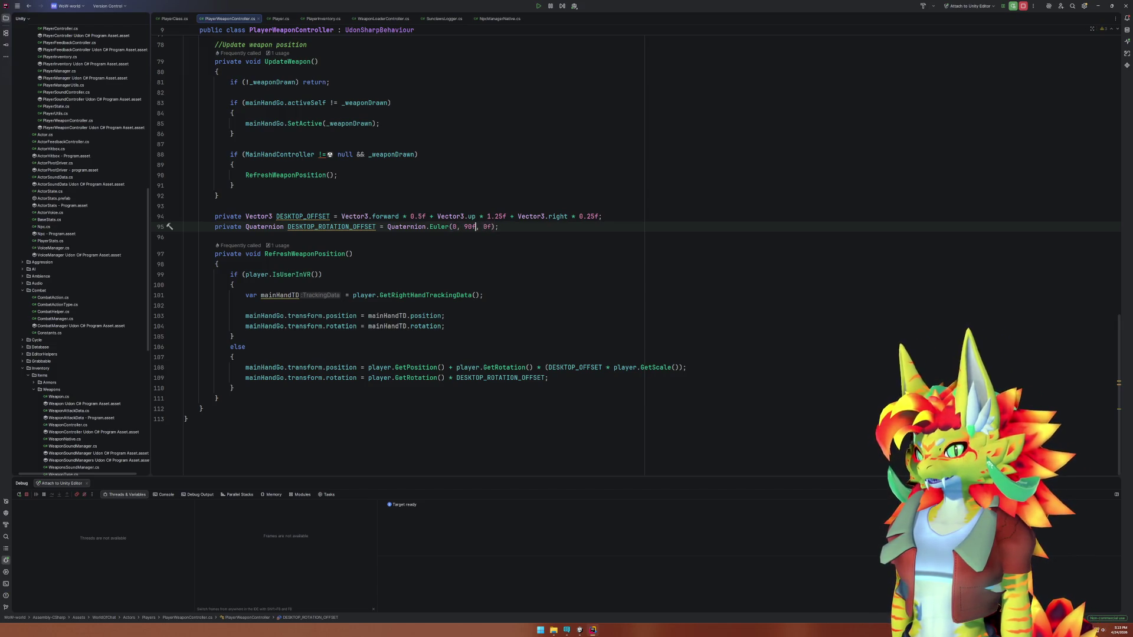
Chain a second '* Quaternion.Euler(0, 90f, 0f)' term onto the rotation offset.
click(456, 236)
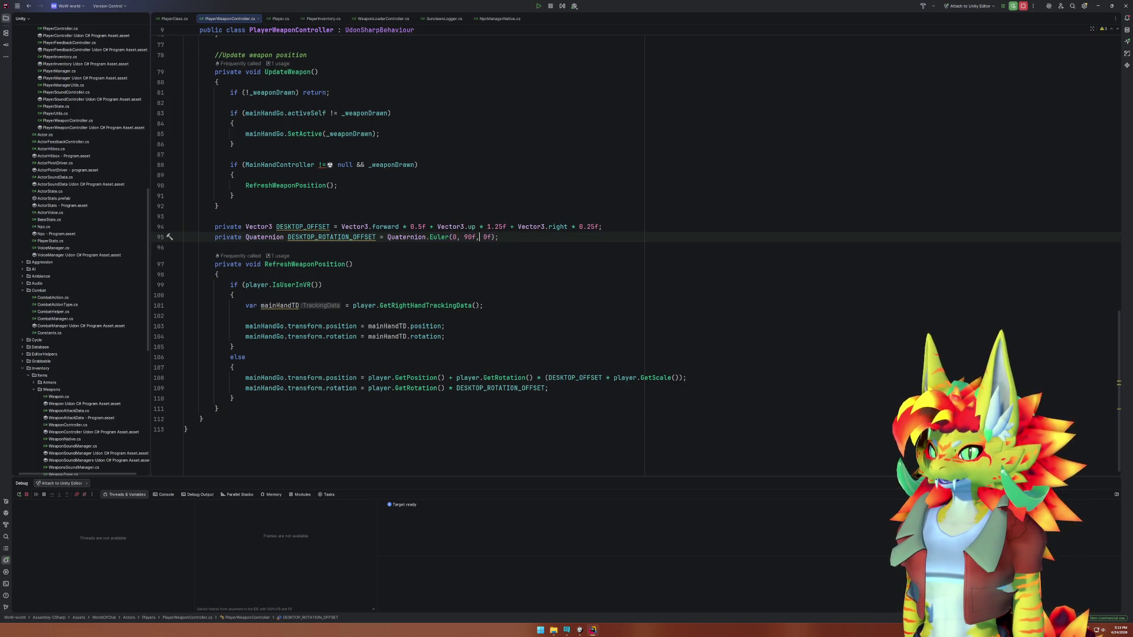
click(476, 236)
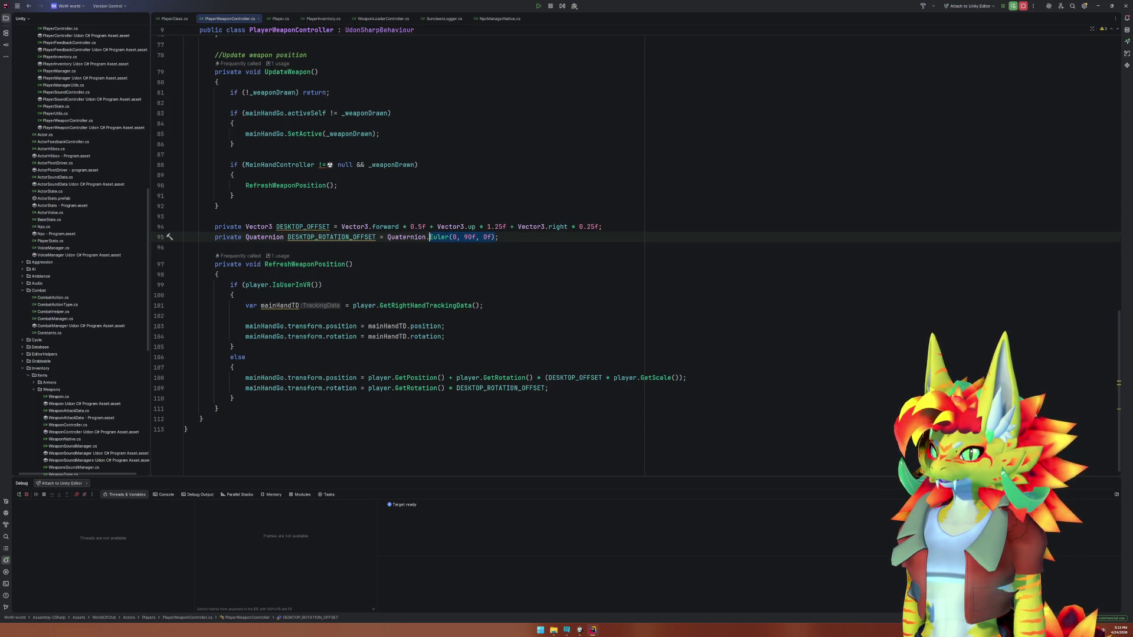
key(ctrl+w)
key(ctrl+d)
key(Left)
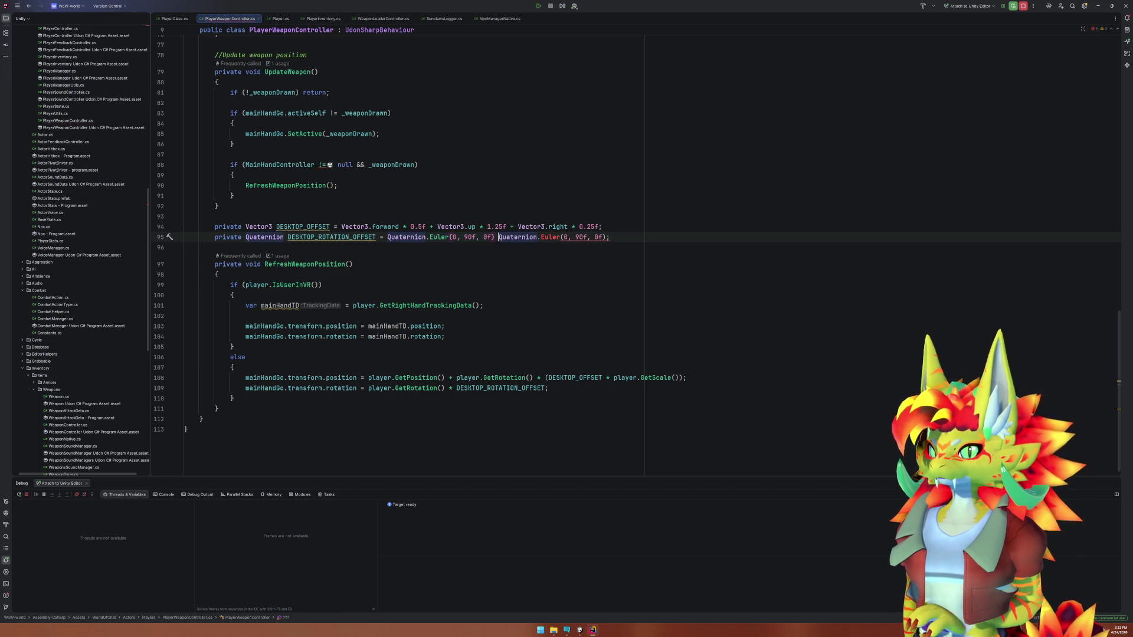
text(*)
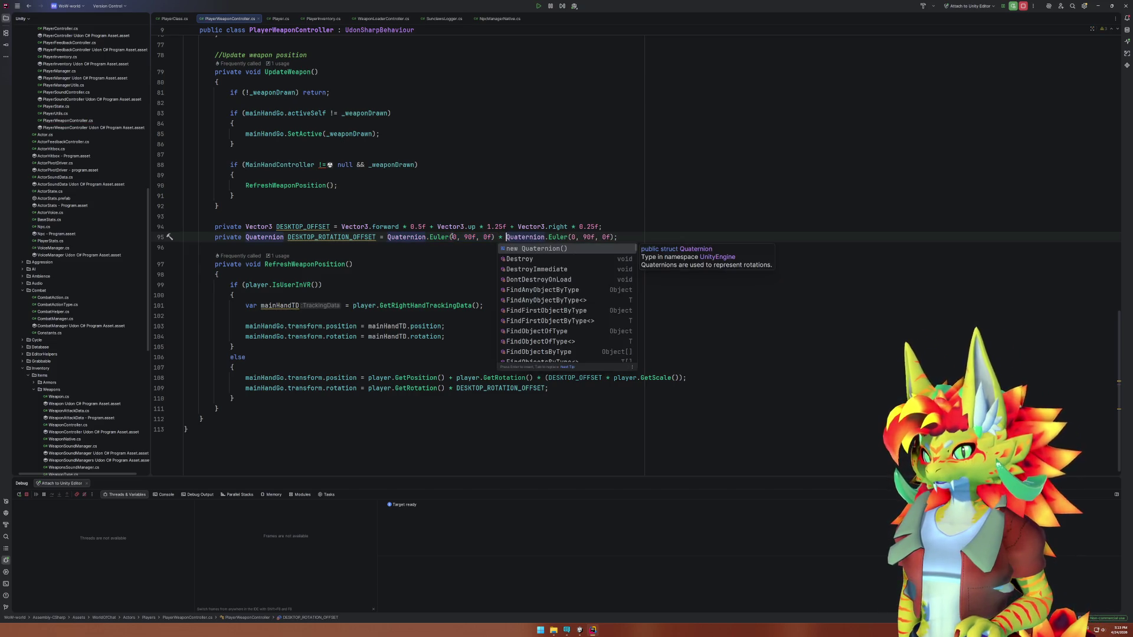
click(453, 236)
double_click(453, 237)
text(0)
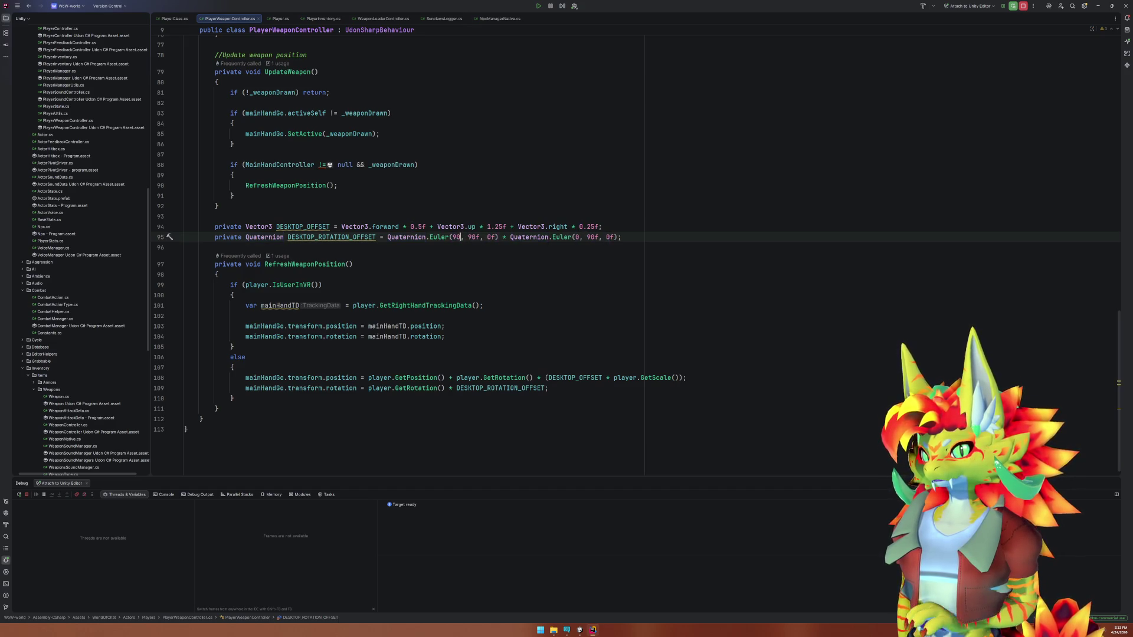
text(f)
key(Delete)
key(Delete)
key(Delete)
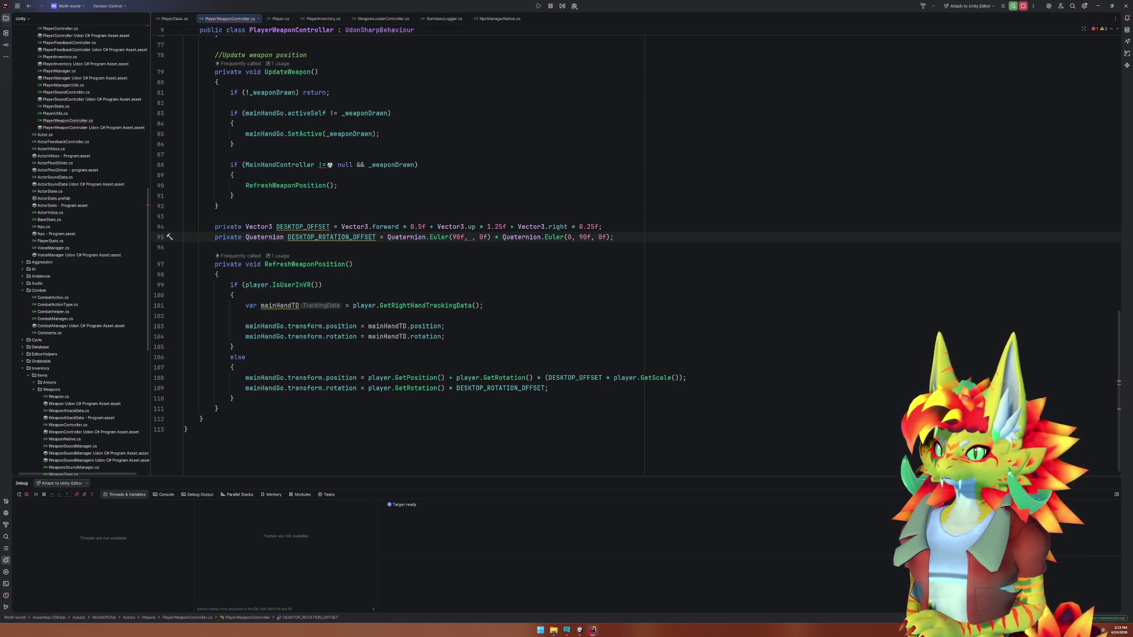
text(0f)
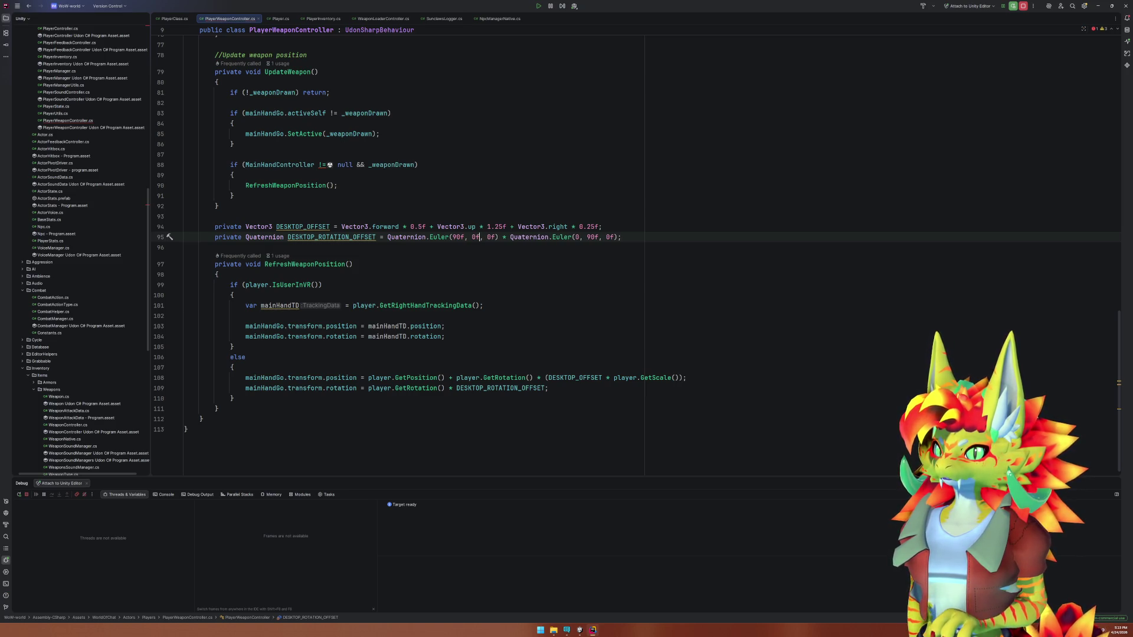
Append a third '* Quaternion.Euler(0, 0f, 15f)' tilt term and switch to Unity.
key(ctrl+Right)
key(ctrl+Right)
key(ctrl+Right)
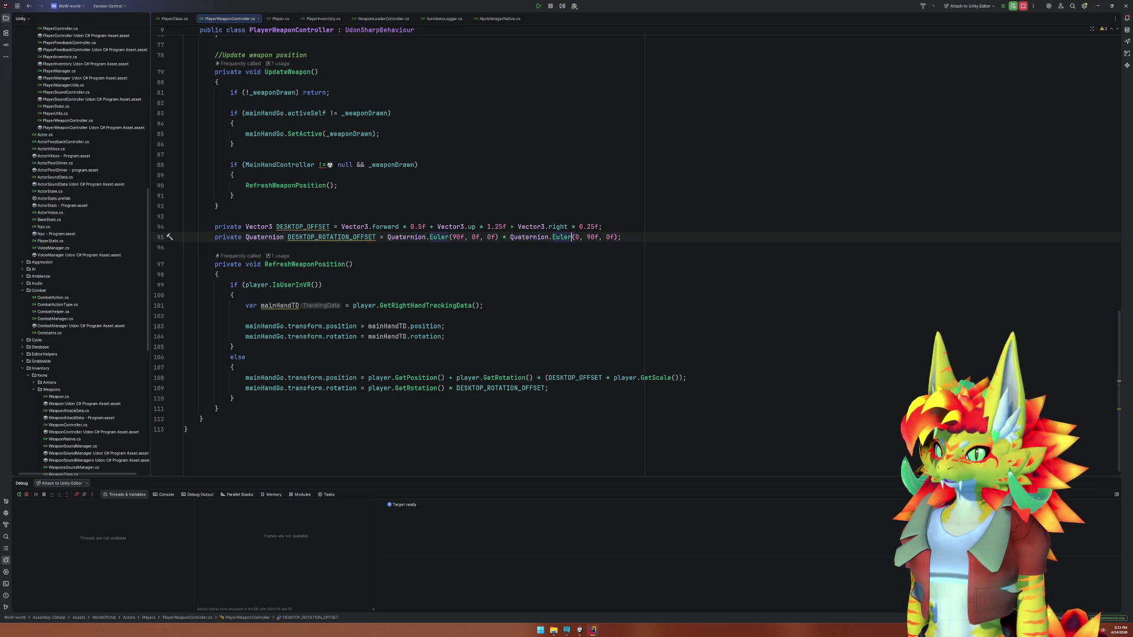
key(ctrl+shift+Left)
key(ctrl+shift+Left)
key(ctrl+shift+Left)
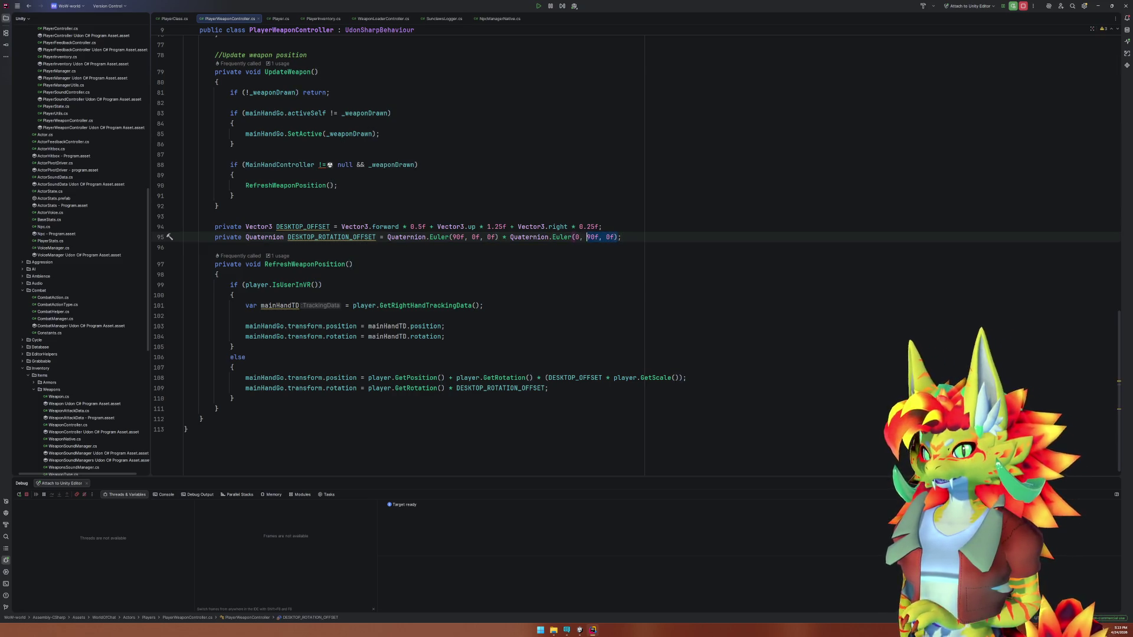
key(ctrl+c)
key(Right)
key(ctrl+v)
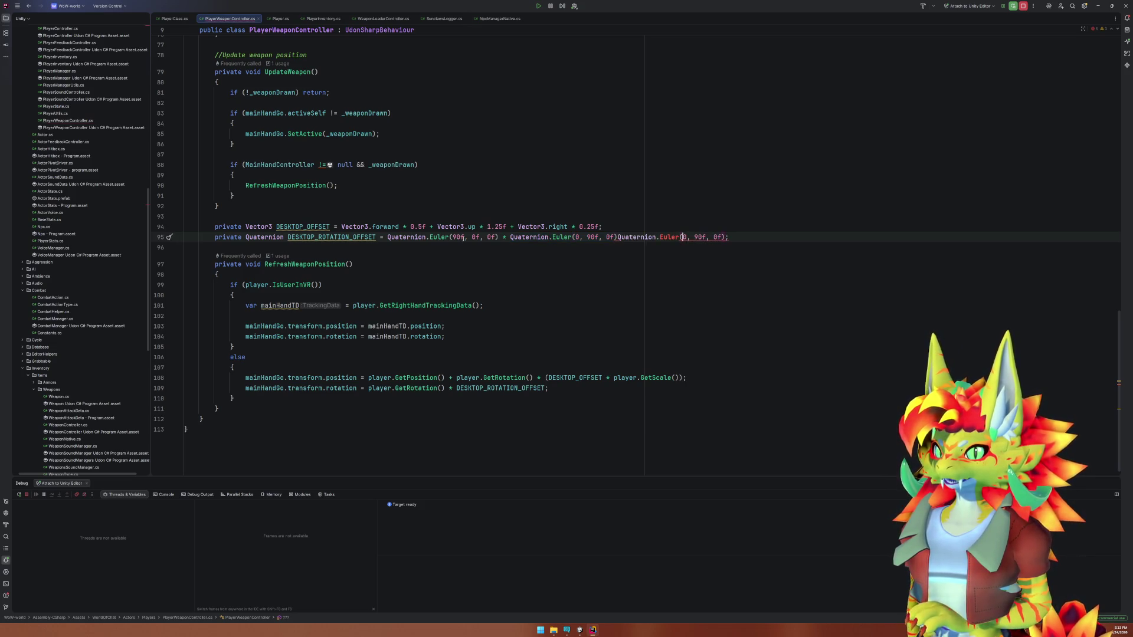
key(ctrl+Left)
key(ctrl+Left)
key(ctrl+Left)
text(*)
key(Left)
key(End)
key(Left)
key(Left)
key(Left)
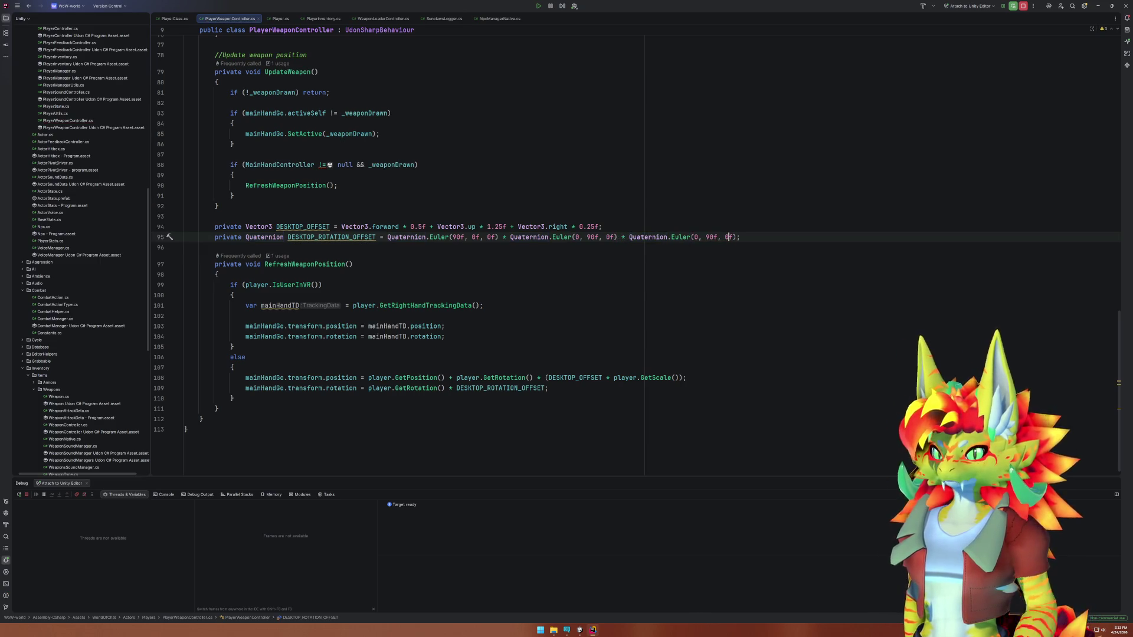
text(5)
key(Left)
key(Left)
key(Left)
key(BackSpace)
key(BackSpace)
text(0)
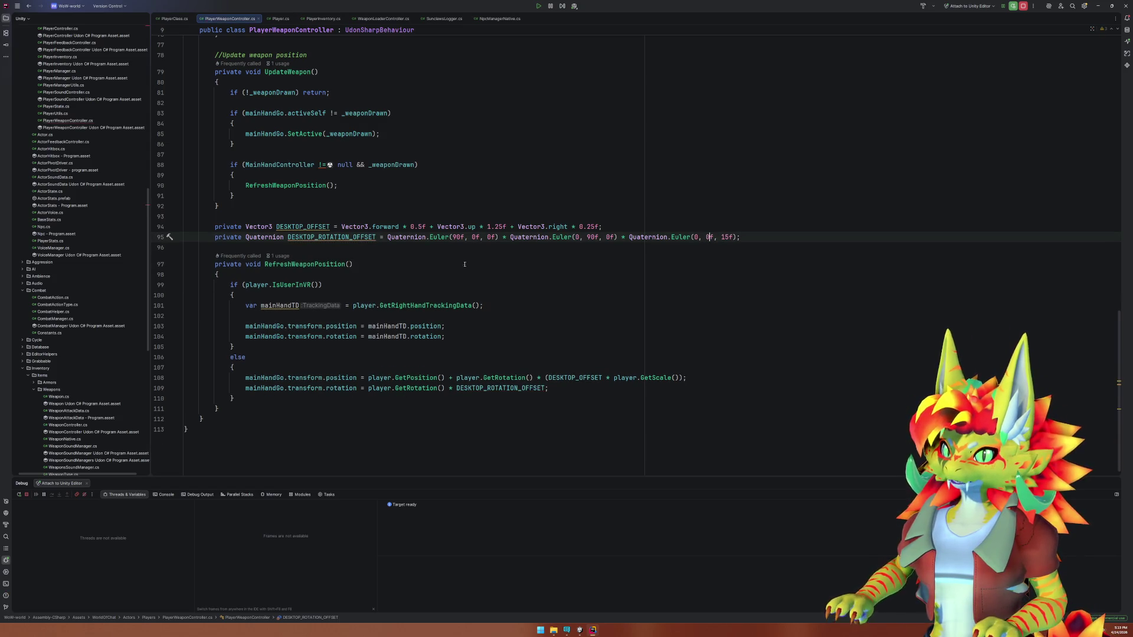
click(579, 630)
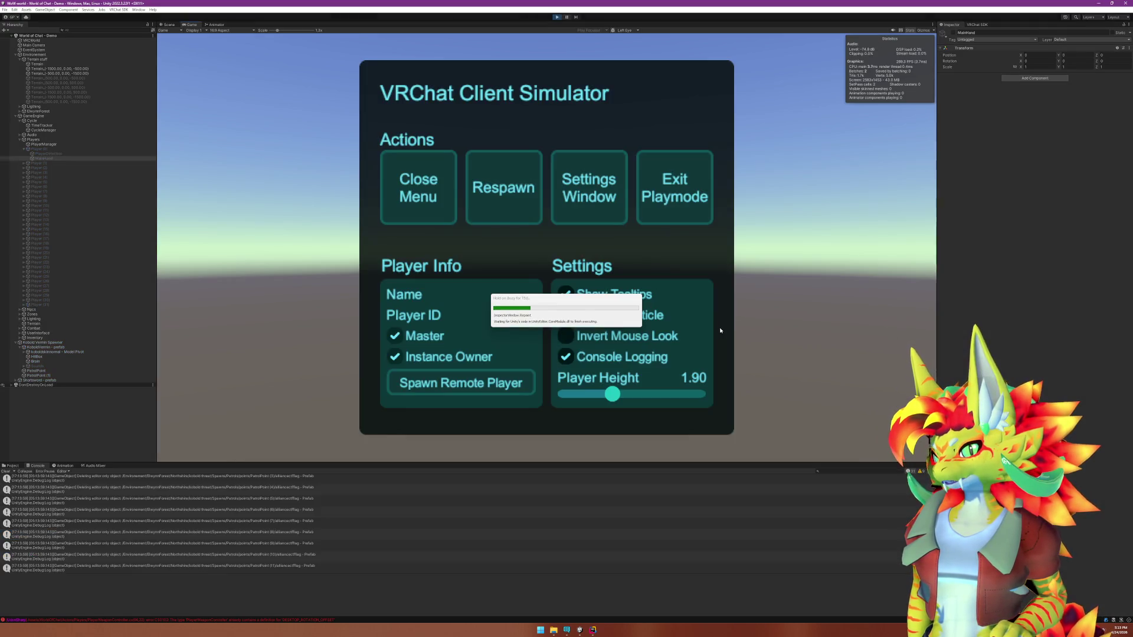
View the sword pose with the three combined rotations in play mode.
click(430, 204)
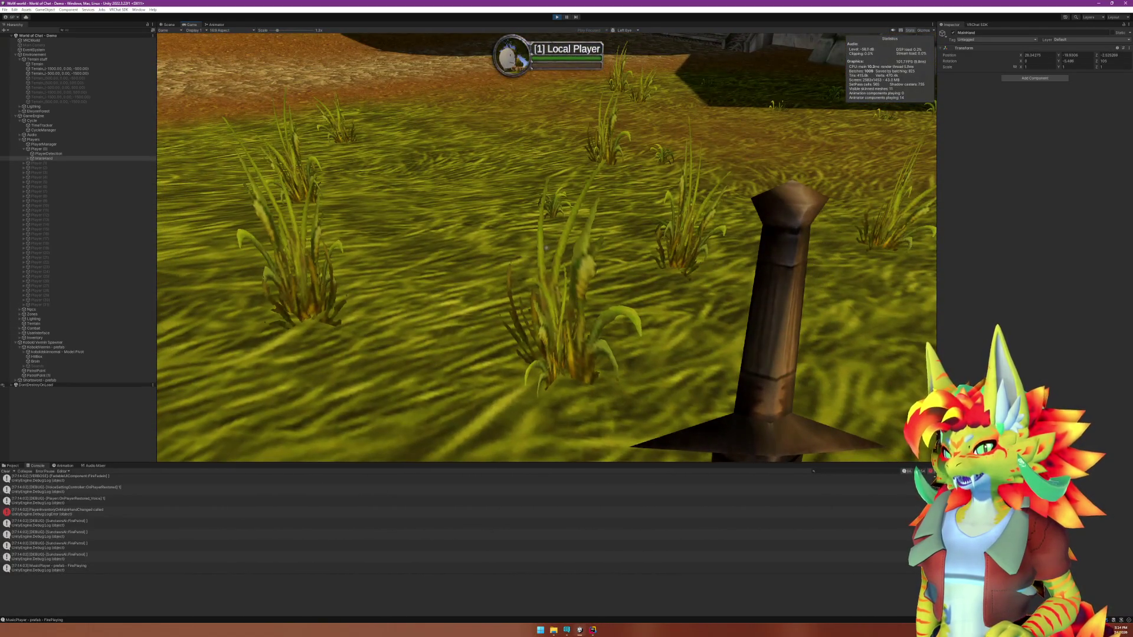
key(super)
key(Escape)
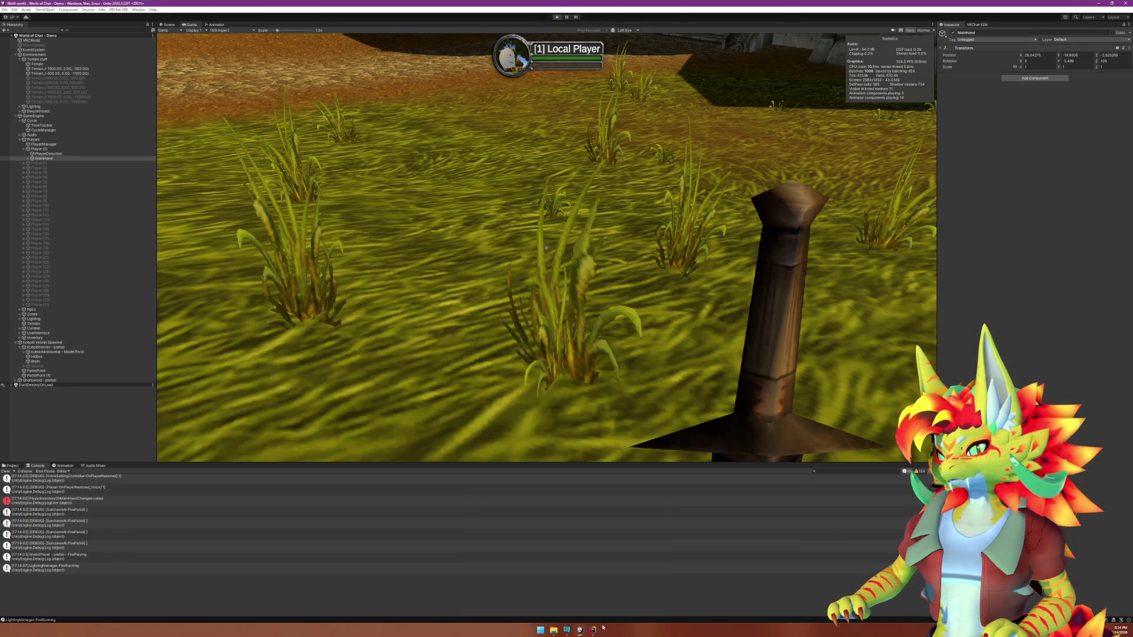
Reduce the offset to Euler(90f, 0f, 0f) by adding ';//' after it, then return to Unity.
click(594, 629)
click(497, 238)
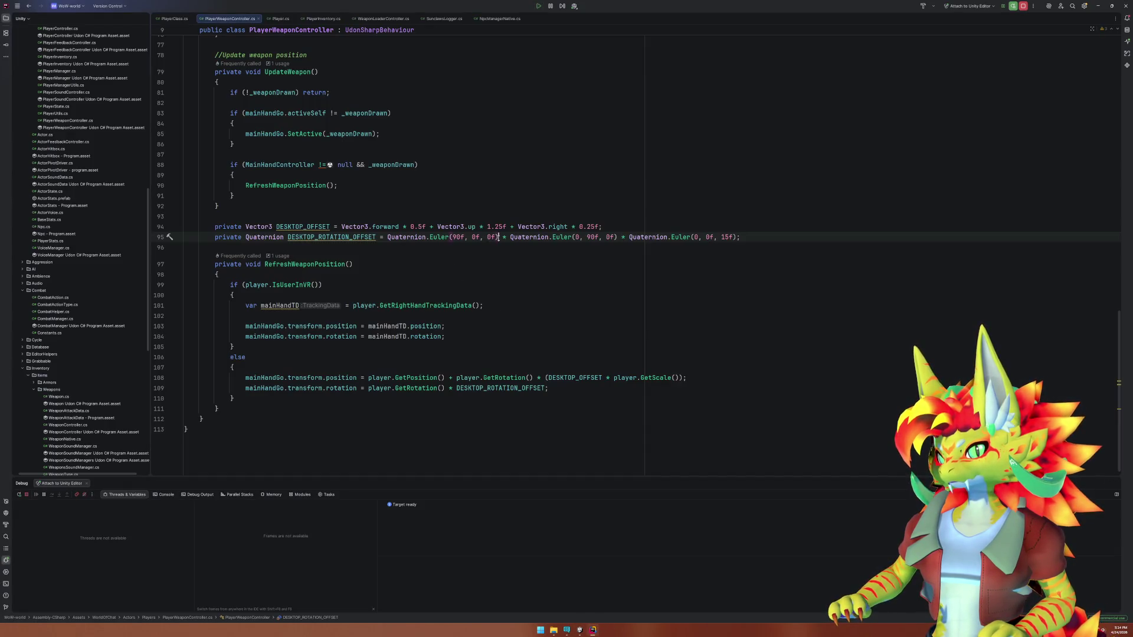
text(;//)
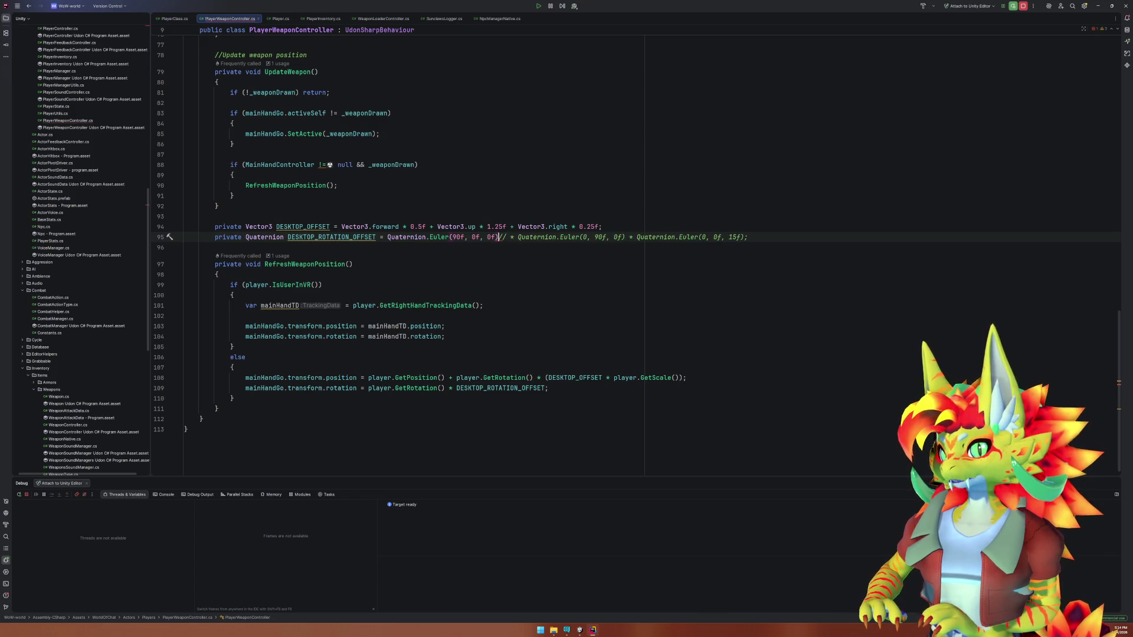
click(579, 630)
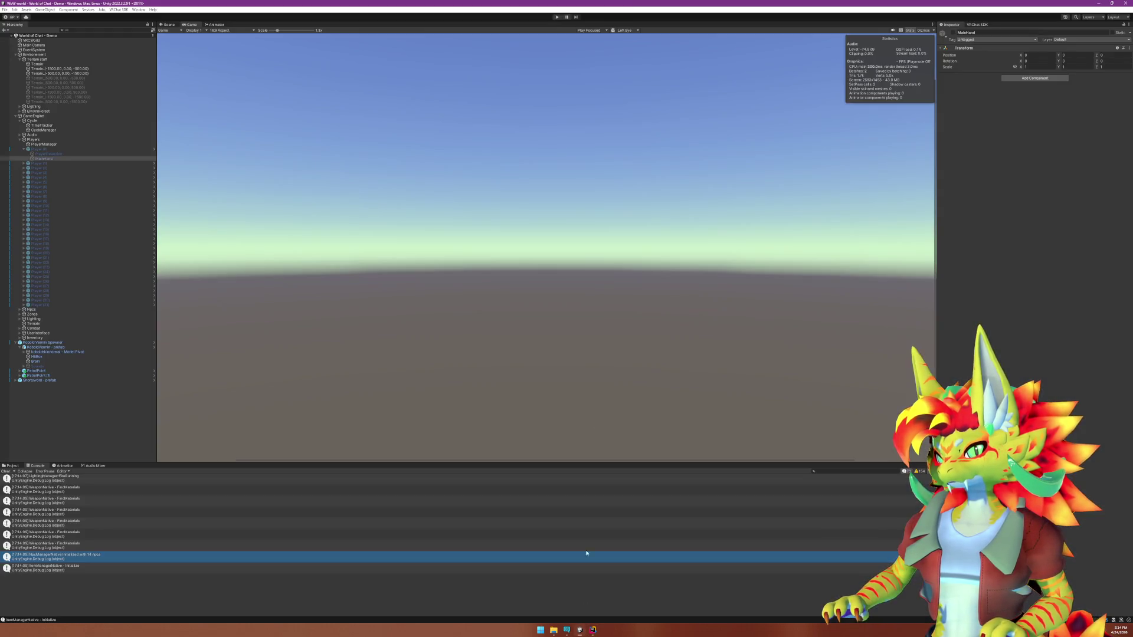
Play the scene to confirm the sword lies horizontally, then return to Rider.
click(557, 16)
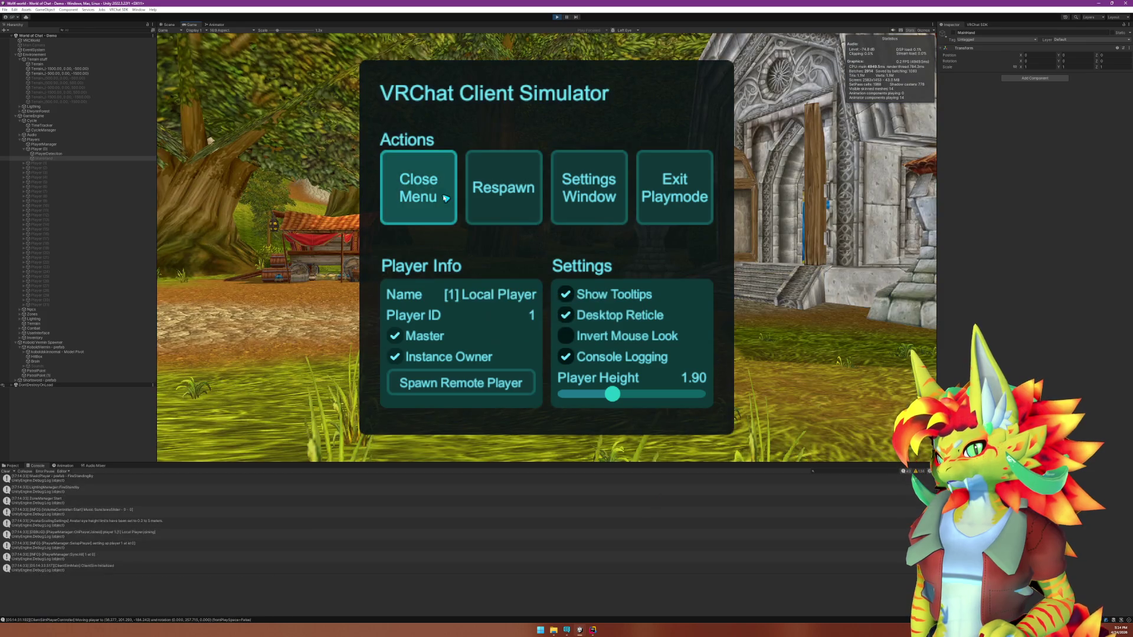
click(442, 199)
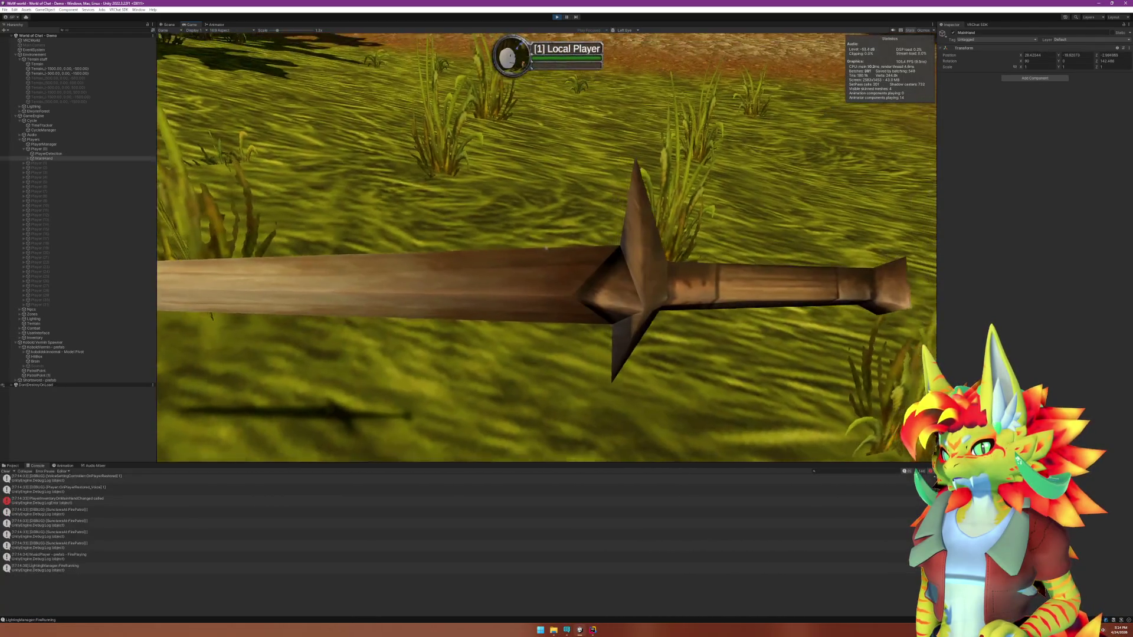
key(super)
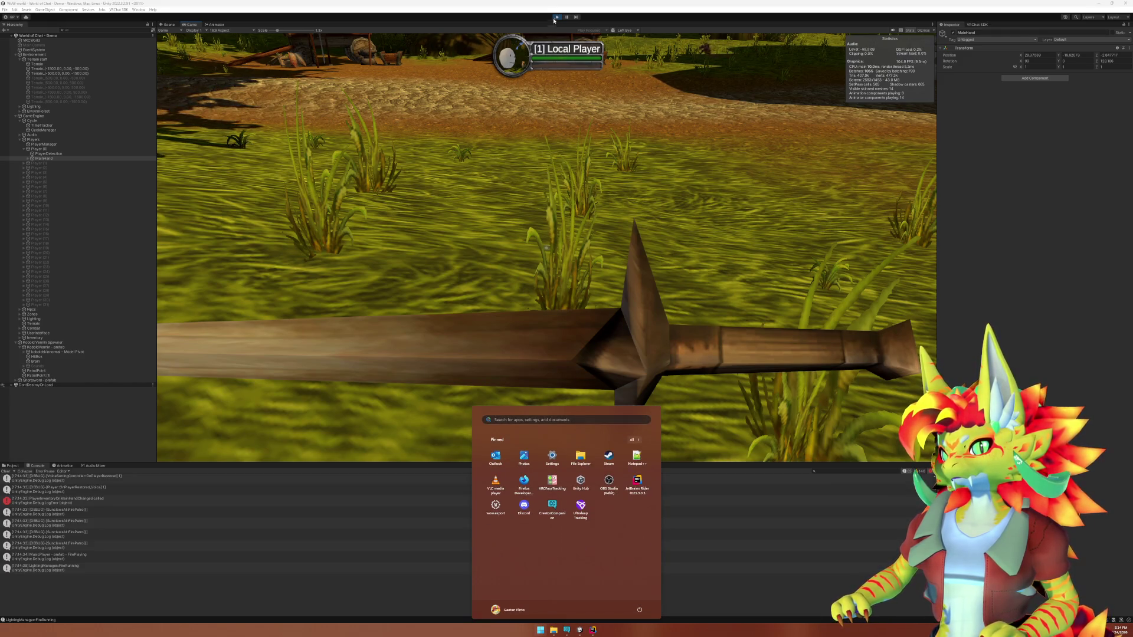
key(Escape)
click(593, 630)
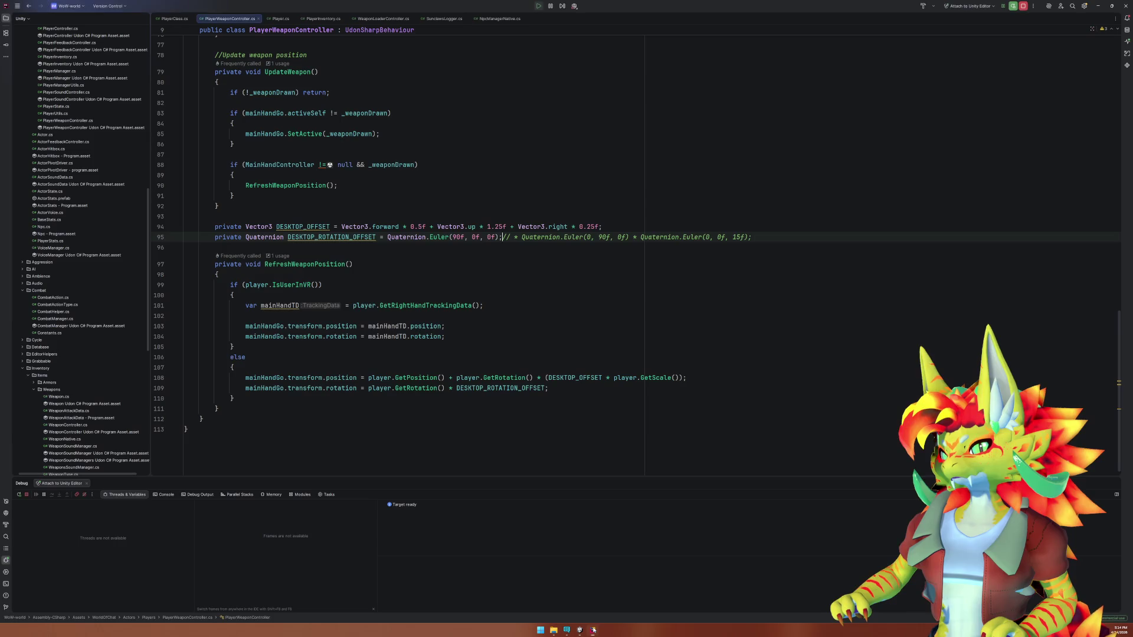
Remove the ';//' on line 95 so the trailing rotations apply again.
click(450, 237)
click(501, 236)
mouse_move(388, 237)
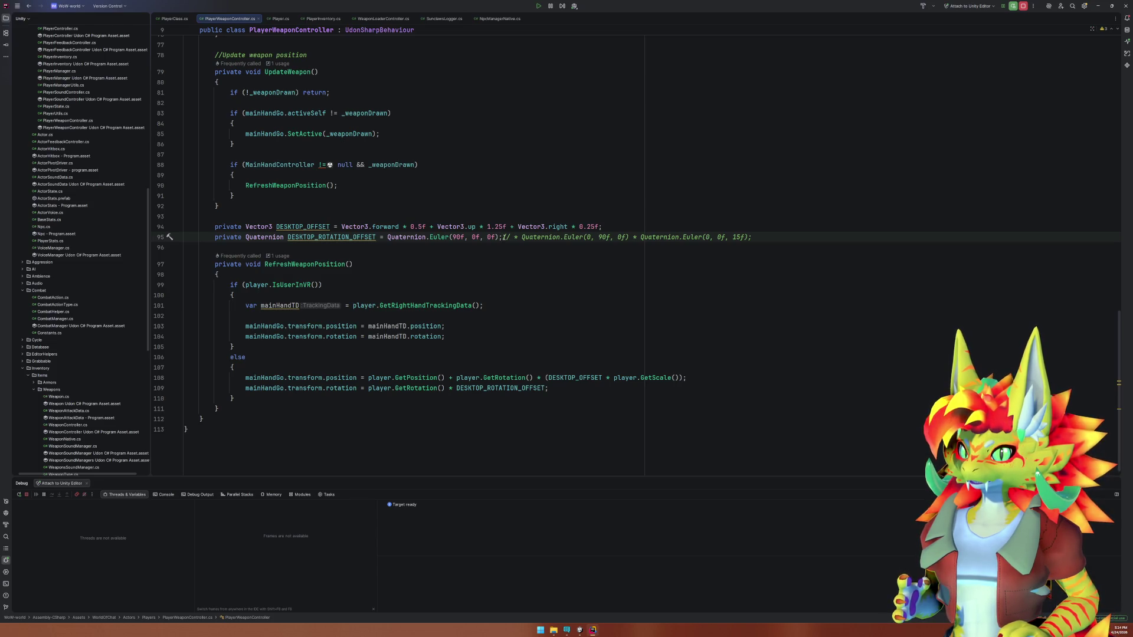
key(BackSpace)
key(BackSpace)
key(BackSpace)
click(617, 237)
text(//)
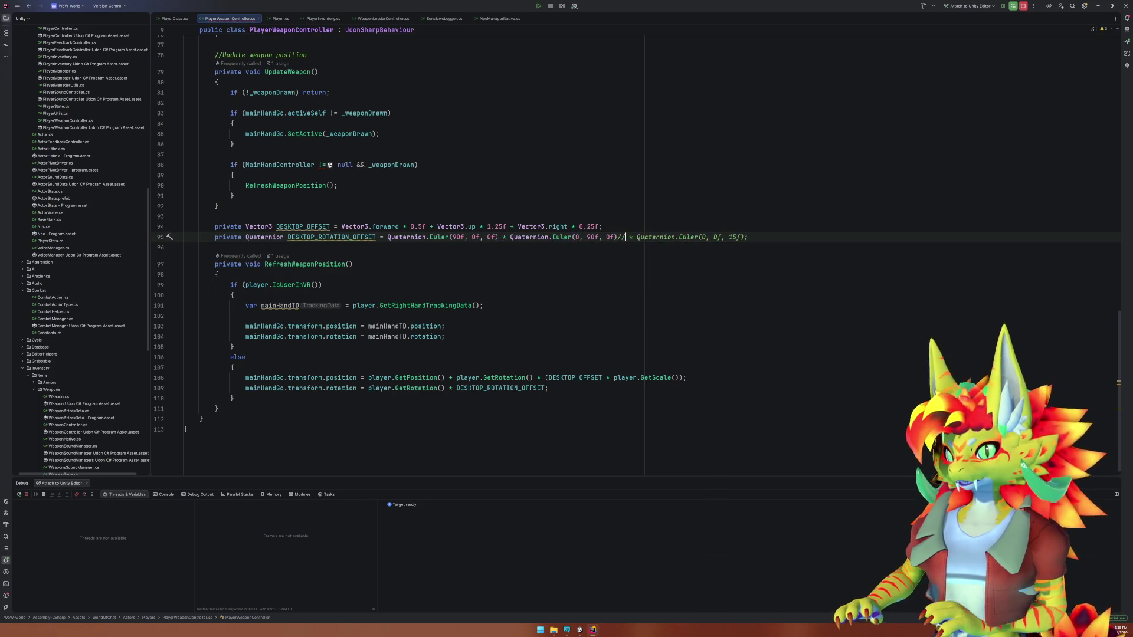
text(;)
click(609, 236)
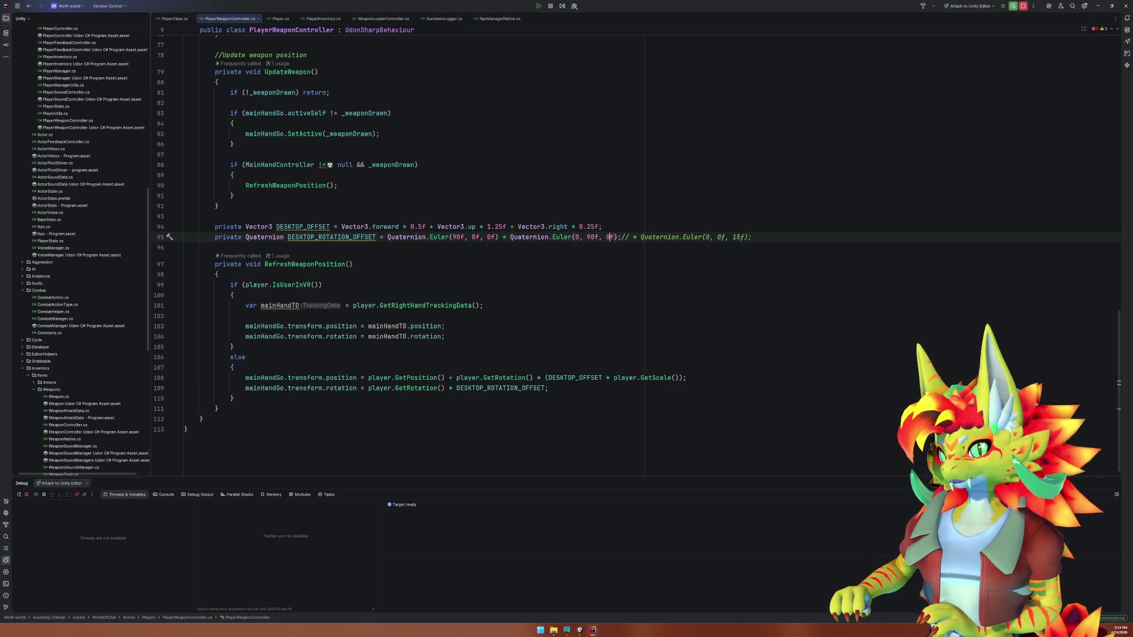
text(9)
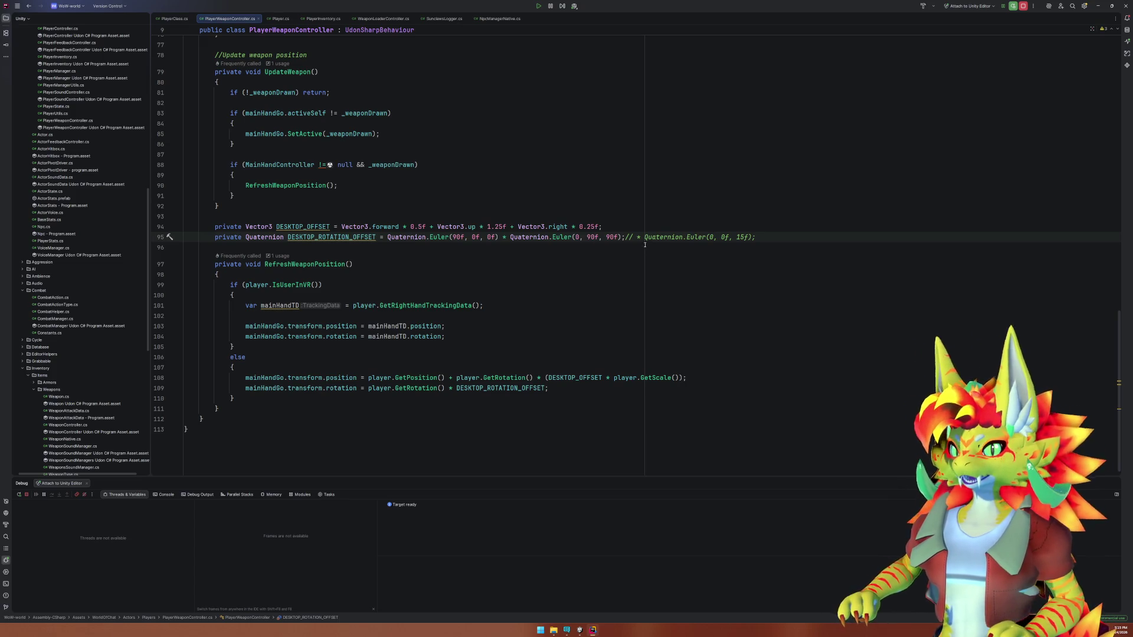
key(BackSpace)
click(624, 238)
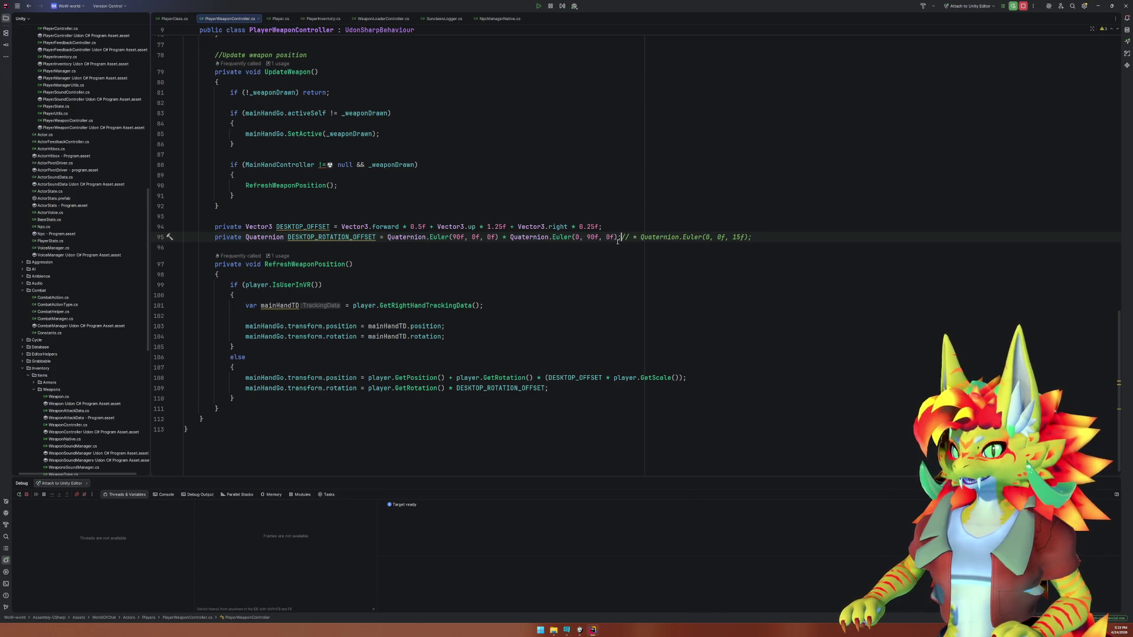
Move Euler(0, 90f, 0f) right after '=' as a 95f Y rotation, commenting out the rest with ';//'.
drag(618, 238, 510, 237)
key(ctrl+c)
key(BackSpace)
click(384, 236)
key(ctrl+v)
text(,)
click(468, 238)
click(473, 238)
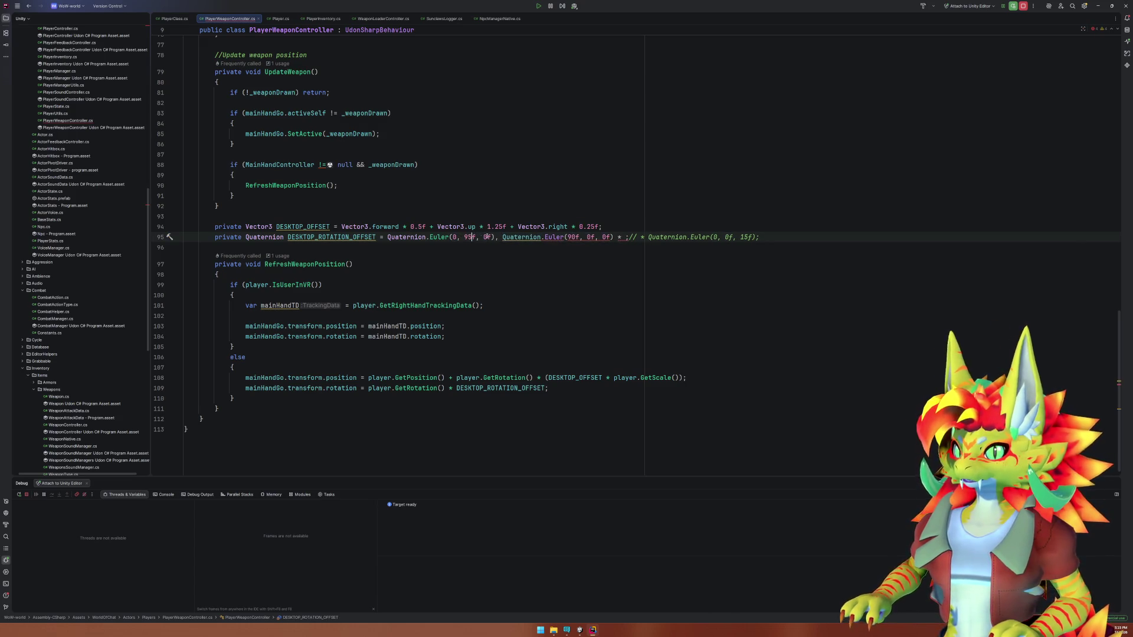
click(499, 237)
key(BackSpace)
text(;//)
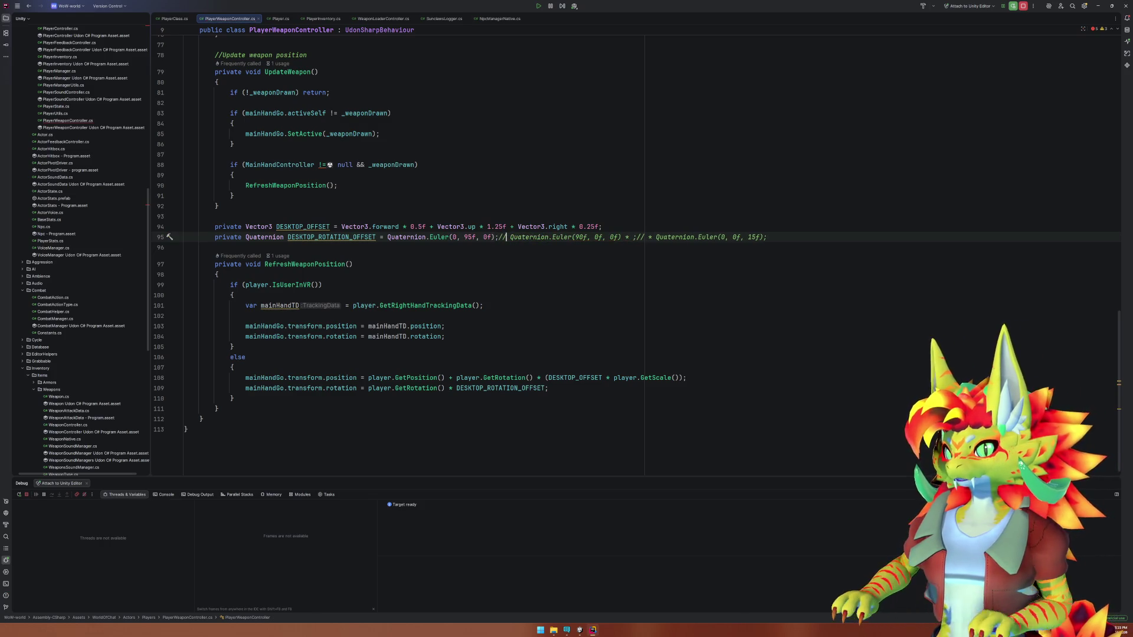
click(600, 631)
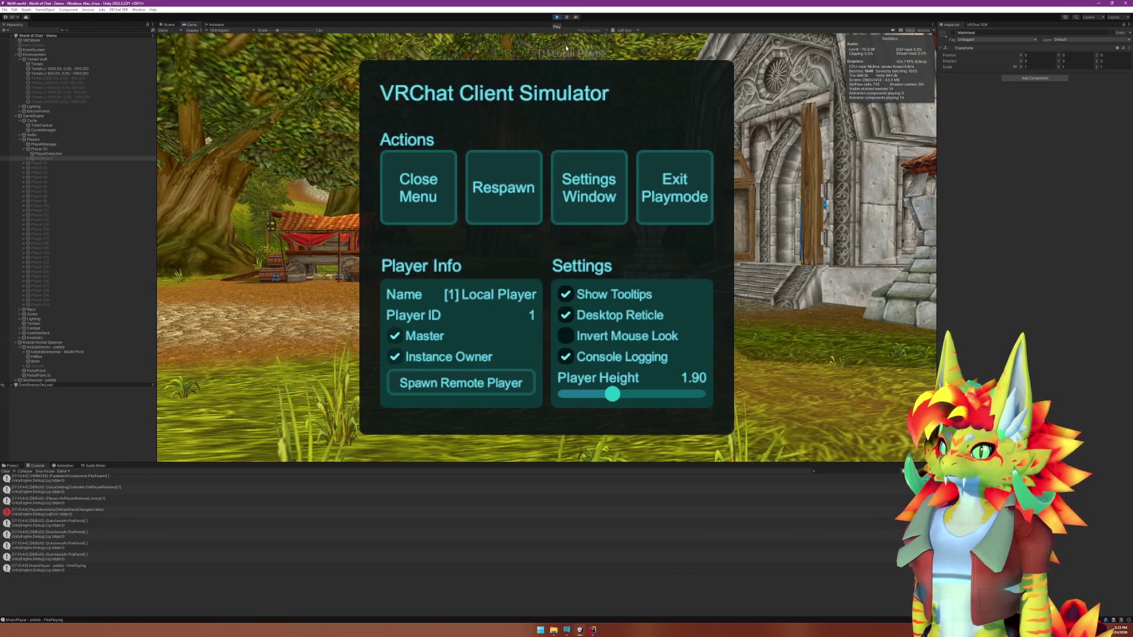
Check the sword angled forward with the 95° Y offset, stop play, and return to Rider.
click(420, 214)
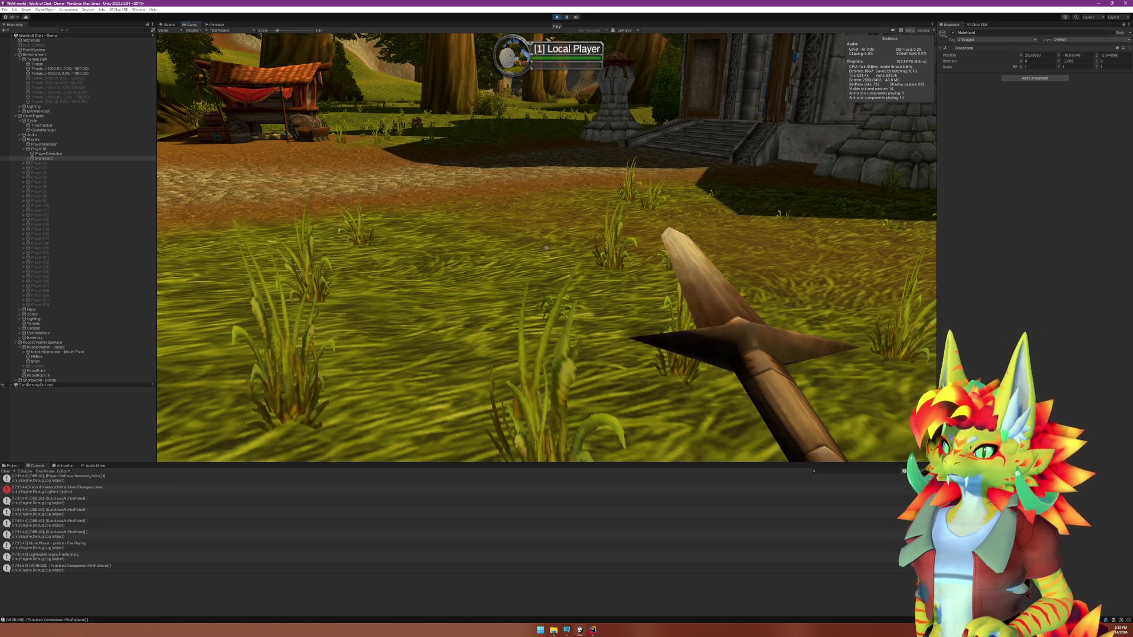
key(super)
click(554, 20)
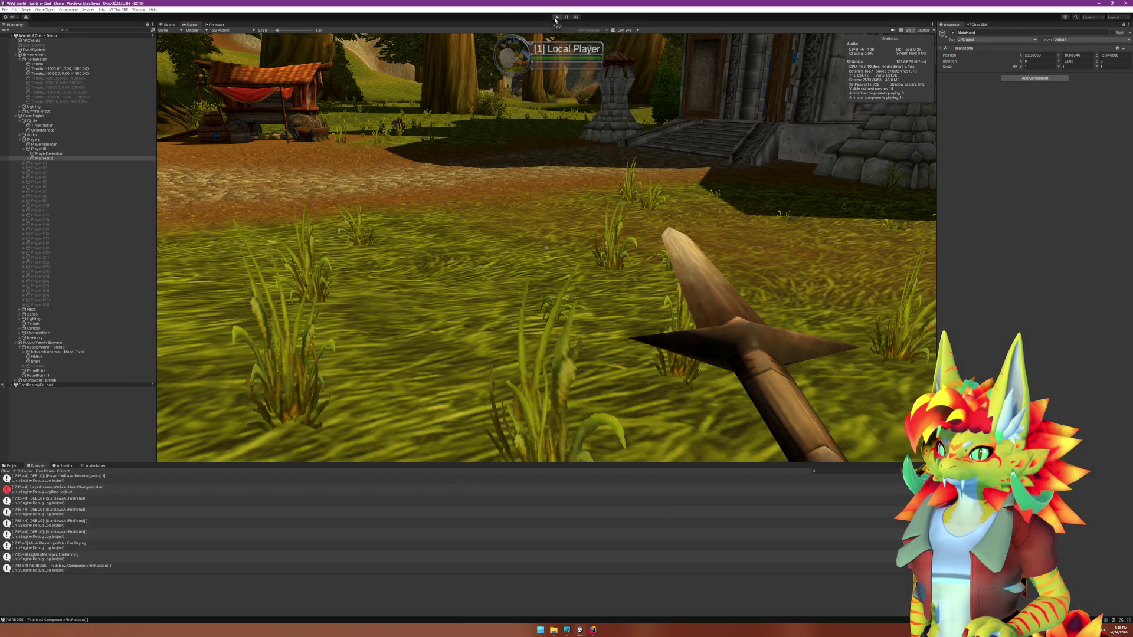
key(alt+Tab)
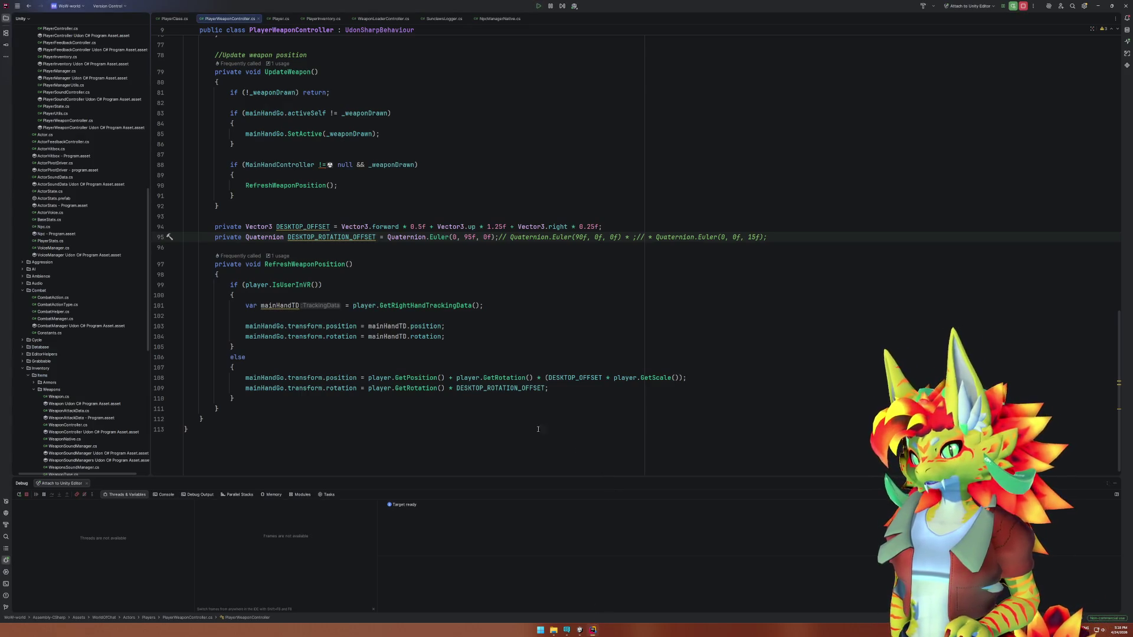
Inspect the GetRotation definition in Player.cs, then return to the weapon script.
click(370, 388)
click(426, 388)
click(409, 388)
ctrl+click(409, 389)
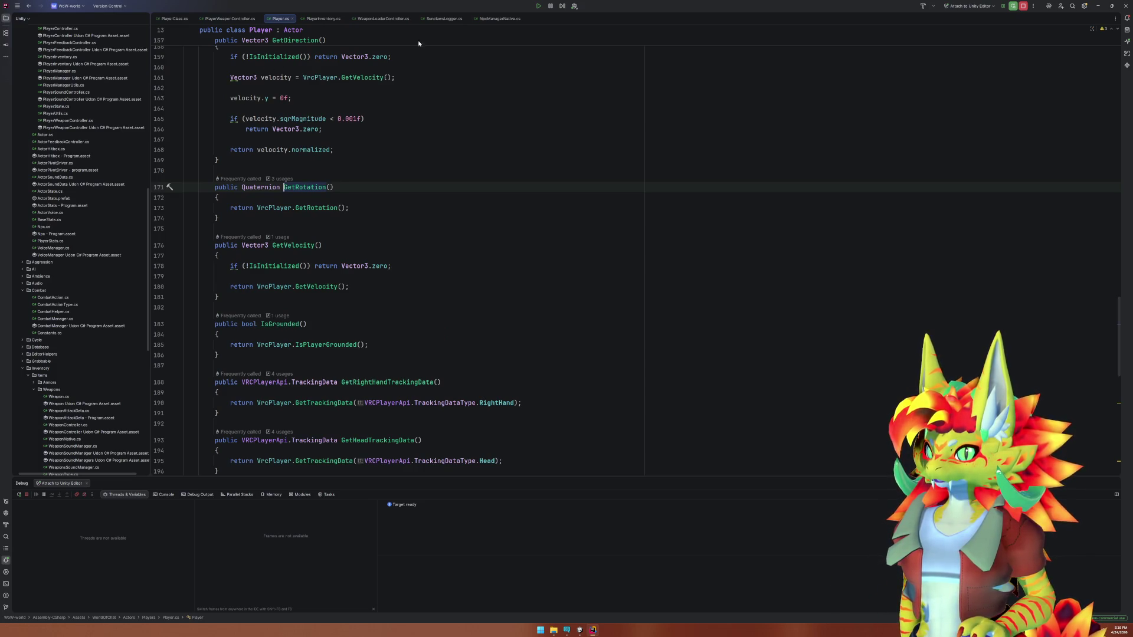
key(ctrl+alt+Left)
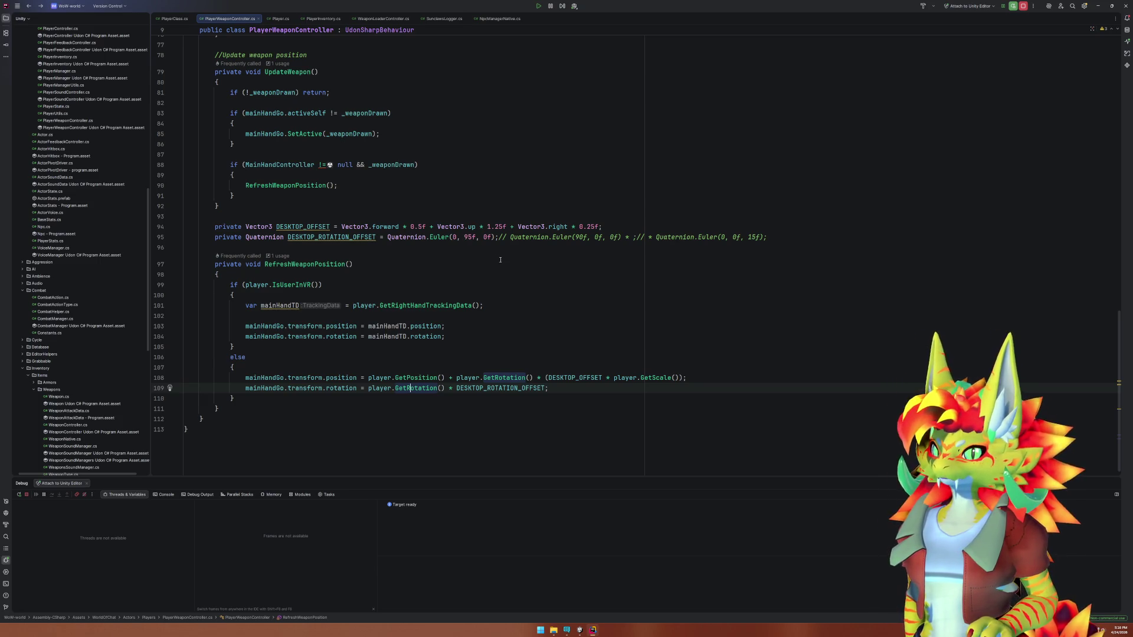
Multiply Euler(0, 95f, 0f) by the uncommented Euler(90f, 0f, 0f), then try Play in Unity.
click(501, 238)
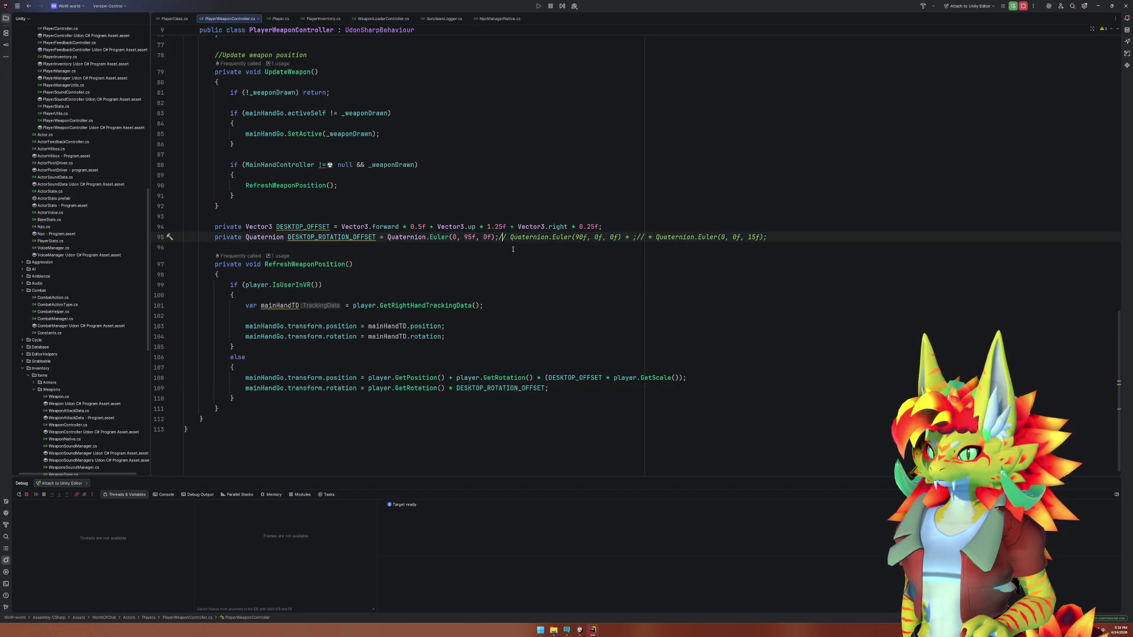
key(Delete)
key(Delete)
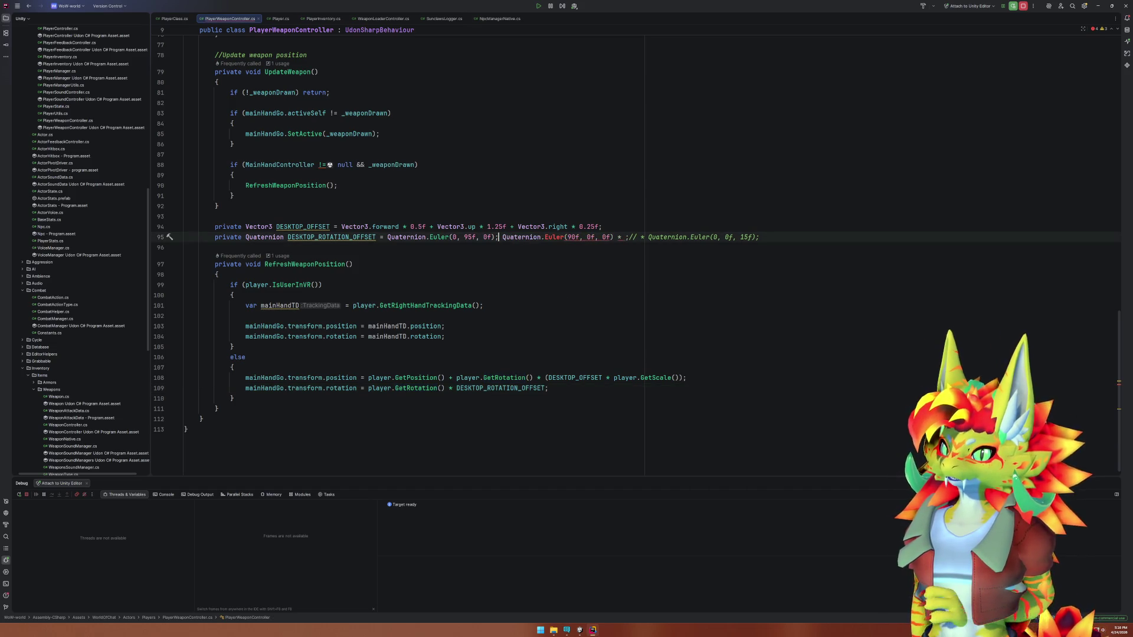
key(BackSpace)
text(*)
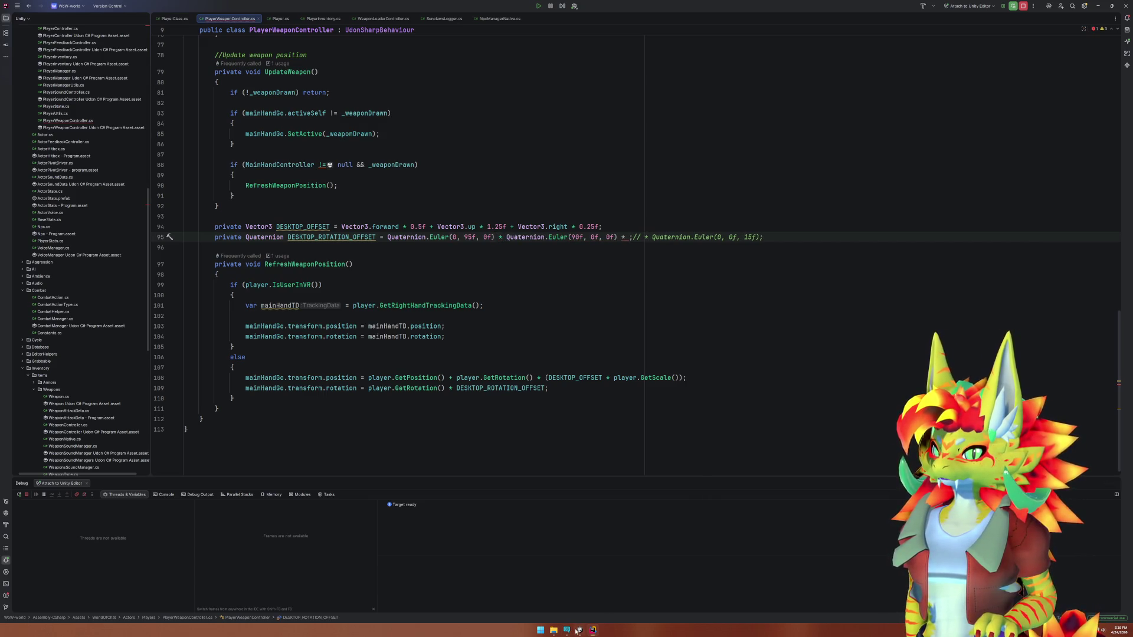
click(579, 630)
click(559, 19)
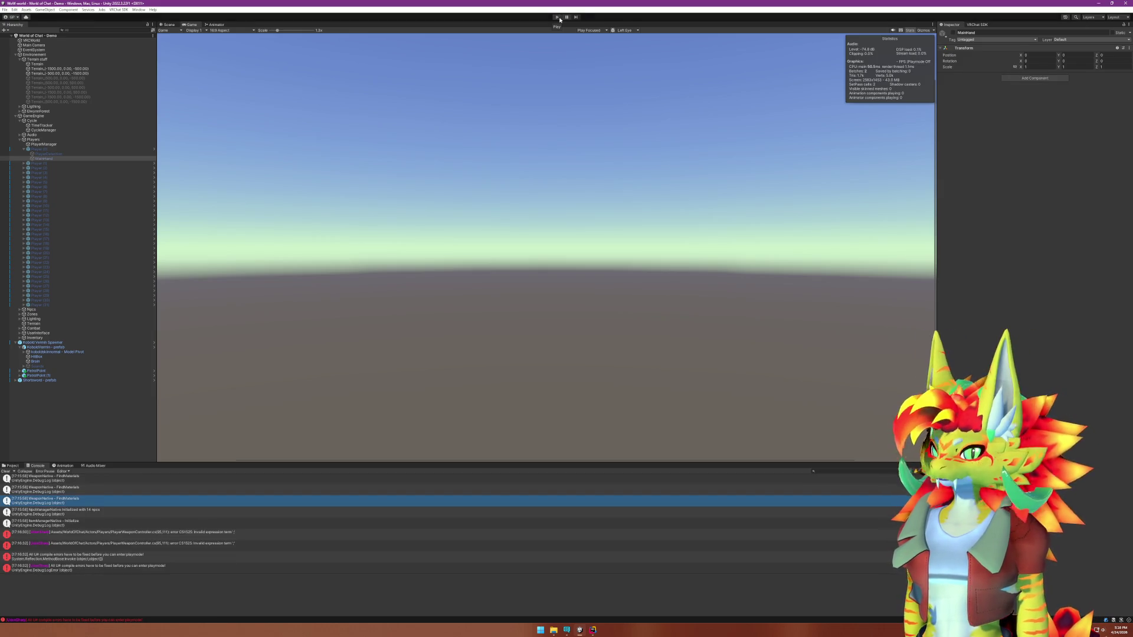
Delete the stray '*' on line 95, then play-test in the Client Simulator to view the held sword.
key(alt+Tab)
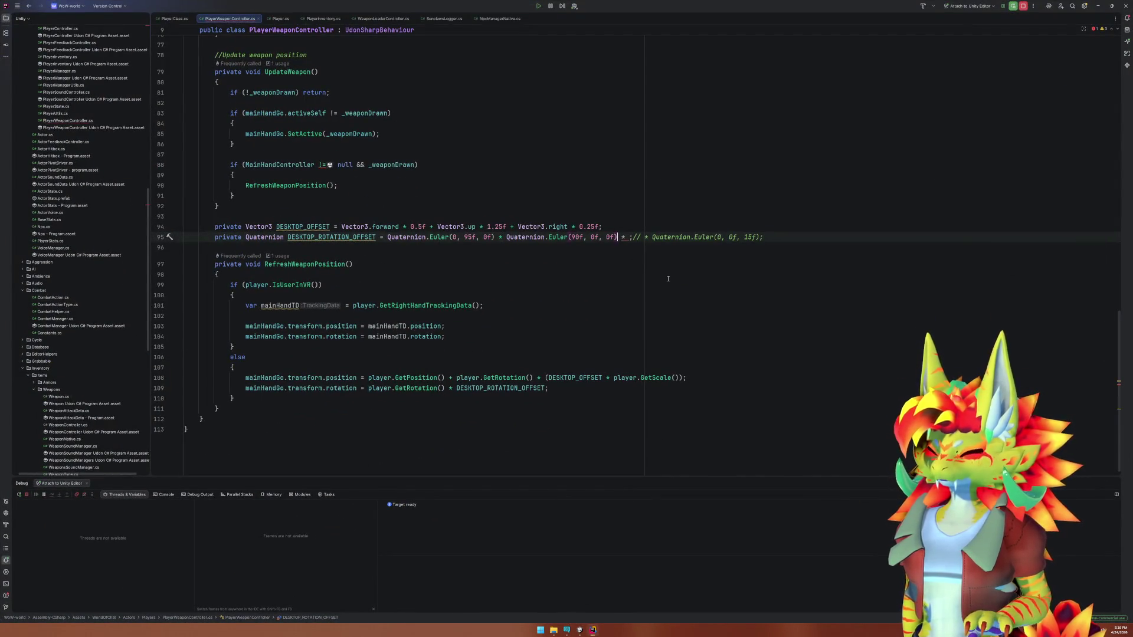
key(BackSpace)
key(BackSpace)
key(BackSpace)
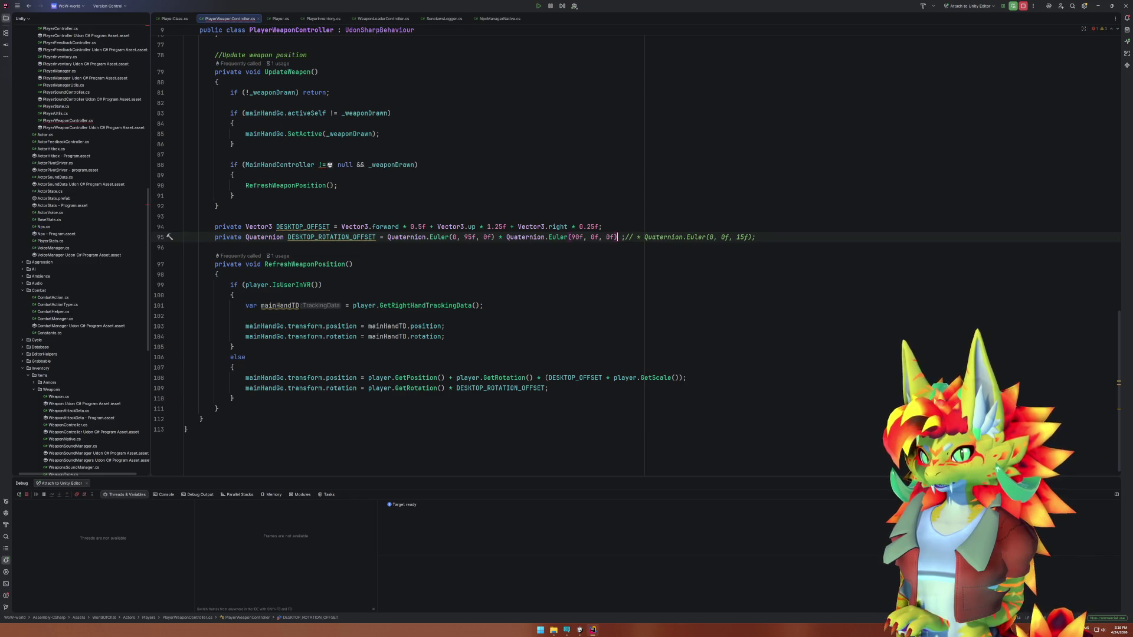
click(579, 630)
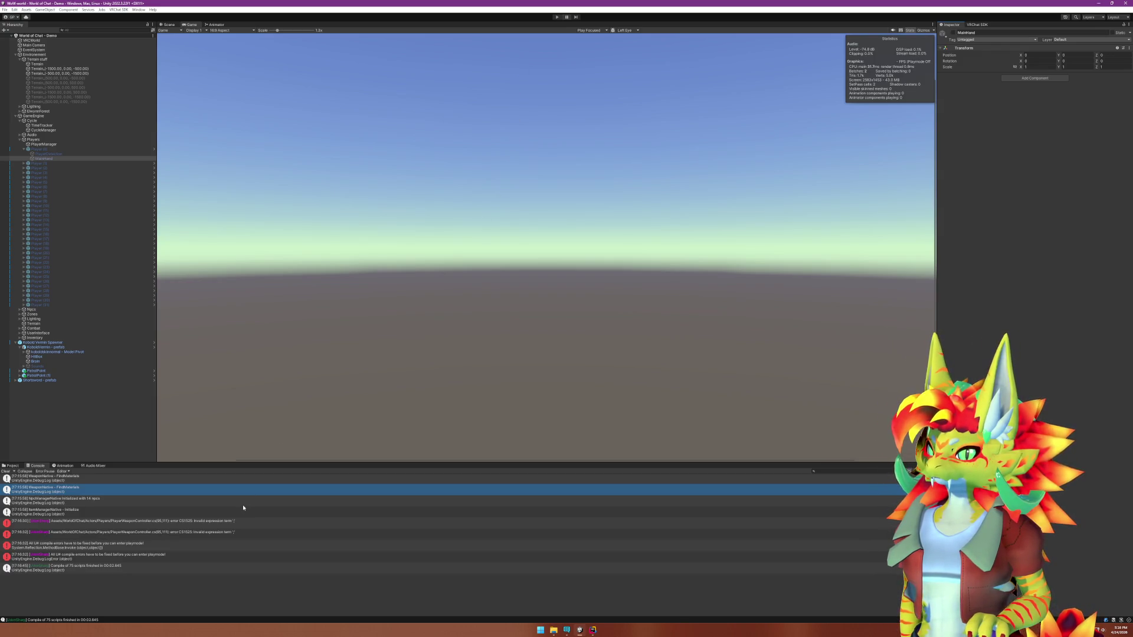
click(134, 435)
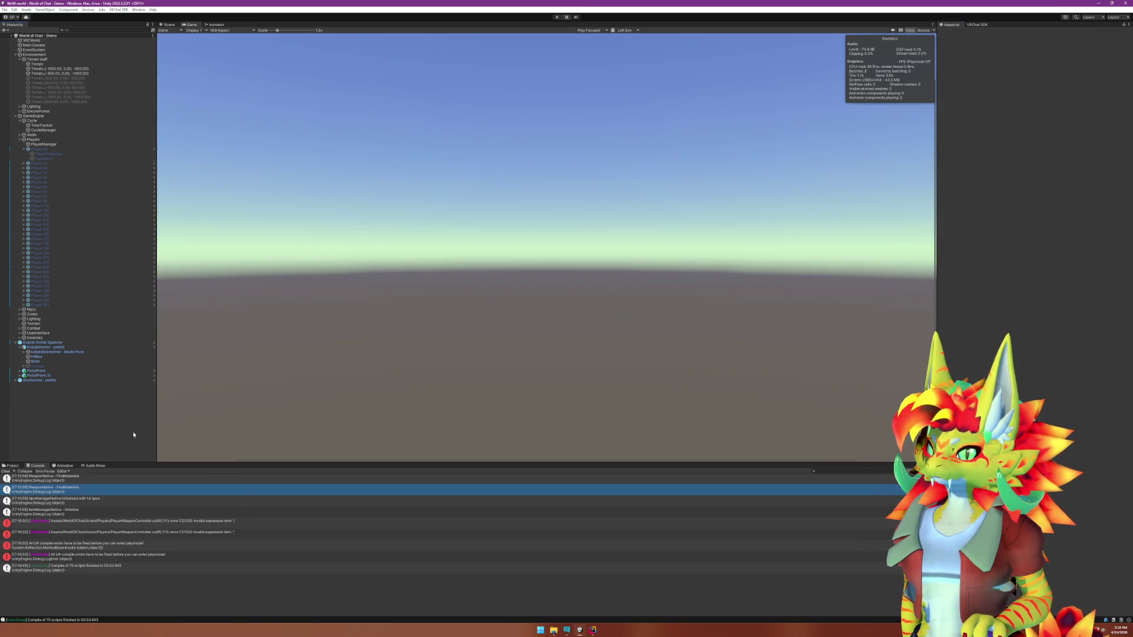
click(557, 17)
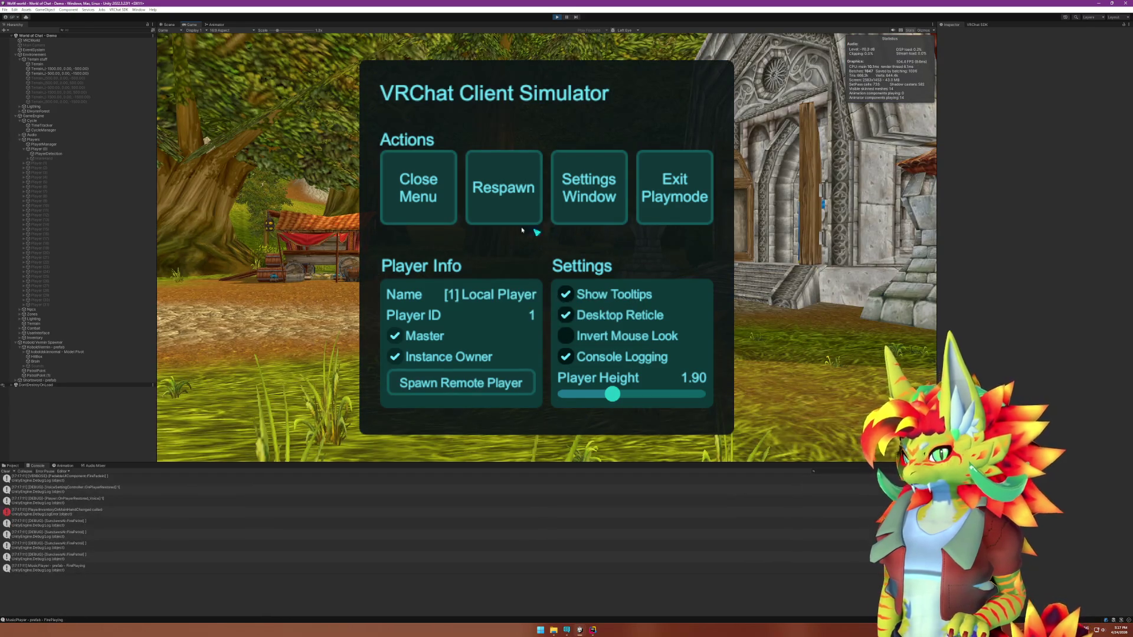
click(418, 188)
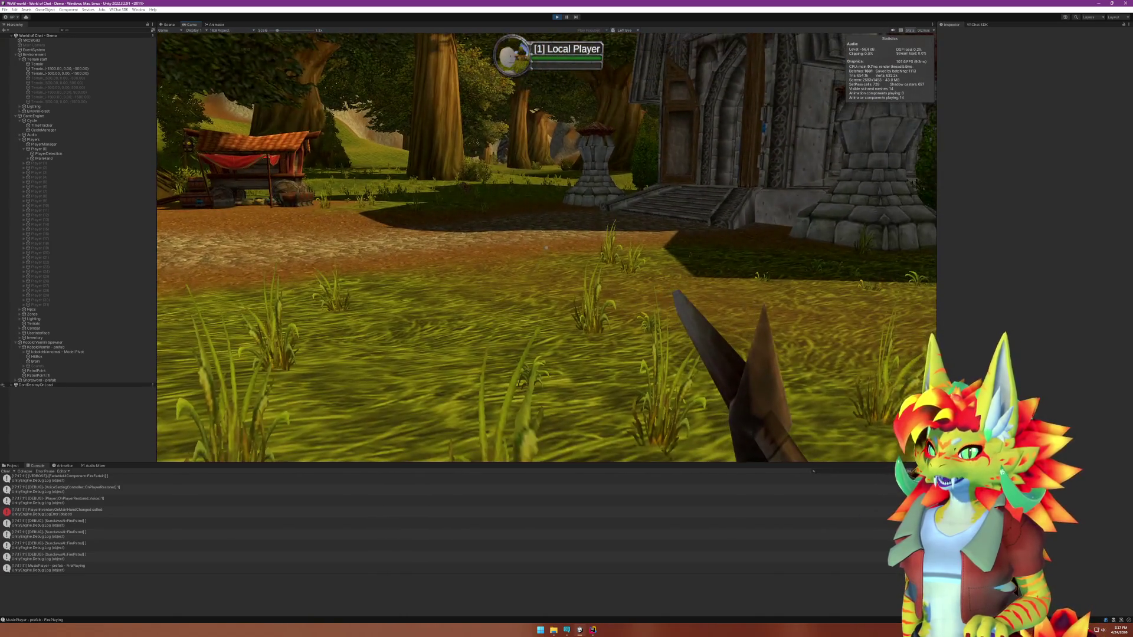
key(super)
click(557, 18)
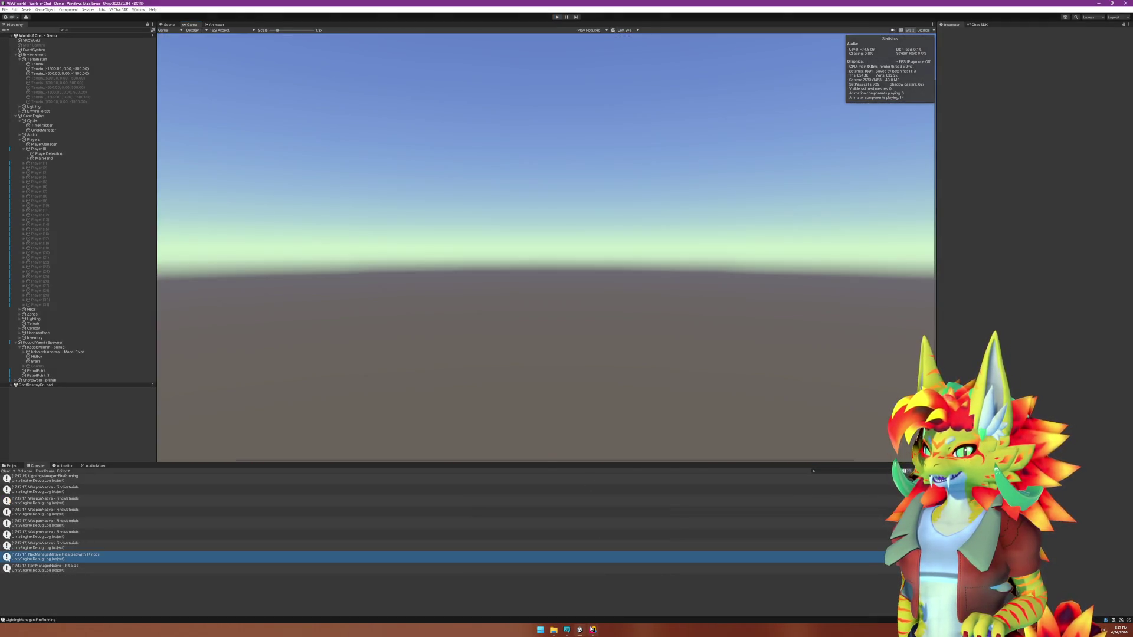
click(592, 630)
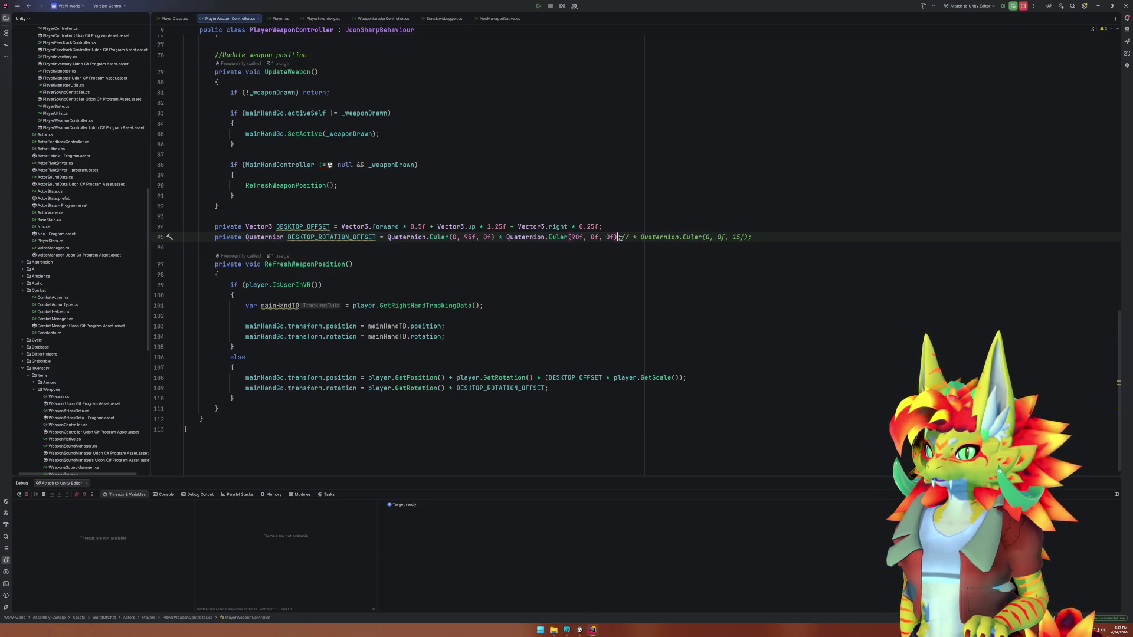
Restore the semicolon and remove the ;// after Euler(90f, 0f, 0f) to chain the Euler(0, 0f, 15f) roll.
text(;)
drag(620, 237, 628, 236)
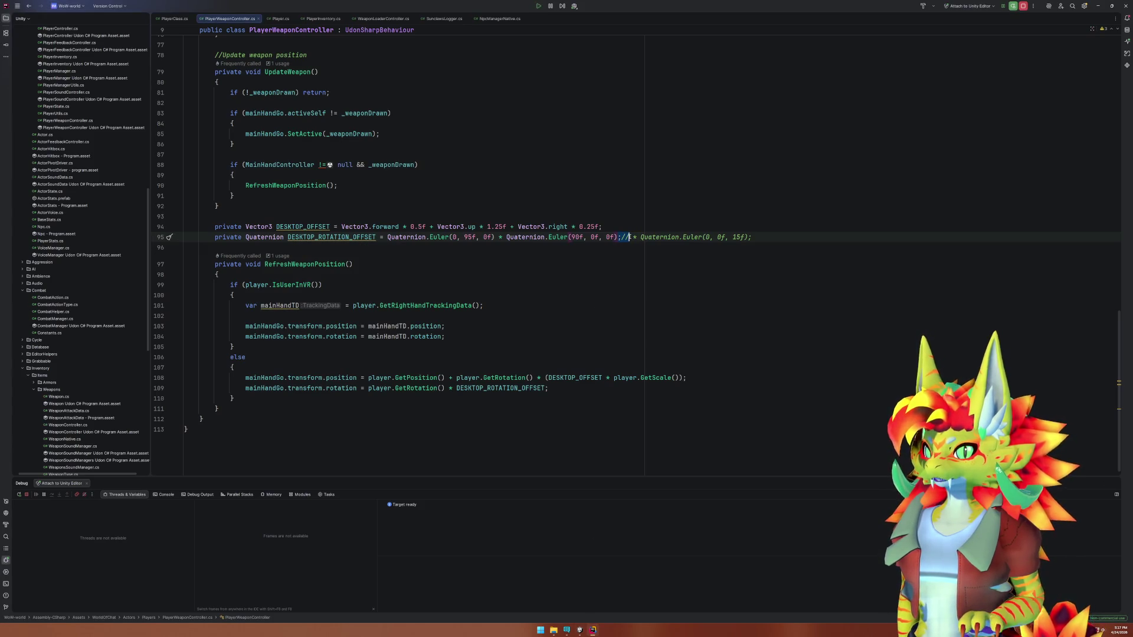
key(BackSpace)
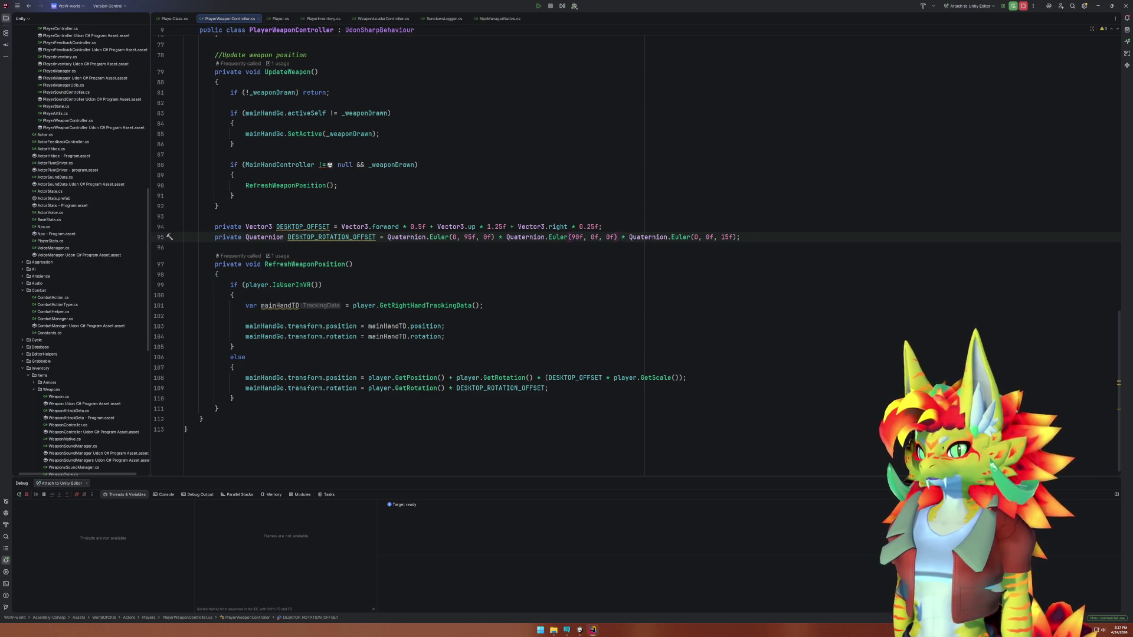
Play-test in the Client Simulator to see the sword with the 15° roll, then stop play mode.
mouse_move(580, 632)
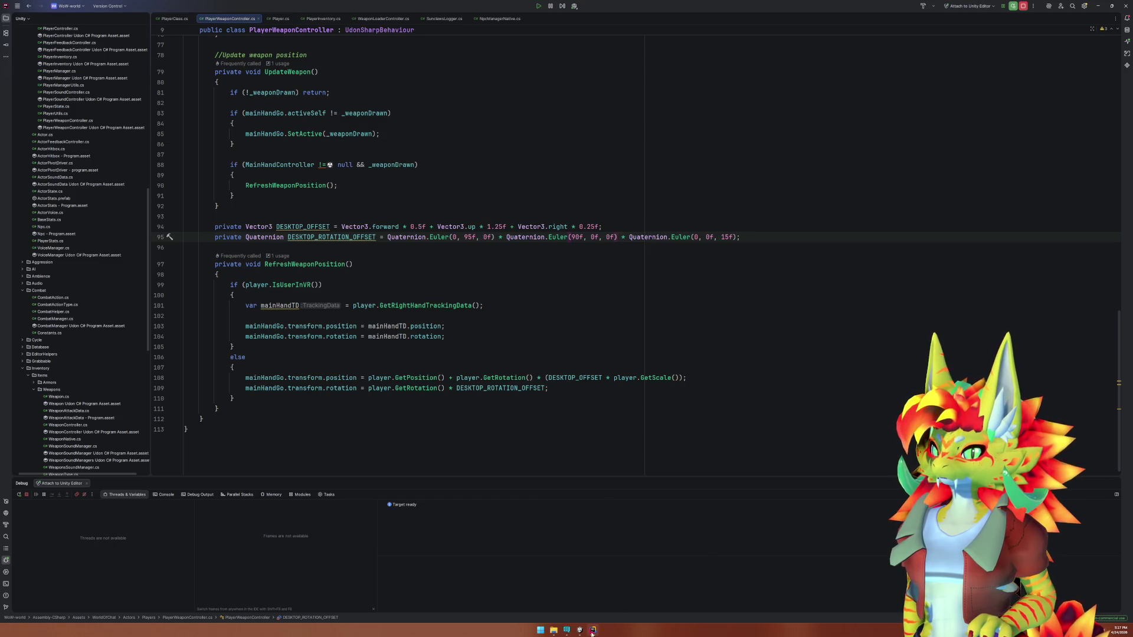
click(579, 630)
click(557, 17)
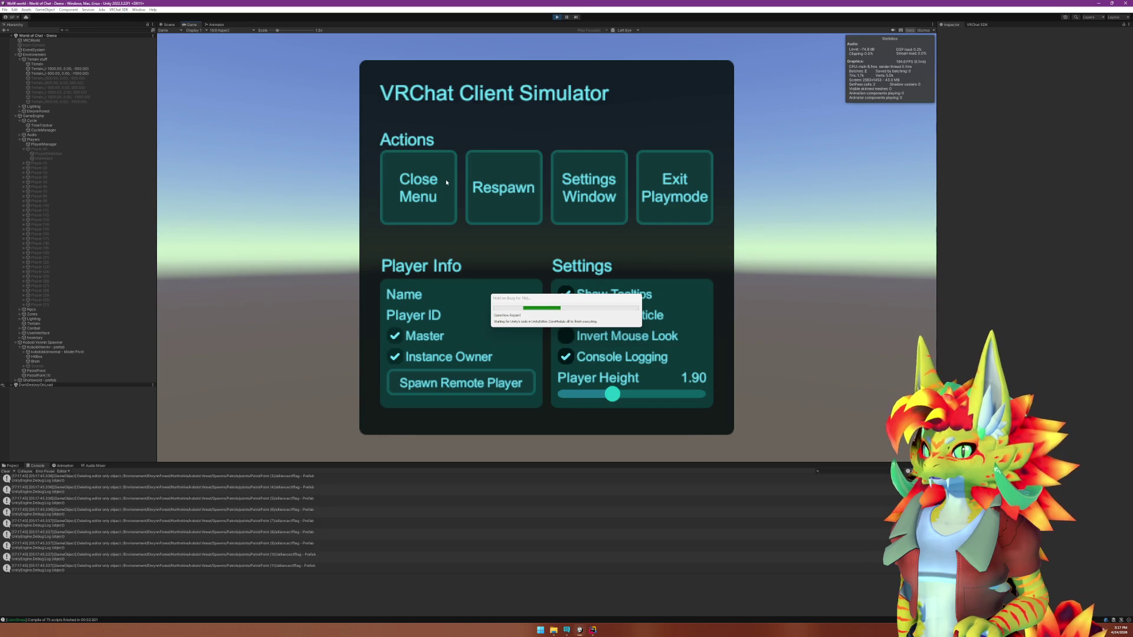
click(443, 179)
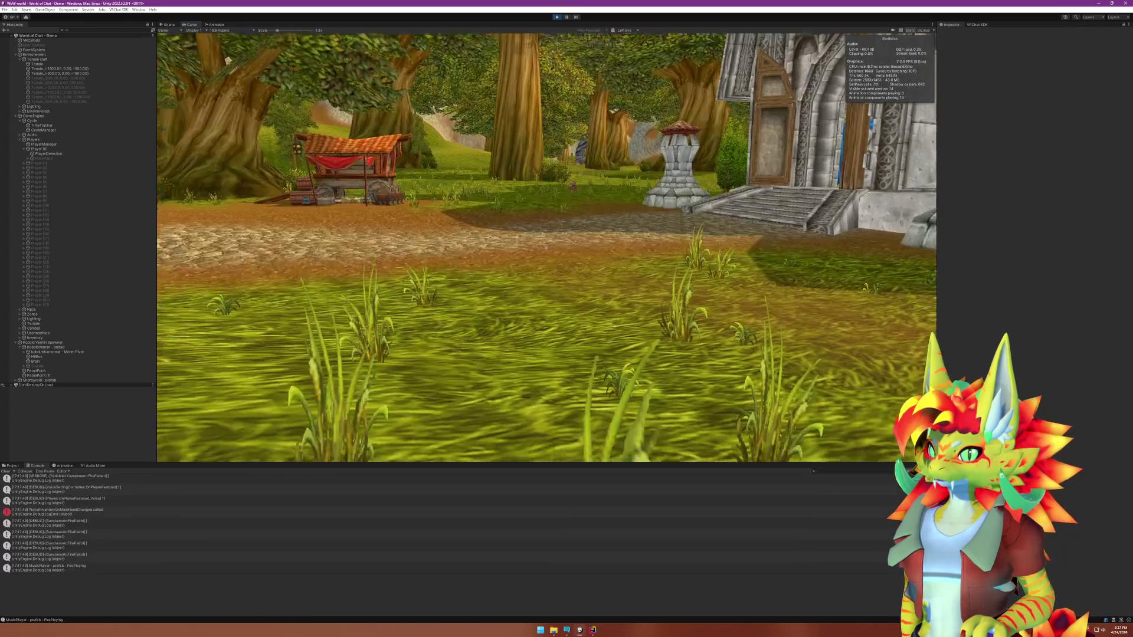
key(super)
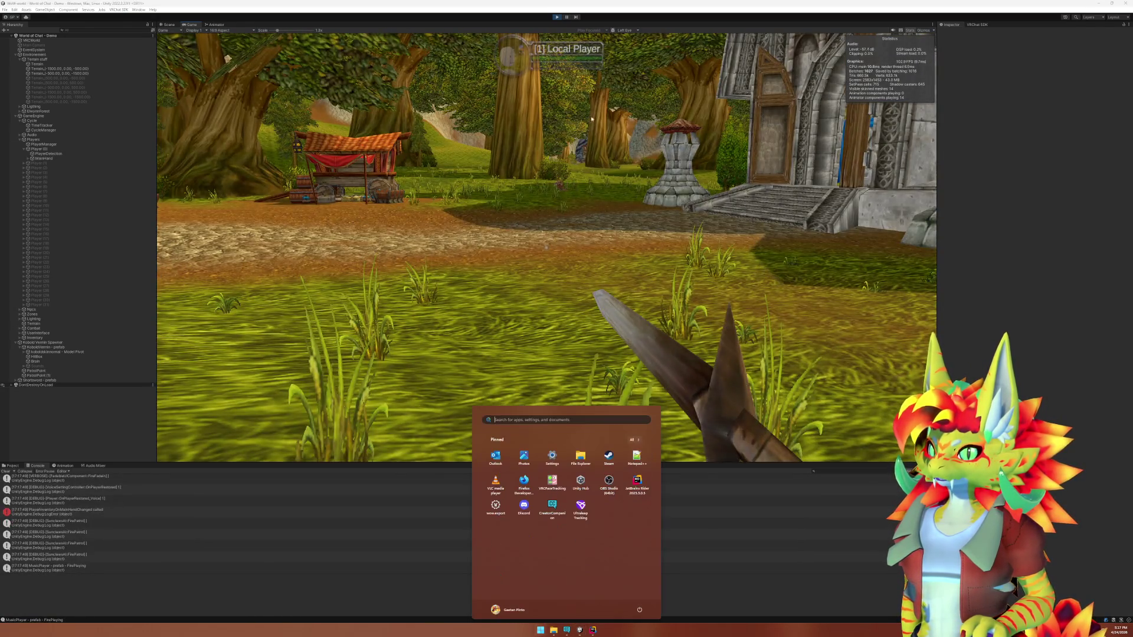
key(super)
key(ctrl+p)
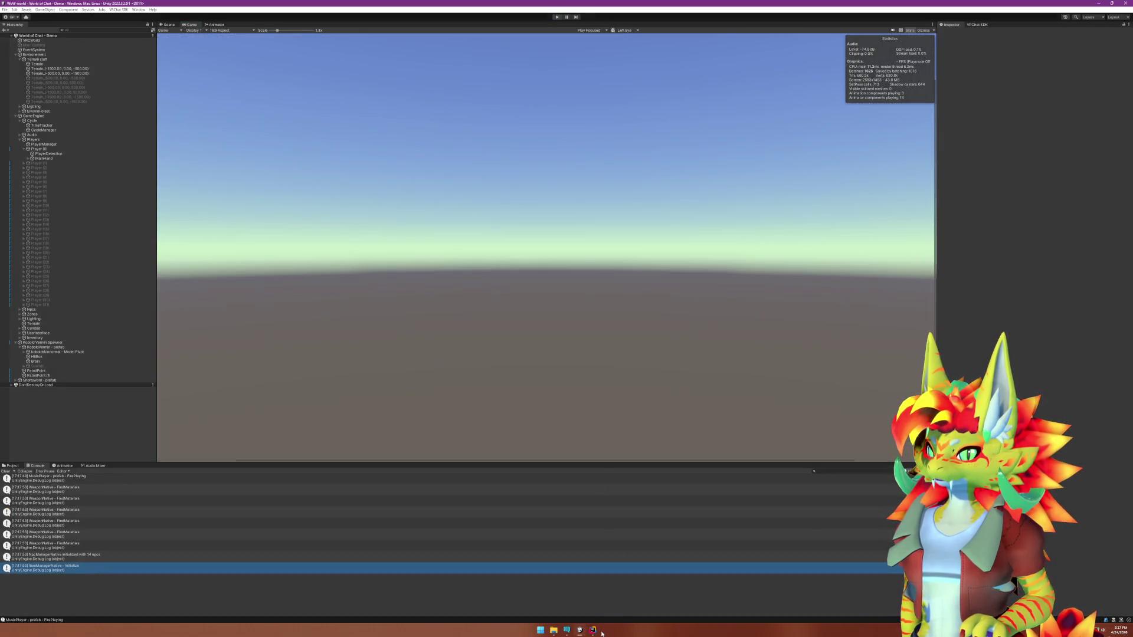
key(alt+Tab)
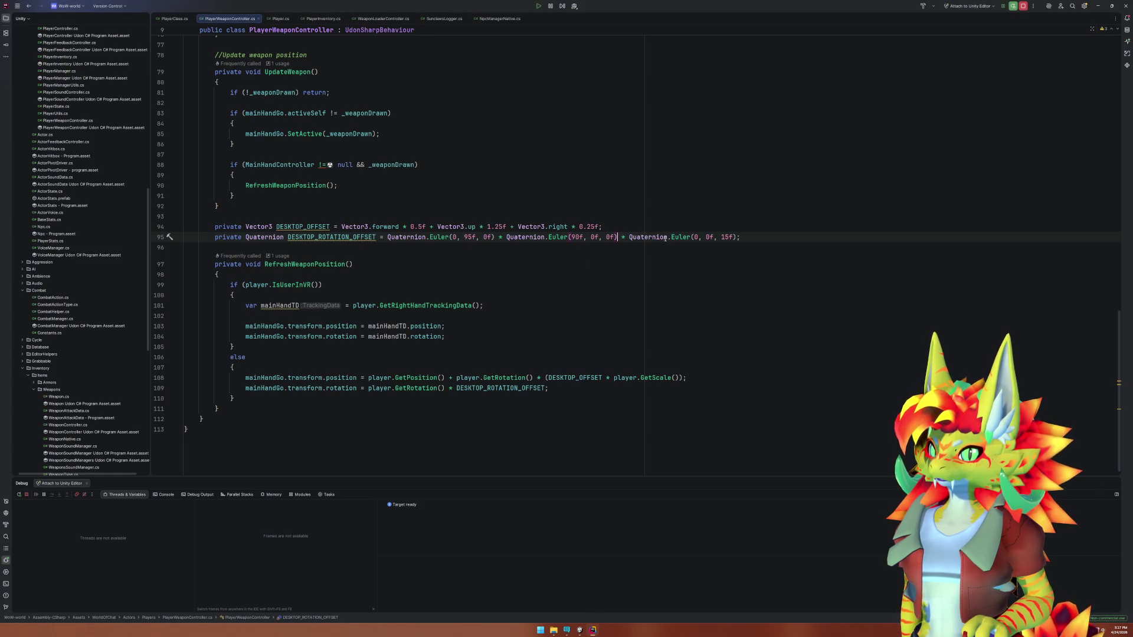
Turn line 95's third rotation from a 15° Z roll into Euler(0, -15f, 0f).
double_click(721, 236)
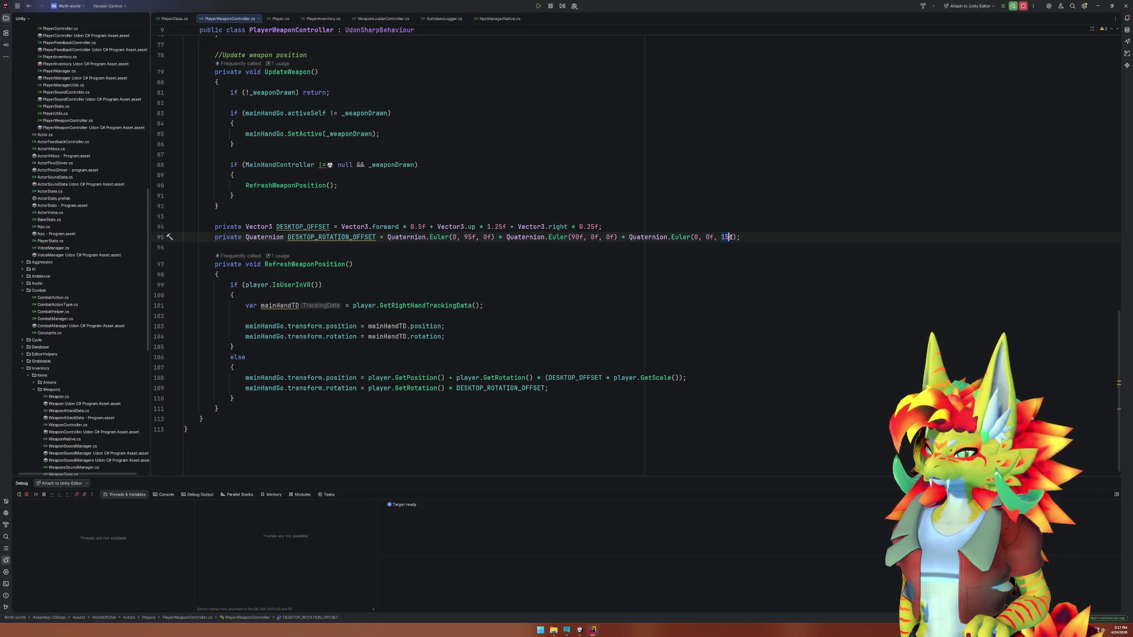
text(0)
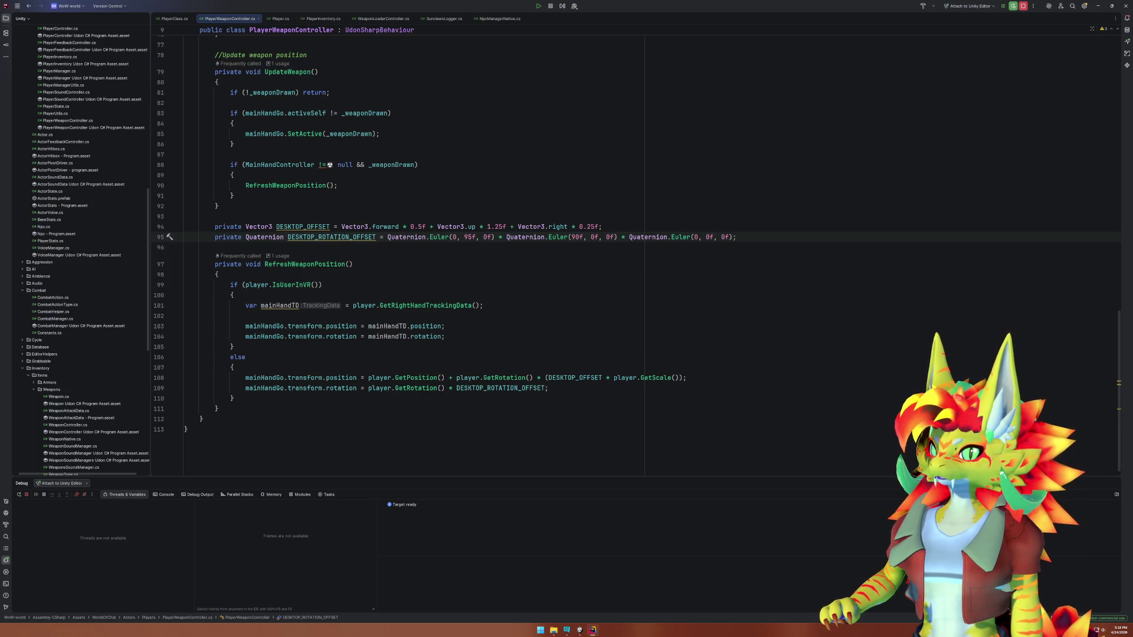
text(-)
key(Delete)
text(1)
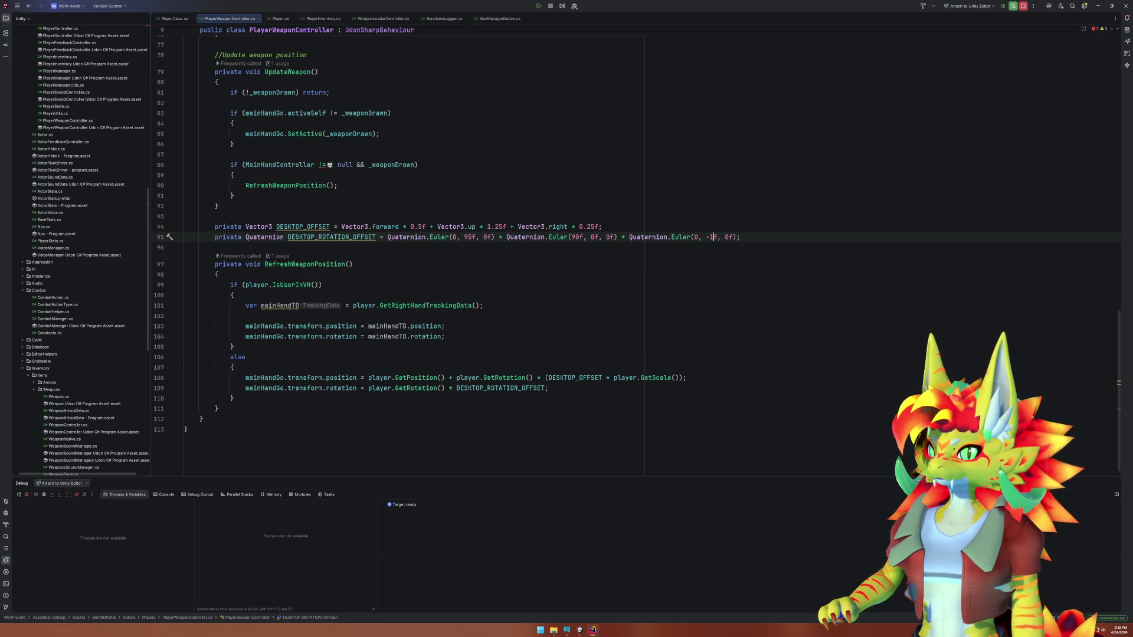
text(5)
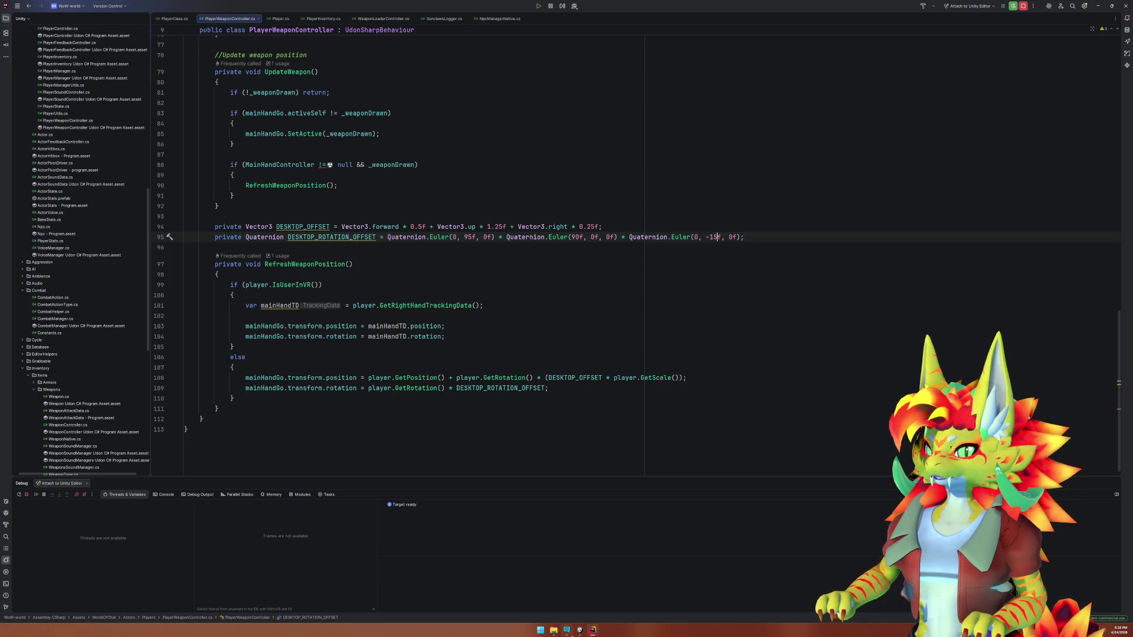
click(577, 632)
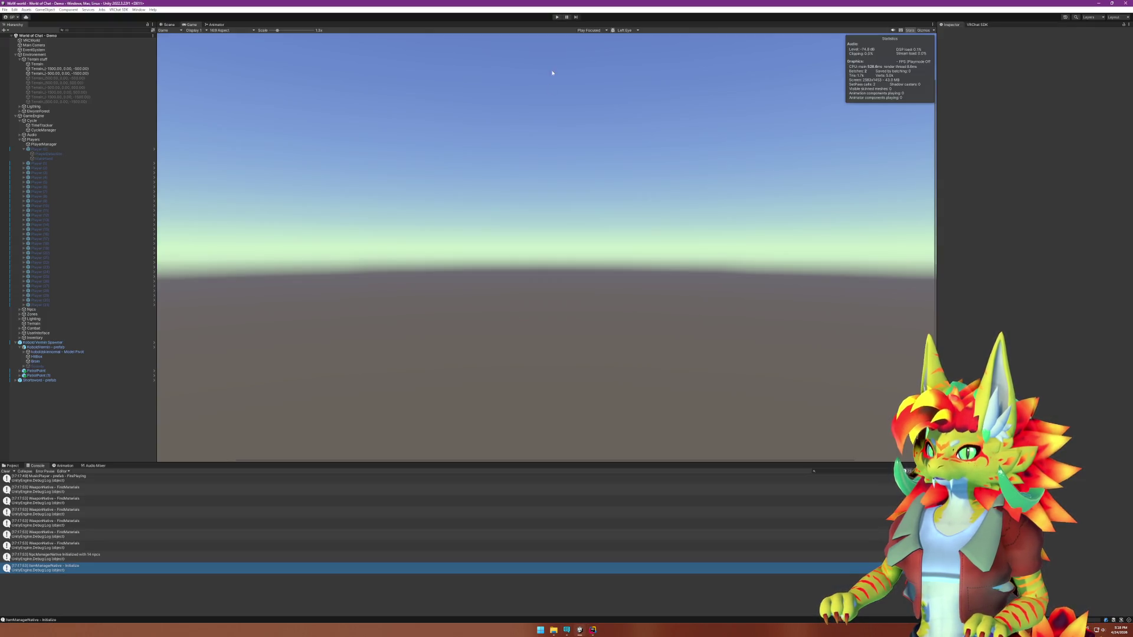
Play-test the -15° yaw in the Client Simulator, then stop play mode and return to Rider.
click(557, 18)
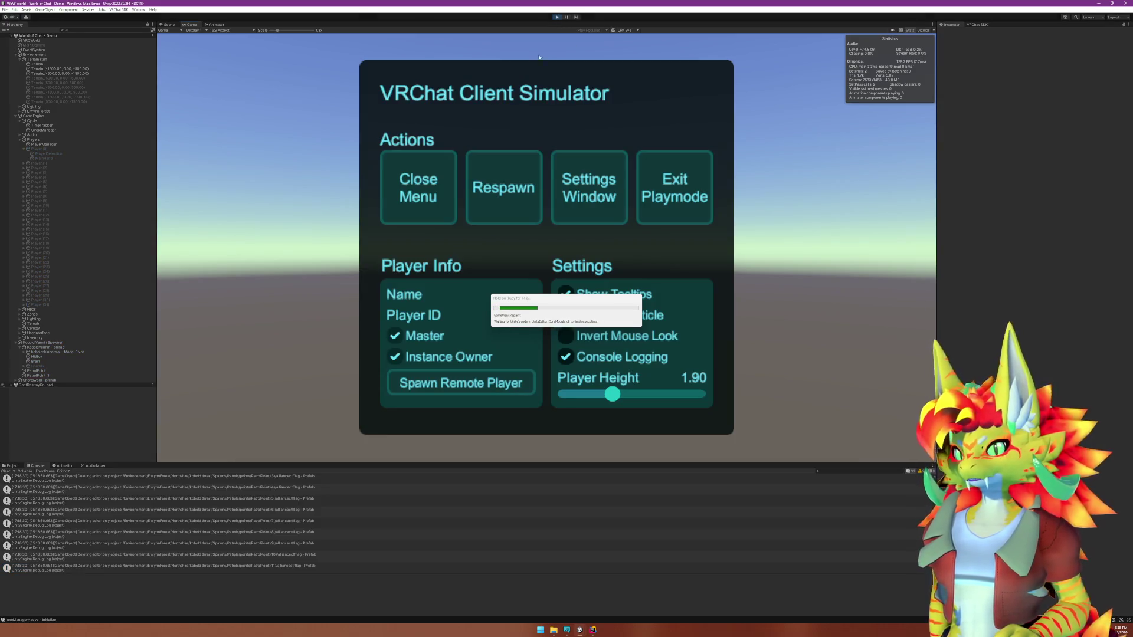
click(433, 205)
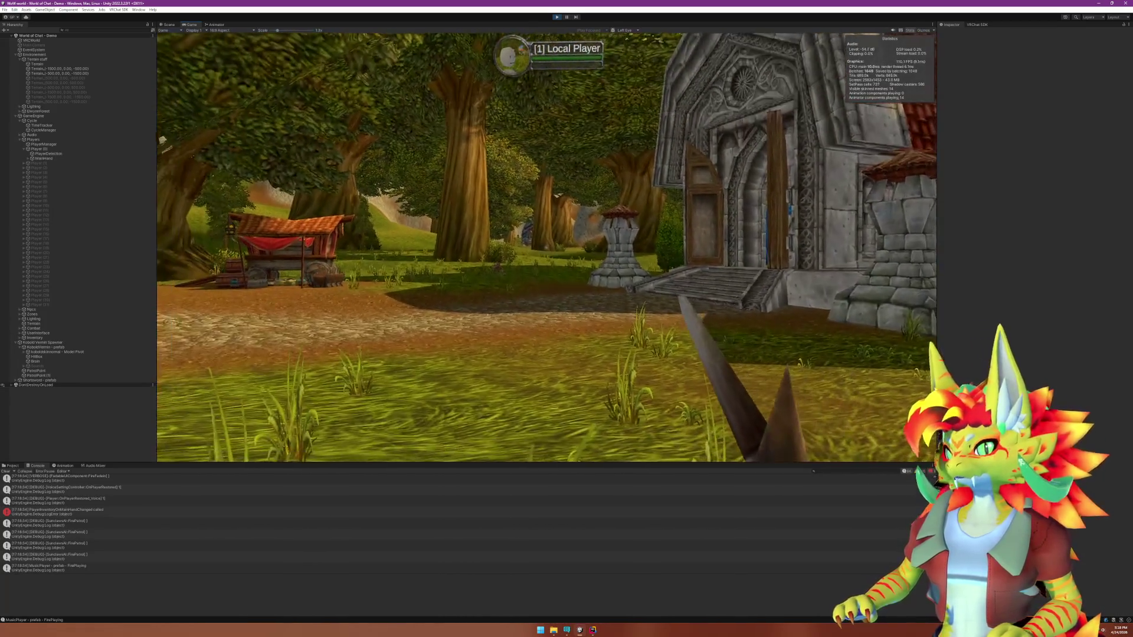
key(super)
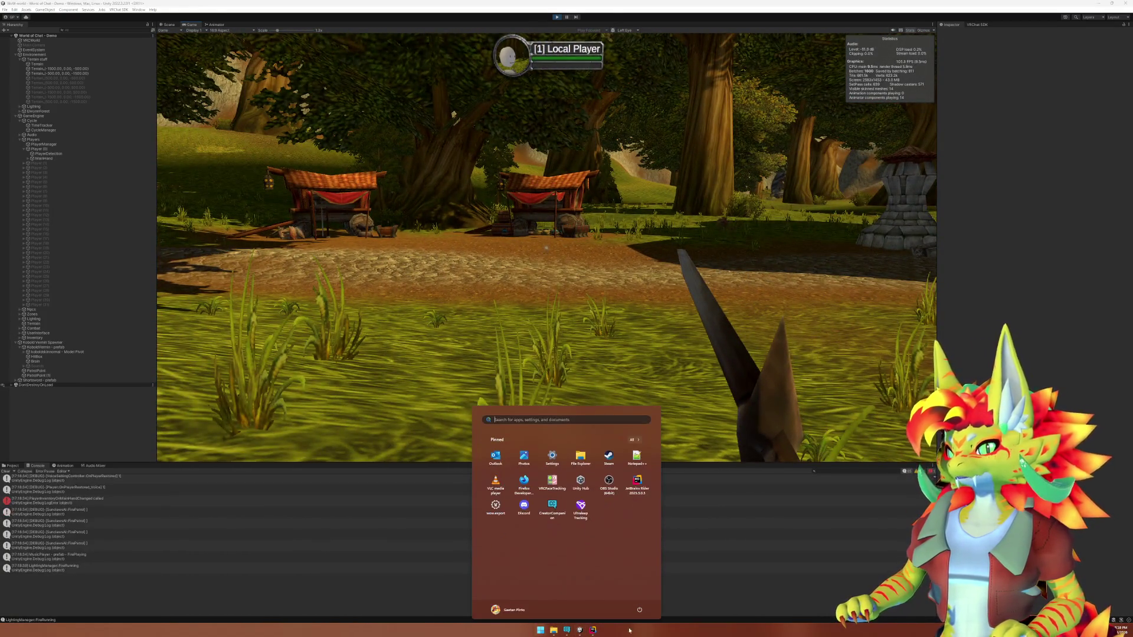
mouse_move(582, 633)
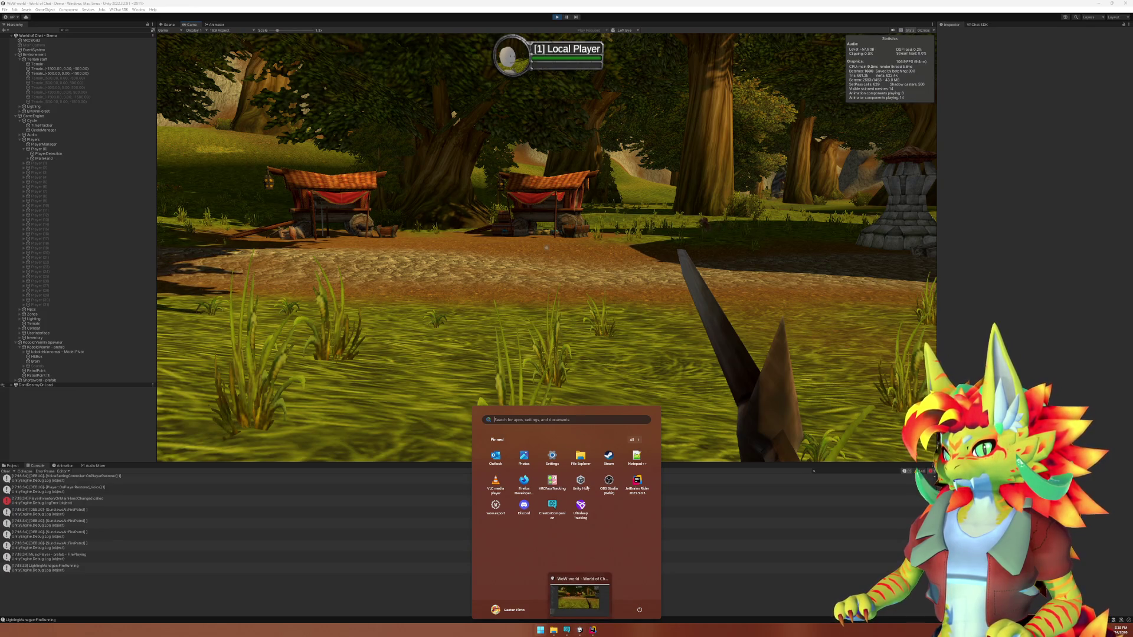
key(Escape)
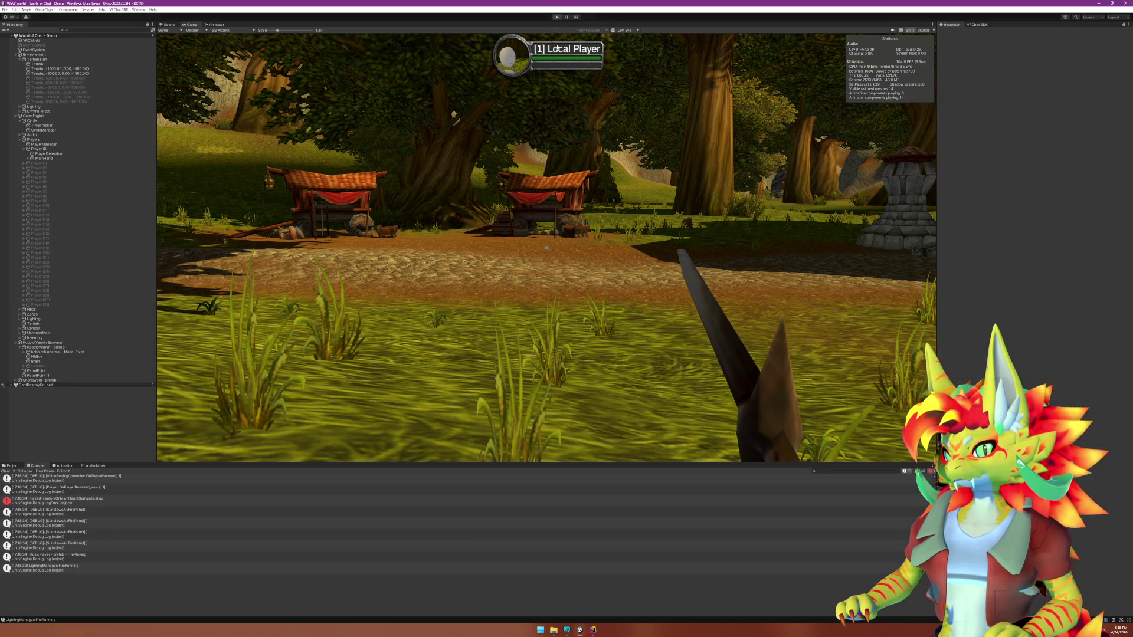
key(ctrl+p)
click(593, 630)
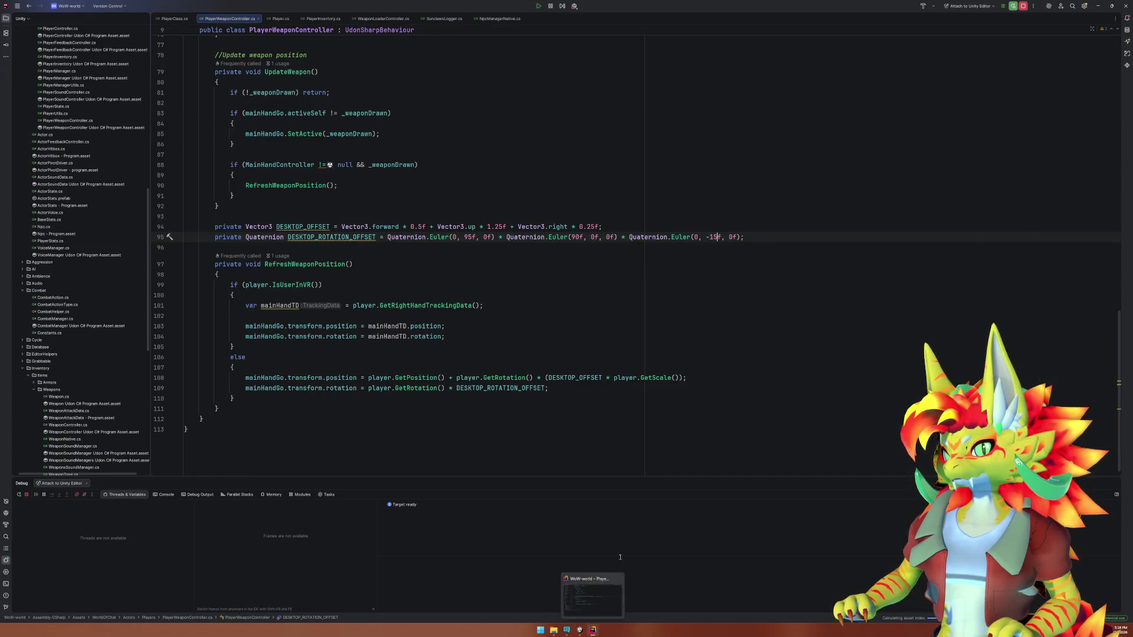
Change line 95's tilt from -15f to -20f and the yaw from 95f to 110f.
double_click(714, 237)
text(20)
double_click(468, 237)
text(110)
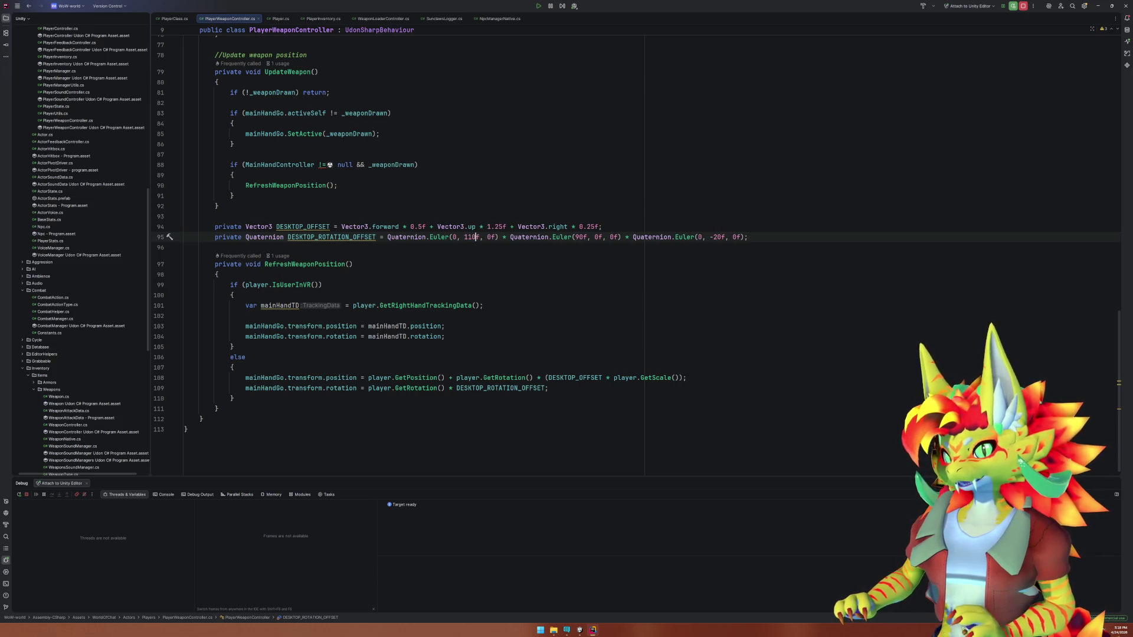
Play-test in the Client Simulator, walking forward to check the upright sword, then return to Rider.
key(alt+Tab)
click(558, 17)
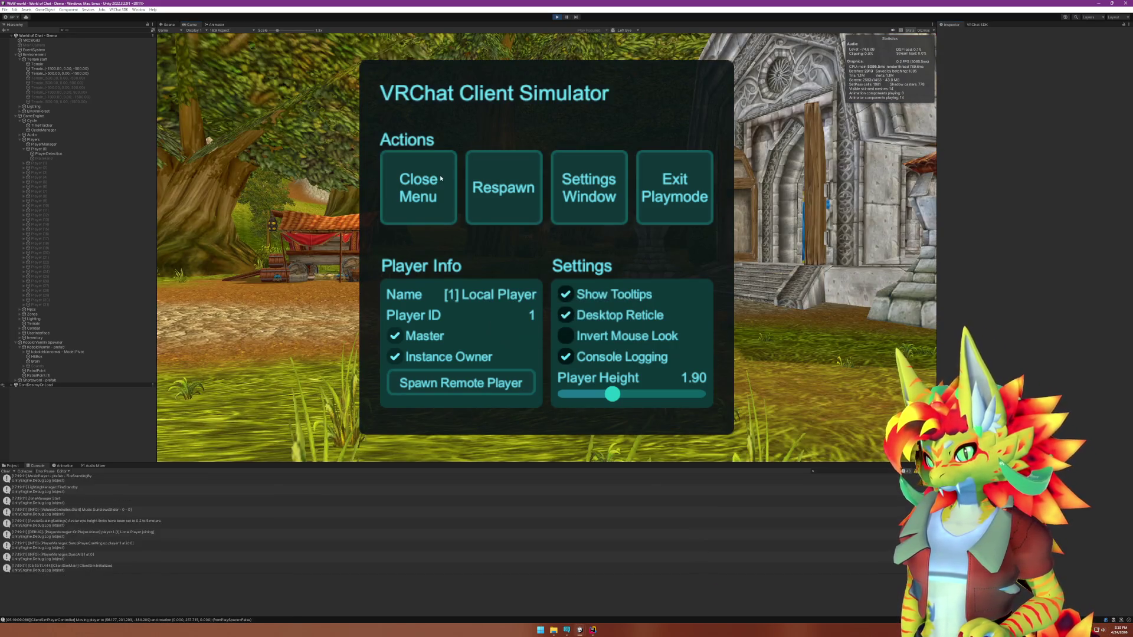
click(440, 178)
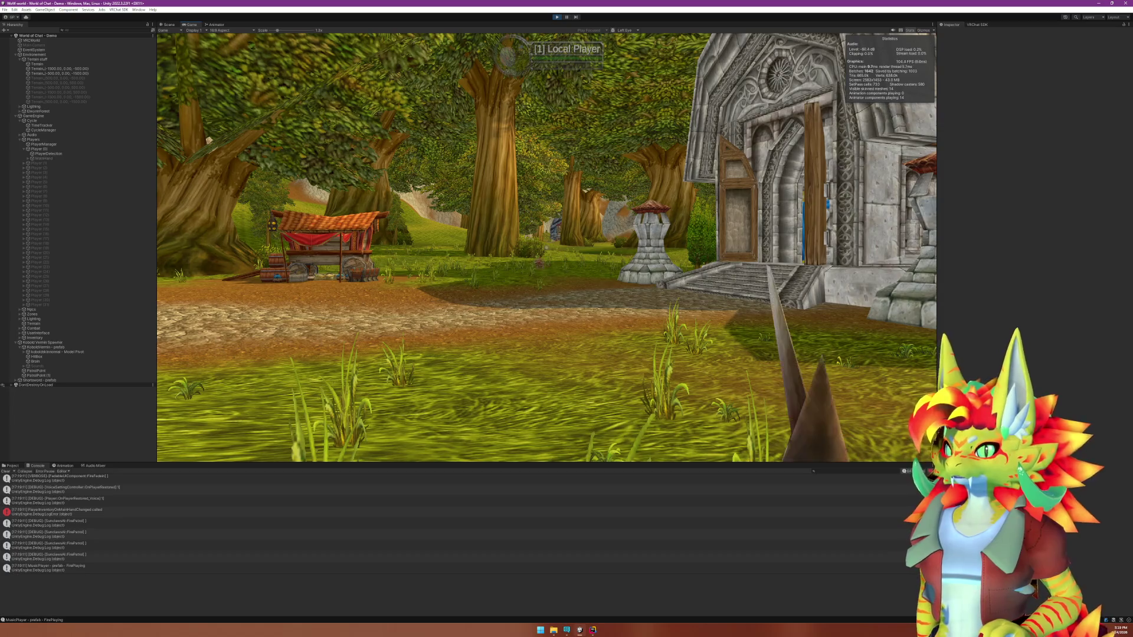
key(w)
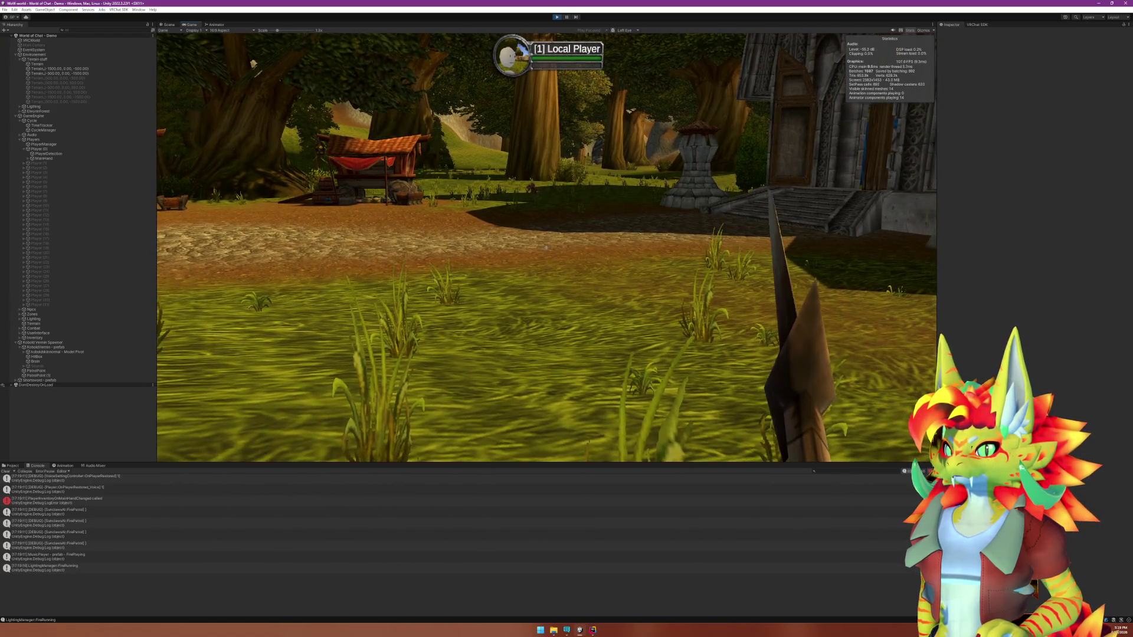
key(super)
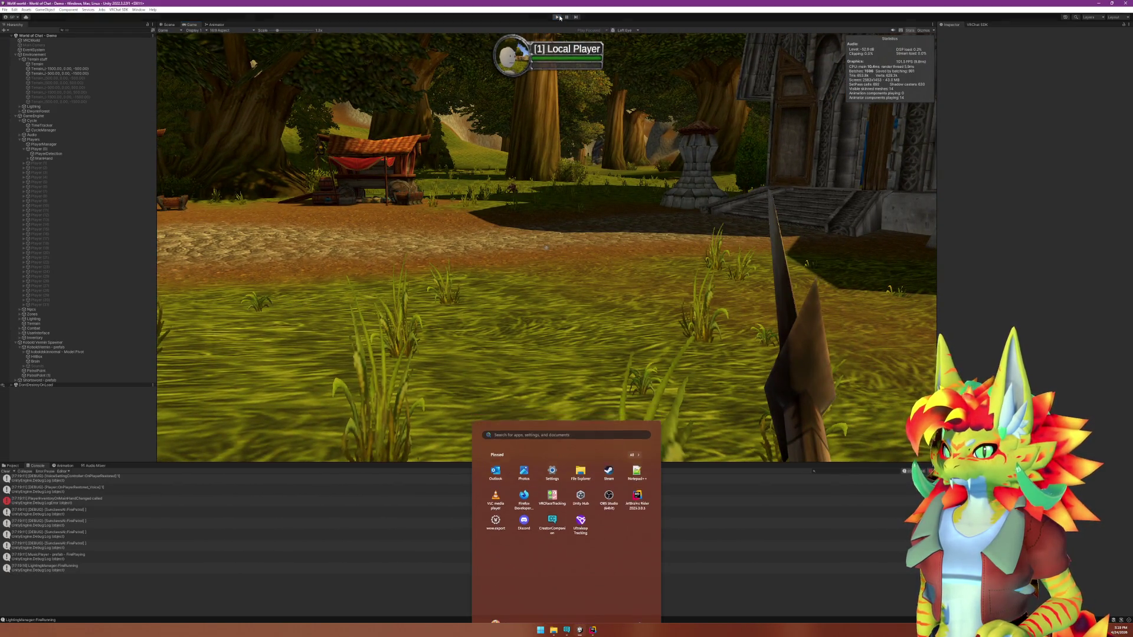
click(593, 632)
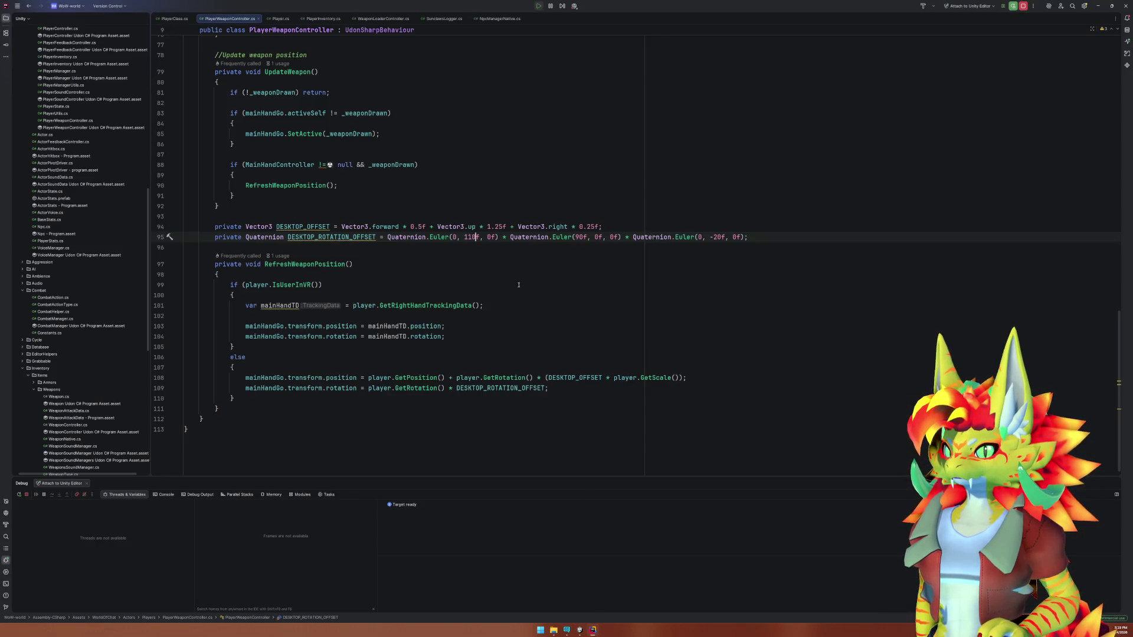
Set line 95's yaw back to 95f and change the tilt from -20f to -30f.
click(473, 236)
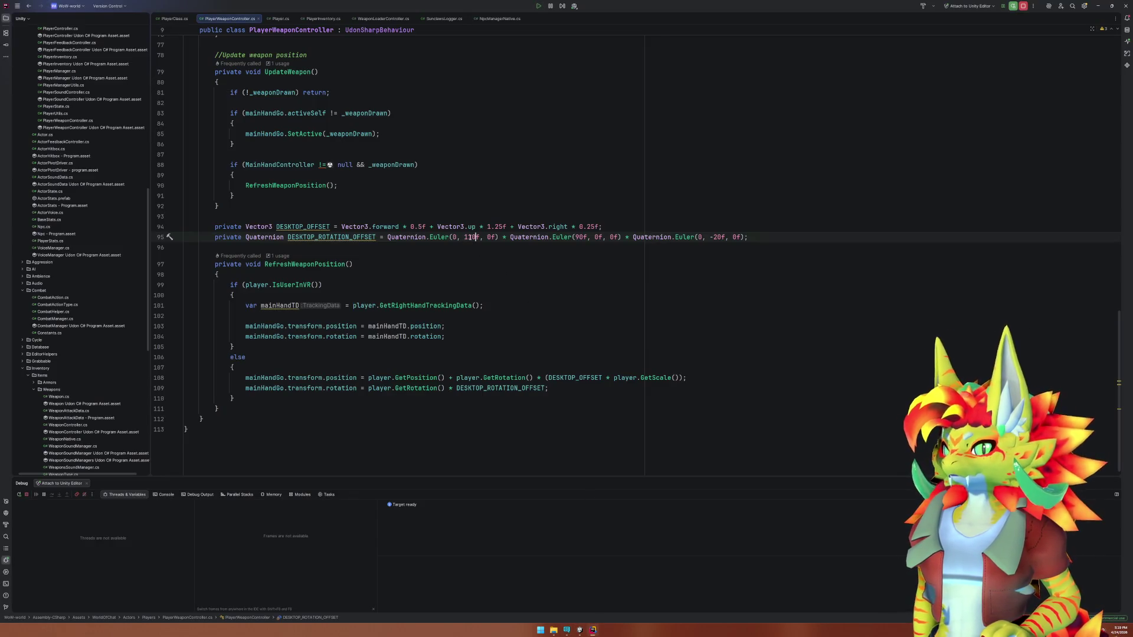
key(Left)
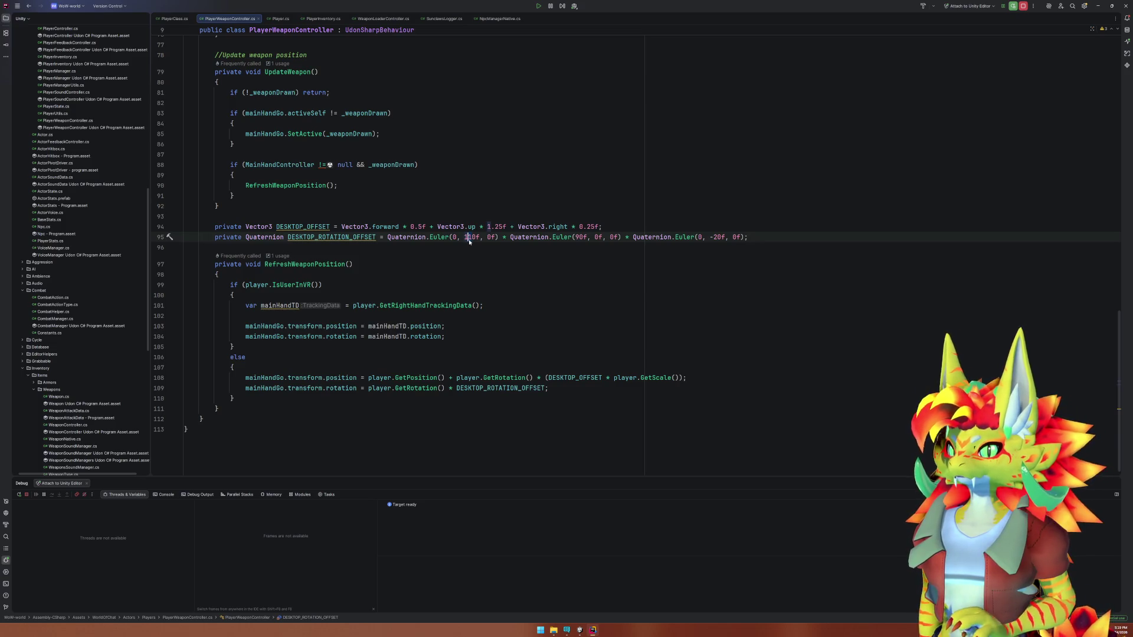
key(Delete)
text(0)
key(Down)
key(Down)
key(Up)
key(Up)
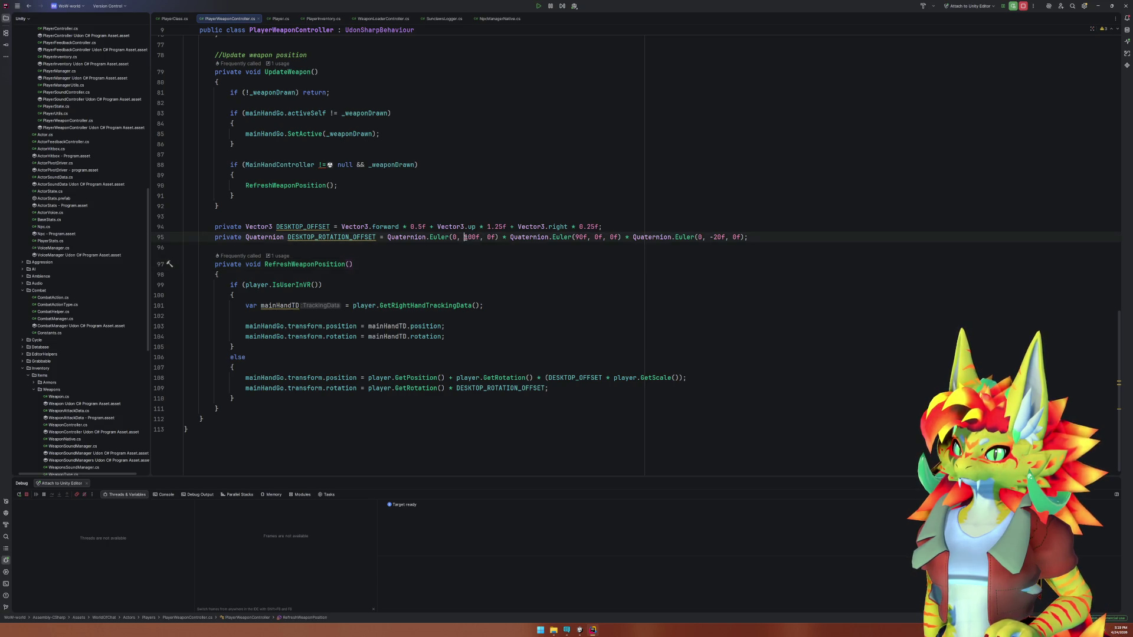
text(95)
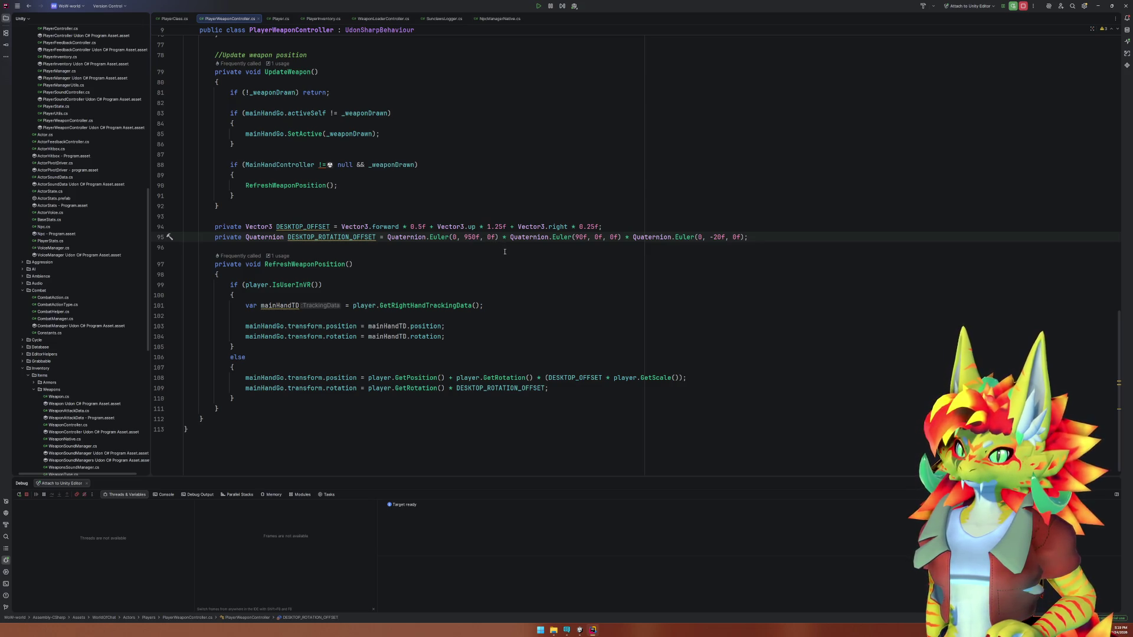
key(Delete)
click(712, 237)
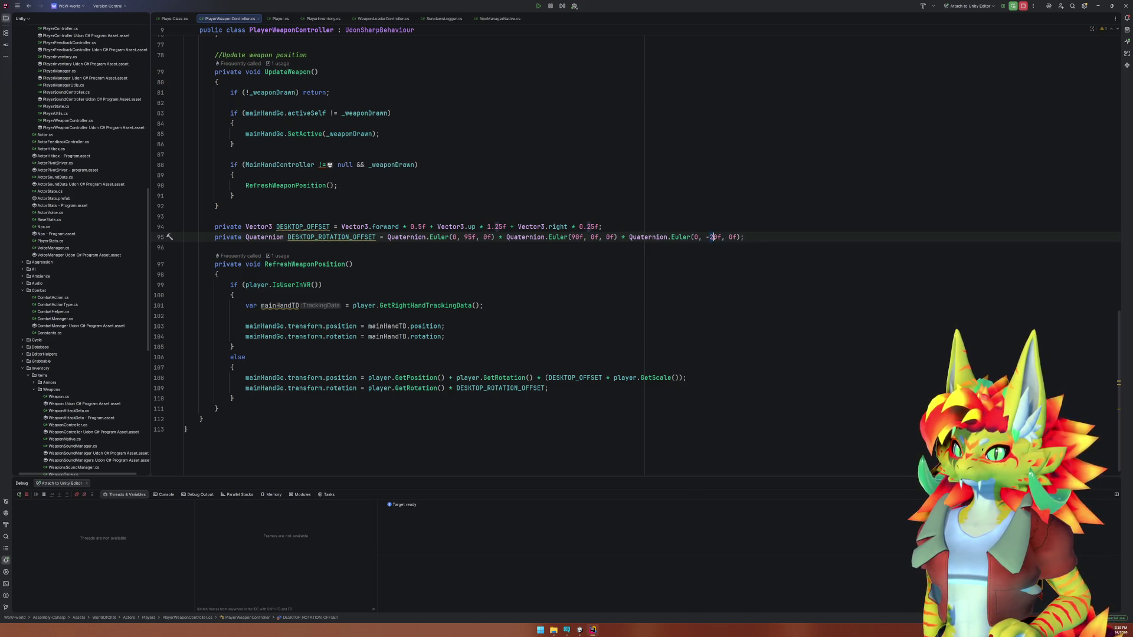
text(3)
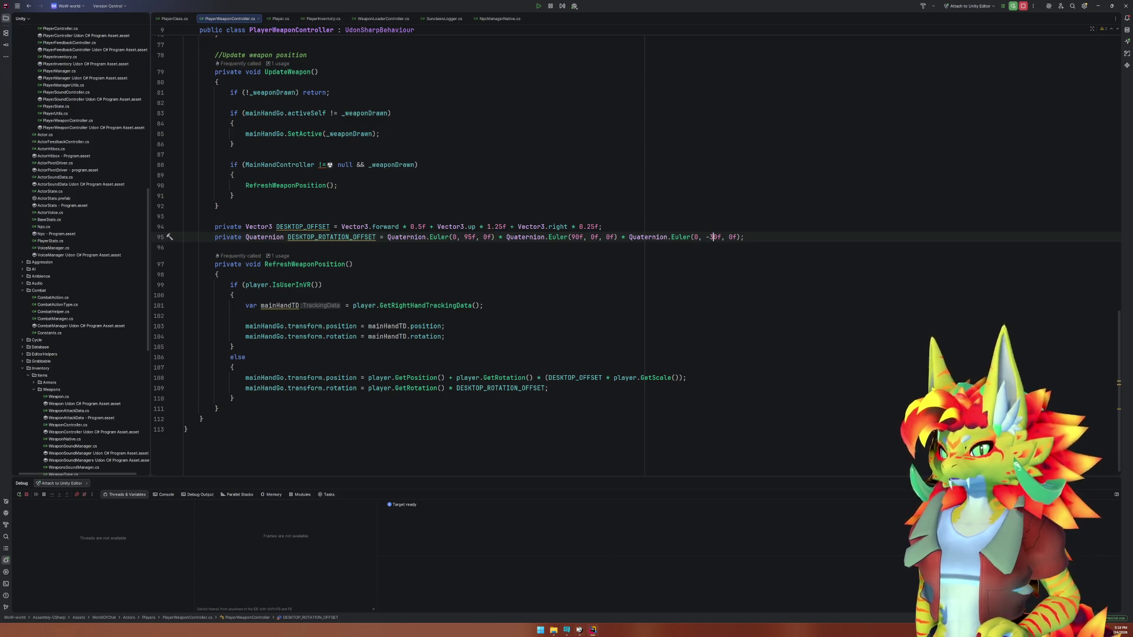
key(alt+Tab)
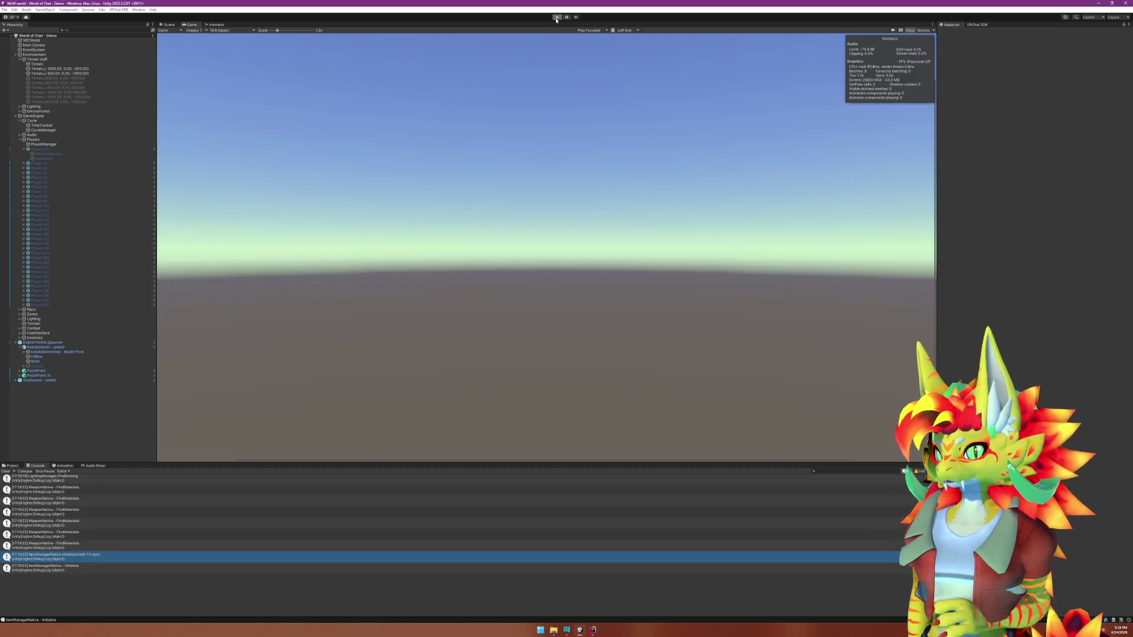
Play-test the 95f yaw and -30f tilt in the Client Simulator, then return to Rider.
click(555, 17)
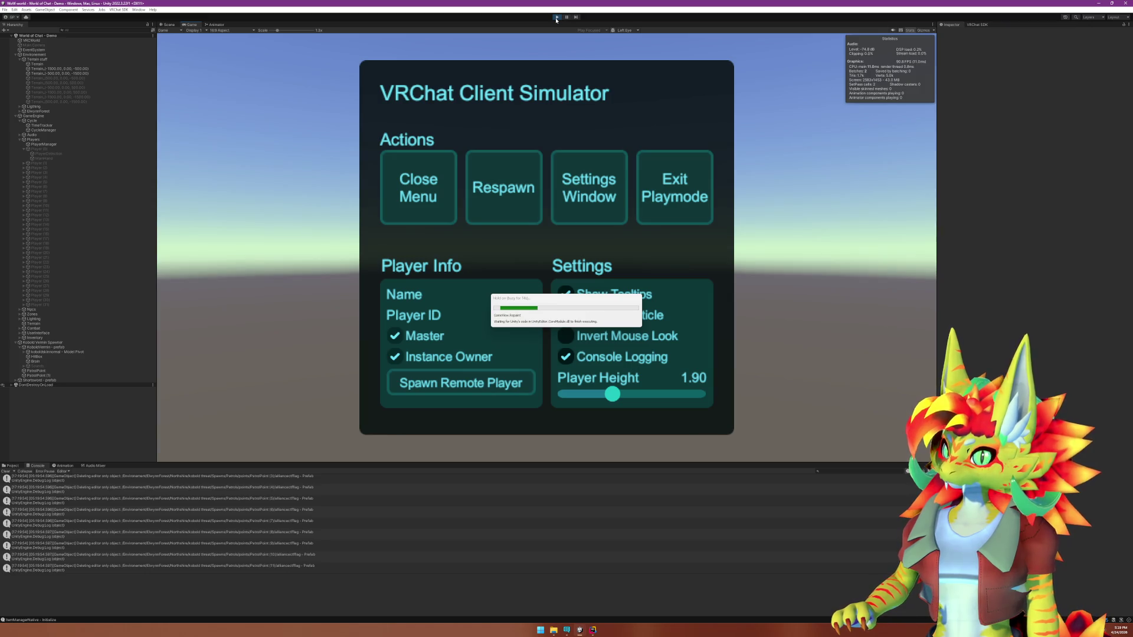
click(451, 196)
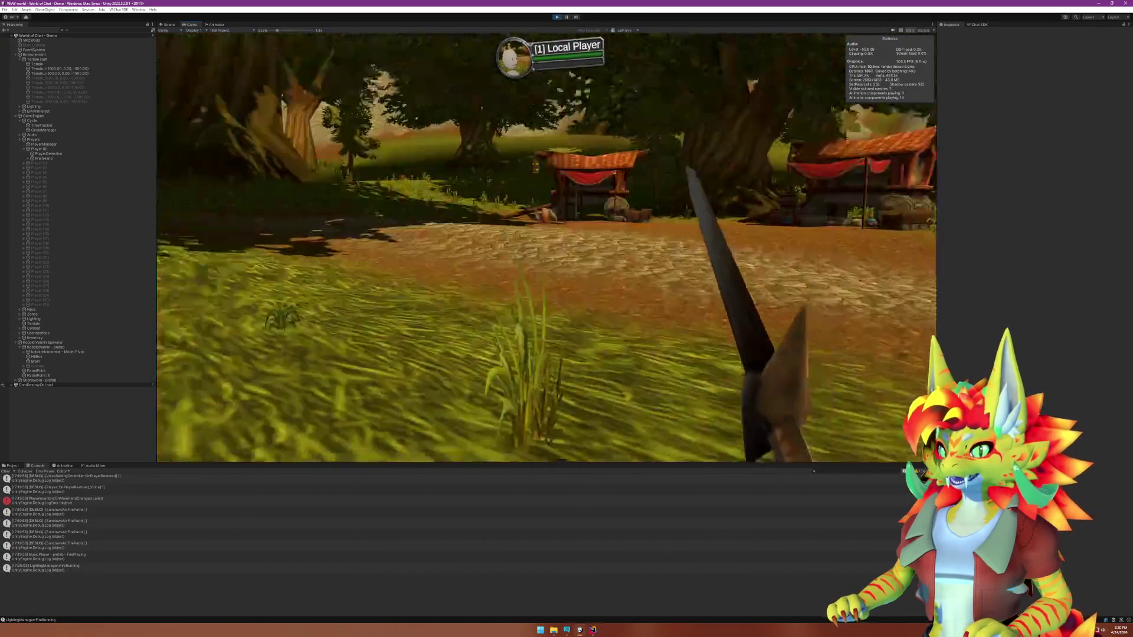
key(super)
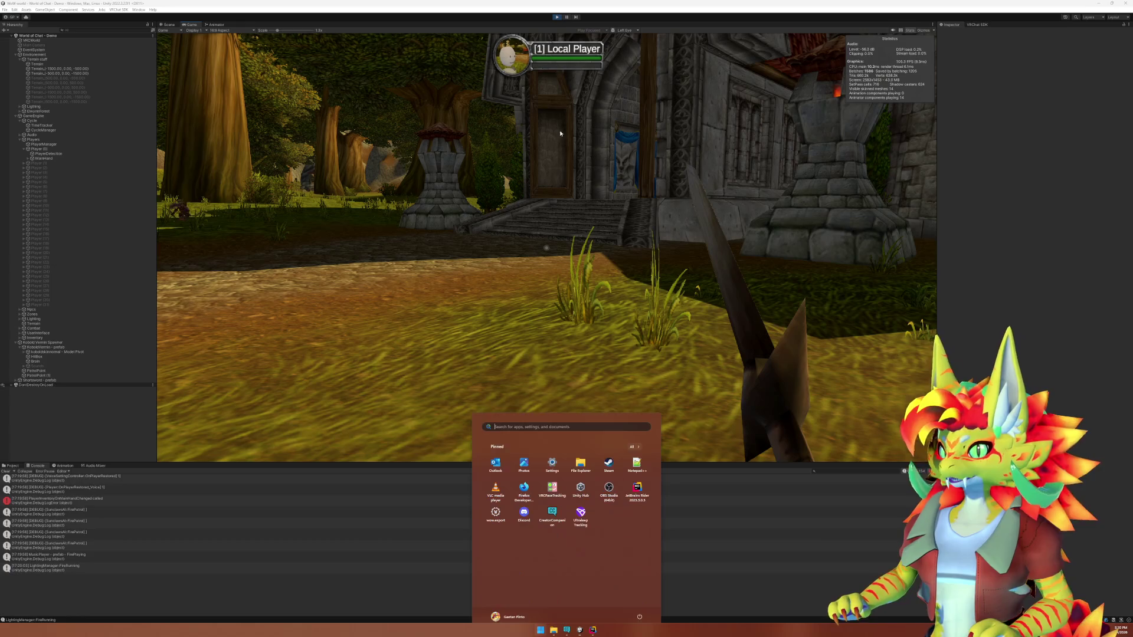
key(super)
click(593, 629)
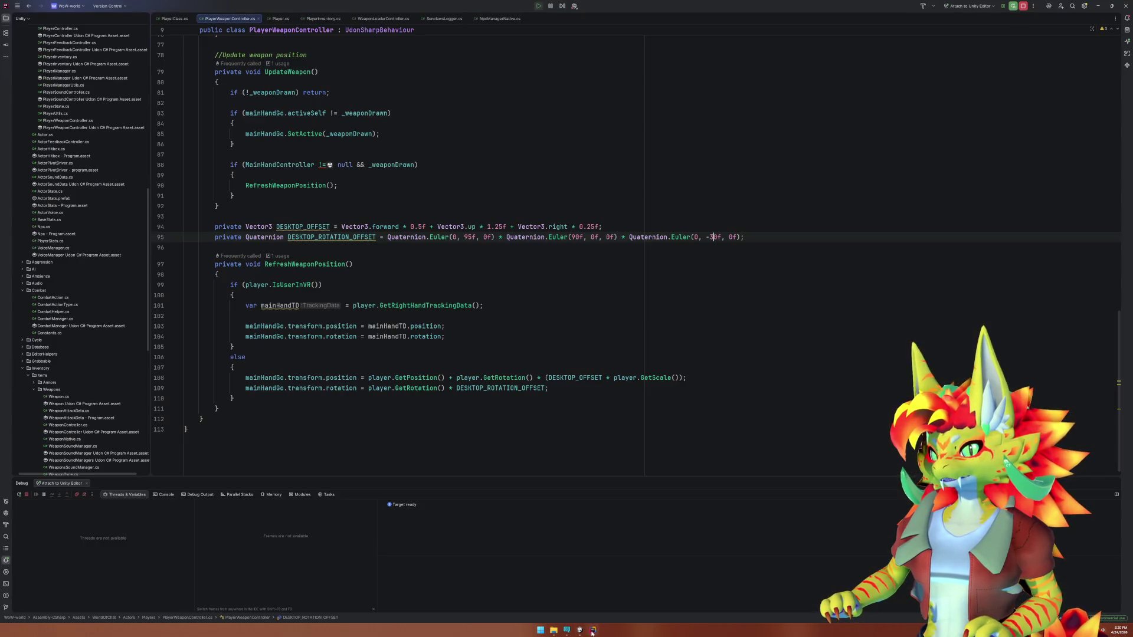
Inspect GetRotation in Player.cs and locate the GetHeadTrackingData method.
ctrl+click(411, 388)
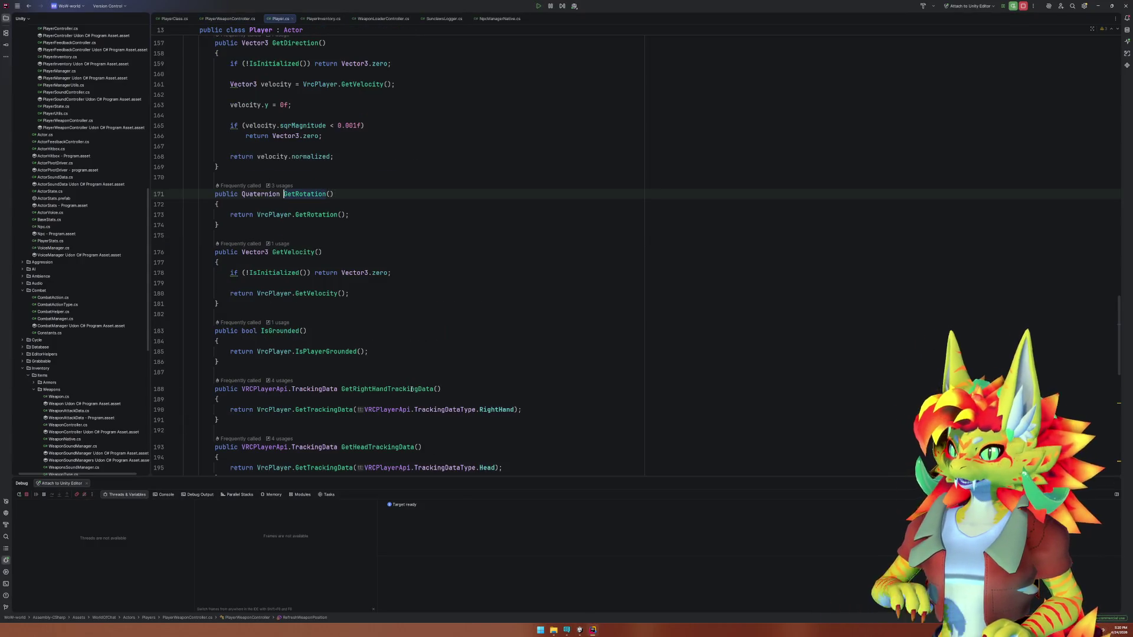
click(295, 225)
click(314, 214)
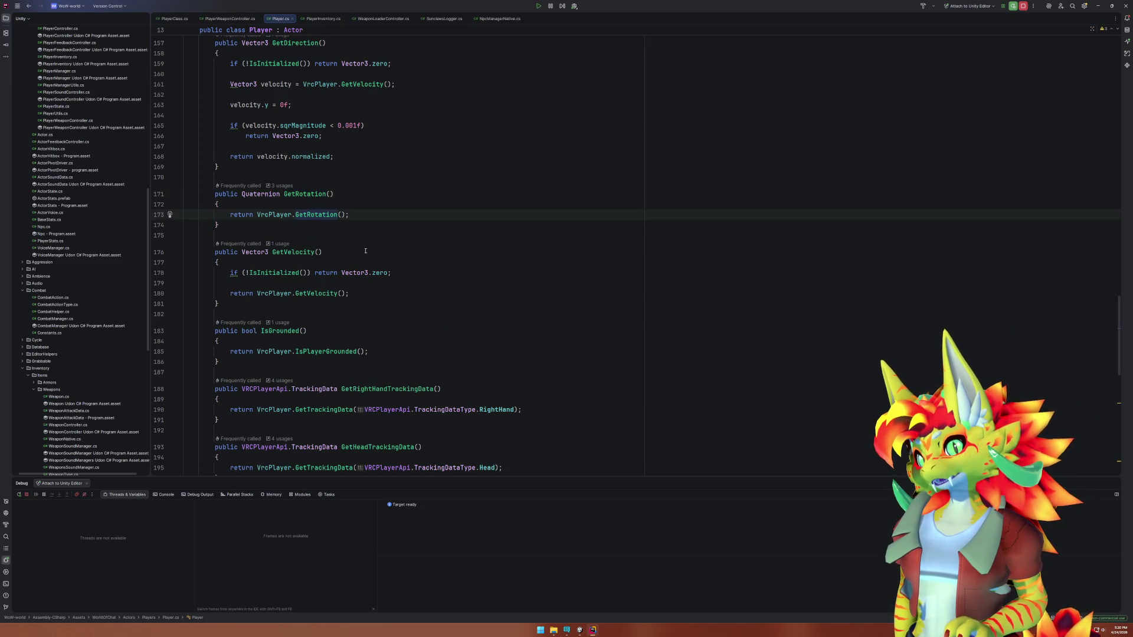
scroll(365, 251, up, 3)
click(284, 338)
scroll(412, 357, down, 5)
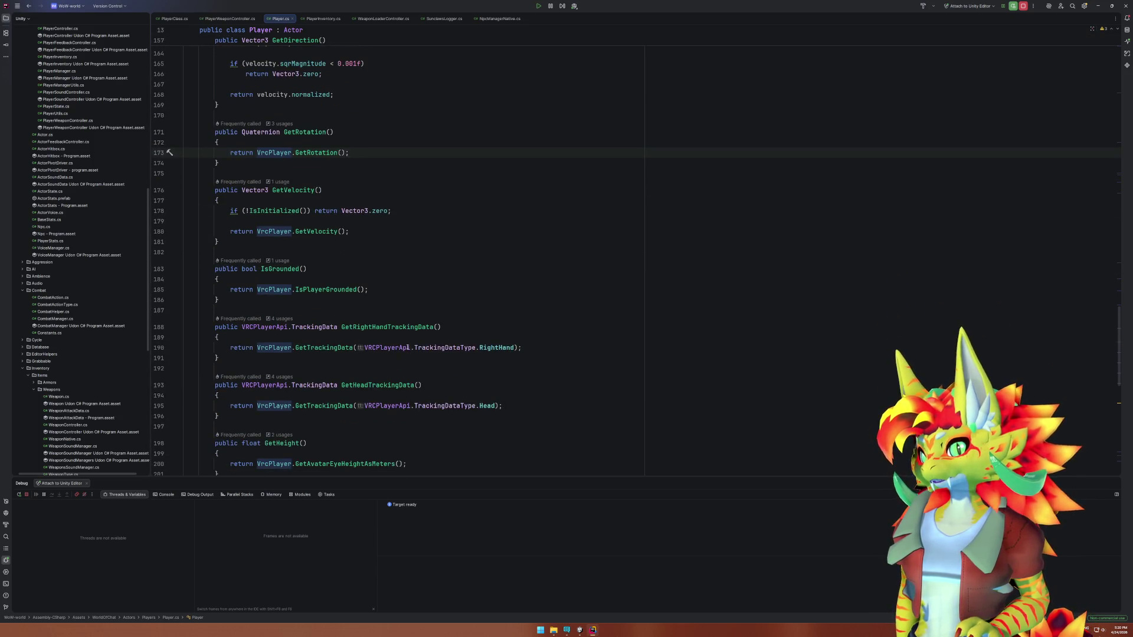
scroll(408, 348, down, 1)
double_click(380, 354)
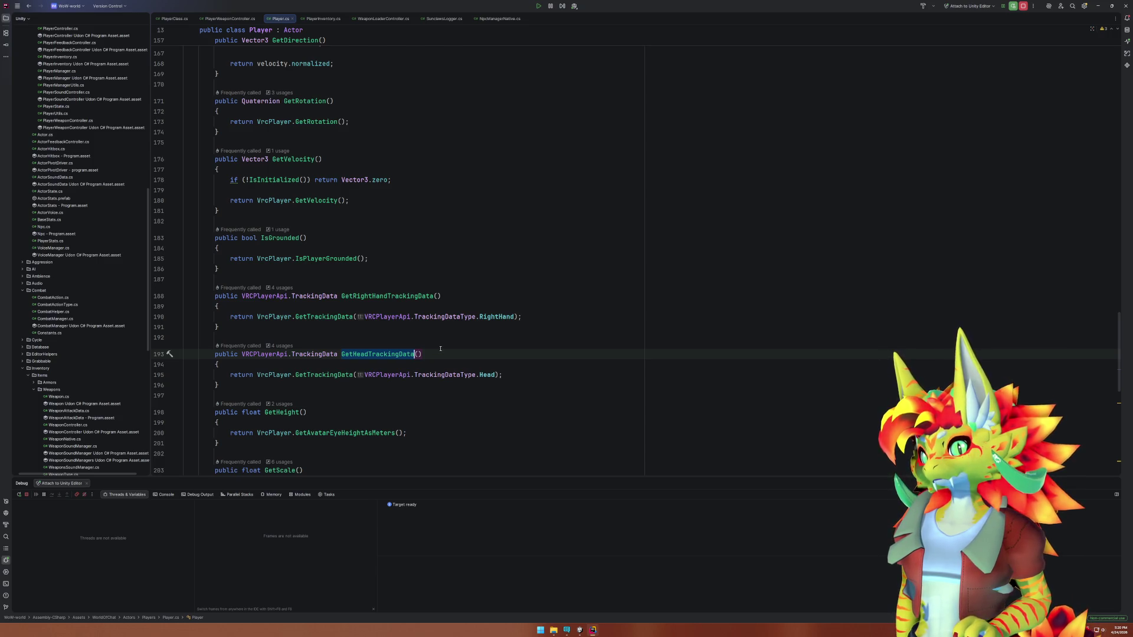
Replace GetRotation() on line 109 with GetHeadTrackingData().rotation.
key(ctrl+minus)
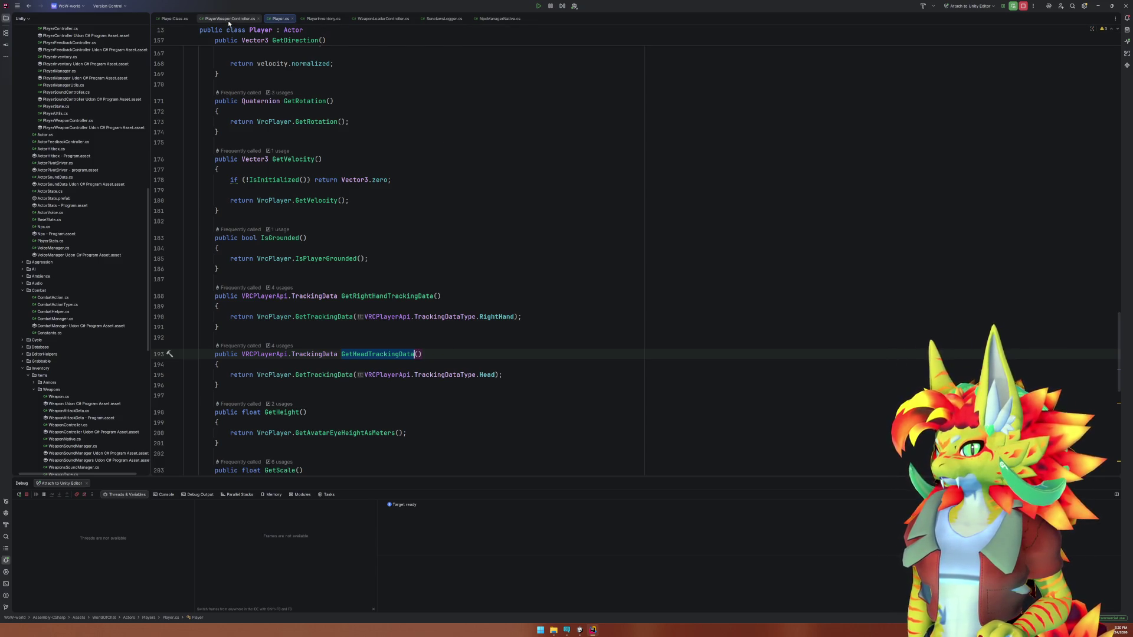
click(369, 388)
click(406, 388)
key(ctrl+shift+Right)
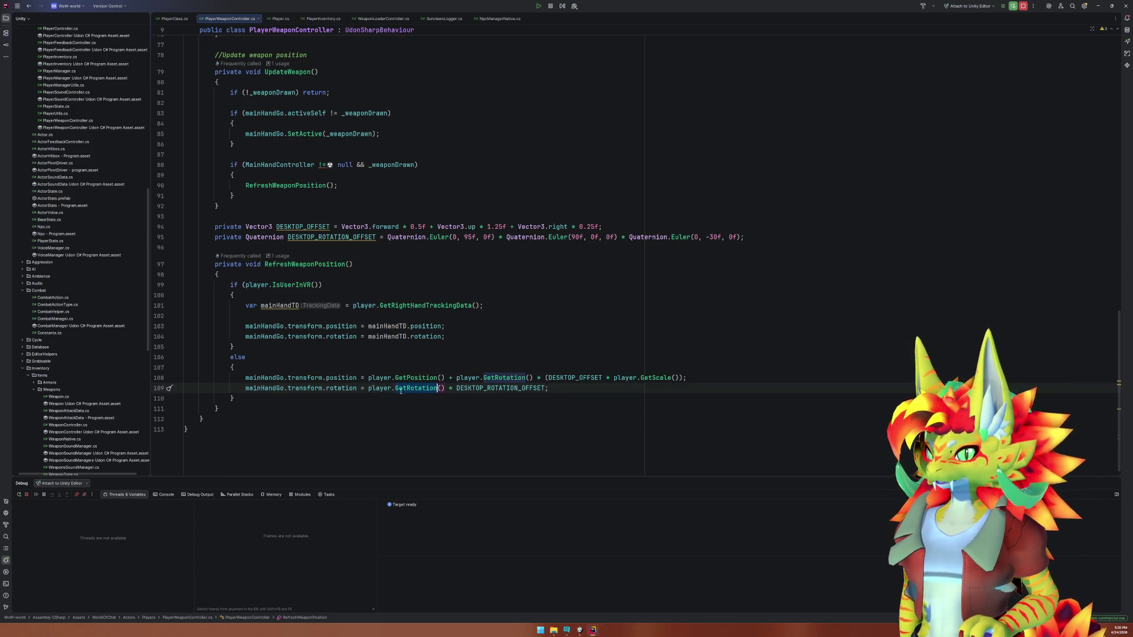
text(H)
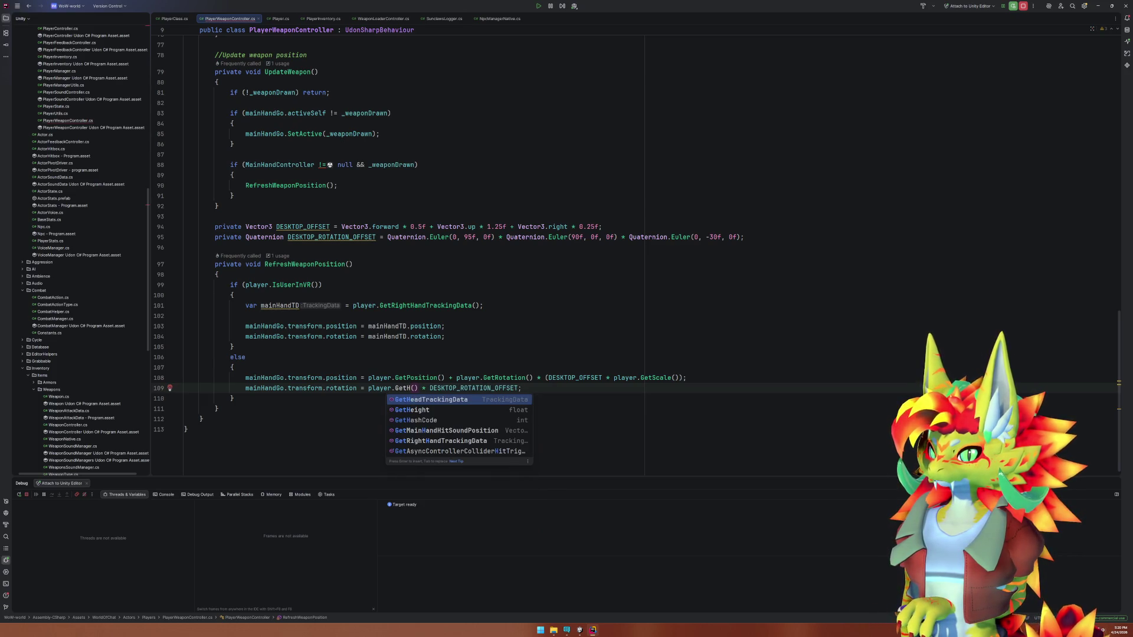
key(Down)
key(Down)
key(Down)
key(Up)
key(Up)
key(Up)
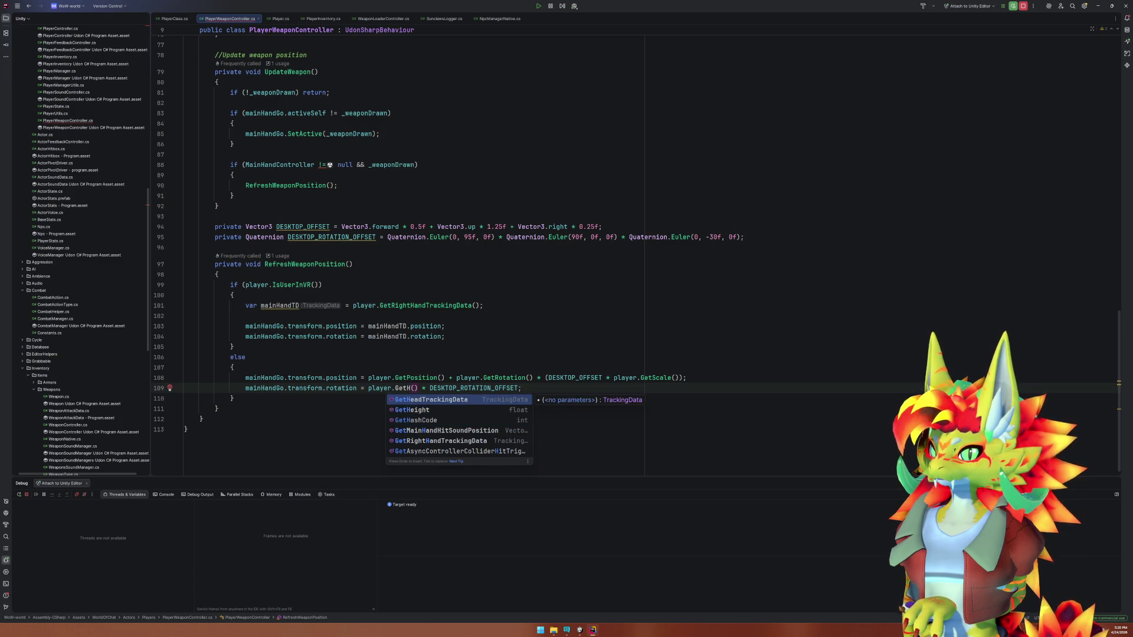
key(Return)
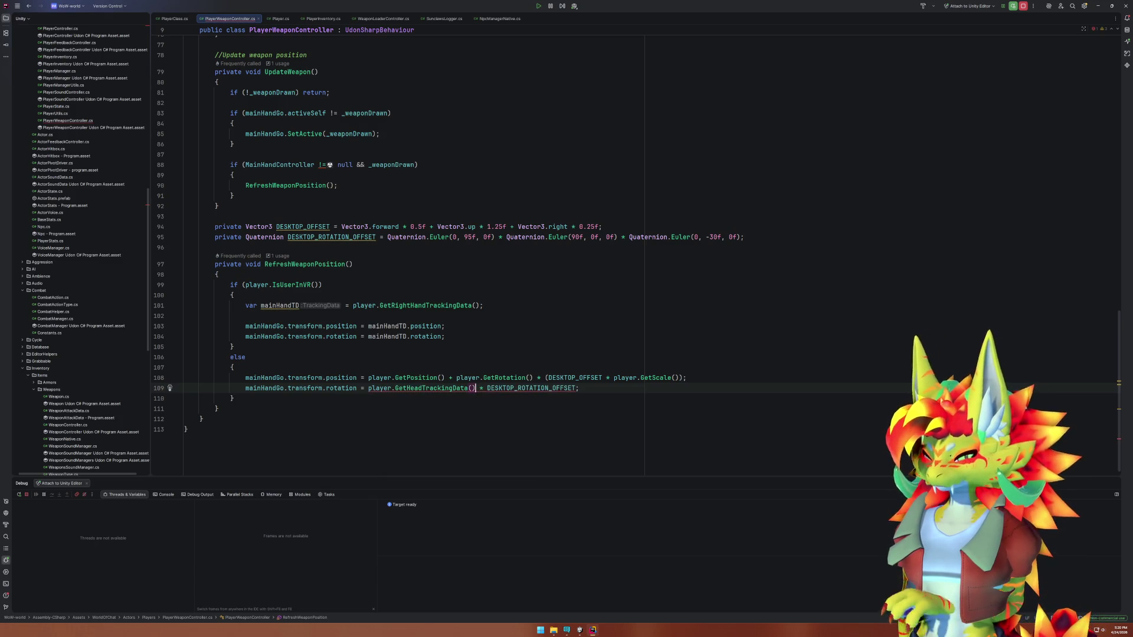
text(.ro)
key(Return)
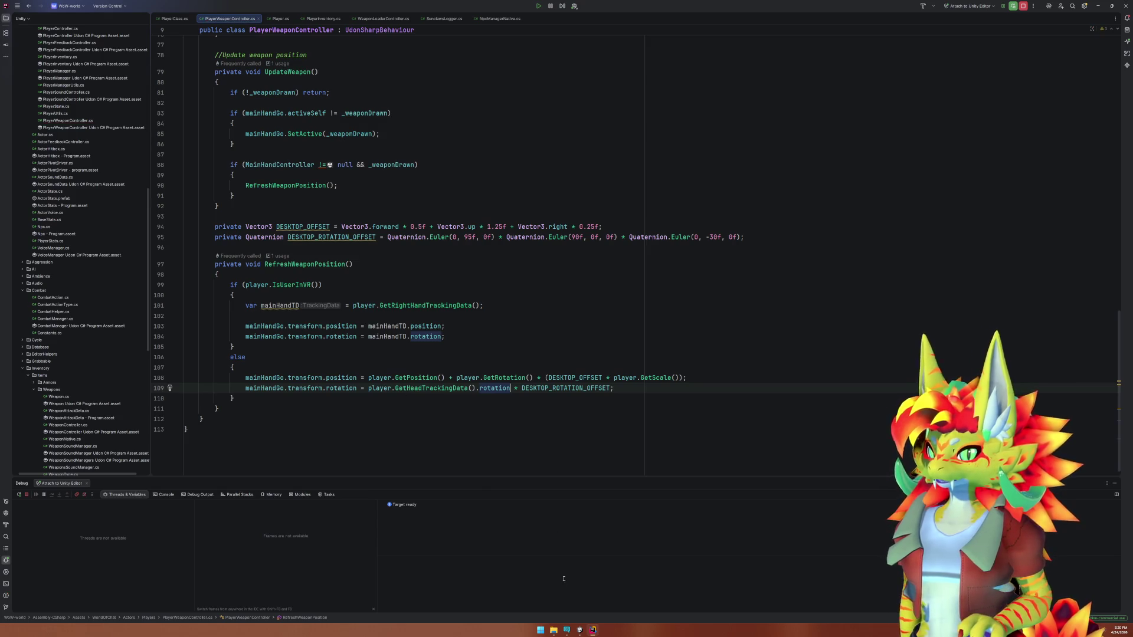
key(alt+Tab)
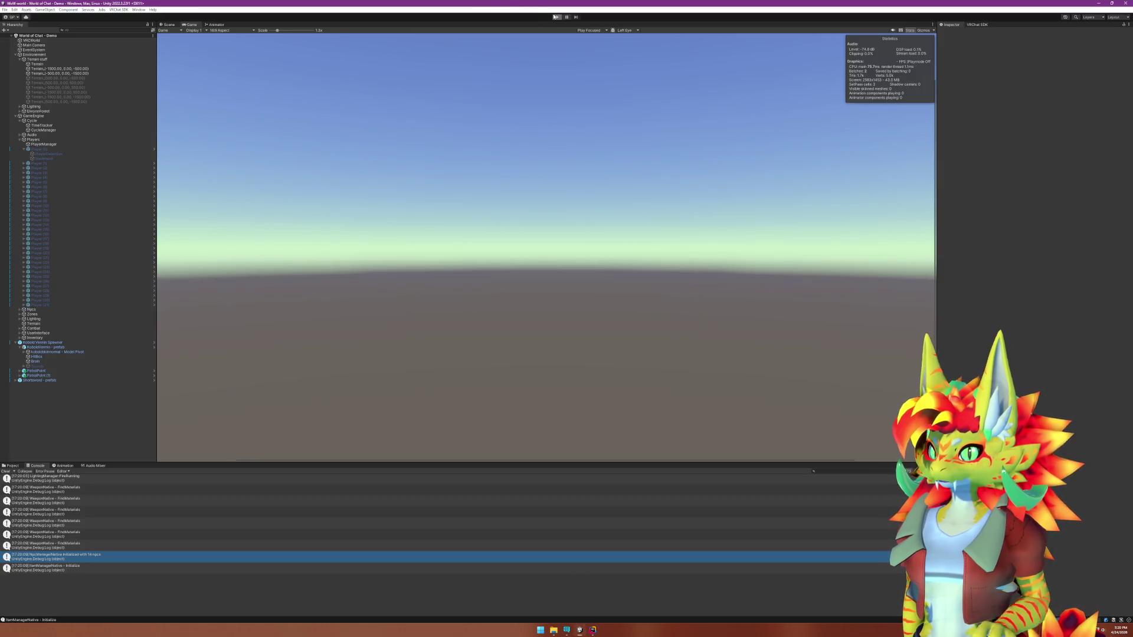
Play-test head-tracking rotation in the Client Simulator, walking with W to watch the spear, then return to Rider.
click(555, 17)
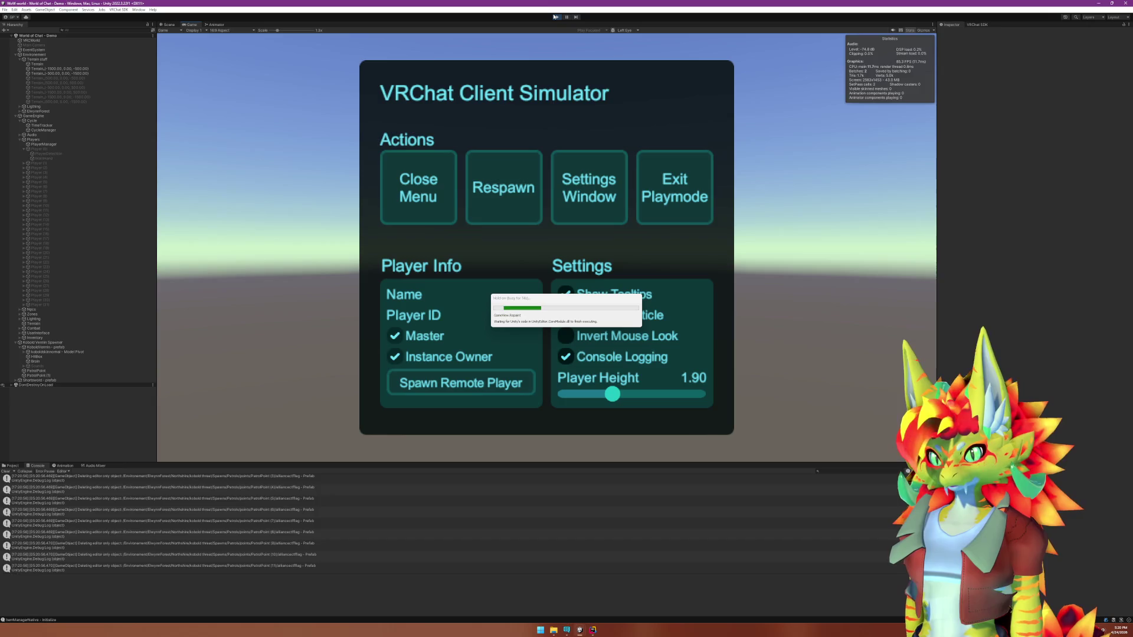
click(448, 170)
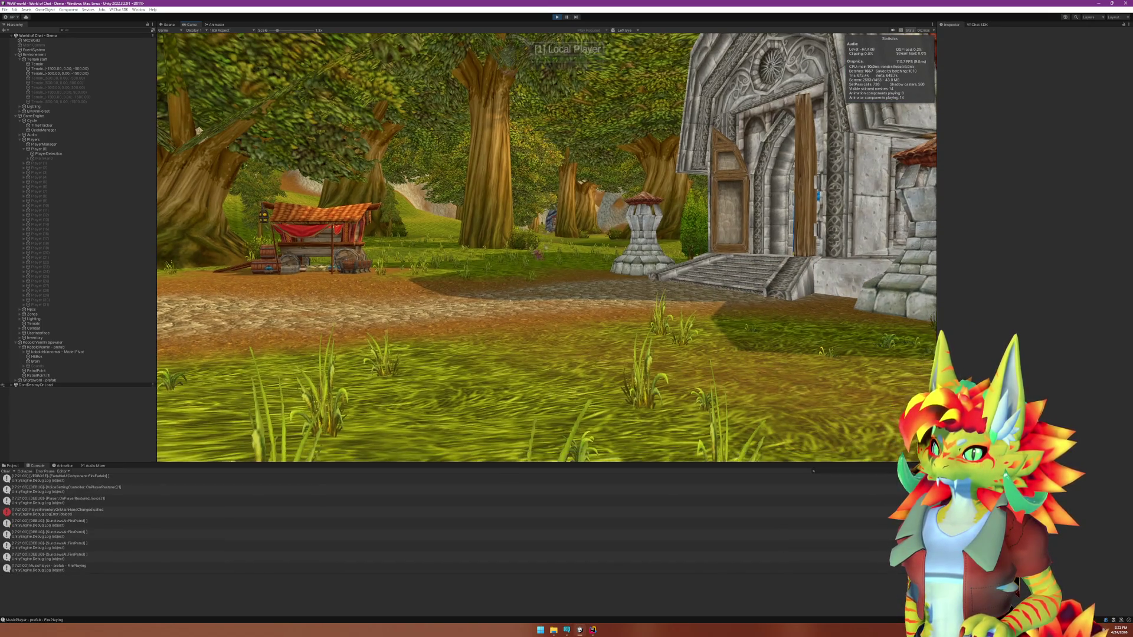
key(w)
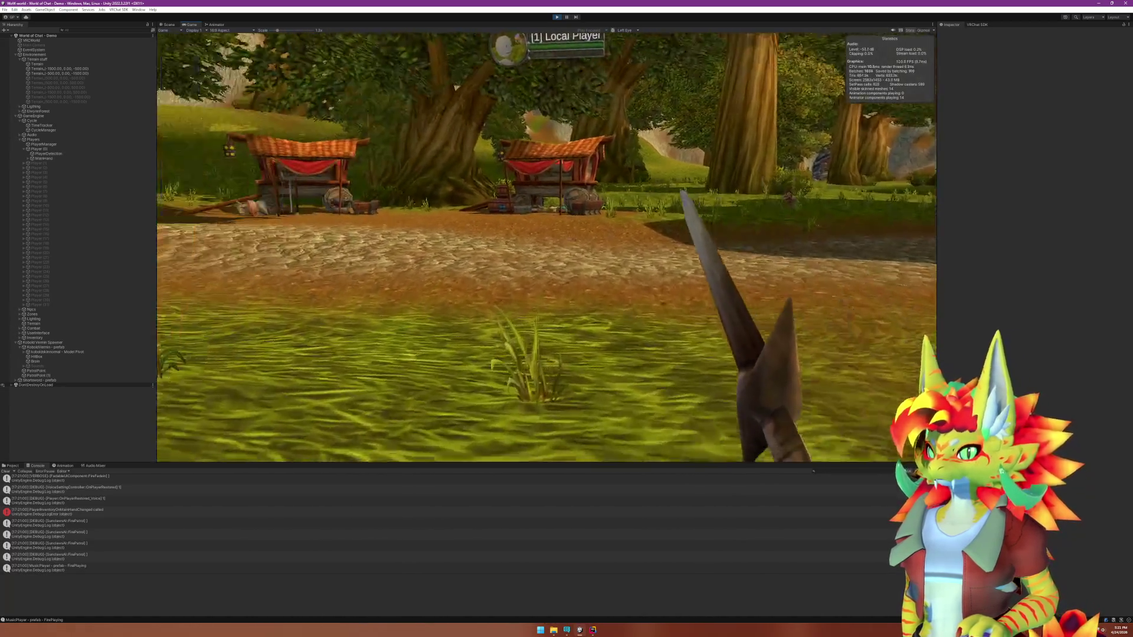
key(w)
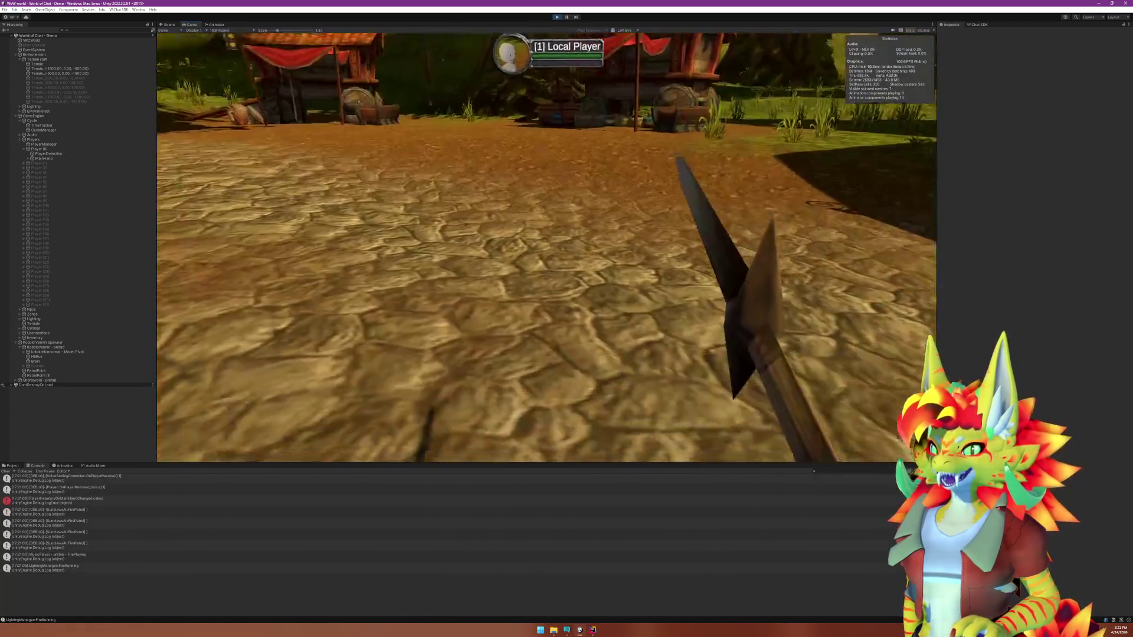
key(w)
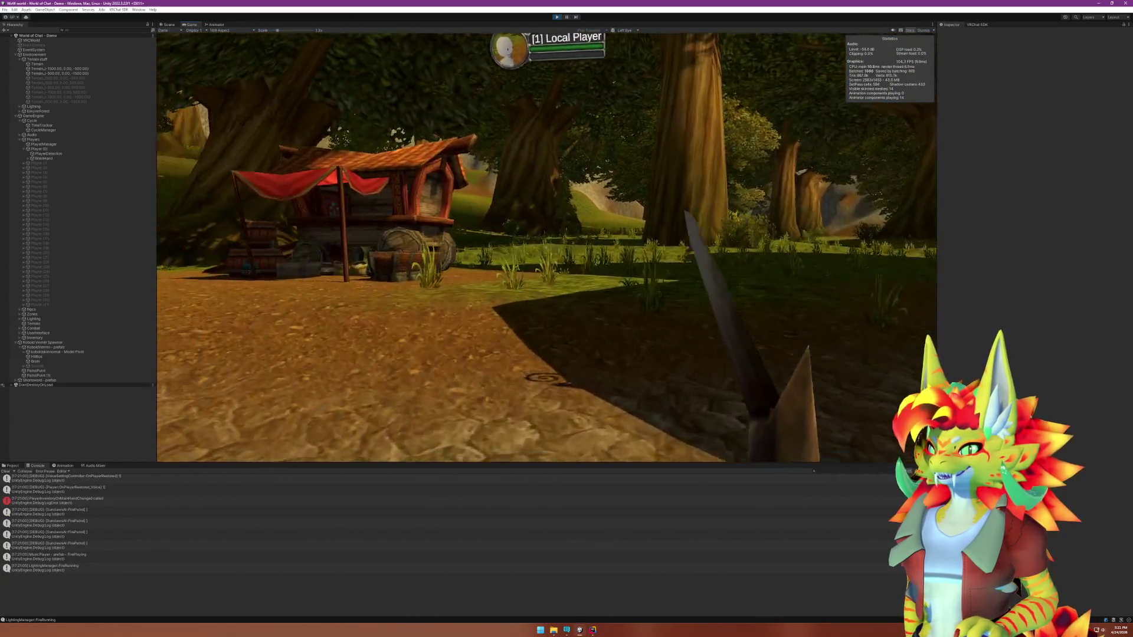
key(w)
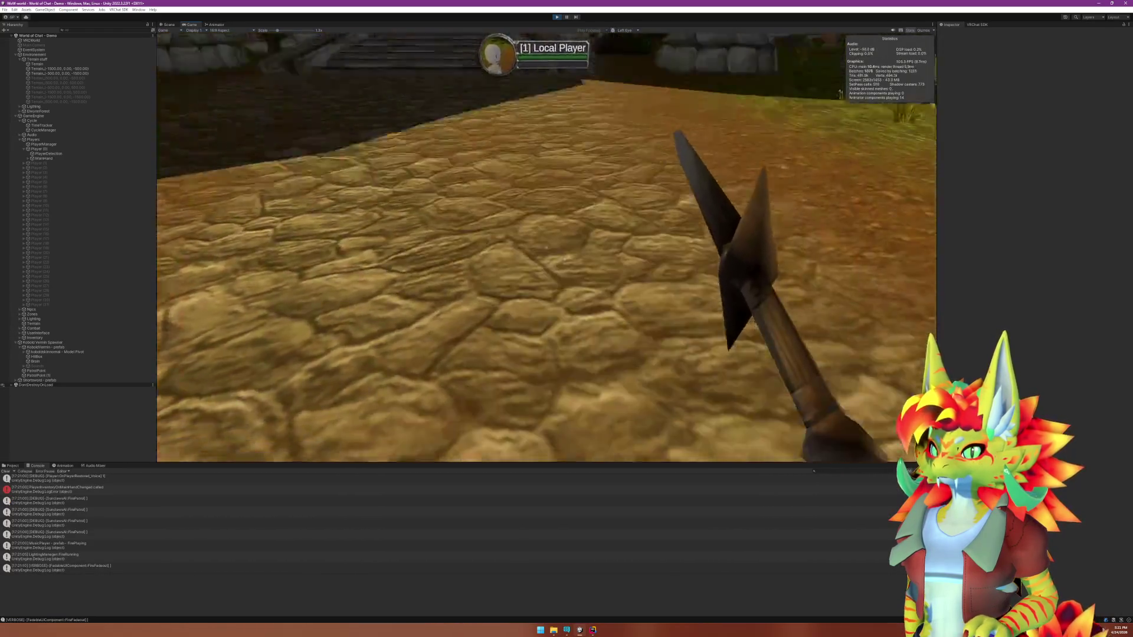
key(super)
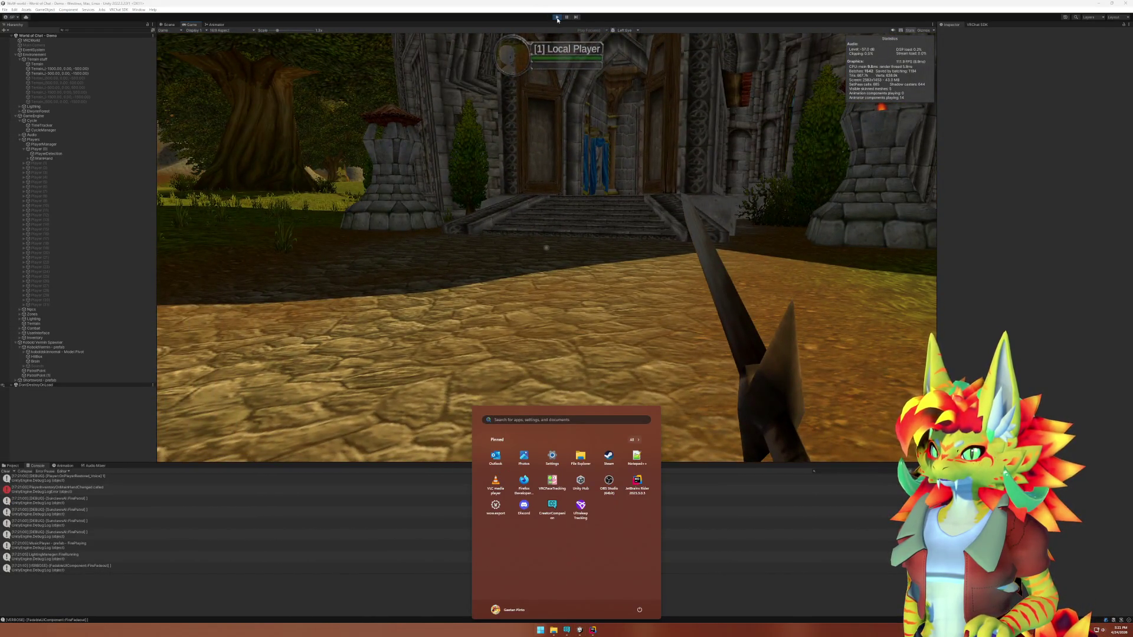
key(Escape)
click(591, 630)
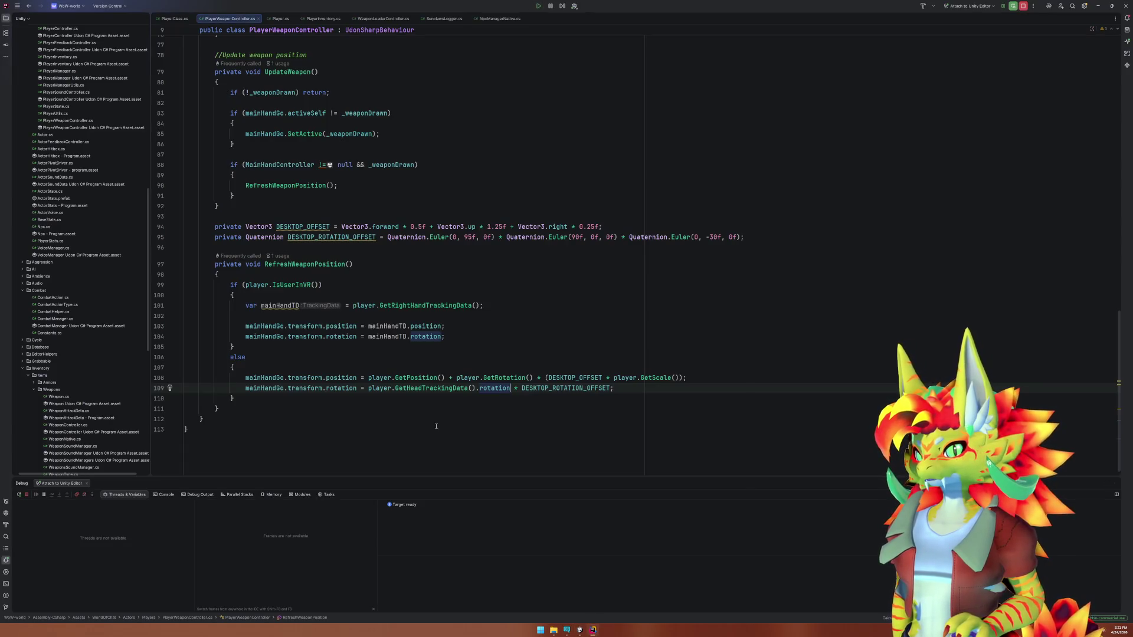
Declare playerHeadRotation = player.GetHeadTrackingData().rotation in the else block.
drag(368, 387, 508, 390)
click(472, 364)
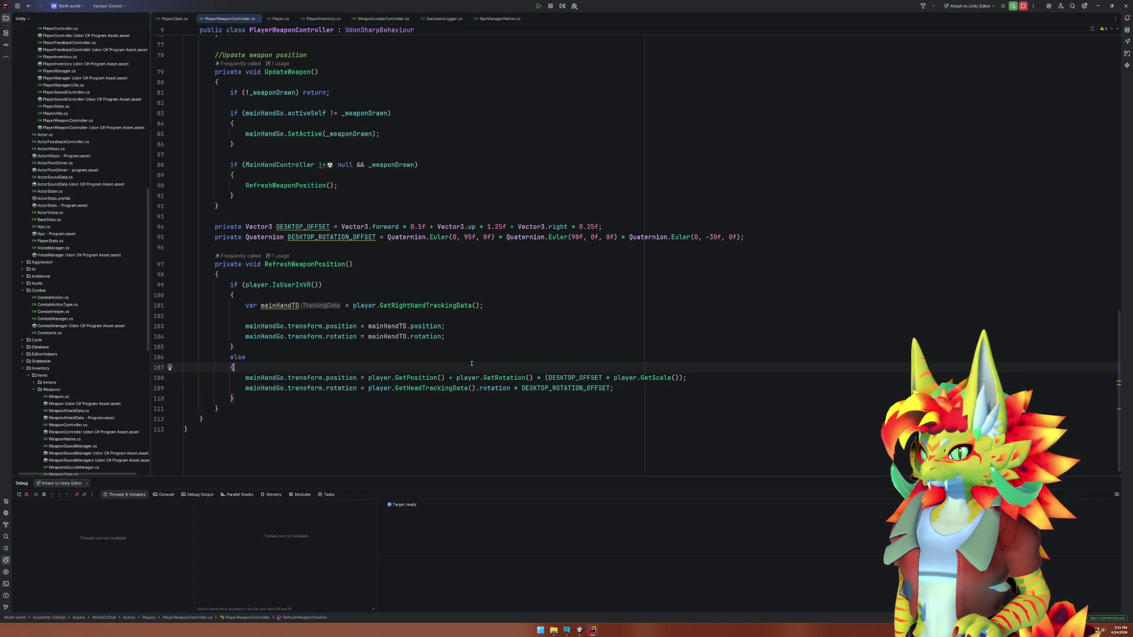
key(Return)
key(Return)
key(Up)
text(var )
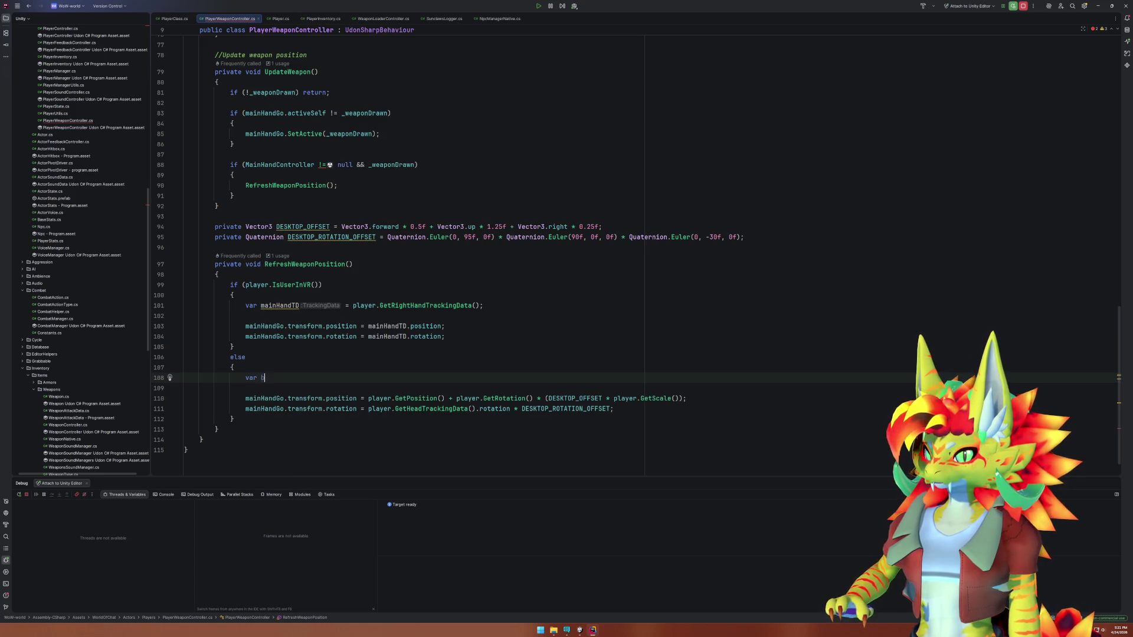
text(playerRotation)
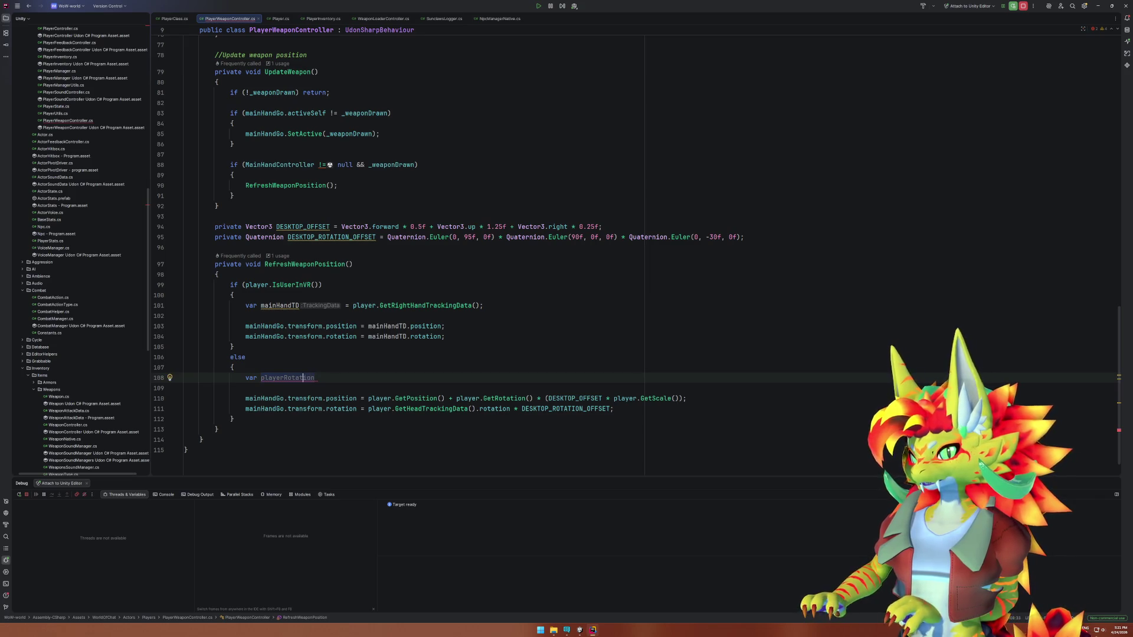
click(284, 378)
text(Head)
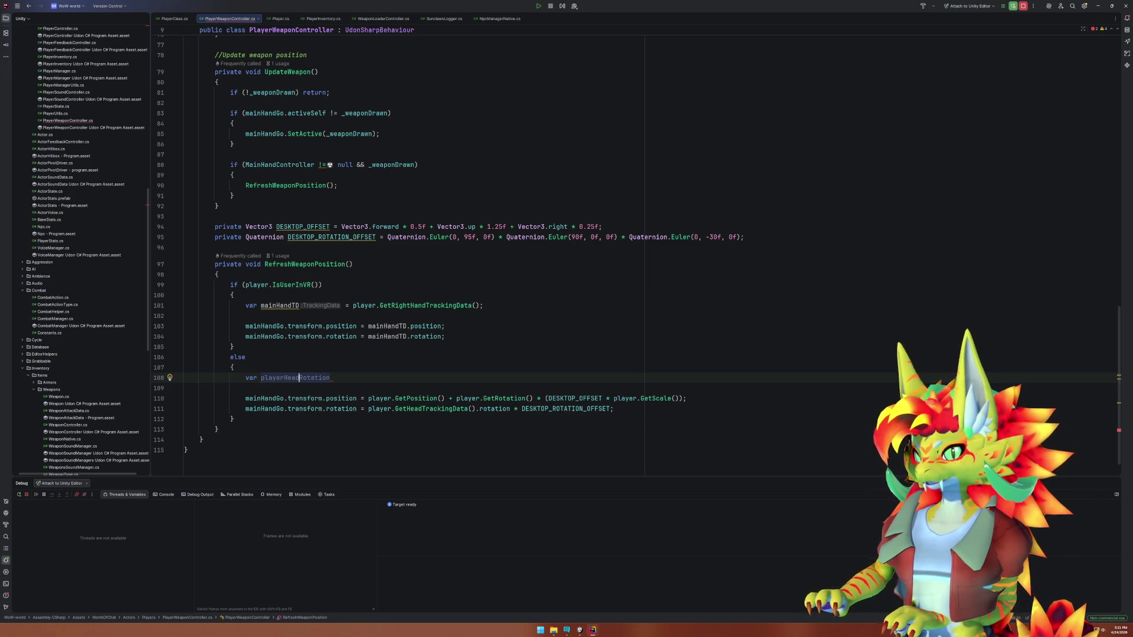
key(End)
text(= )
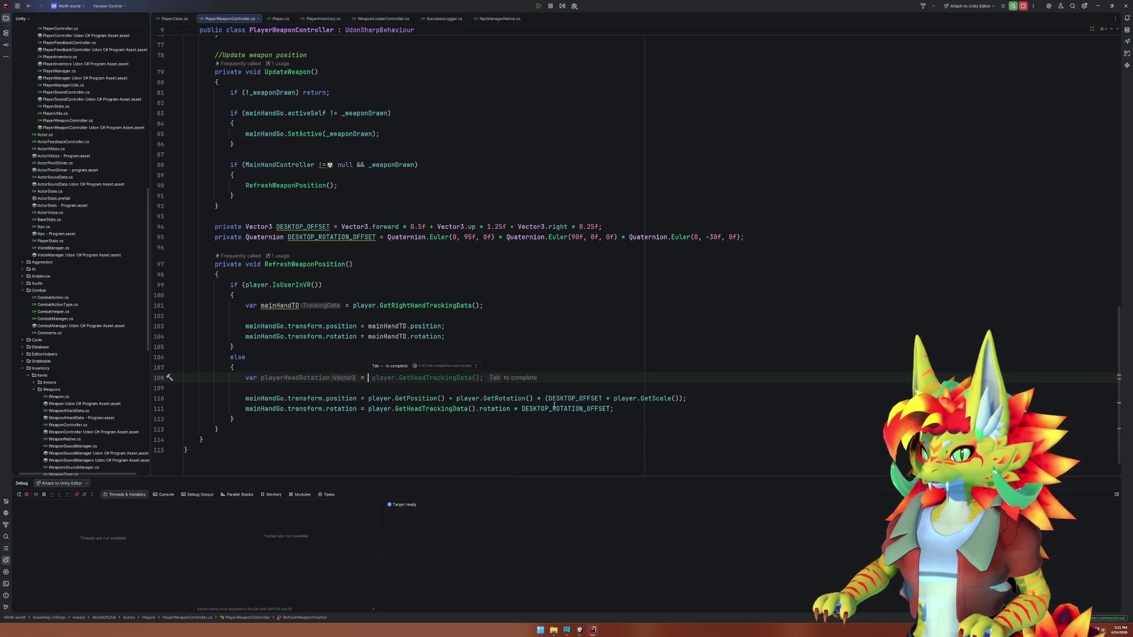
text( player.GetHeadTrackingData();)
text(.rotation;)
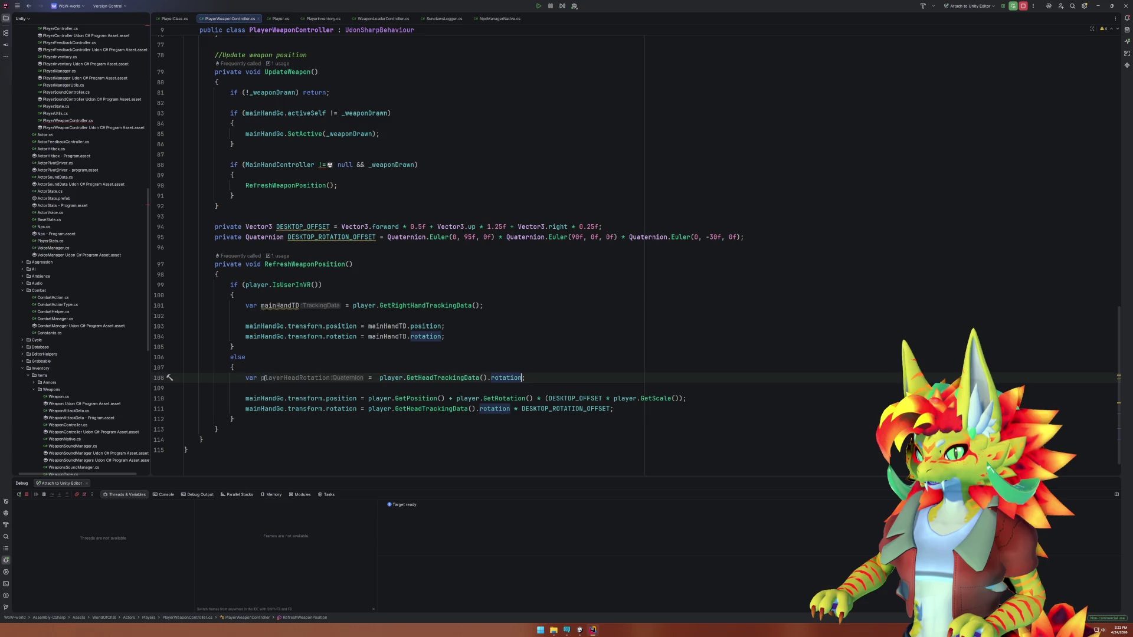
Replace player.GetRotation() on line 110 with playerHeadRotation.
click(282, 378)
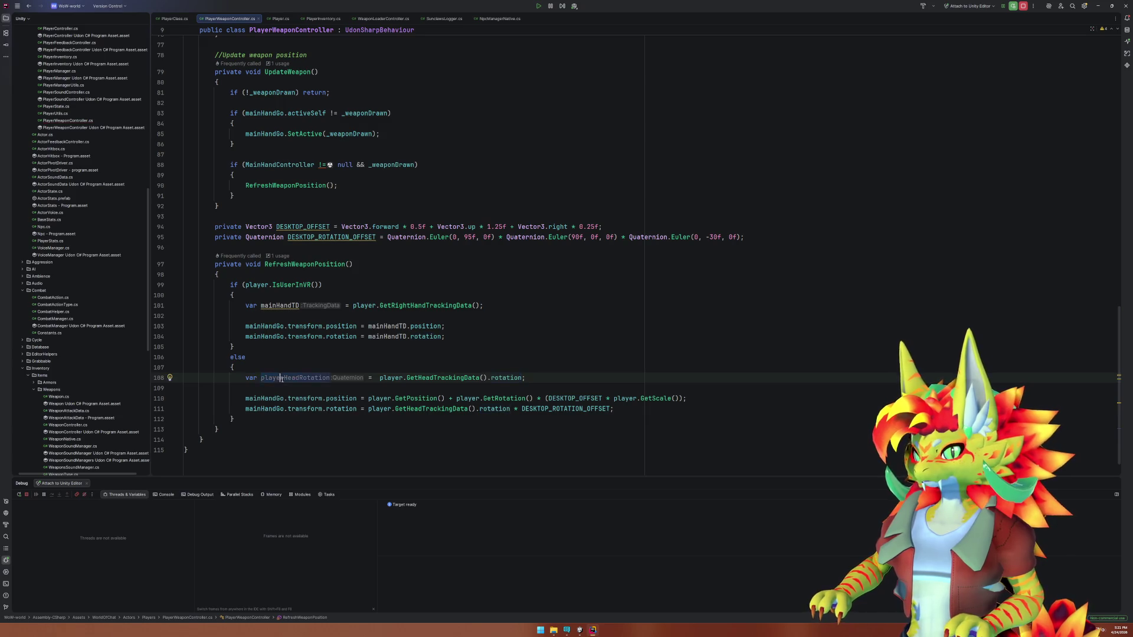
key(ctrl+c)
mouse_move(457, 399)
mouse_down()
mouse_move(532, 399)
mouse_move(368, 408)
mouse_up()
key(ctrl+v)
key(ctrl+v)
click(415, 438)
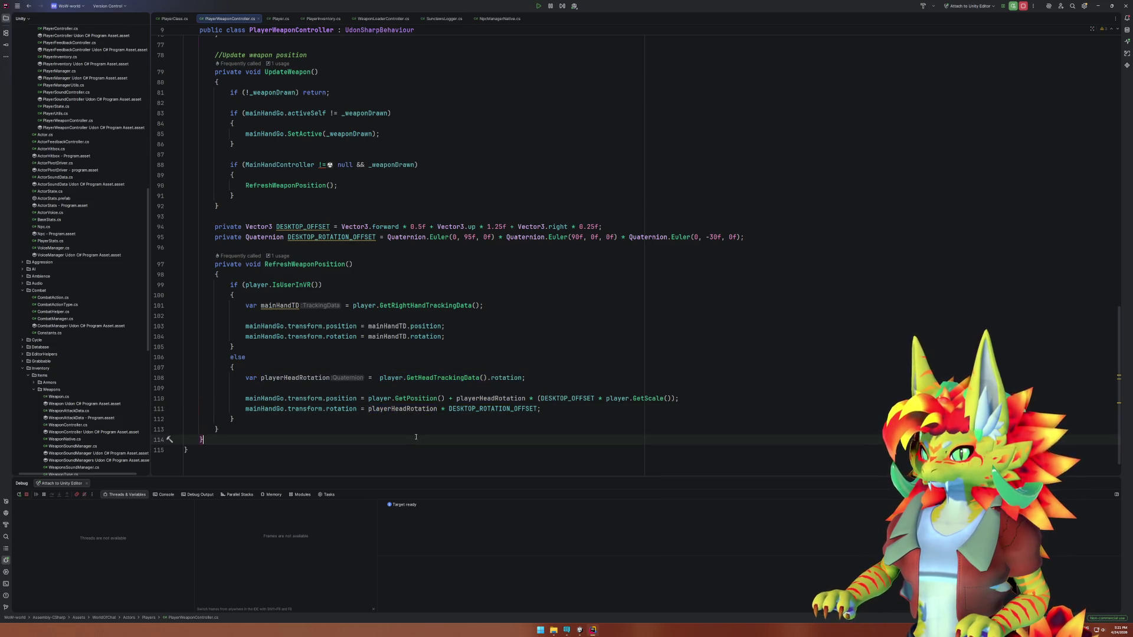
Change the var declaration to an explicit Quaternion type.
click(251, 377)
key(alt+Return)
key(Return)
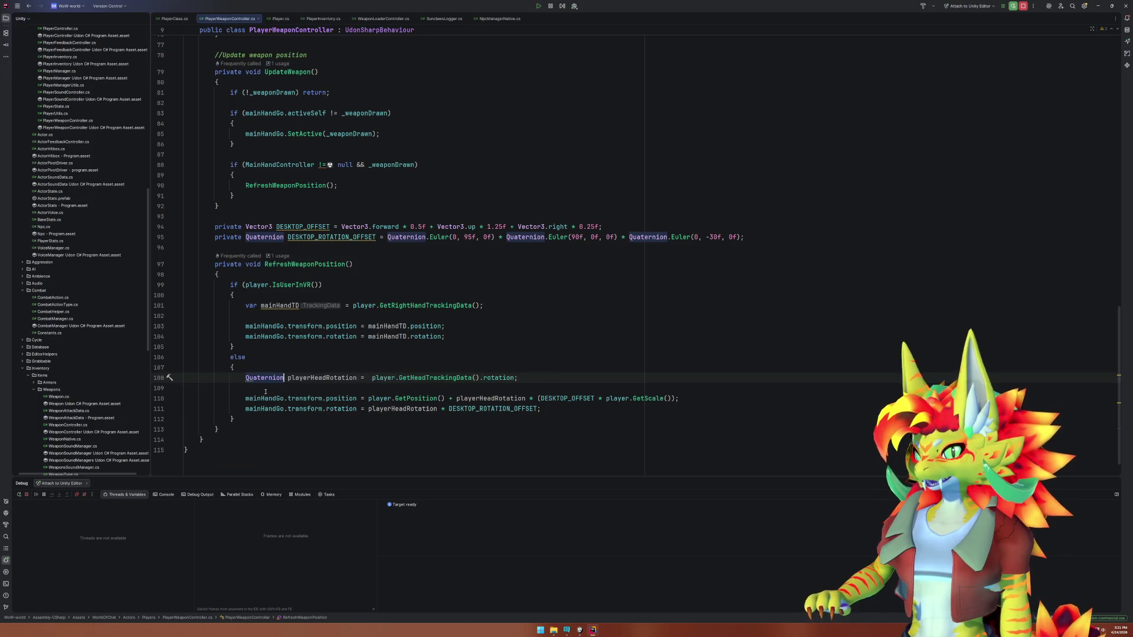
key(alt+Tab)
Play-test the spear placement in the Client Simulator, then select player.GetPosition() on line 110 in Rider.
click(557, 17)
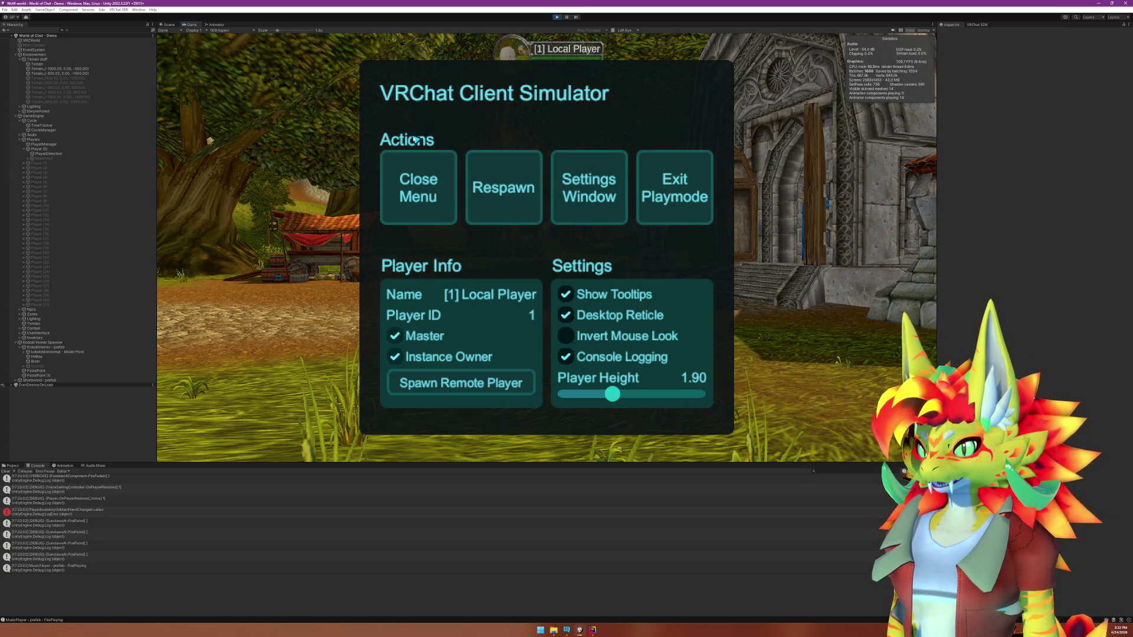
click(416, 182)
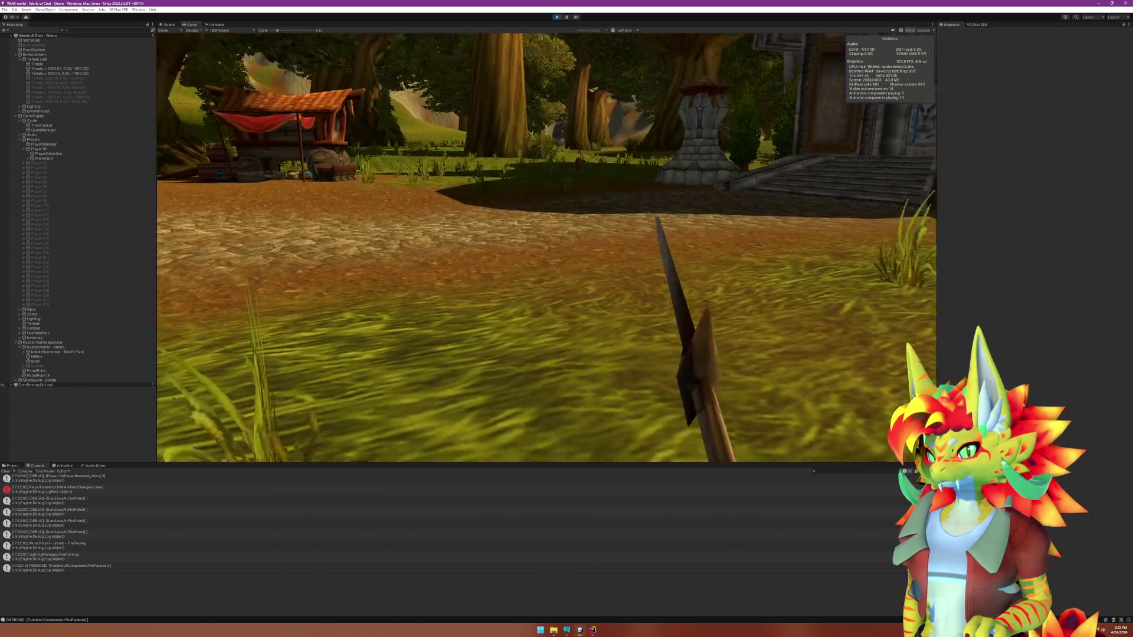
key(super)
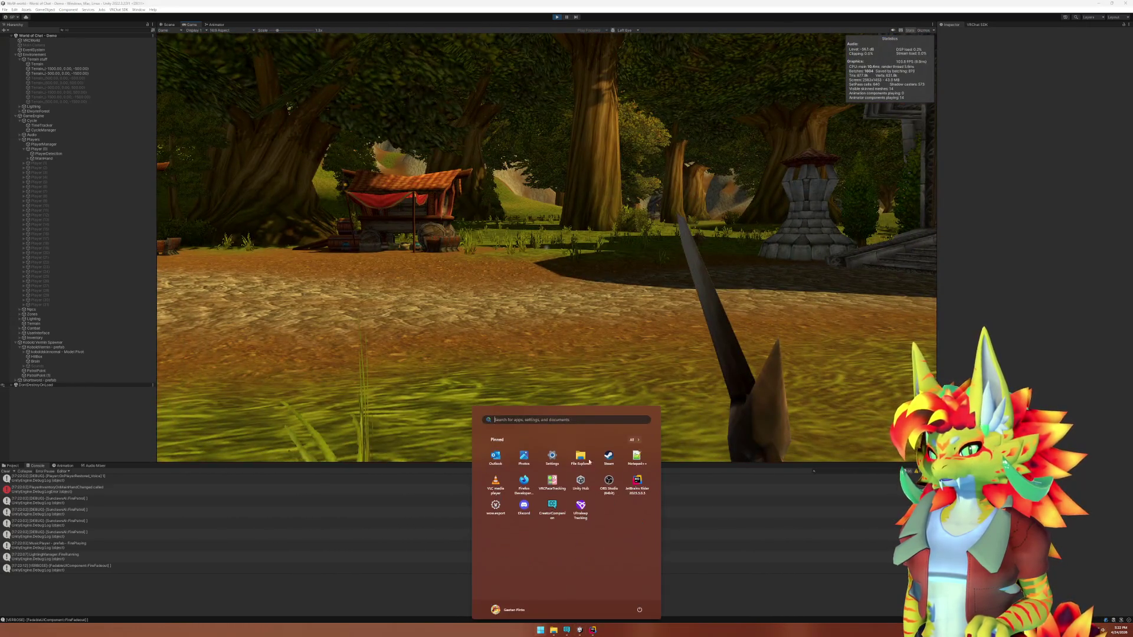
click(592, 630)
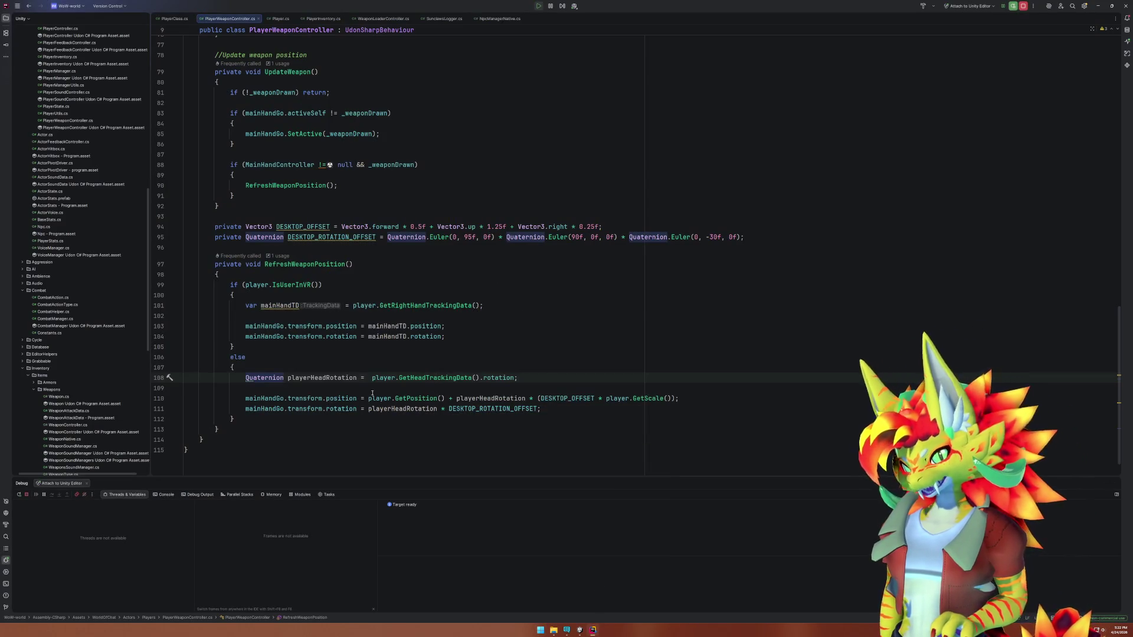
drag(368, 399, 445, 399)
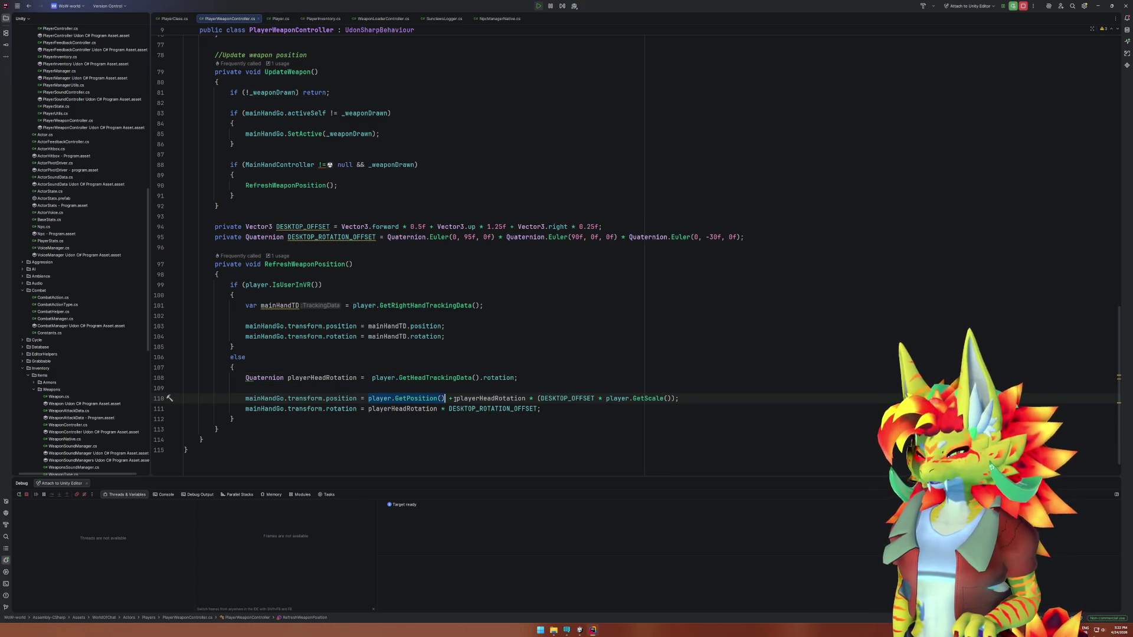
mouse_move(416, 403)
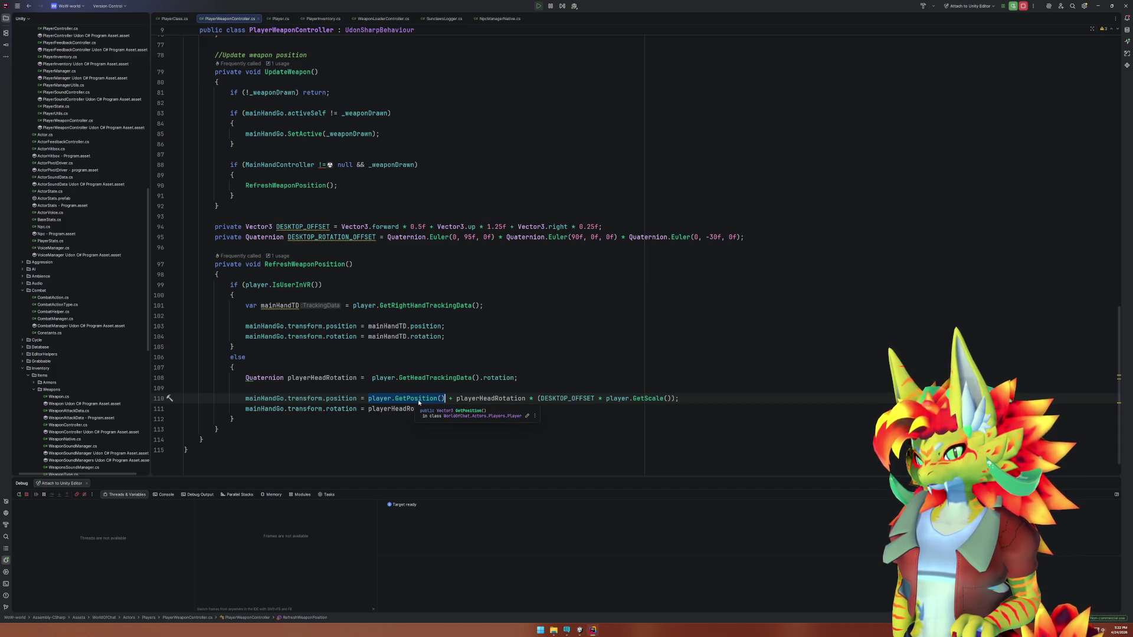
drag(457, 398, 537, 399)
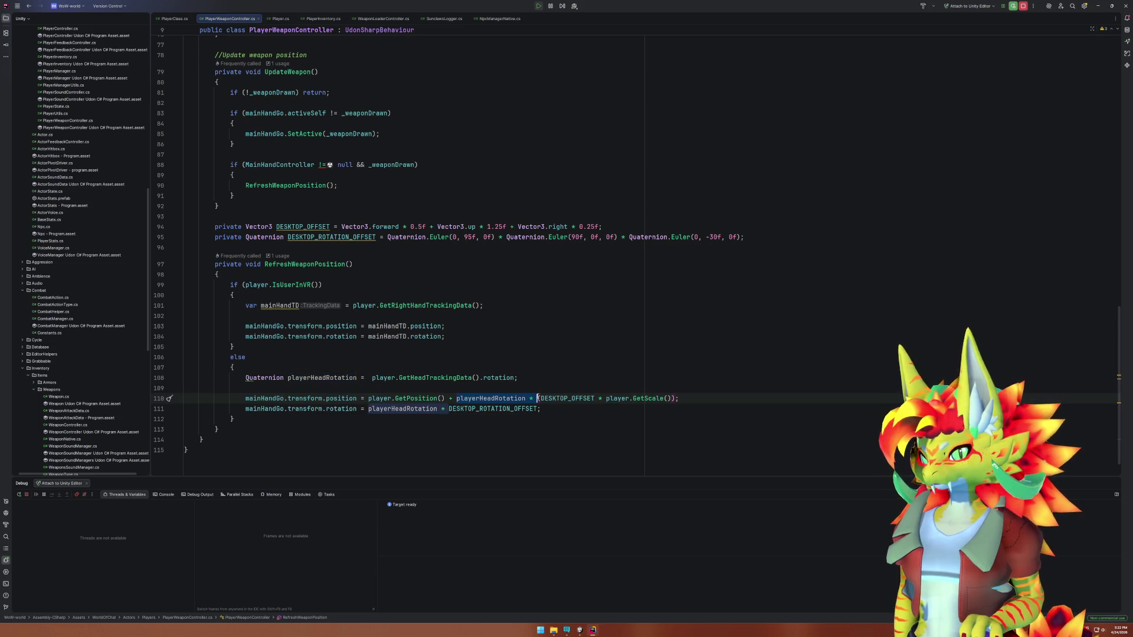
click(435, 399)
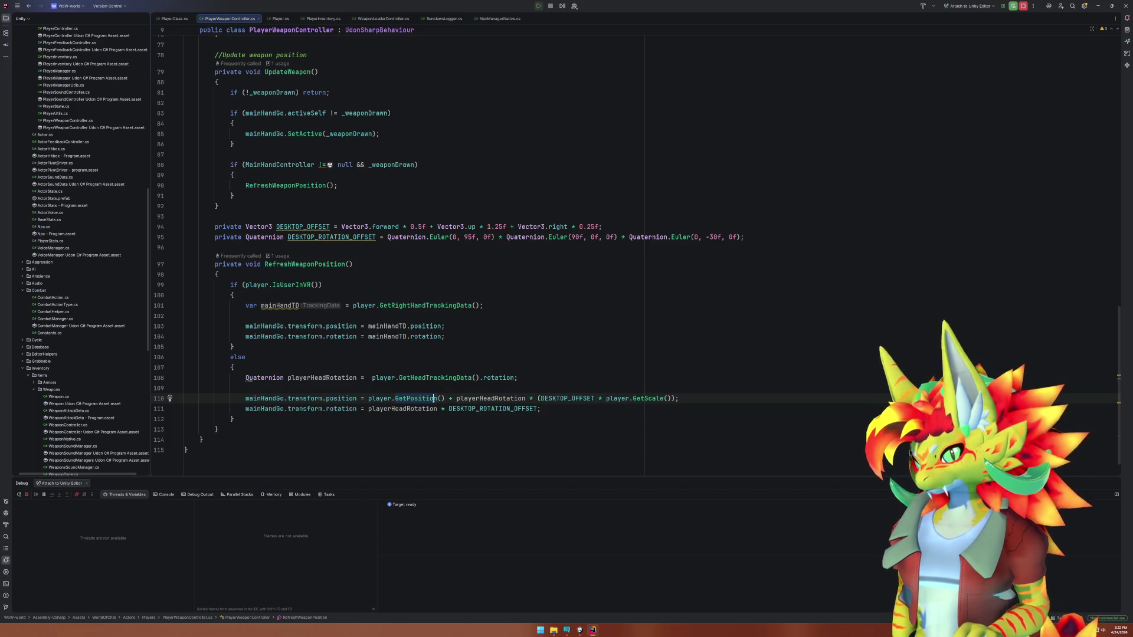
mouse_move(435, 398)
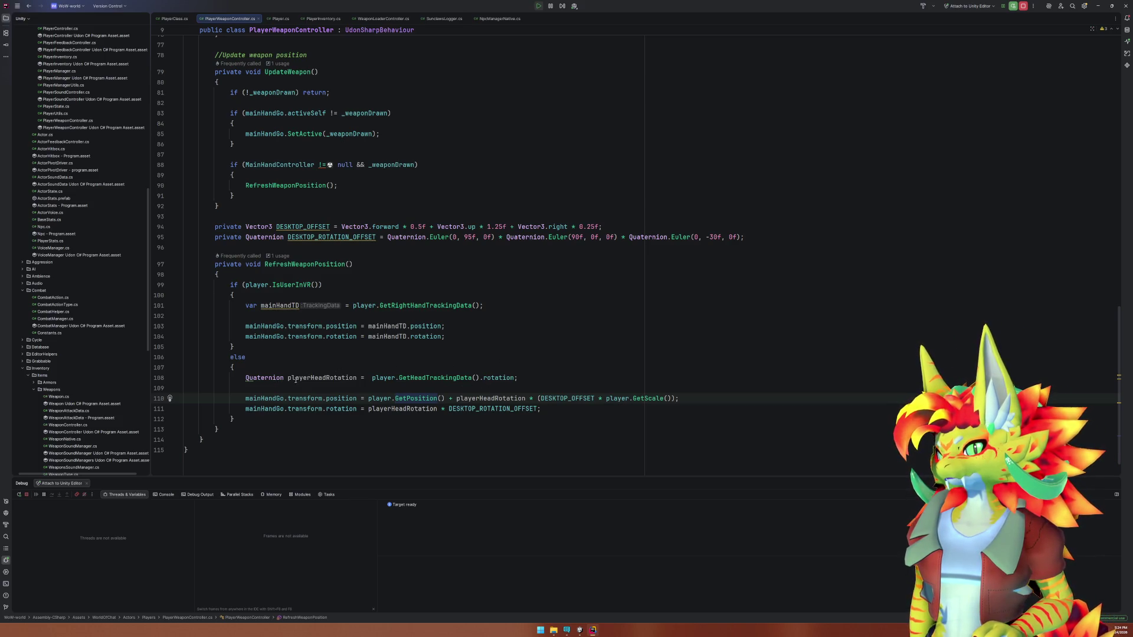
Change line 108 to keep the whole GetHeadTrackingData() result as var playerHeadTD.
drag(242, 379, 358, 380)
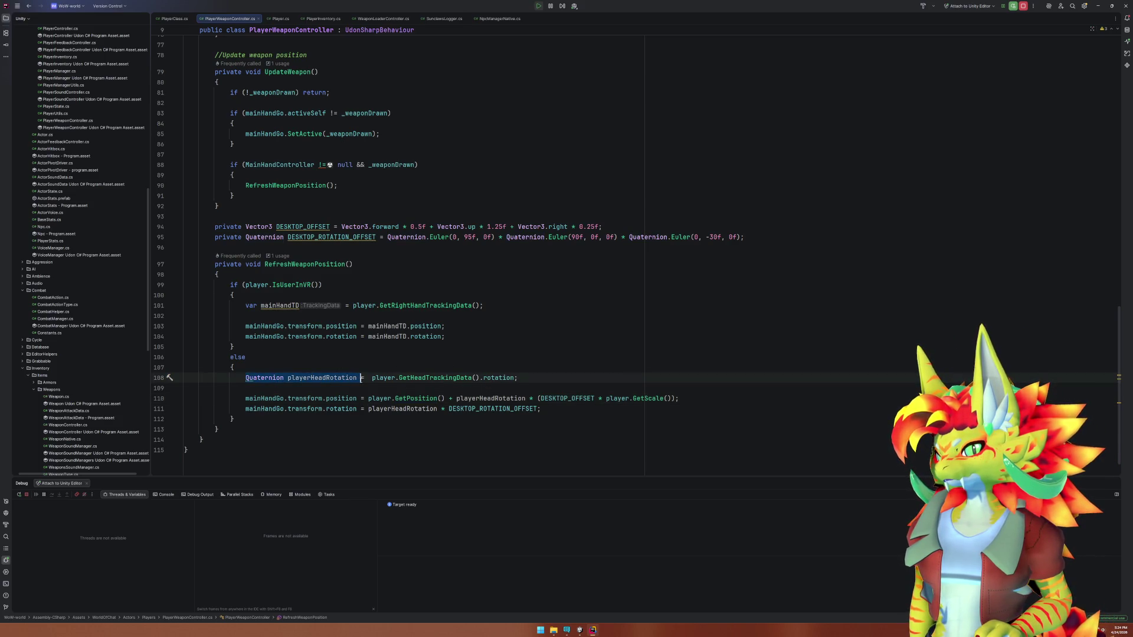
text(var player)
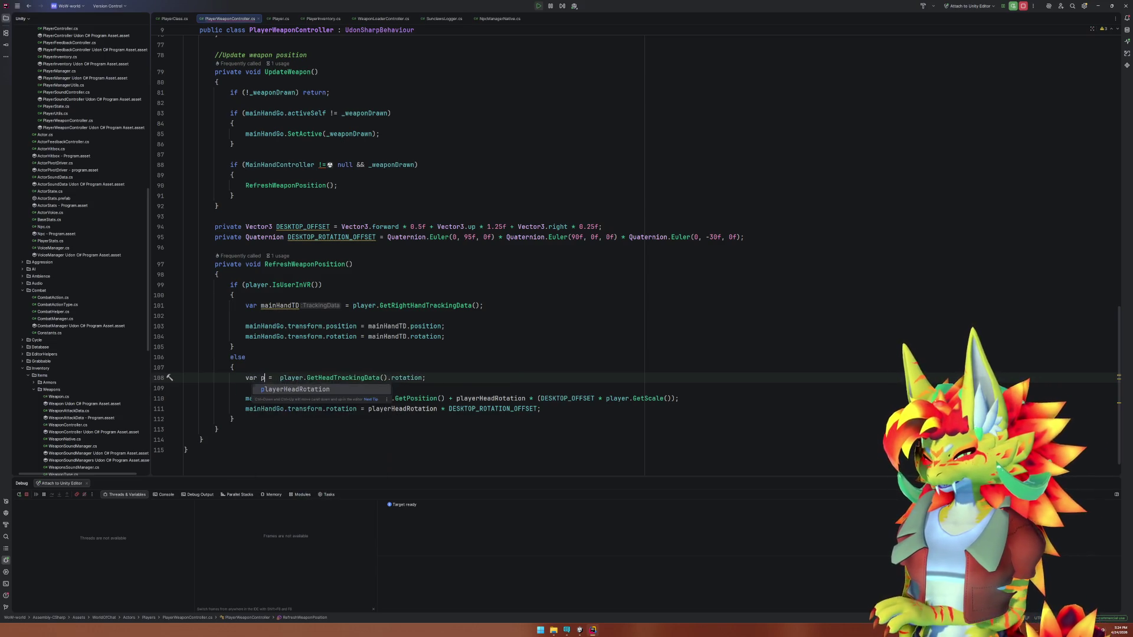
text(Head)
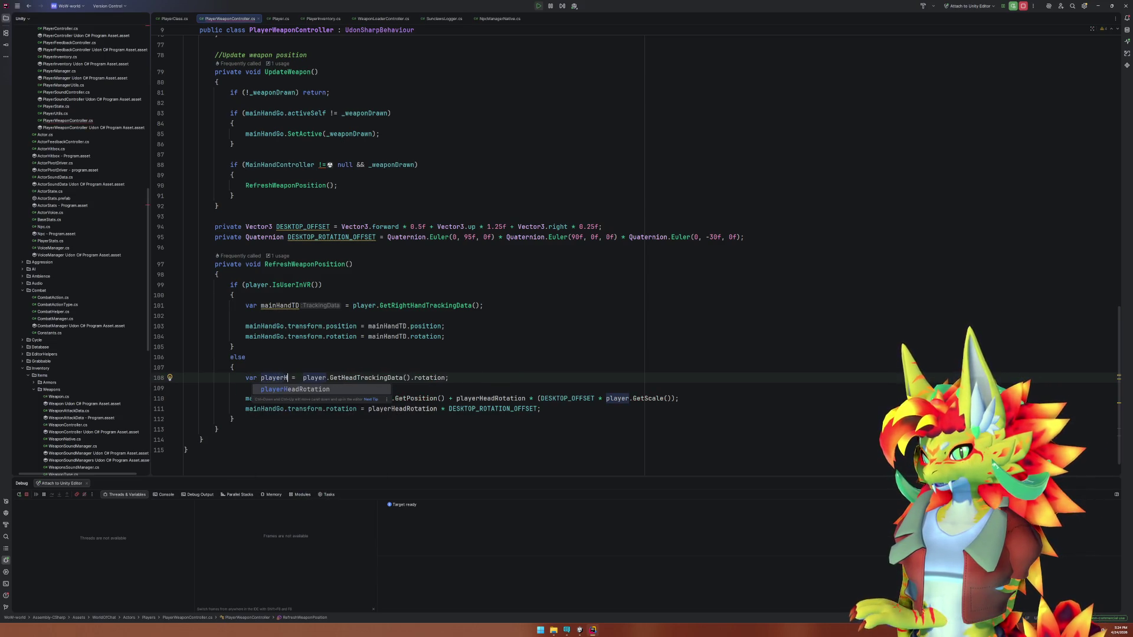
text(TD)
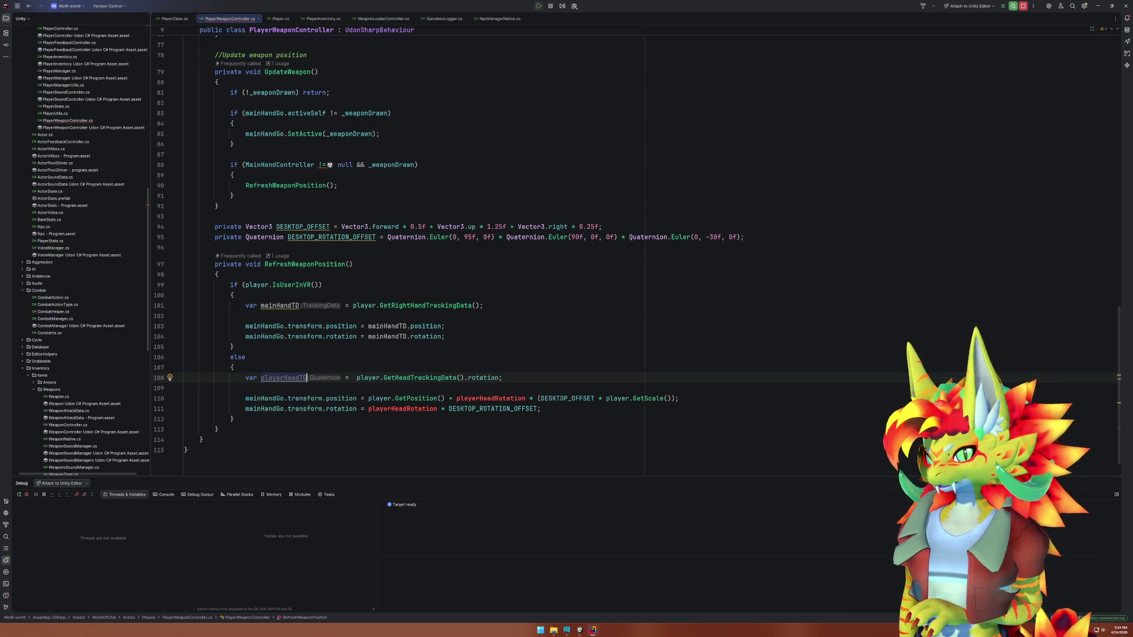
double_click(483, 377)
key(BackSpace)
key(BackSpace)
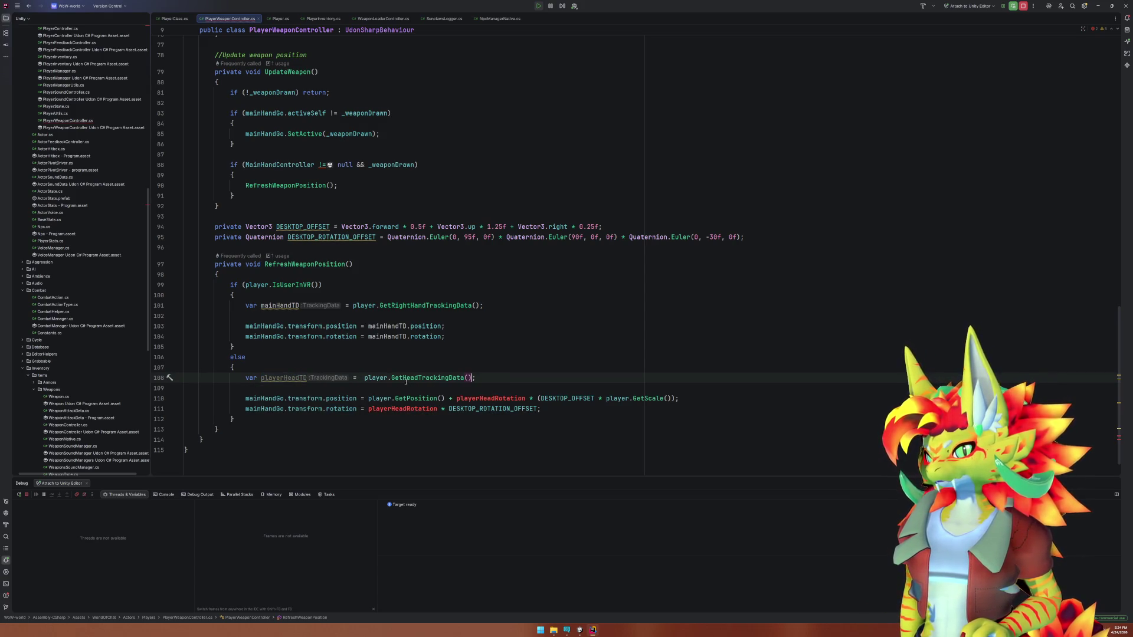
click(364, 377)
key(BackSpace)
key(ctrl+Left)
key(ctrl+Left)
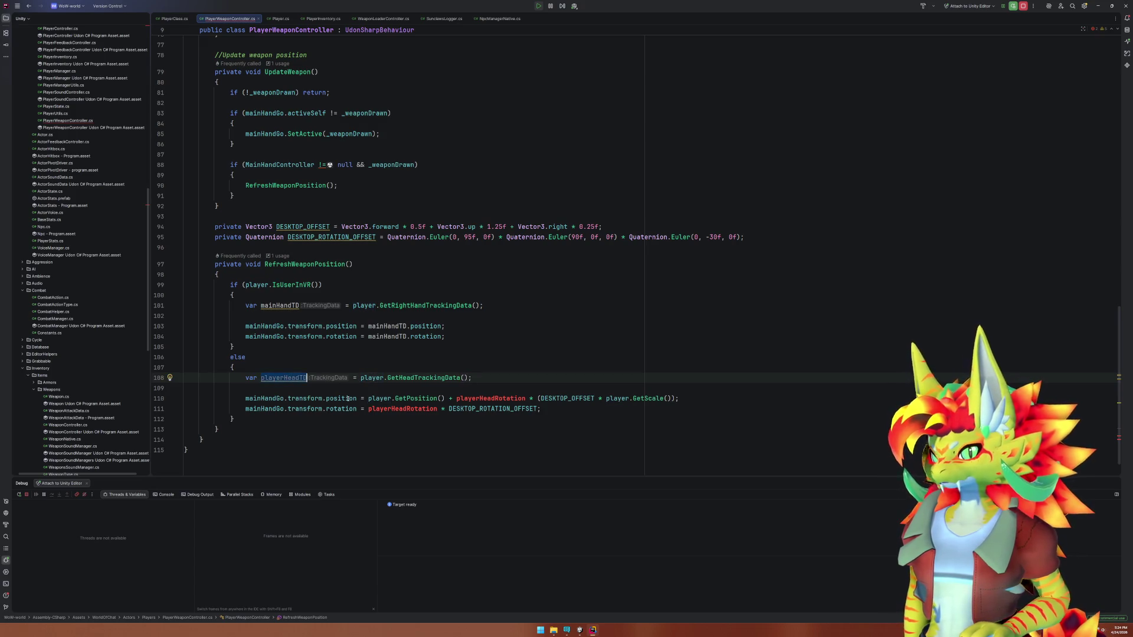
Use playerHeadTD.position and playerHeadTD.rotation instead of GetPosition() and playerHeadRotation on lines 110–111.
click(391, 400)
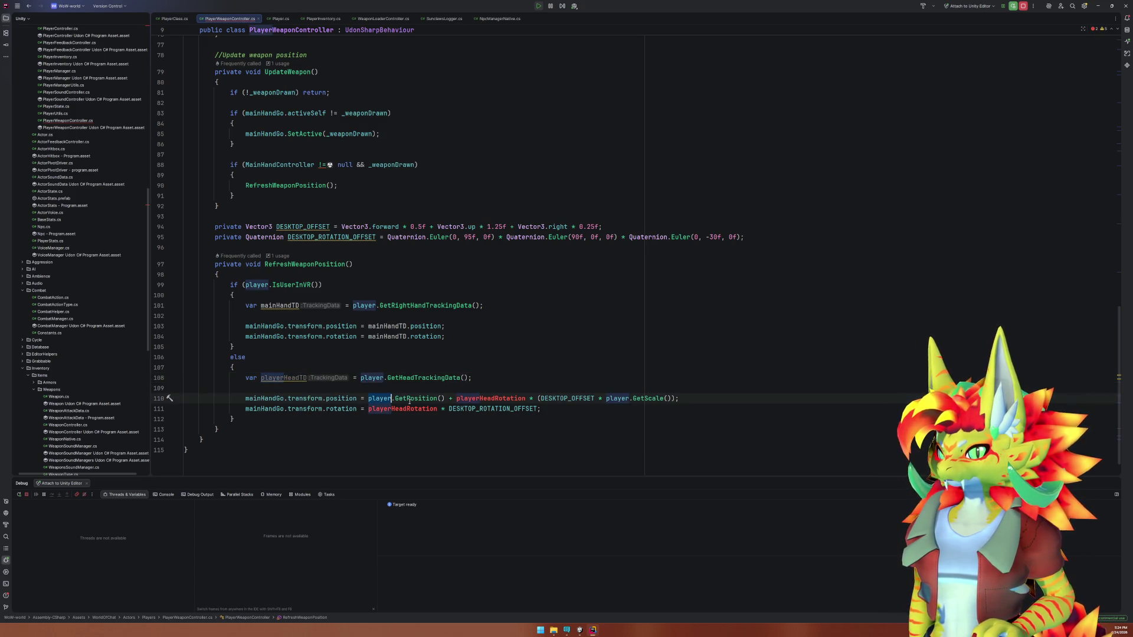
shift+click(444, 398)
text(HeadTD)
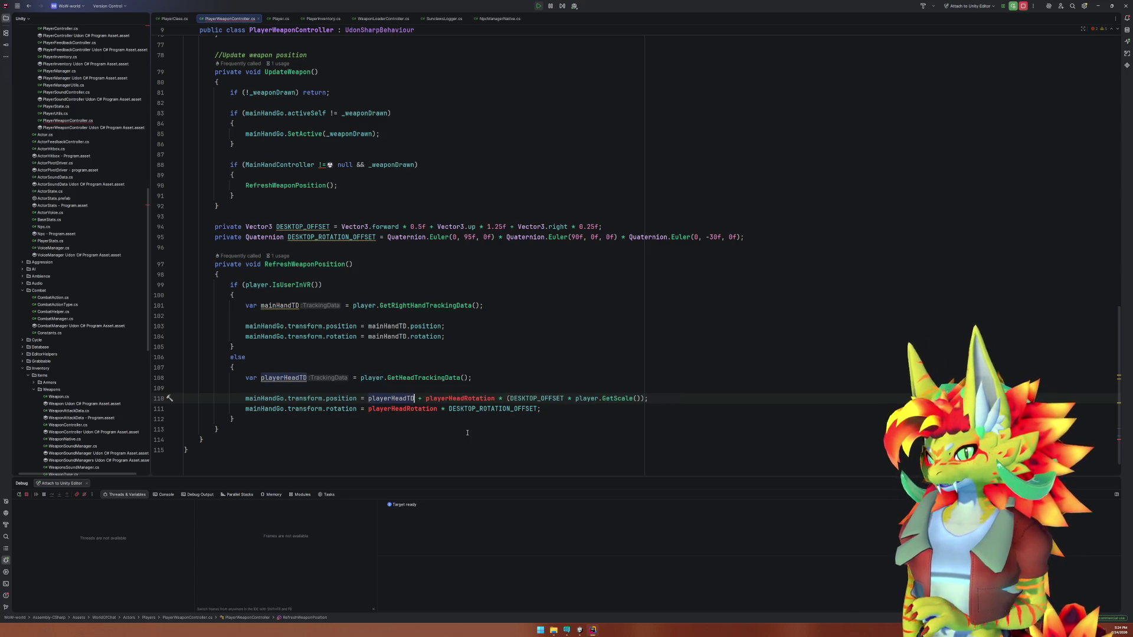
text(.position)
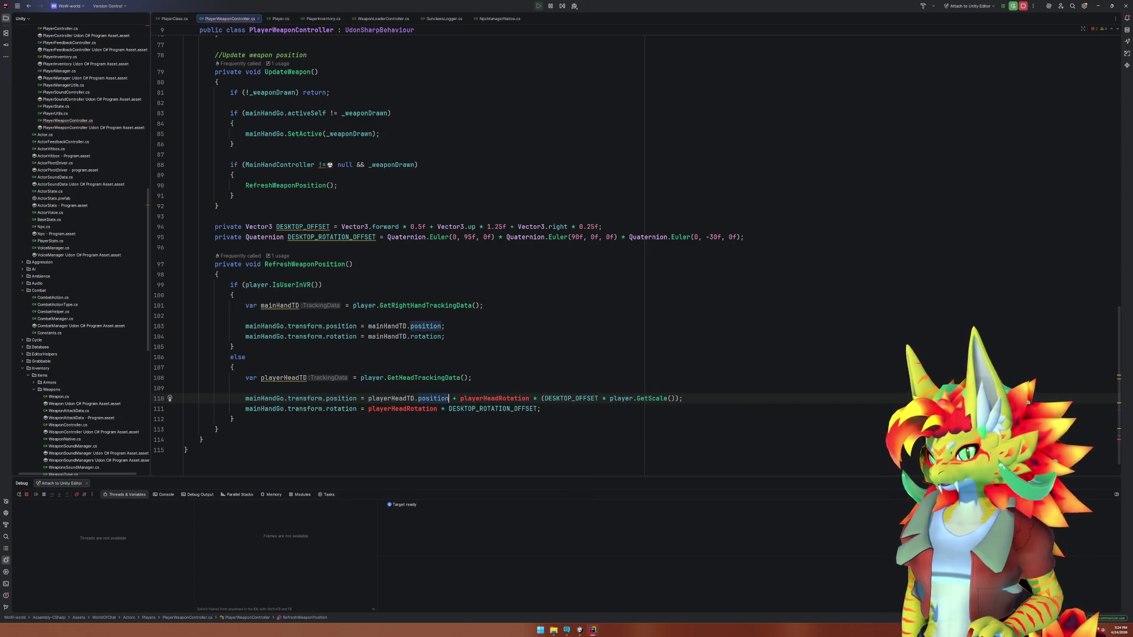
double_click(490, 398)
text(playerHeadTD.rot)
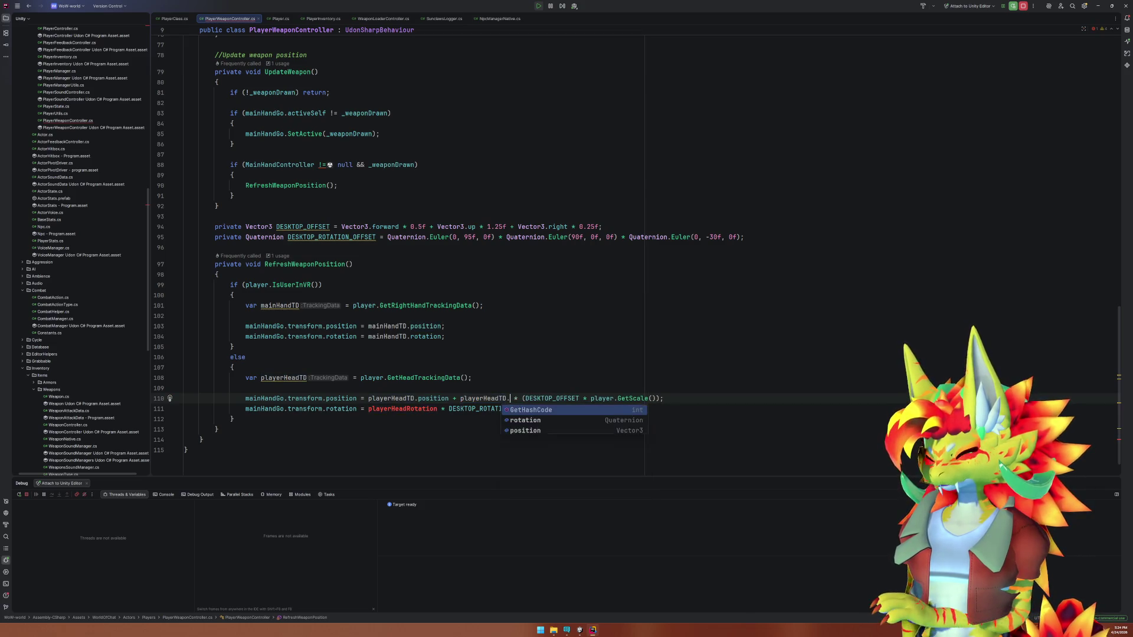
key(Return)
double_click(403, 408)
text(playerHeadTD.rot)
key(Return)
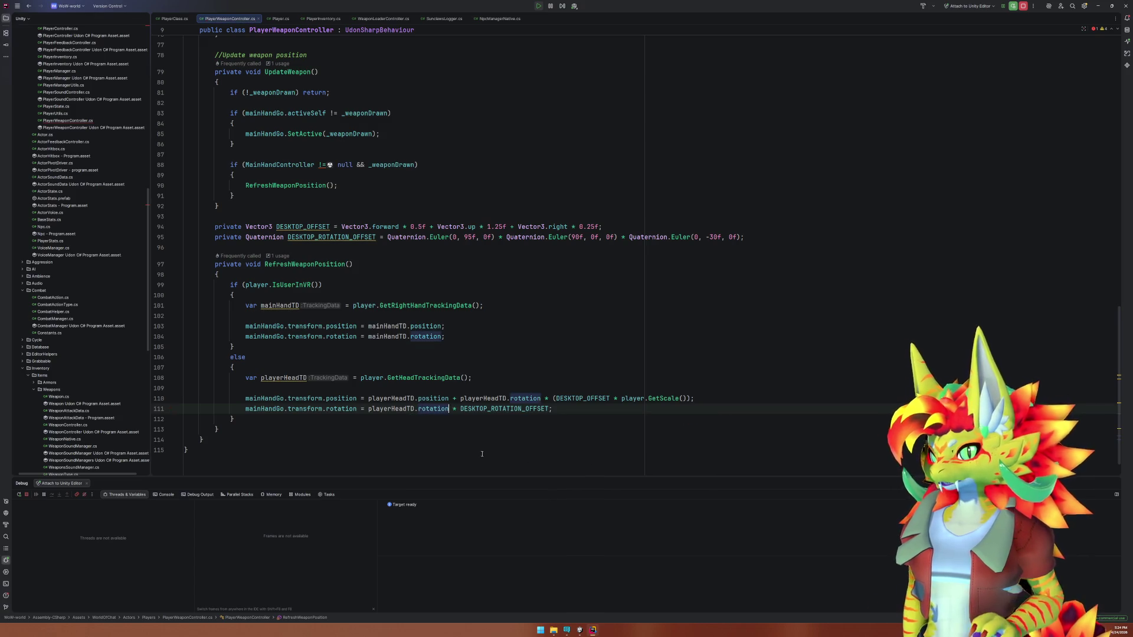
key(alt+Tab)
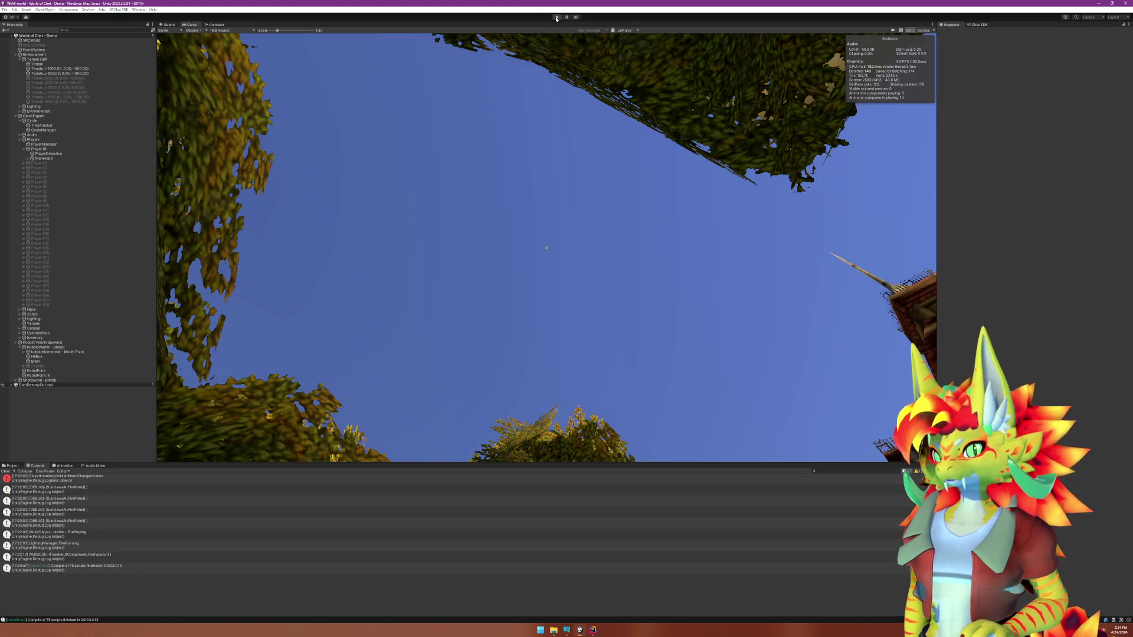
Rerun play mode, close the Client Simulator menu, look around the world and Scene view, then exit play mode.
click(555, 17)
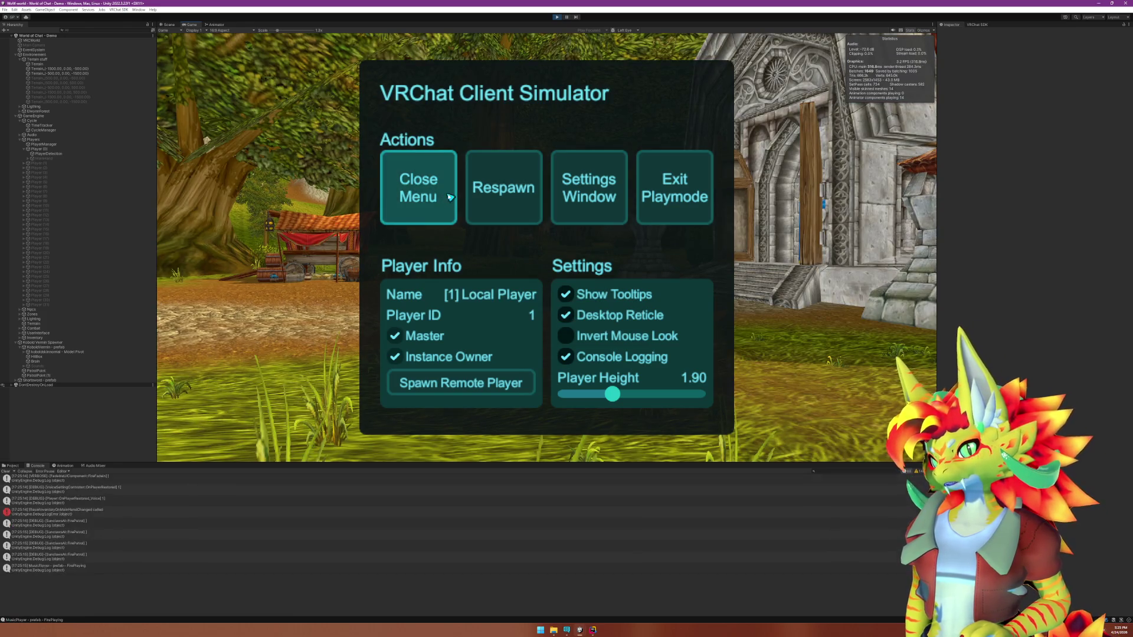
click(445, 200)
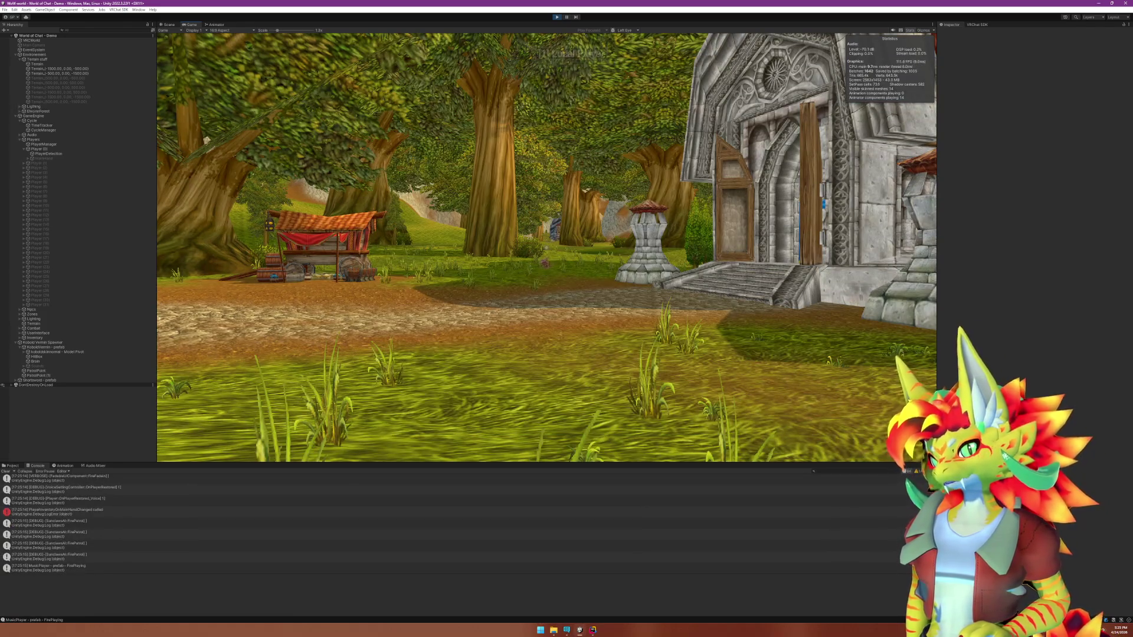
key(Escape)
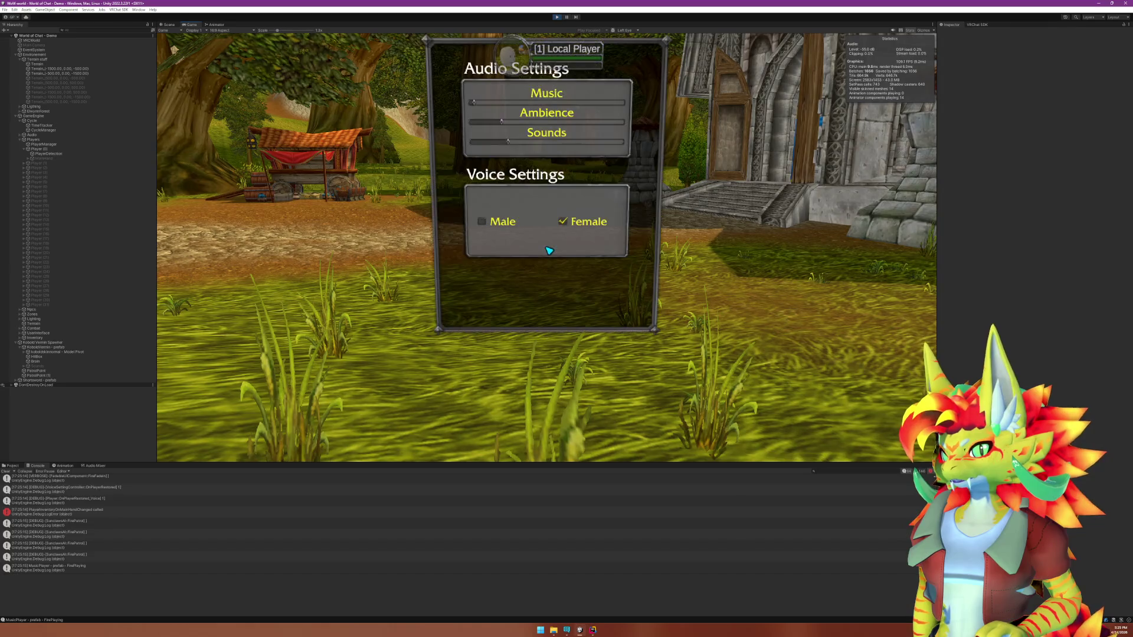
key(Escape)
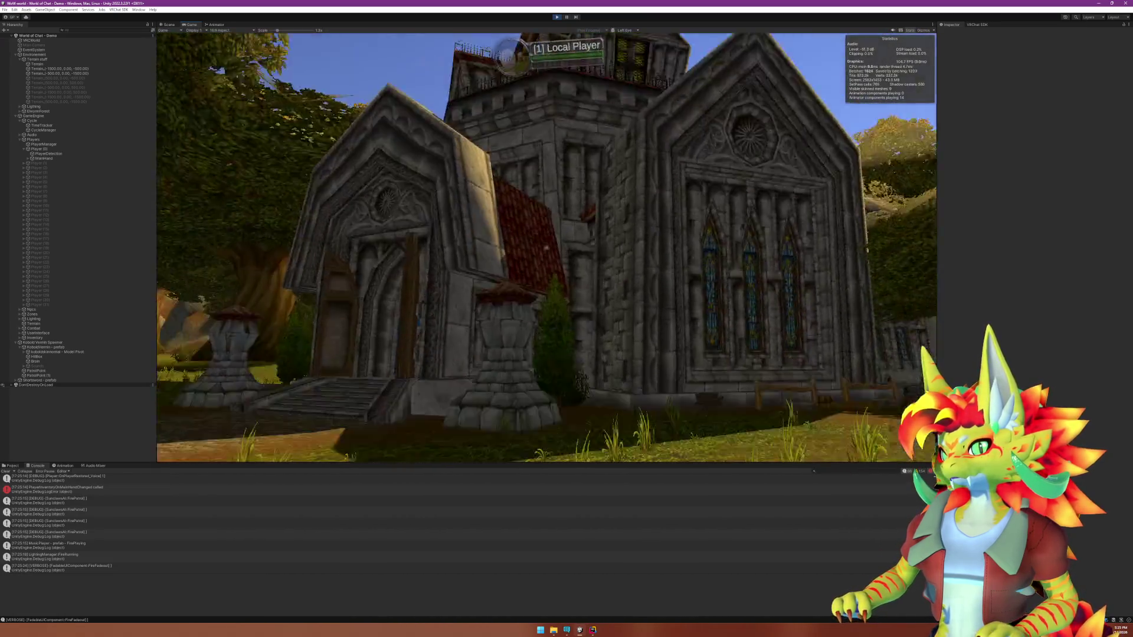
key(super)
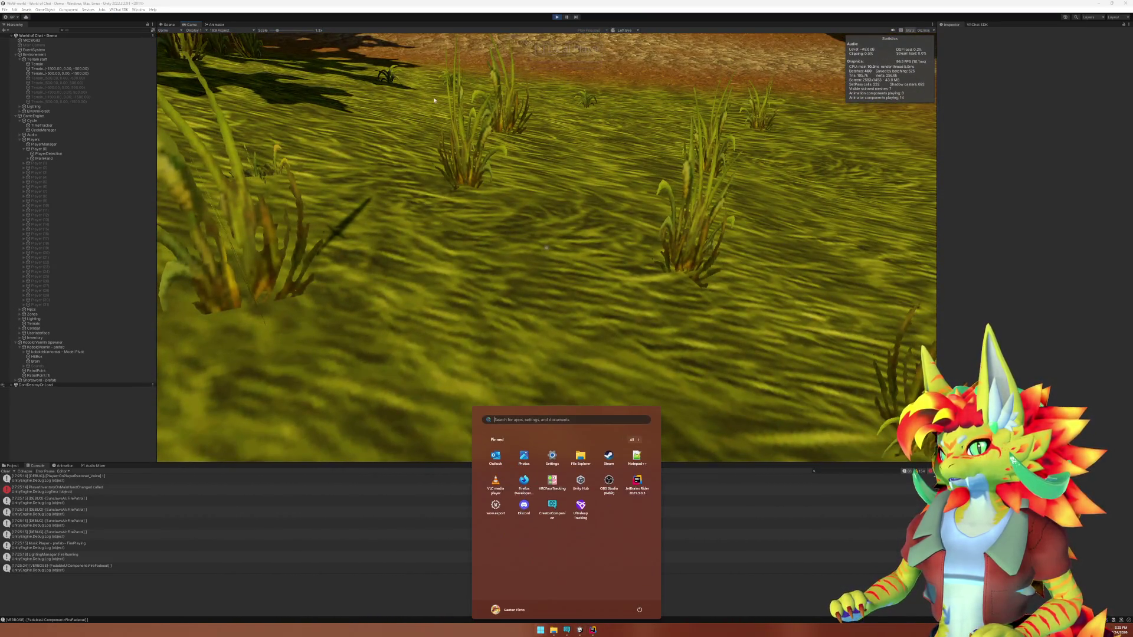
click(166, 25)
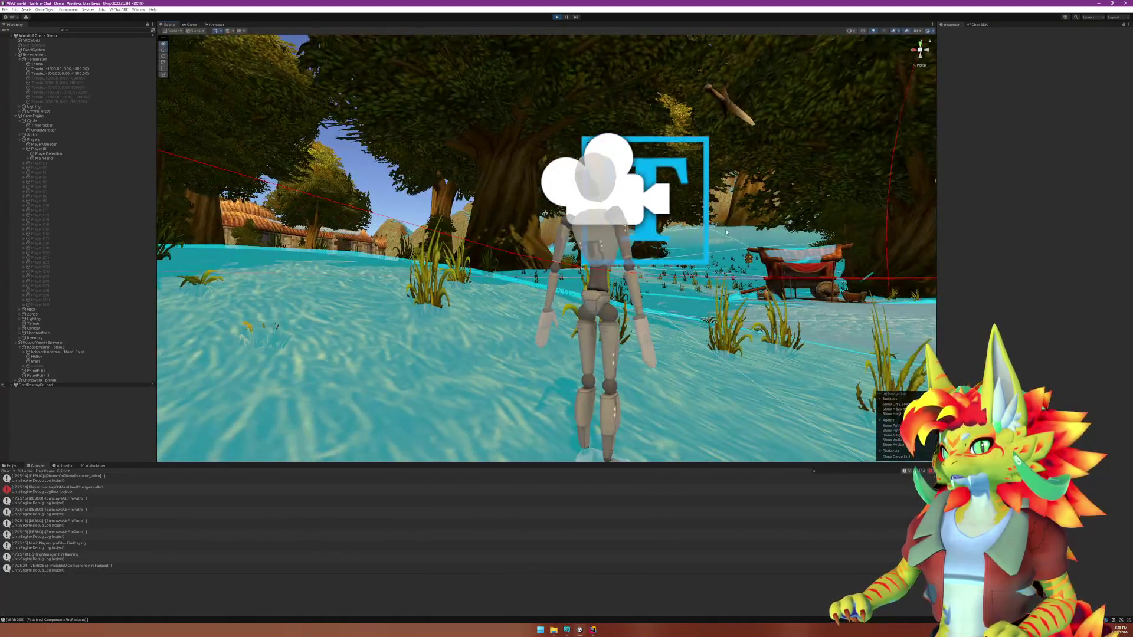
click(558, 18)
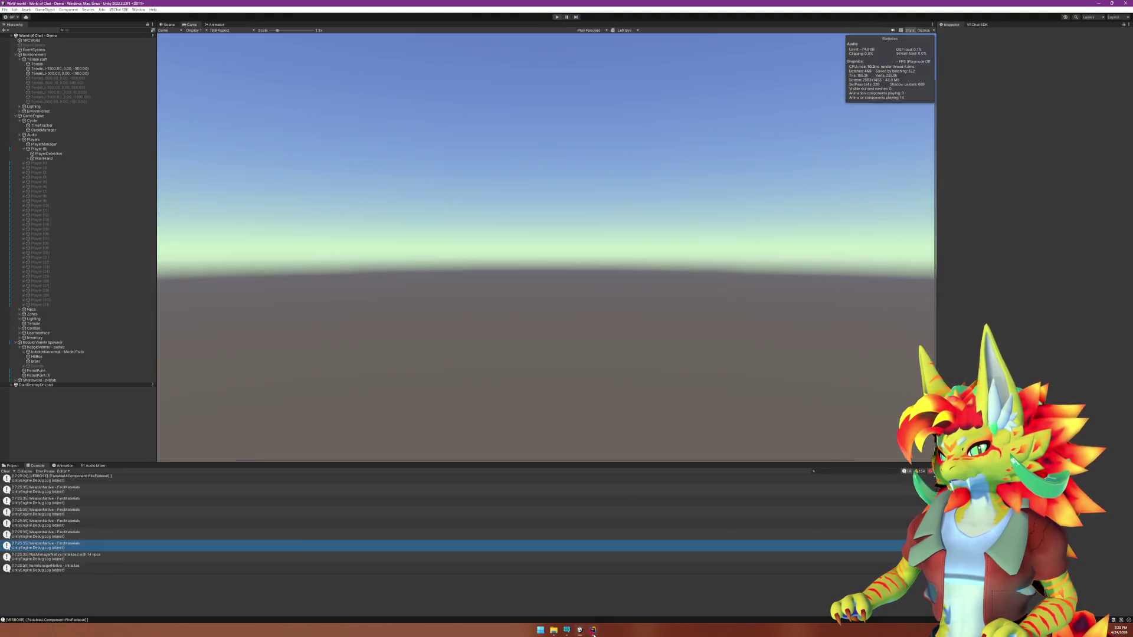
key(alt+Tab)
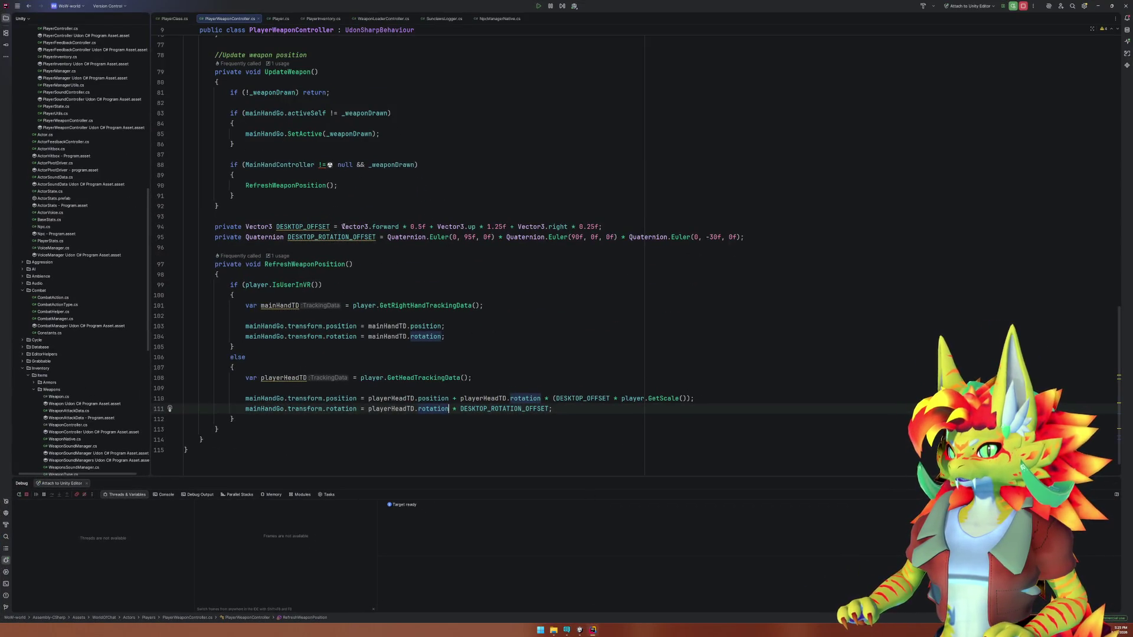
Delete the 'Vector3.up * 1.25f + ' term from DESKTOP_OFFSET on line 94.
drag(437, 227, 518, 228)
key(ctrl+c)
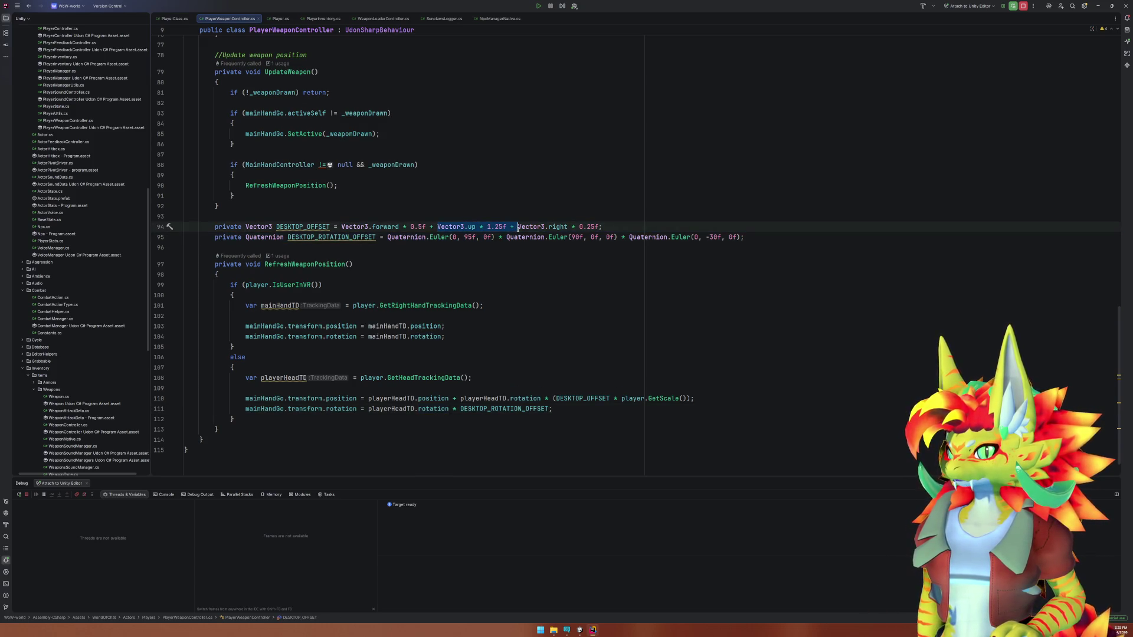
key(BackSpace)
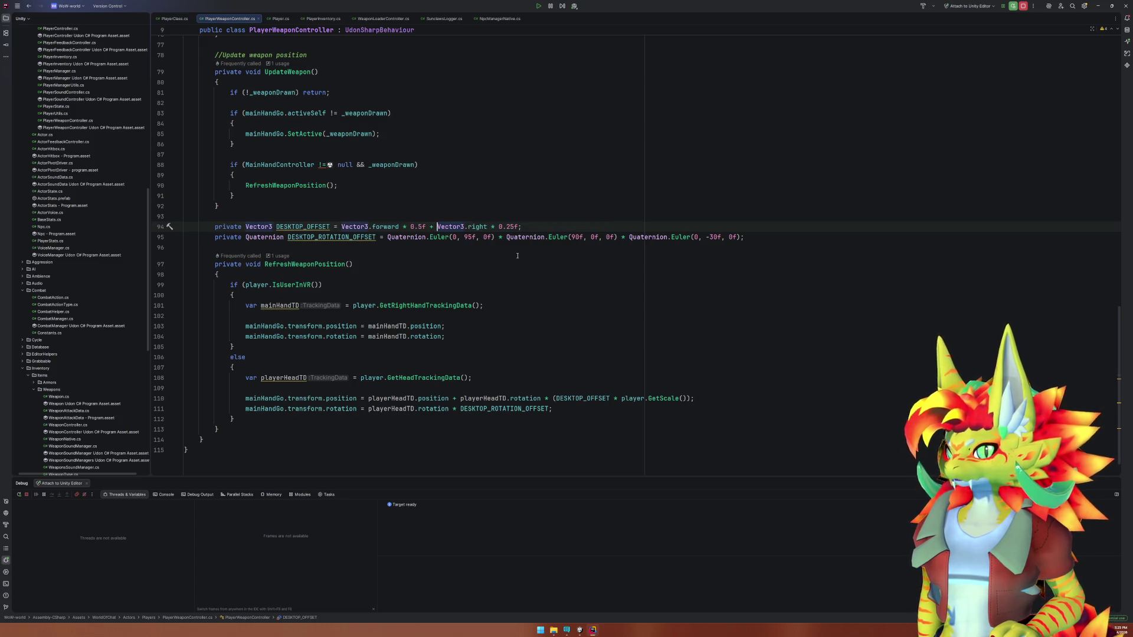
click(581, 632)
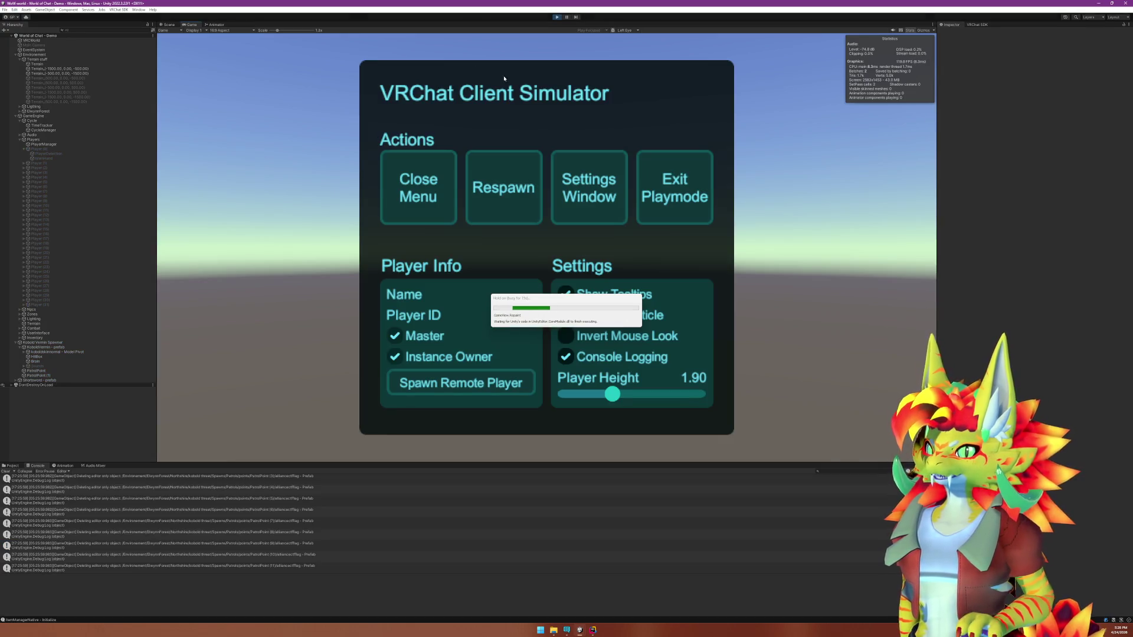
Close the Client Simulator menu, check the sword's first-person position, then stop play mode.
click(405, 181)
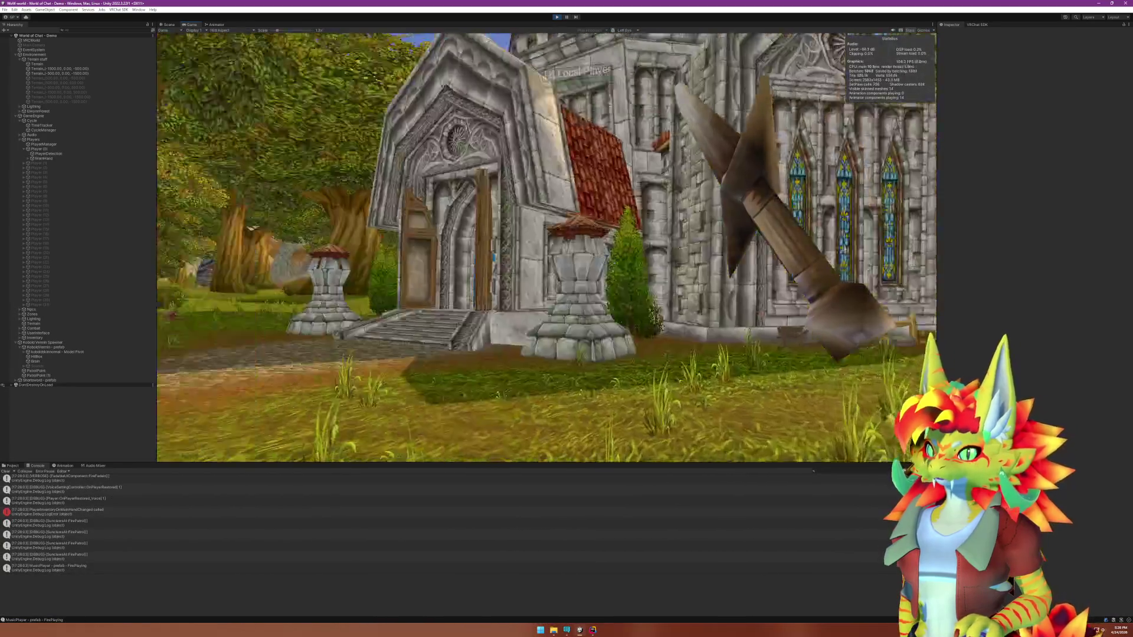
key(super)
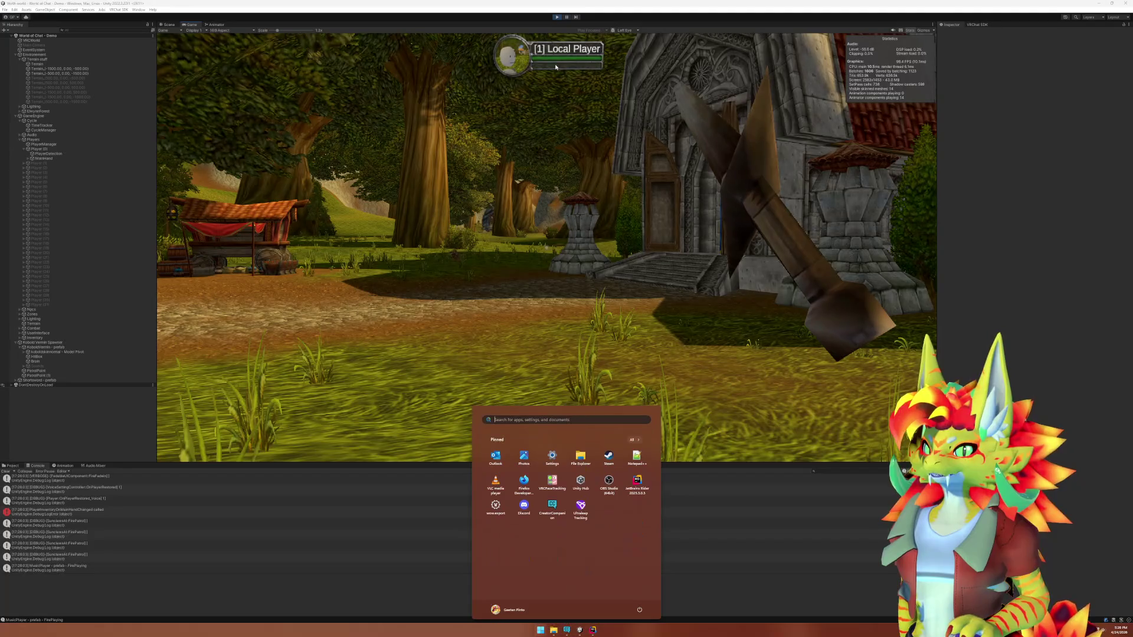
key(super)
key(ctrl+p)
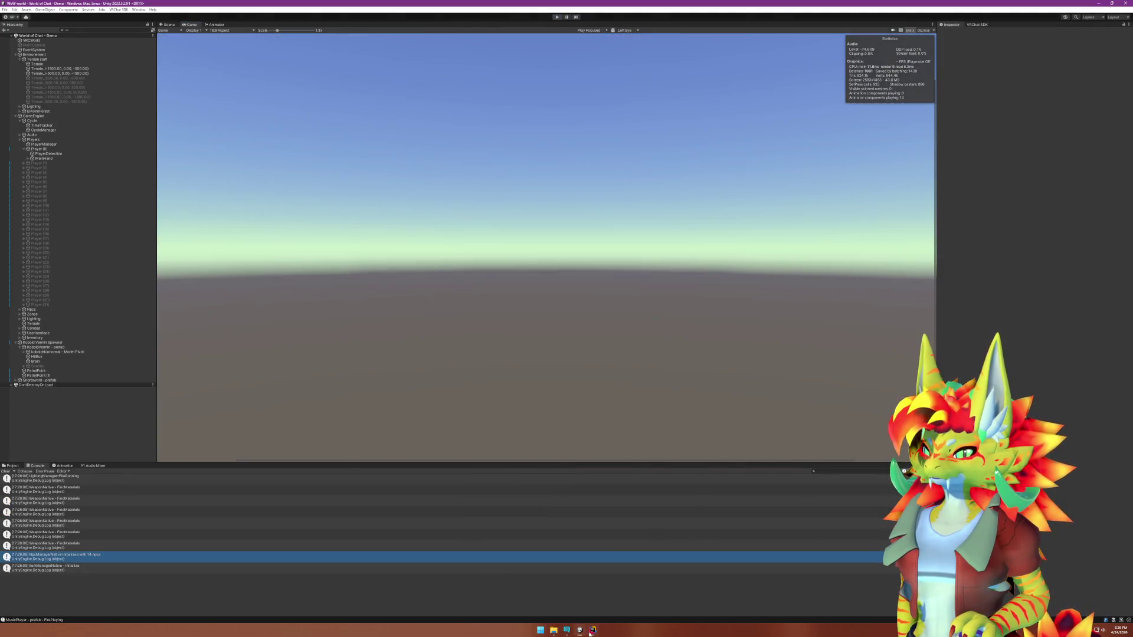
key(alt+Tab)
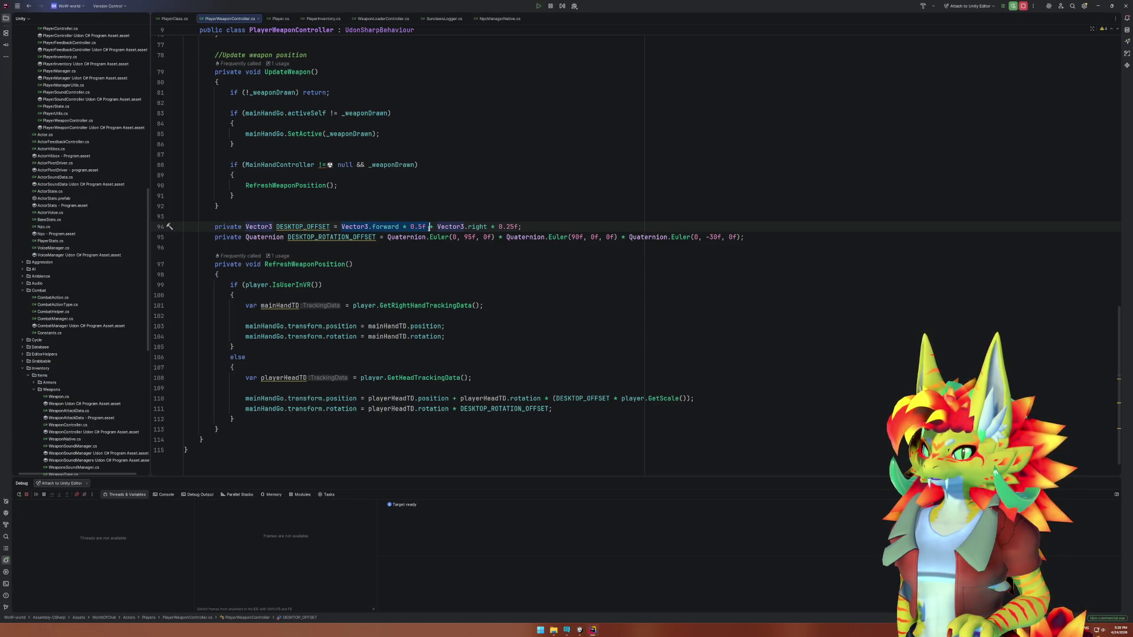
Restore the removed term as Vector3.down * 0.25f and change the forward offset from 0.5f to 0.25f.
click(421, 227)
mouse_move(435, 238)
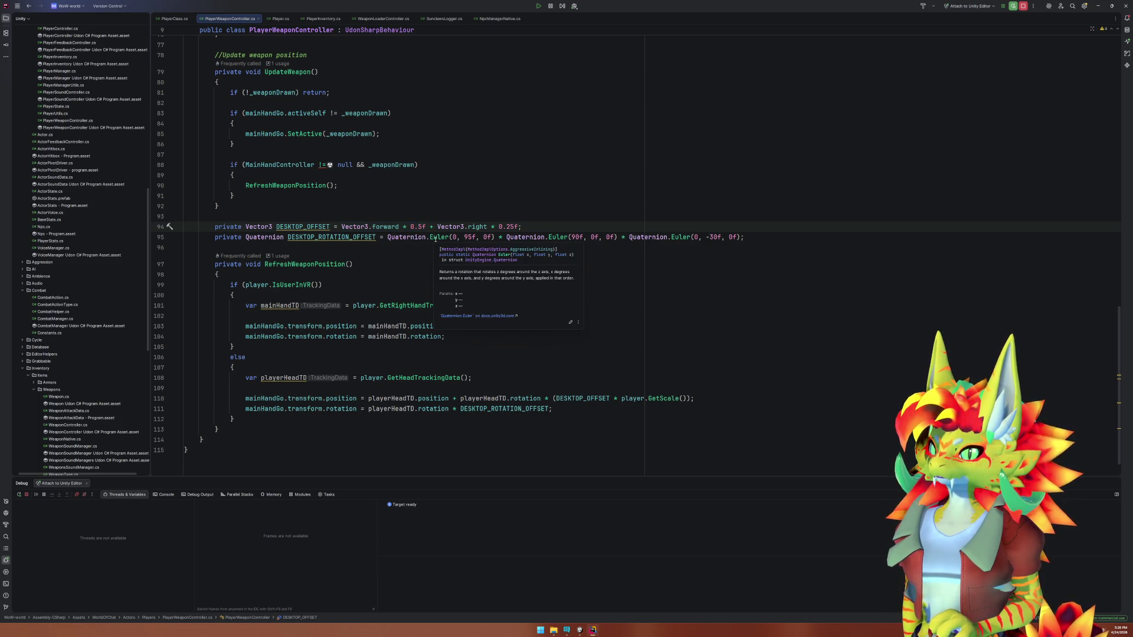
key(ctrl+v)
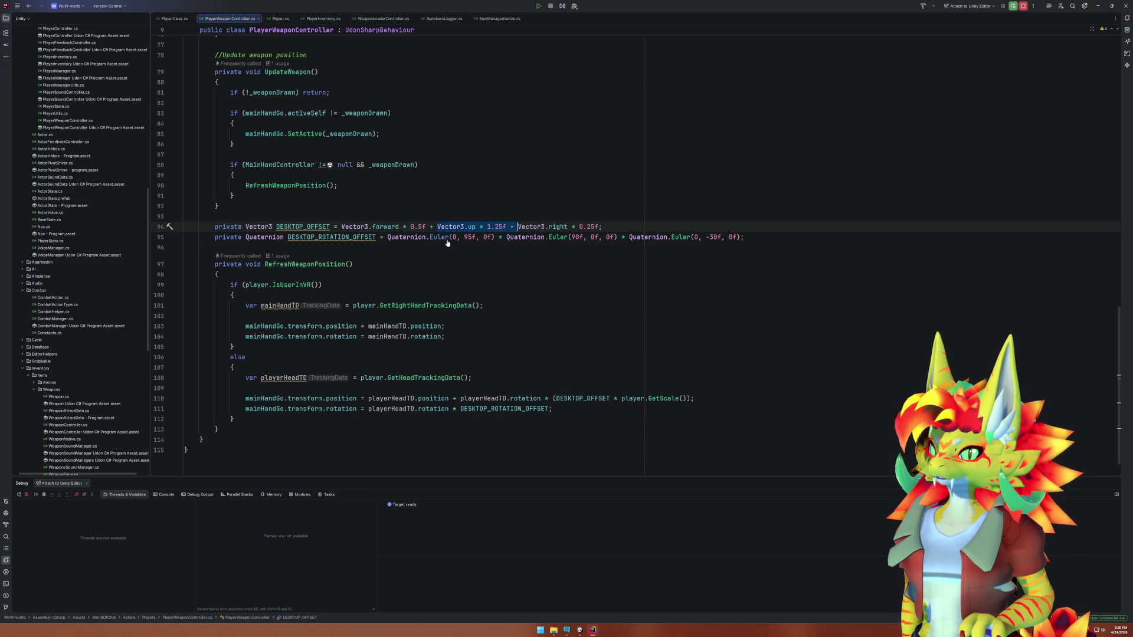
click(468, 228)
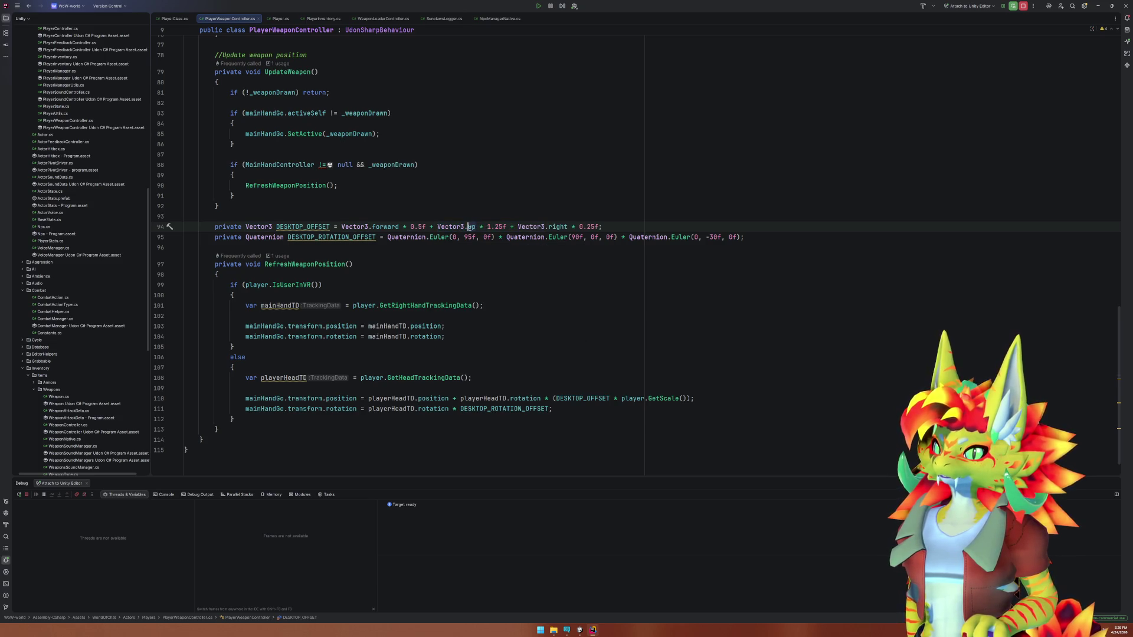
double_click(473, 228)
text(down)
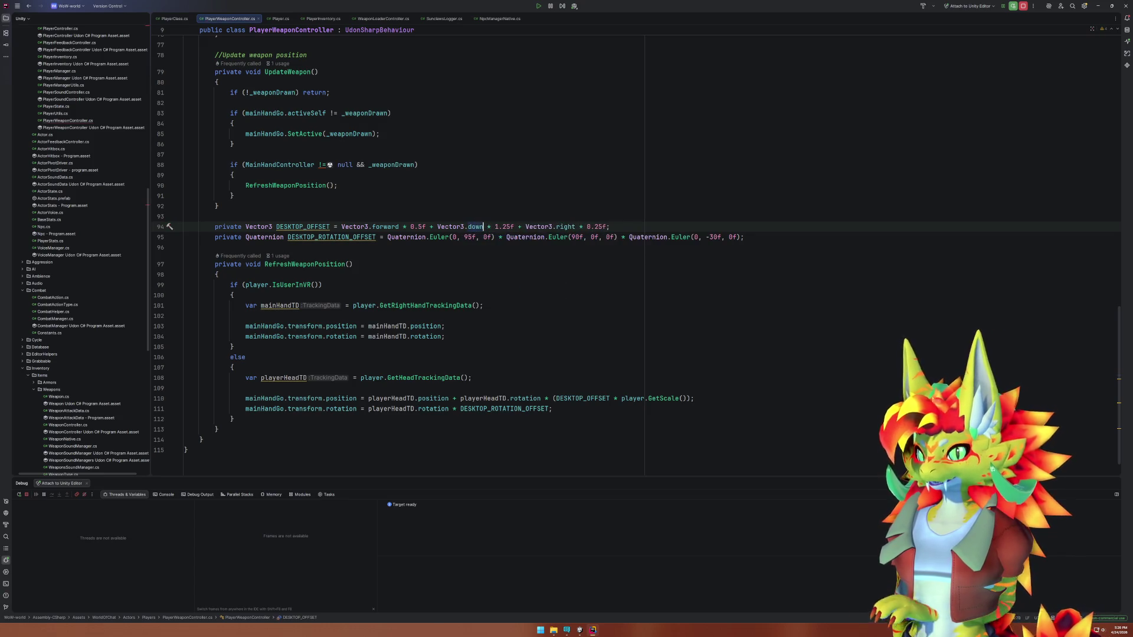
key(BackSpace)
text(0)
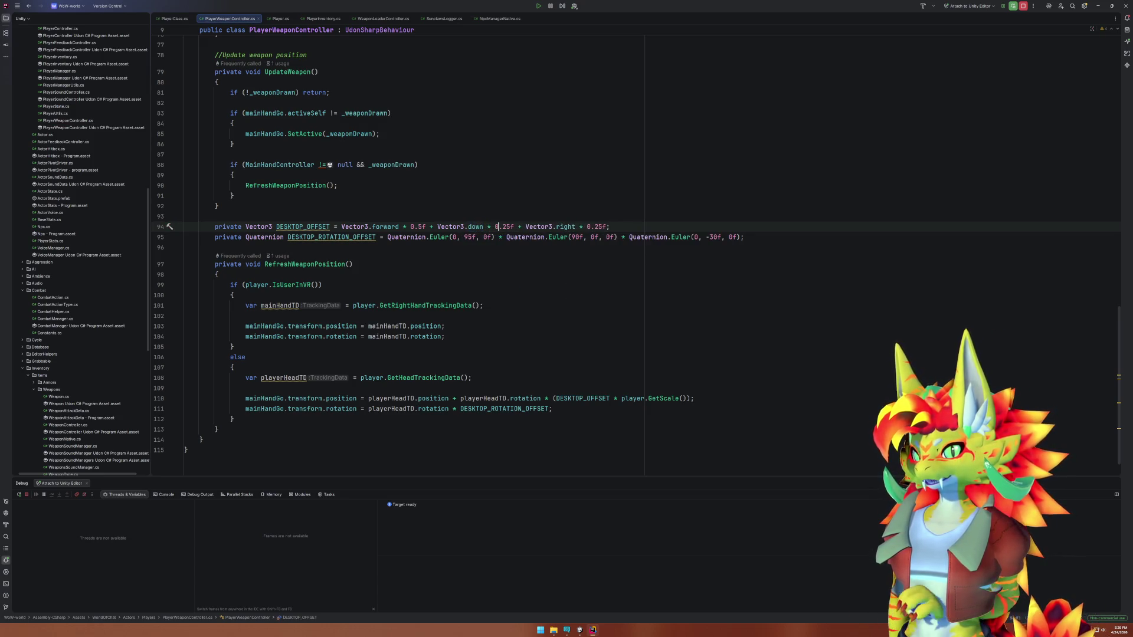
click(422, 227)
key(BackSpace)
text(25)
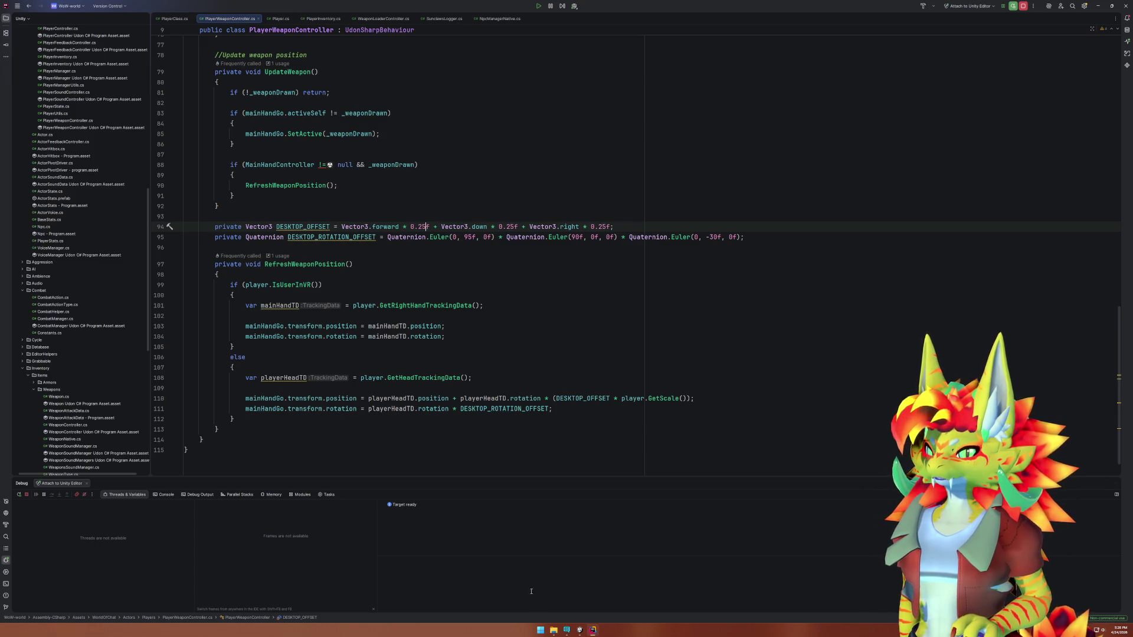
key(alt+Tab)
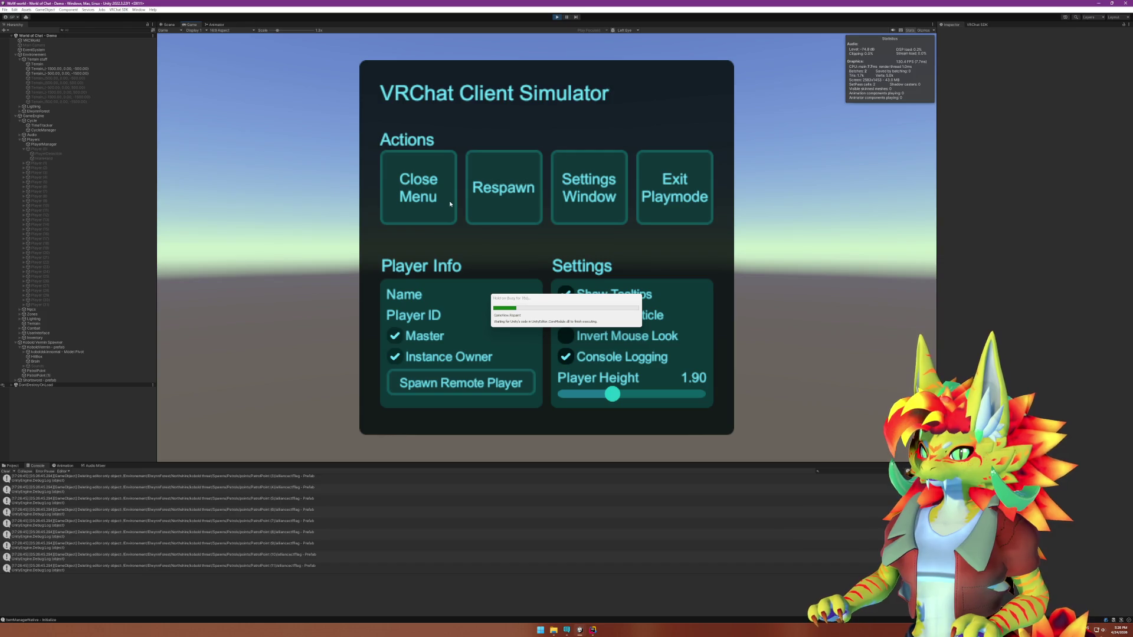
Close the simulator menu, walk forward to the kobold and swing the sword at it three times.
click(447, 203)
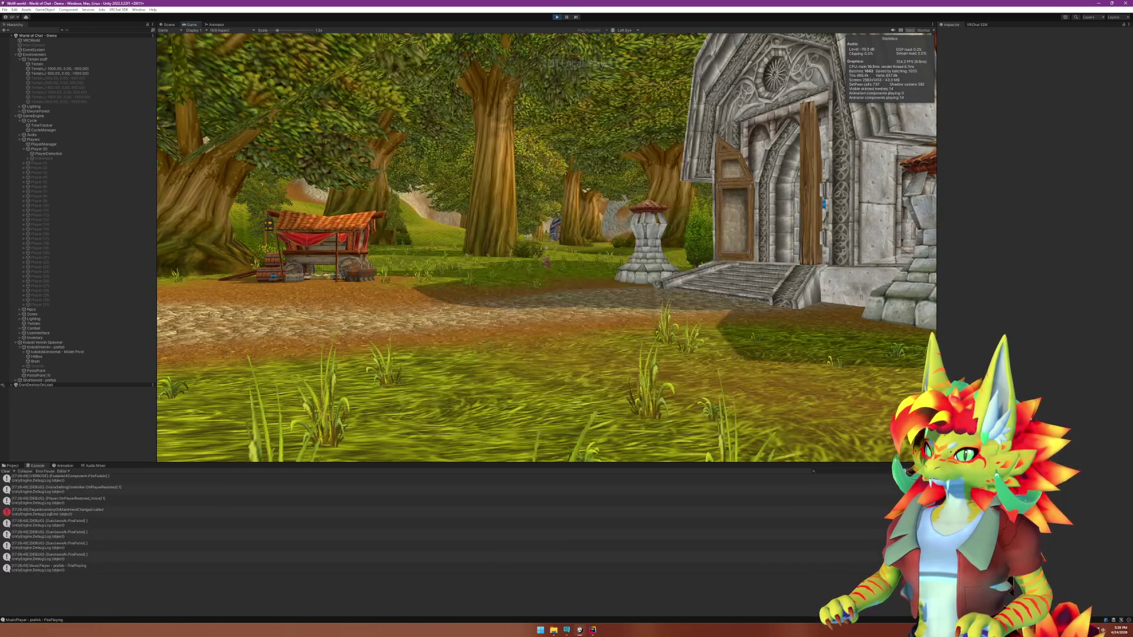
key(w)
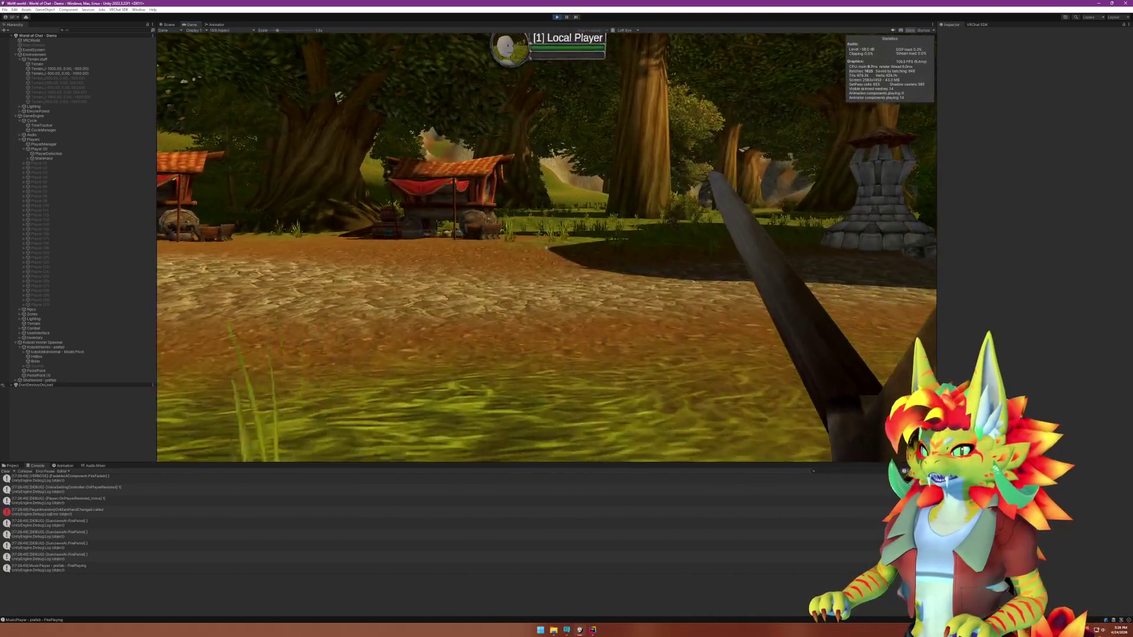
key(w)
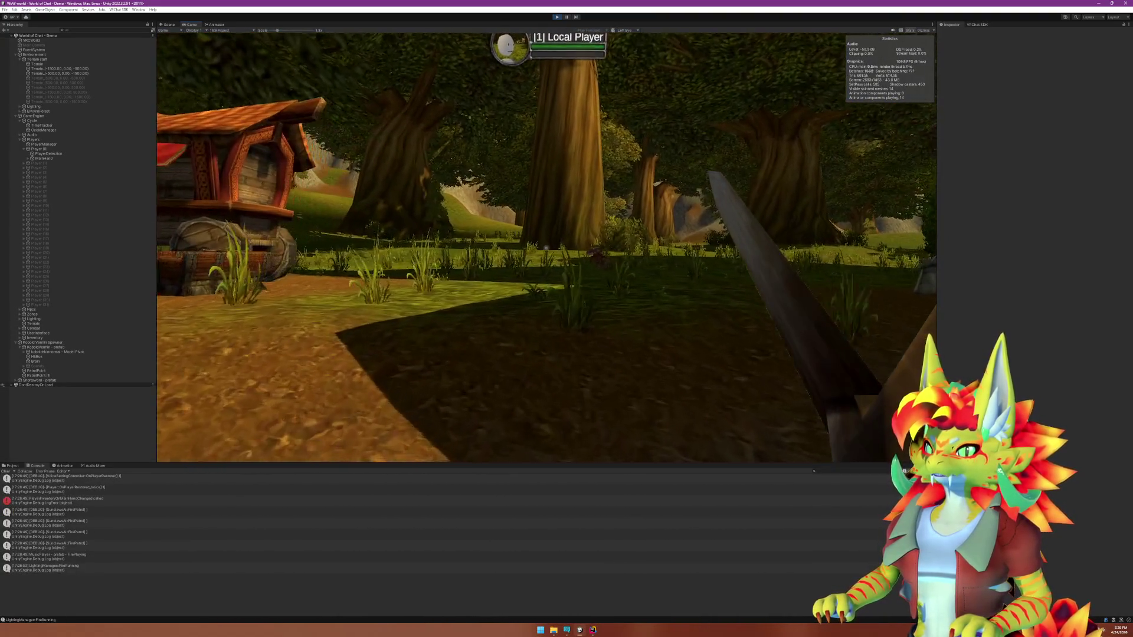
key(w)
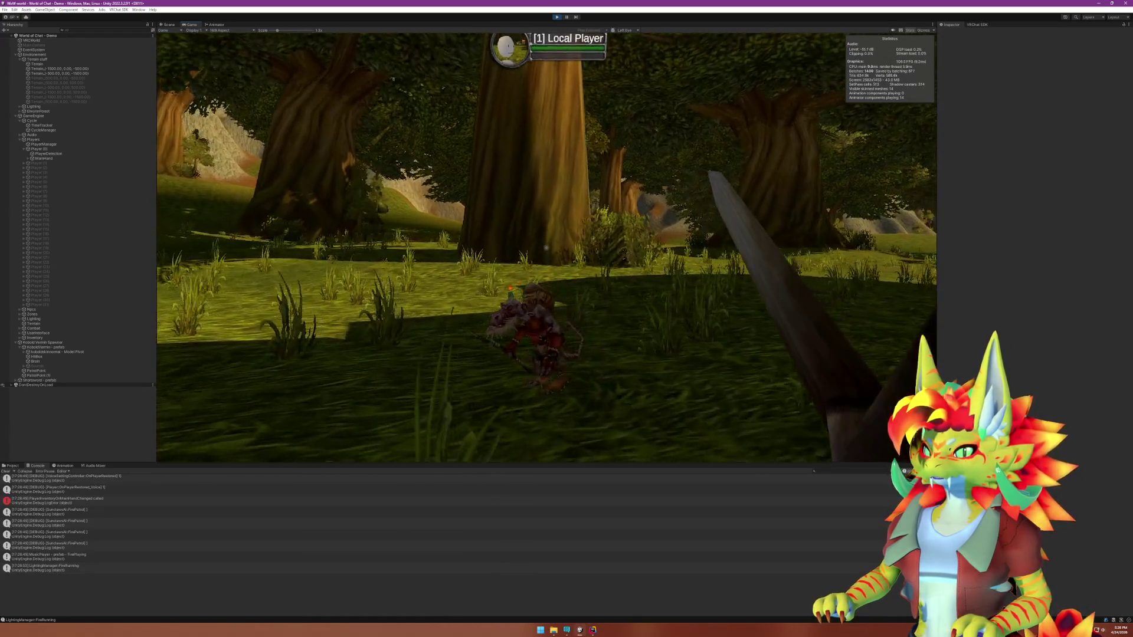
click(546, 248)
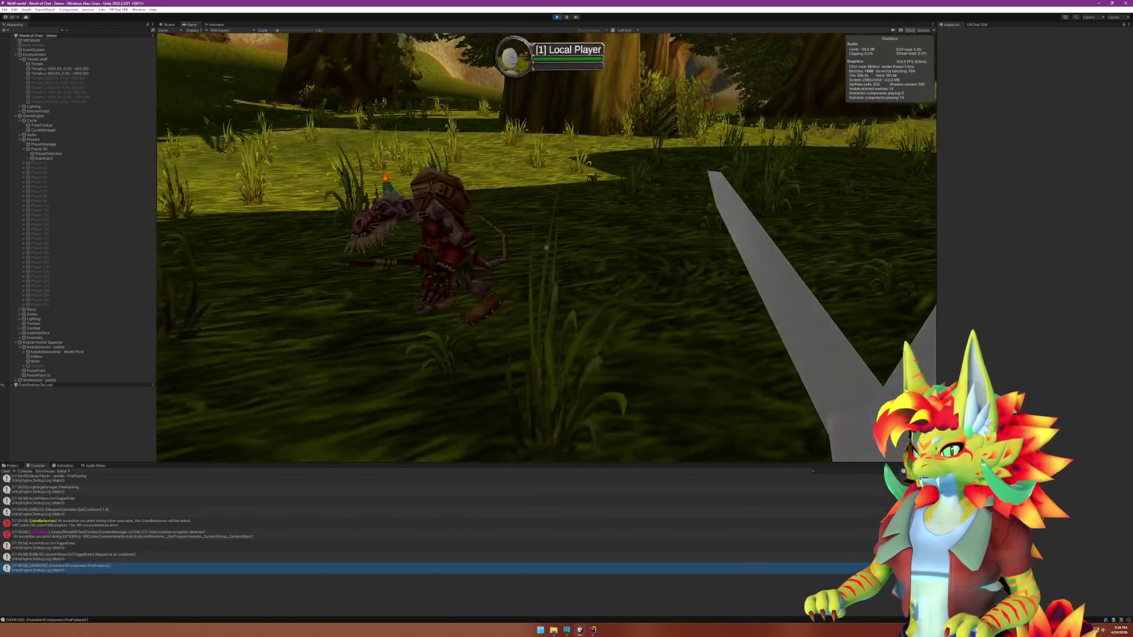
click(546, 248)
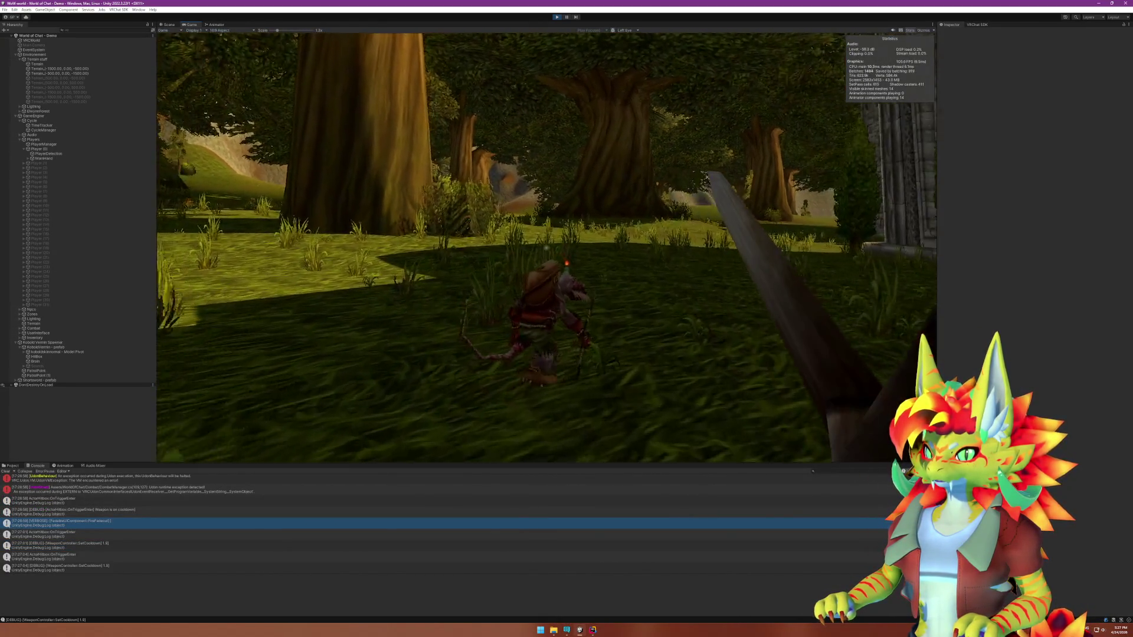
click(545, 248)
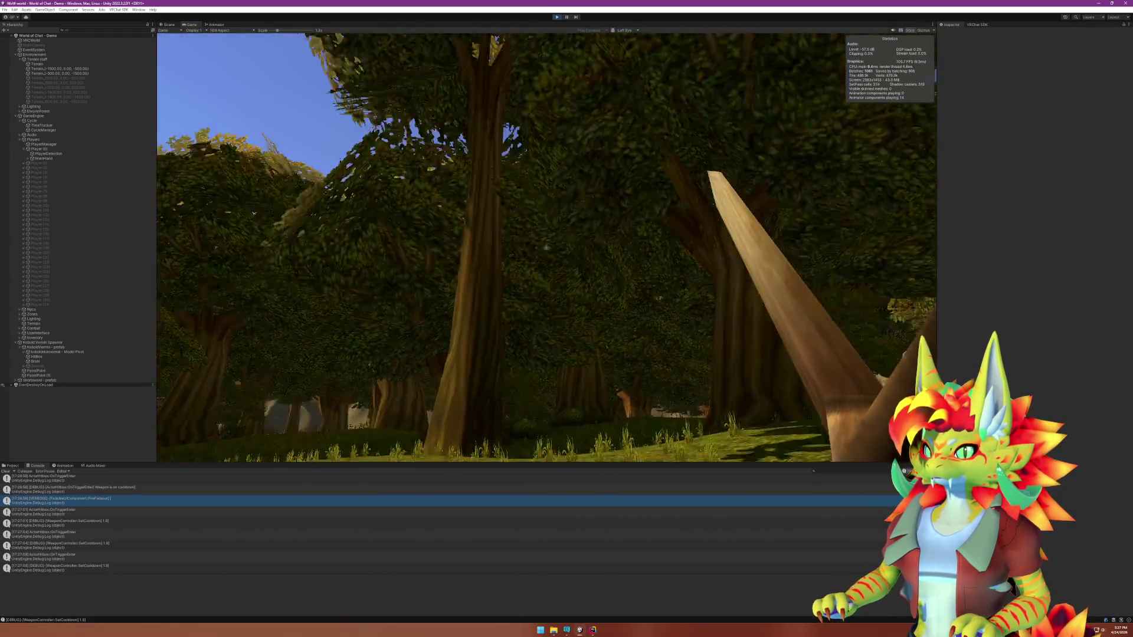
key(super)
key(super)
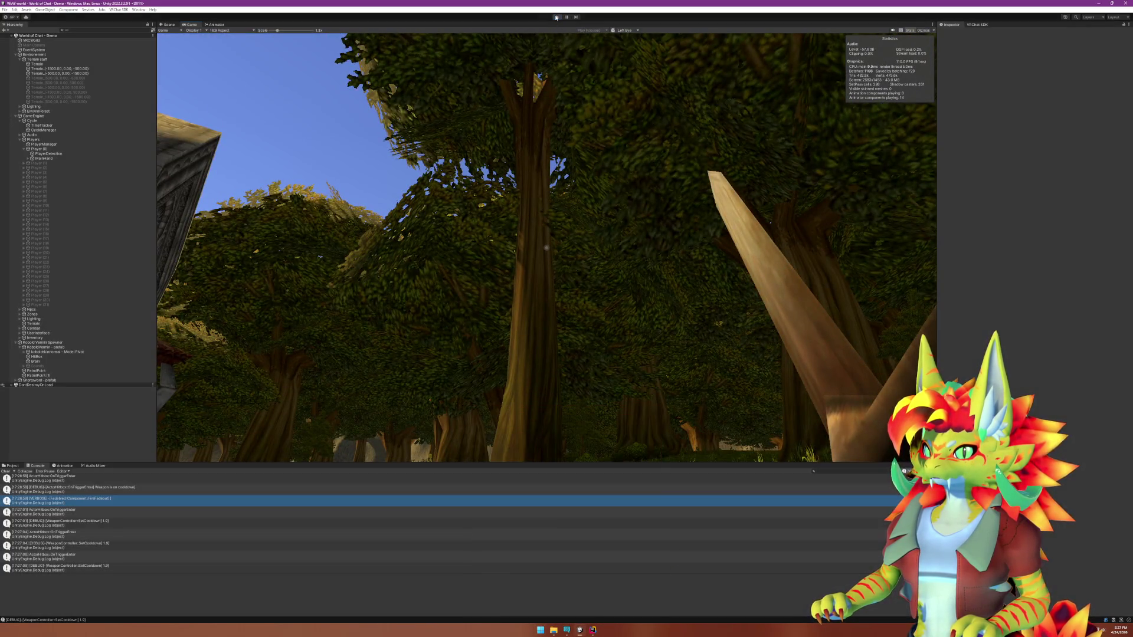
Stop play, inspect the CombatManager exception, and open CombatManager.cs via Edit Script on Weapon Sound Manager.
key(ctrl+p)
scroll(183, 521, up, 5)
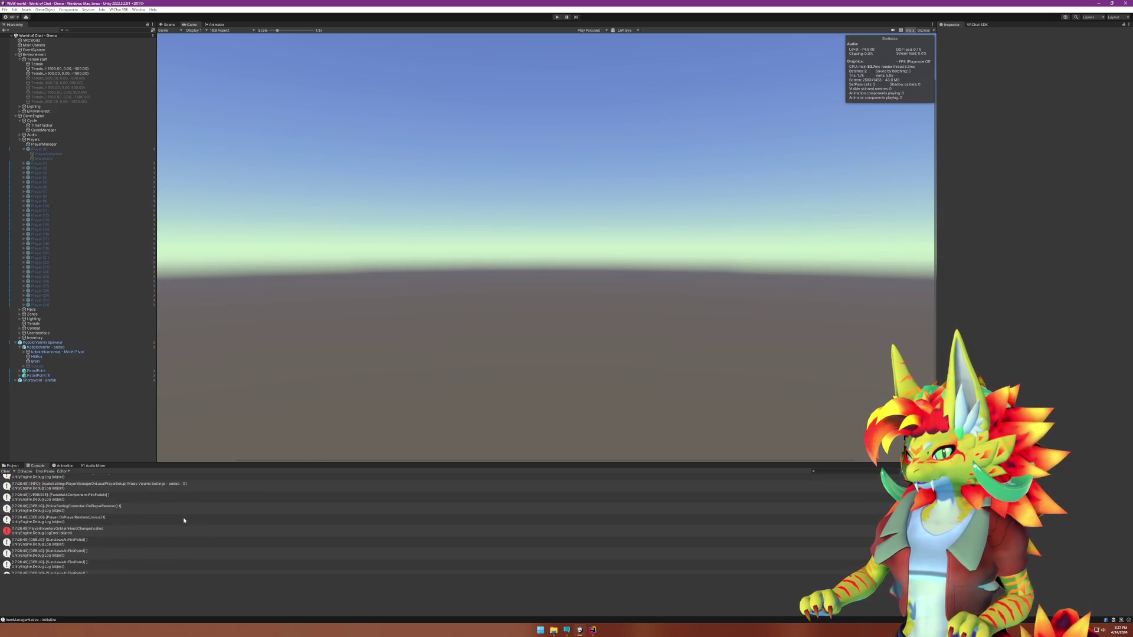
scroll(183, 520, down, 5)
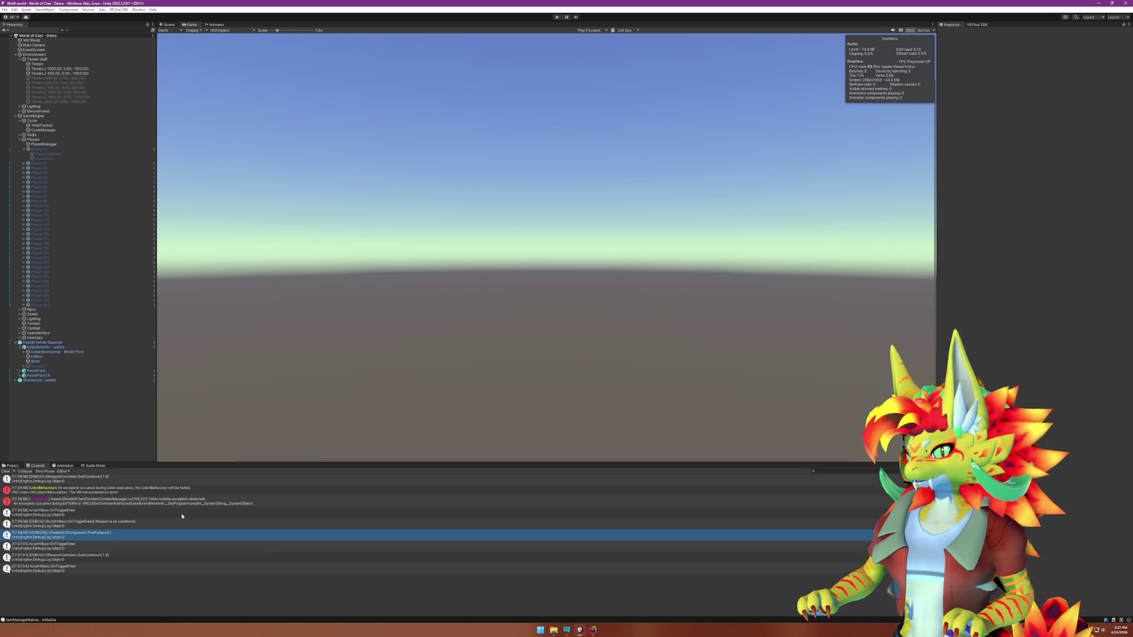
click(142, 491)
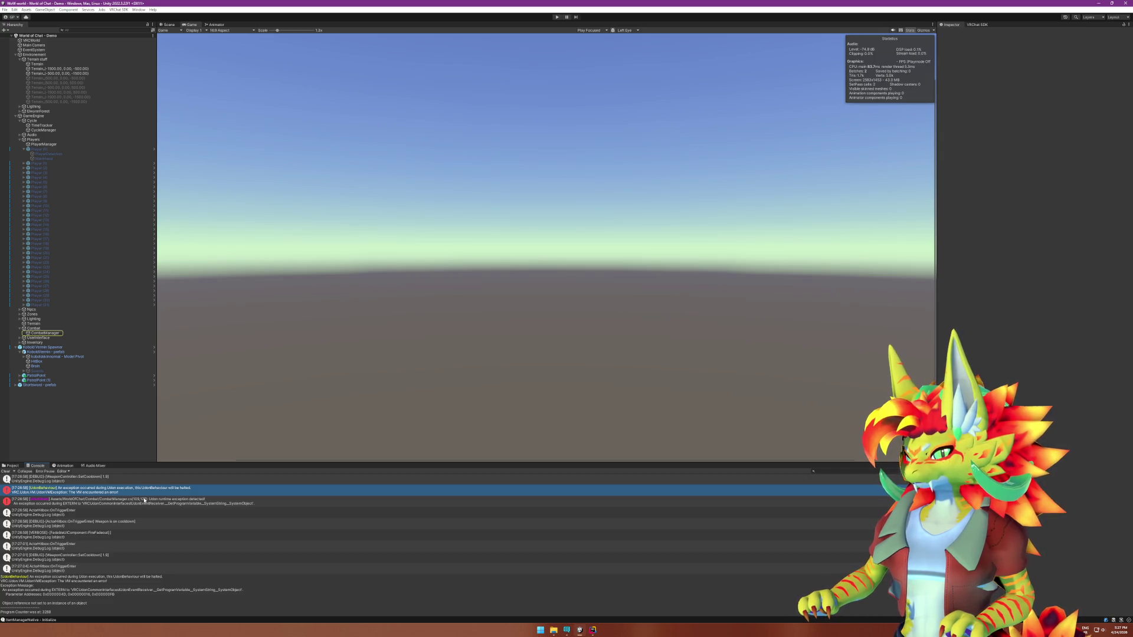
click(144, 501)
click(45, 333)
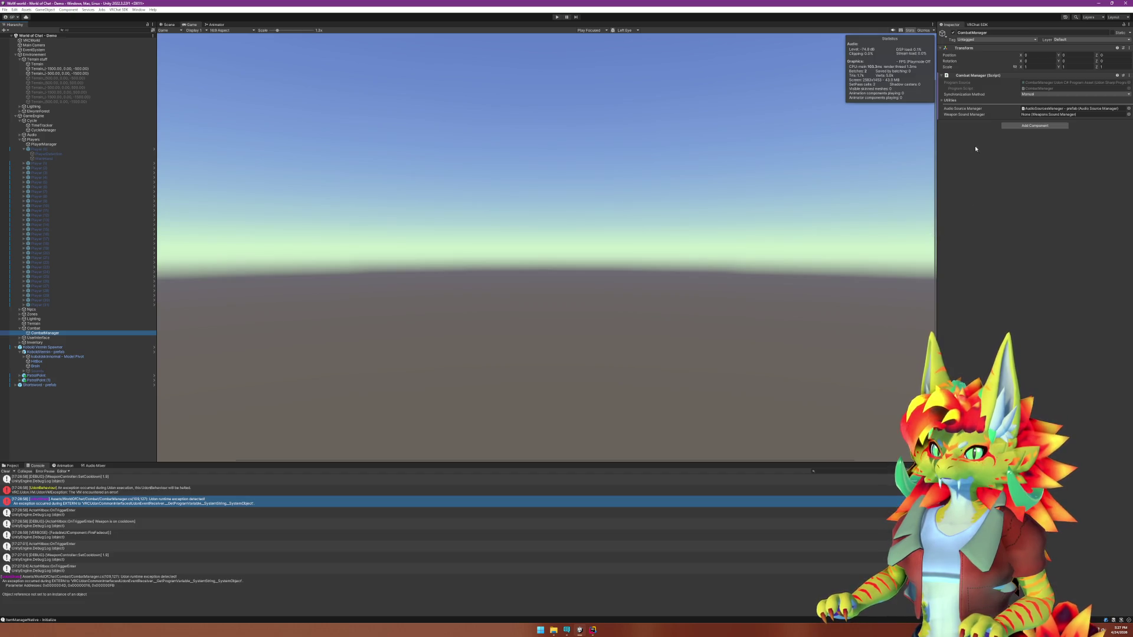
click(965, 116)
right_click(966, 116)
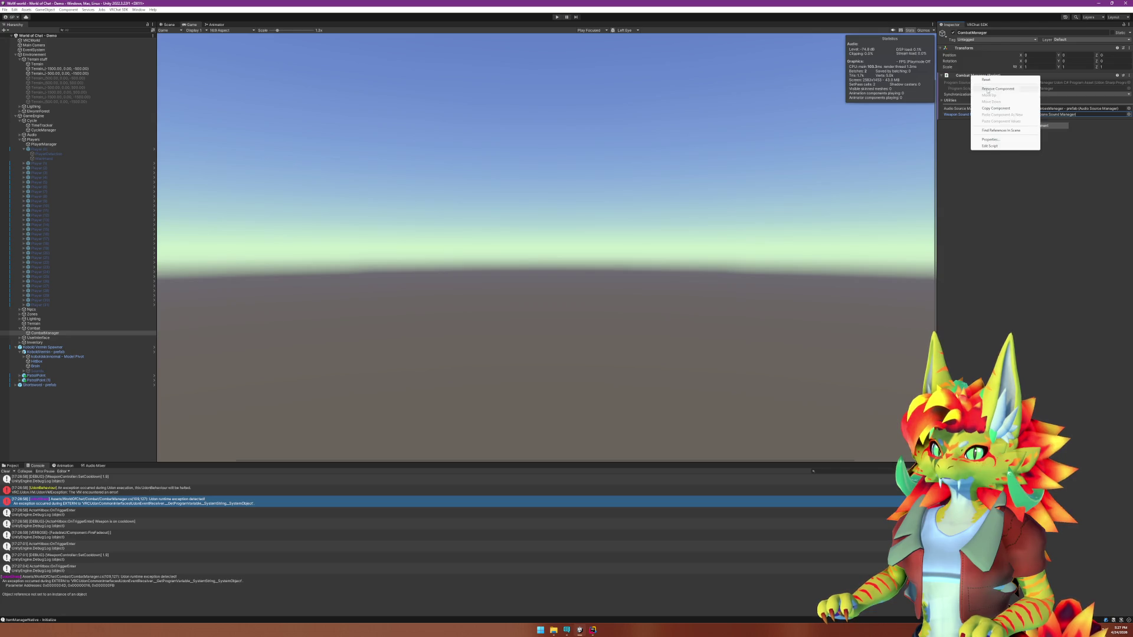
click(996, 146)
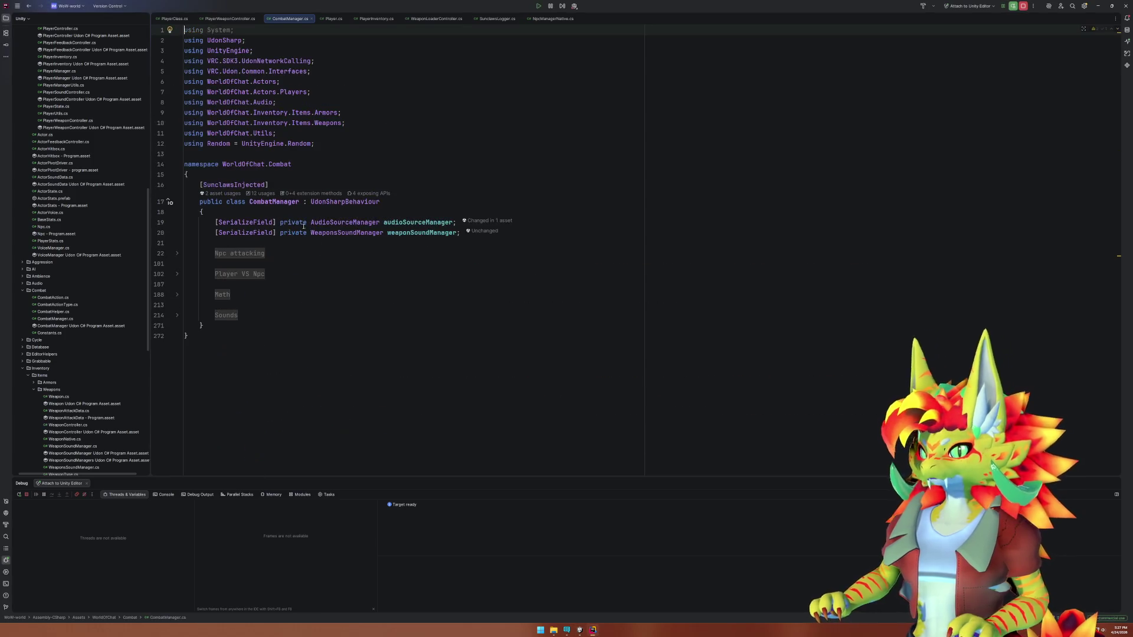
Replace '[SerializeField] private' with public on the audioSourceManager and weaponsSoundManager fields (lines 19–20).
click(338, 233)
click(293, 233)
click(254, 232)
click(233, 223)
click(216, 222)
alt+shift+click(307, 232)
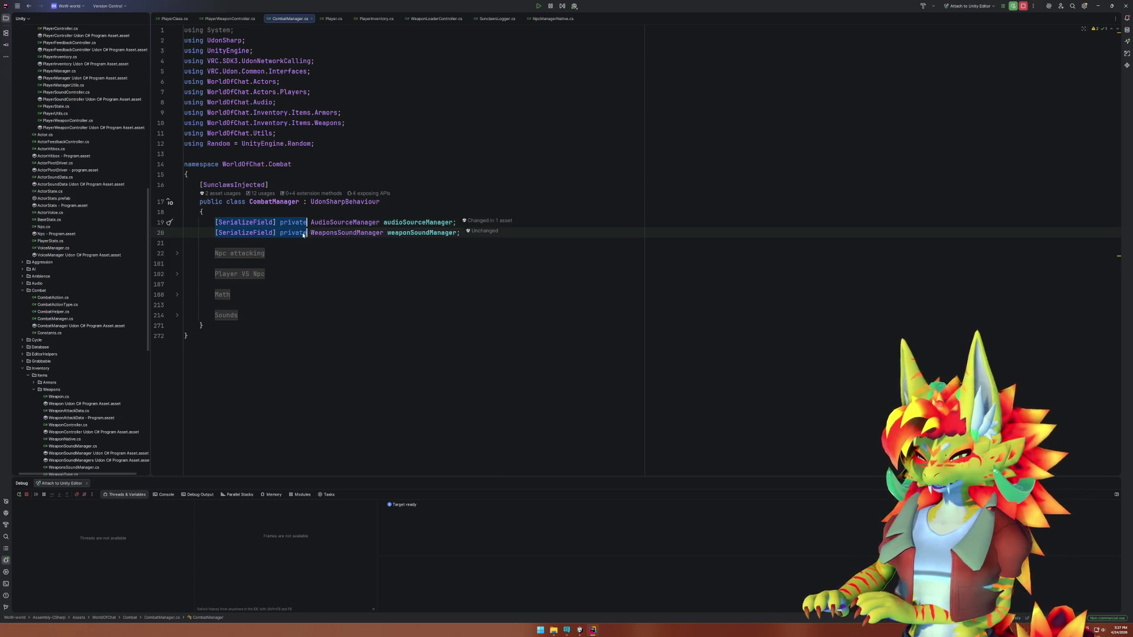
text(public)
key(Escape)
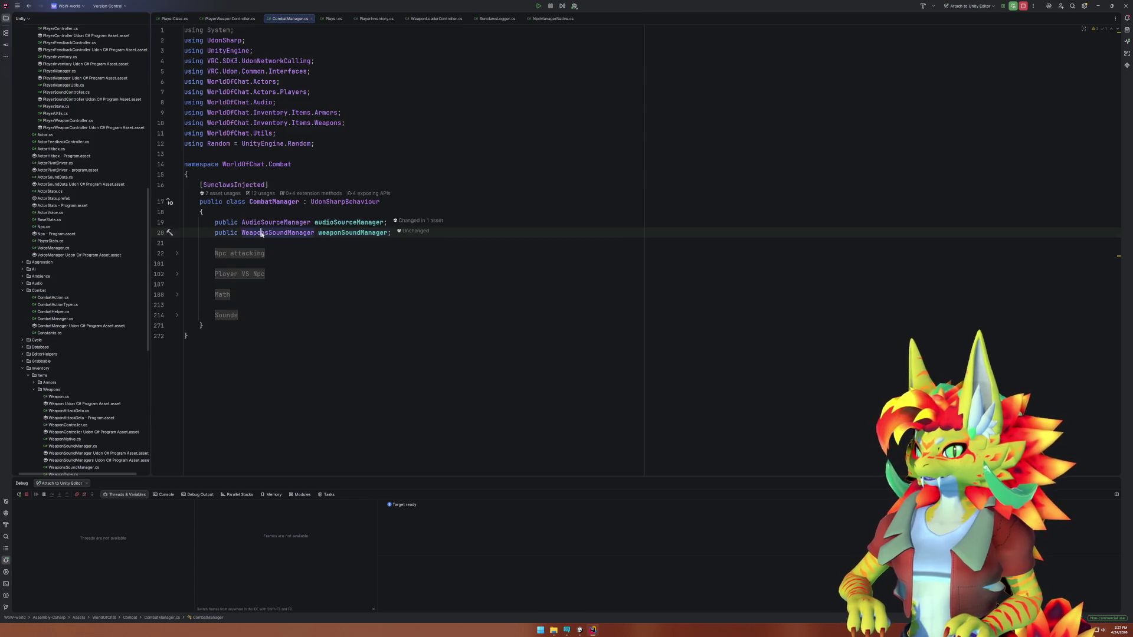
Add the [SunclawsInjected] attribute to the WeaponsSoundManager class, then start play mode in Unity.
ctrl+click(261, 232)
text([Sunclaws)
key(Return)
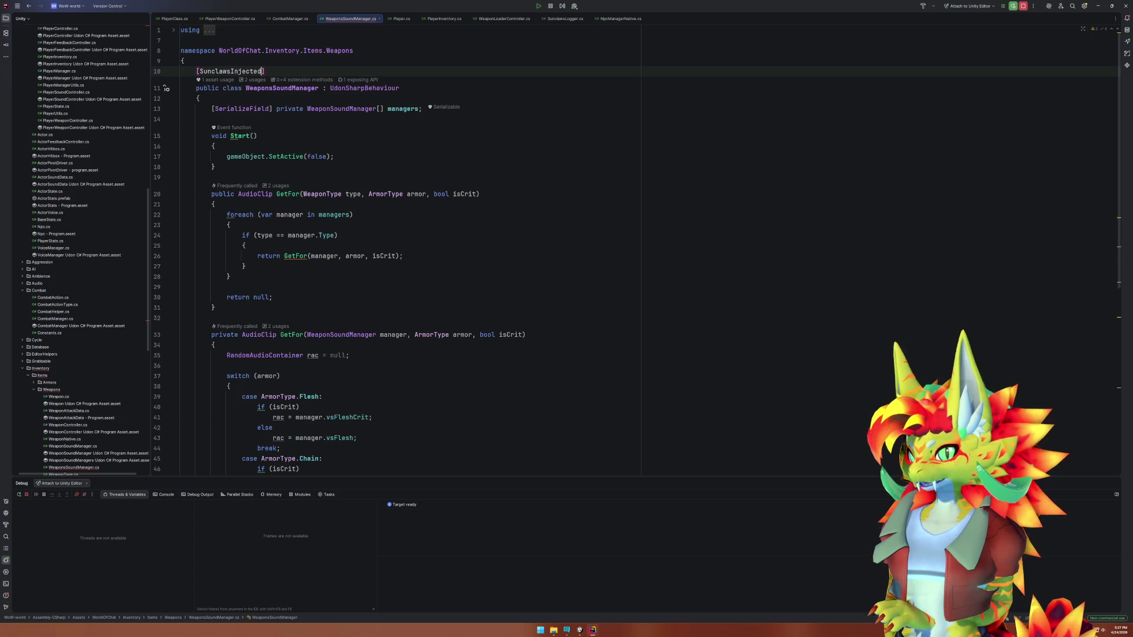
middle_click(341, 19)
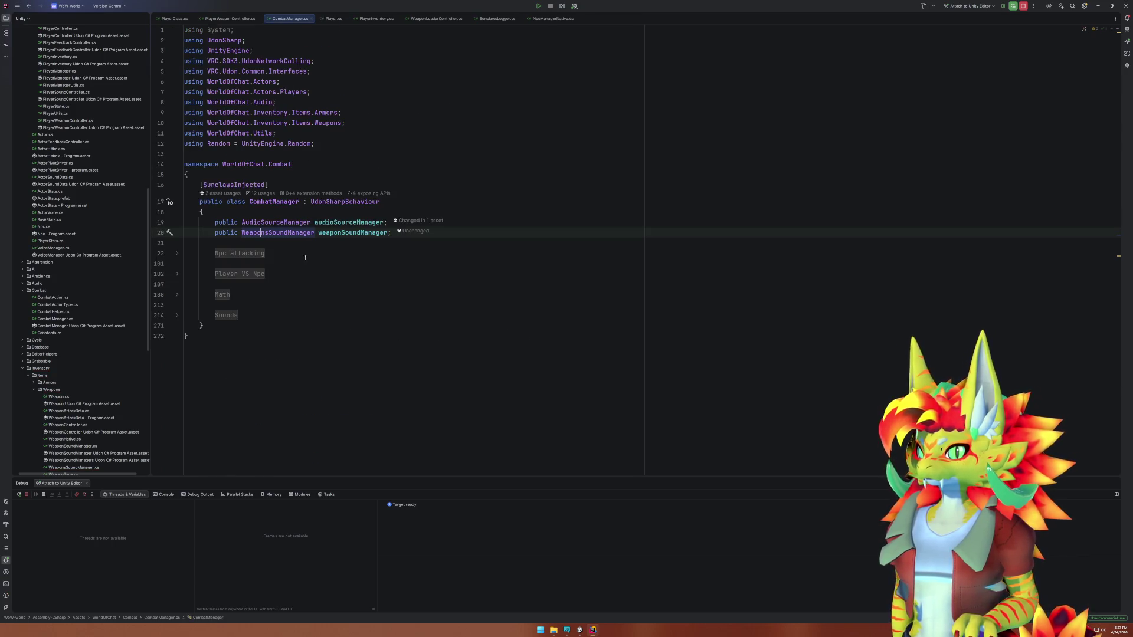
ctrl+click(294, 223)
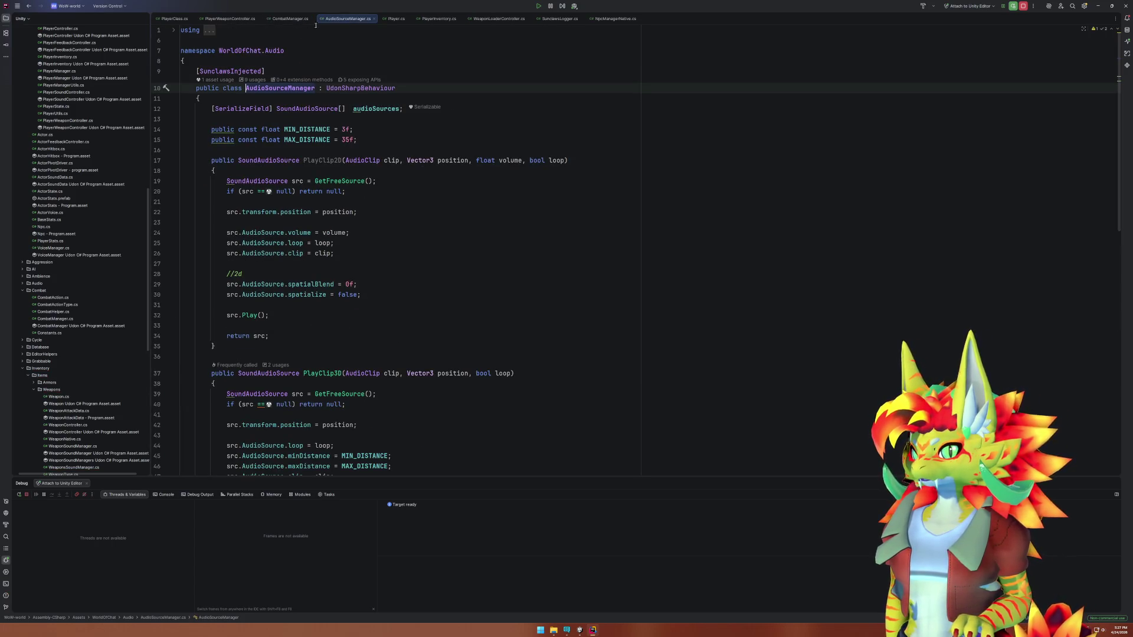
middle_click(338, 22)
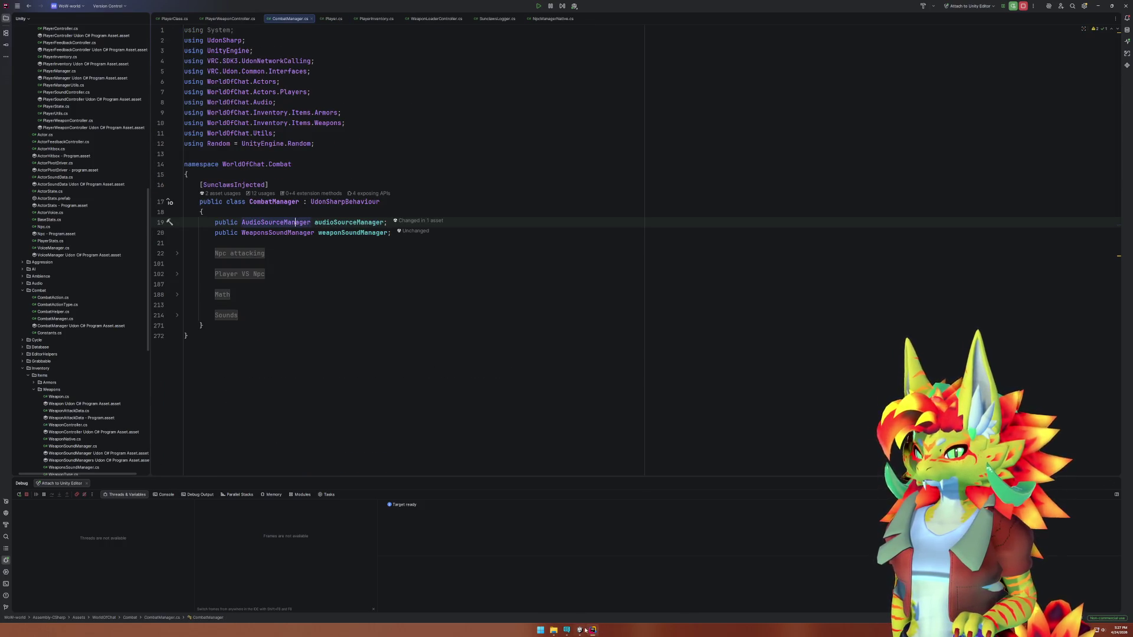
click(584, 630)
click(555, 16)
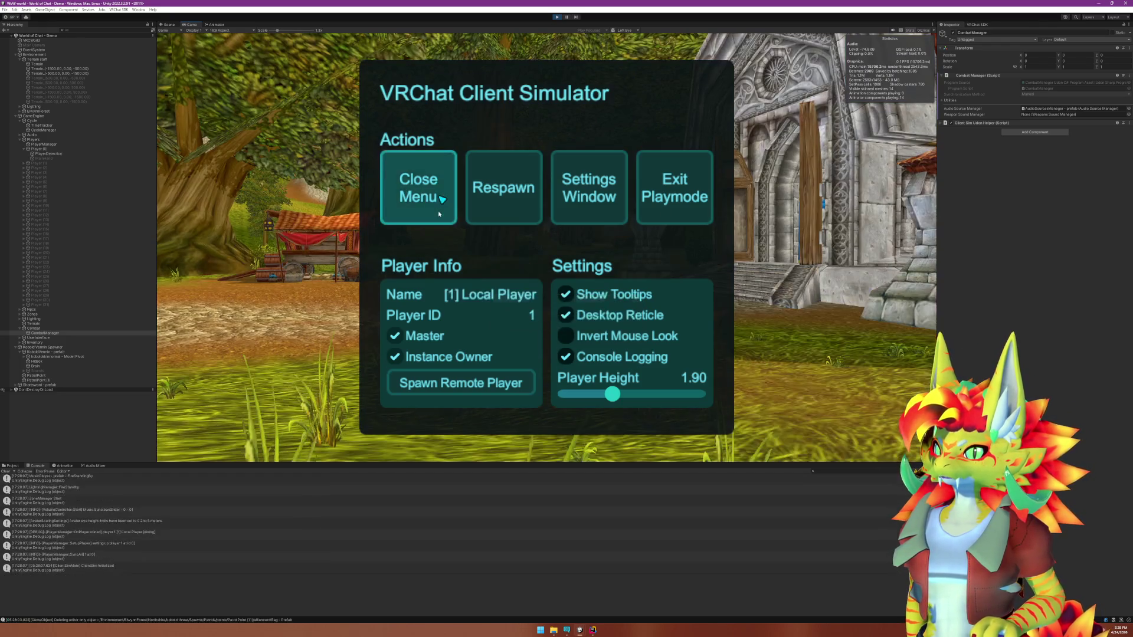
Close the simulator menu, walk to the kobold, swing the sword at it, then stop play mode.
click(421, 198)
key(w)
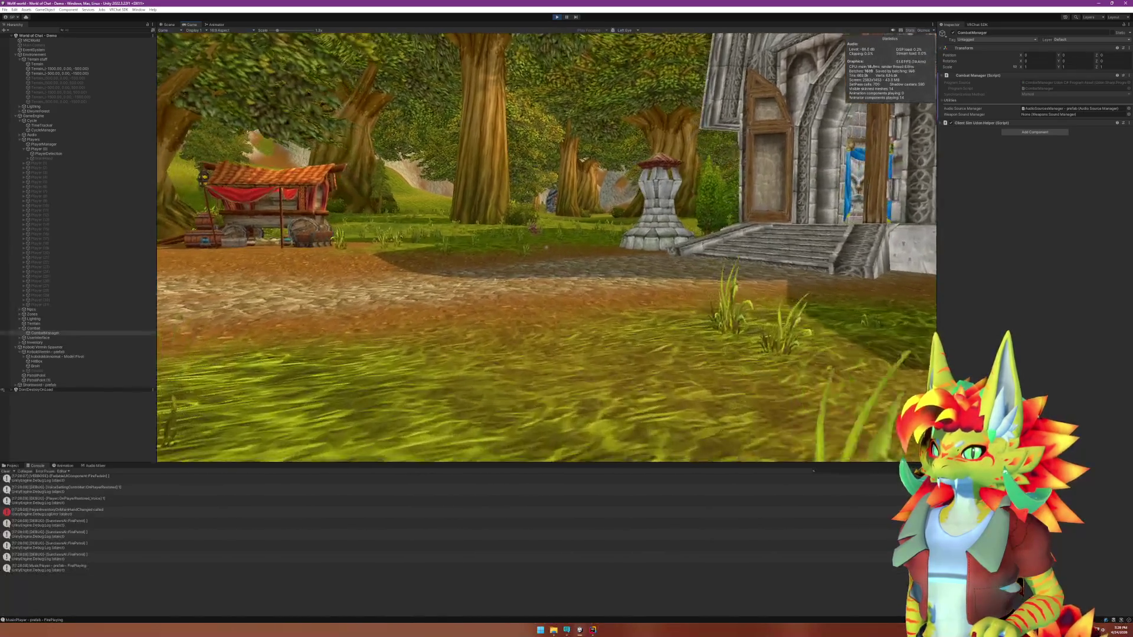
key(w)
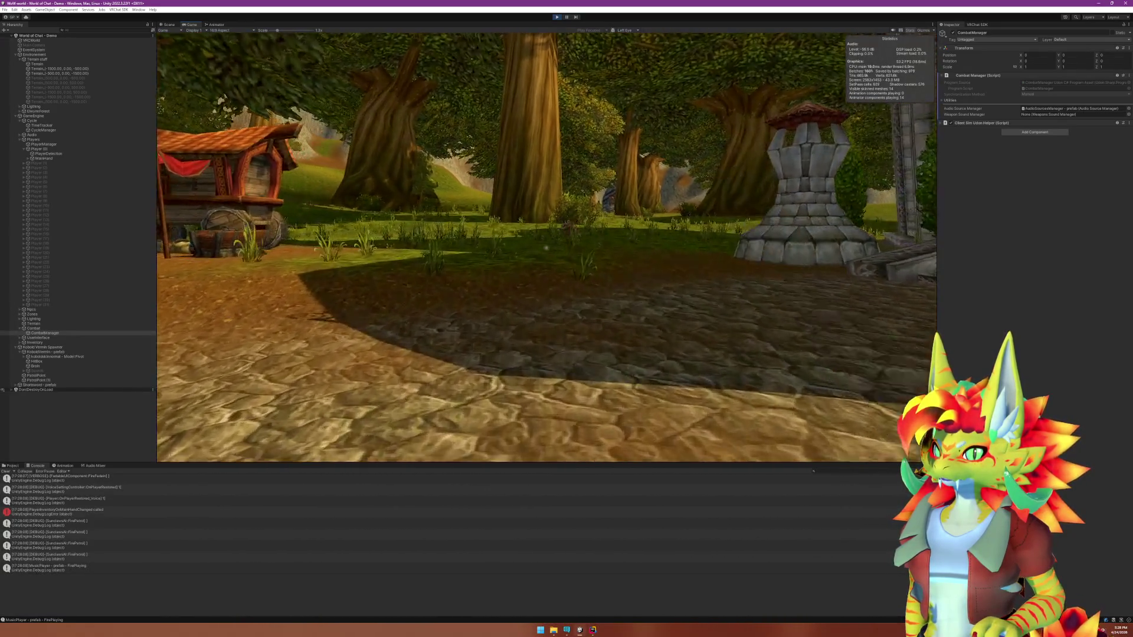
key(w)
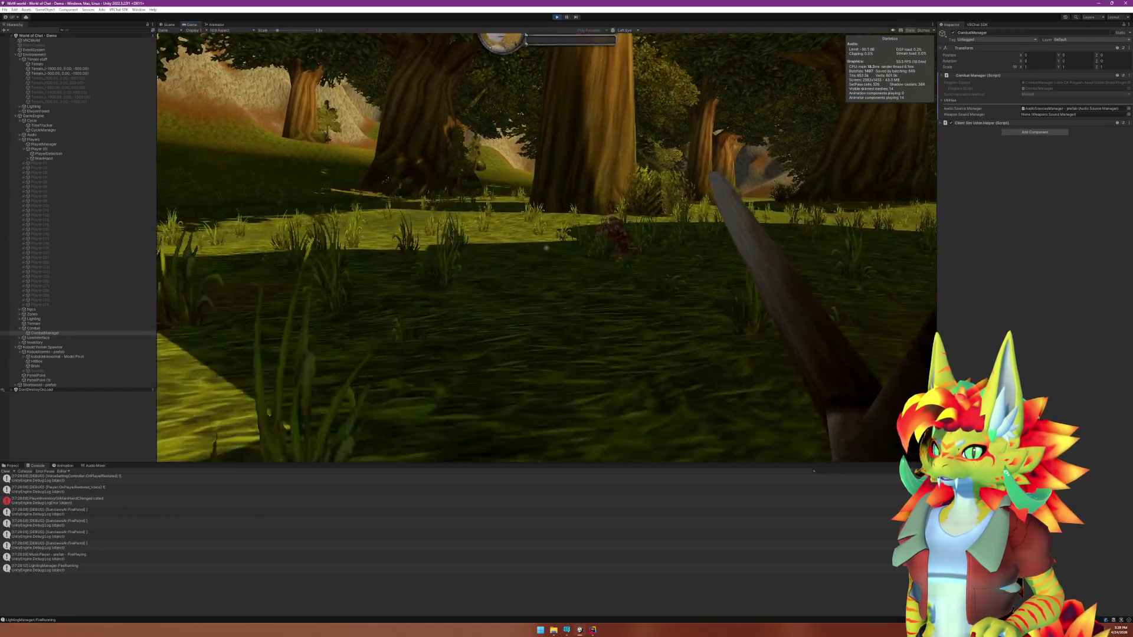
click(546, 248)
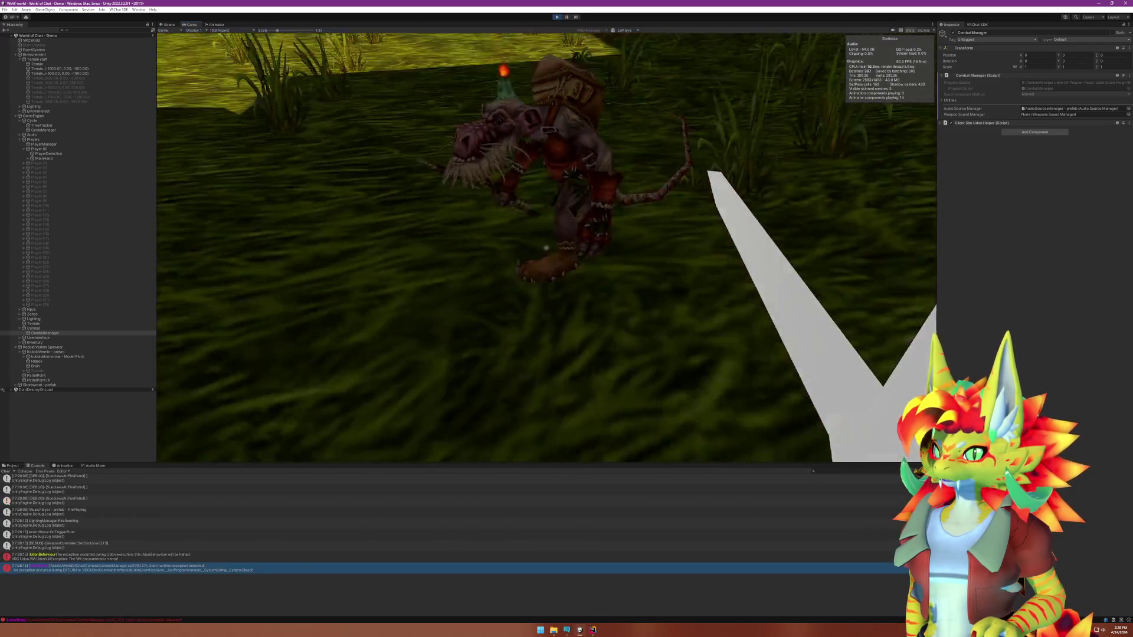
key(super)
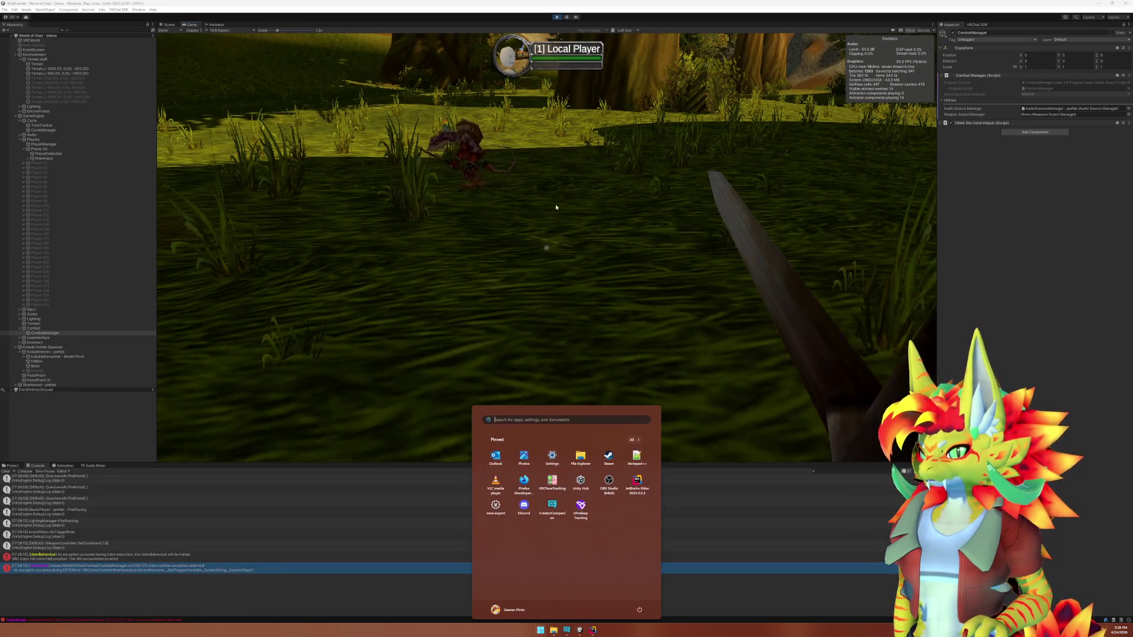
click(516, 107)
key(ctrl+p)
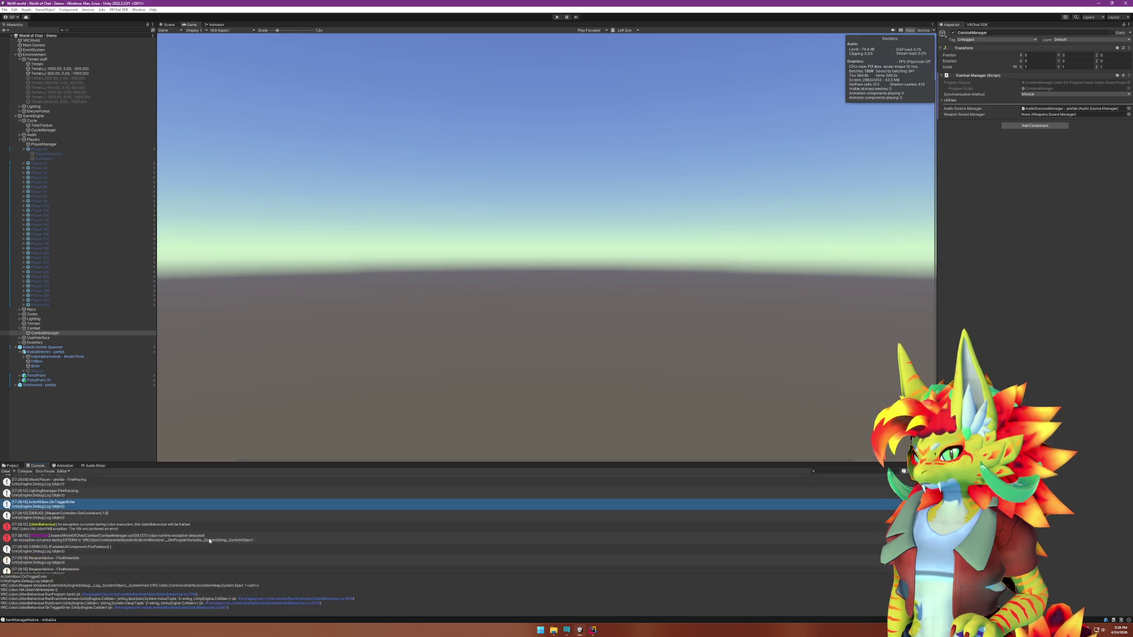
Trace the CombatManager null-reference exception to line 109 of CombatManager.cs in Rider.
click(202, 523)
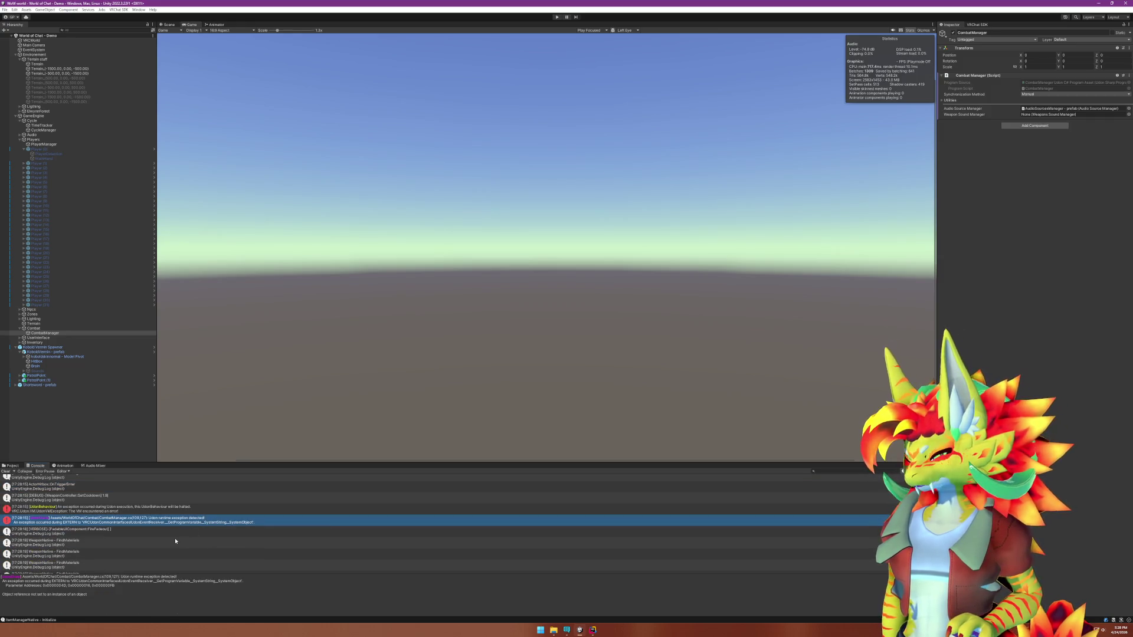
scroll(175, 541, down, 1)
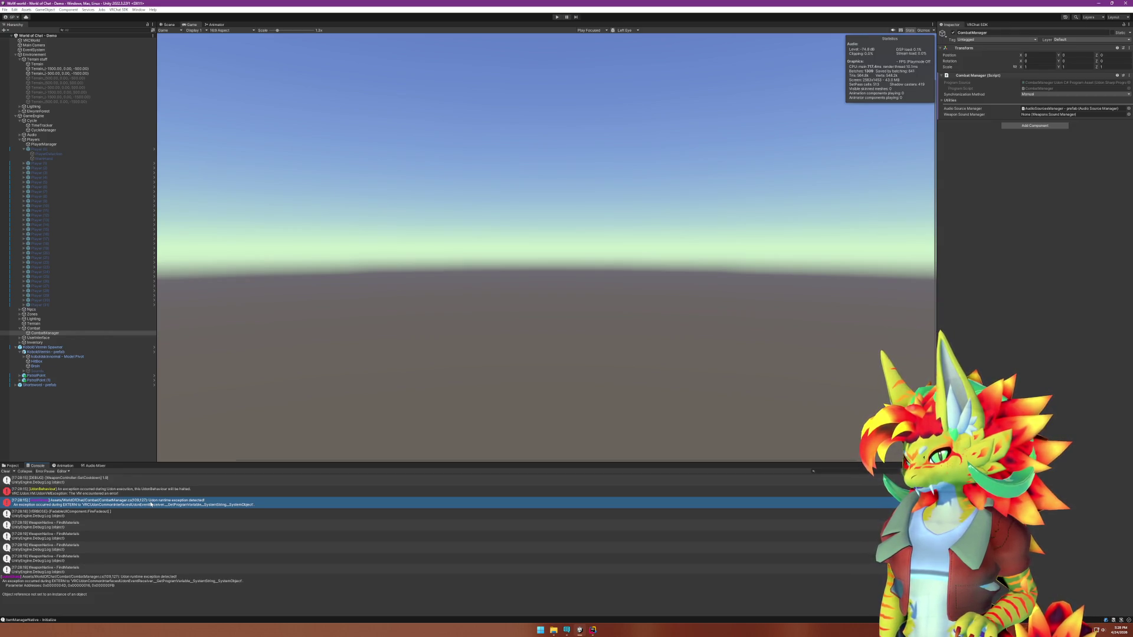
double_click(150, 504)
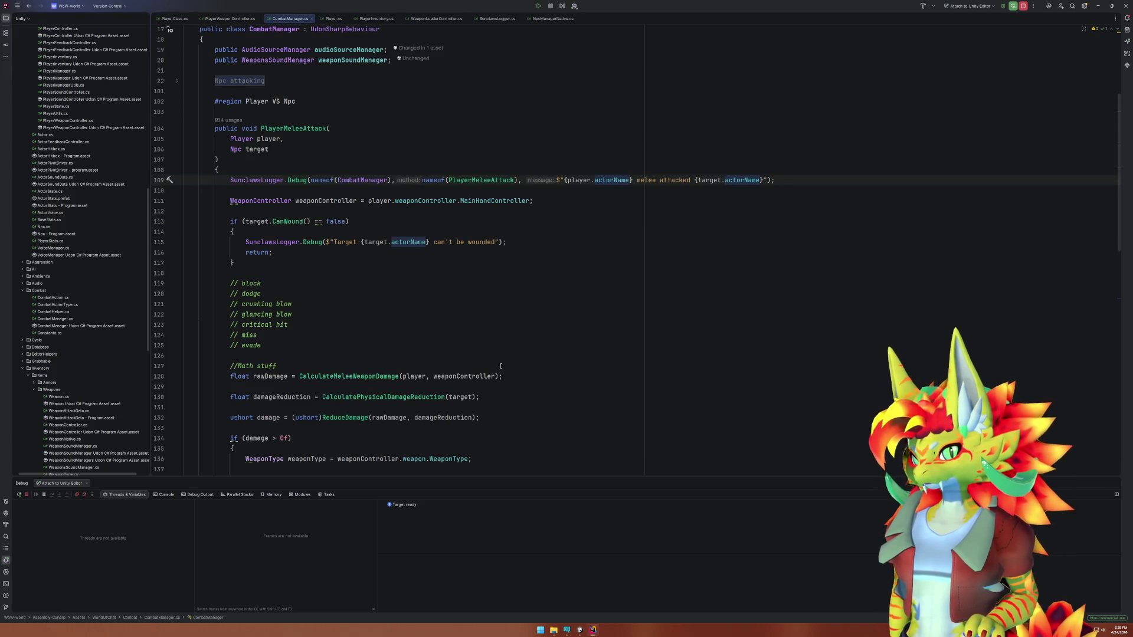
Compare the console error with CombatManager's PlayerMeleeAttack code, highlighting every use of target.
click(580, 630)
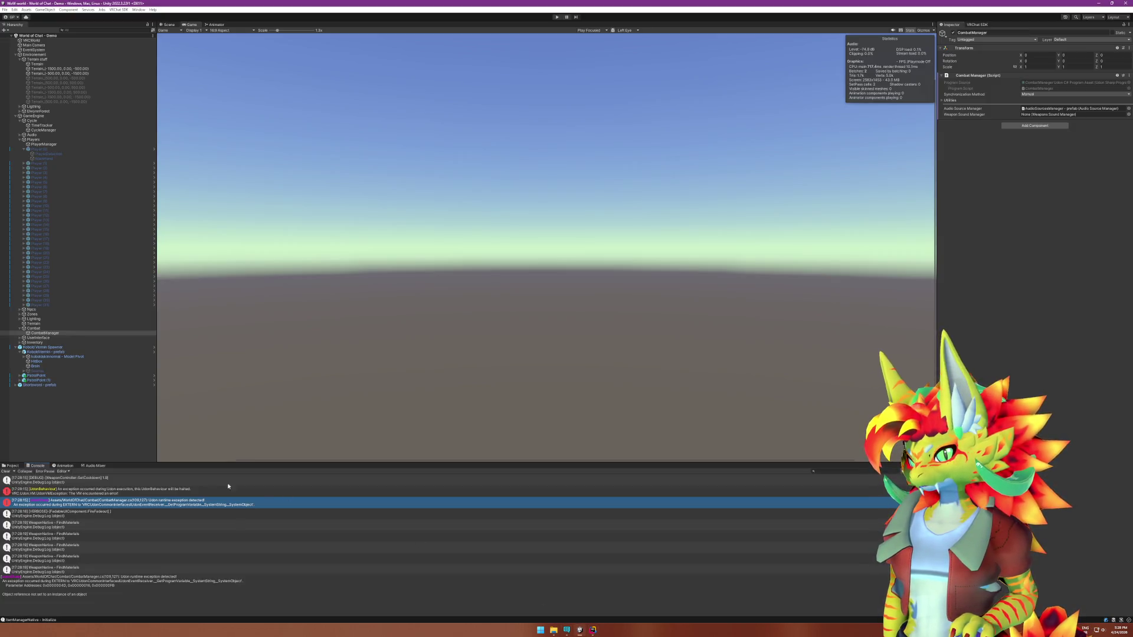
double_click(178, 506)
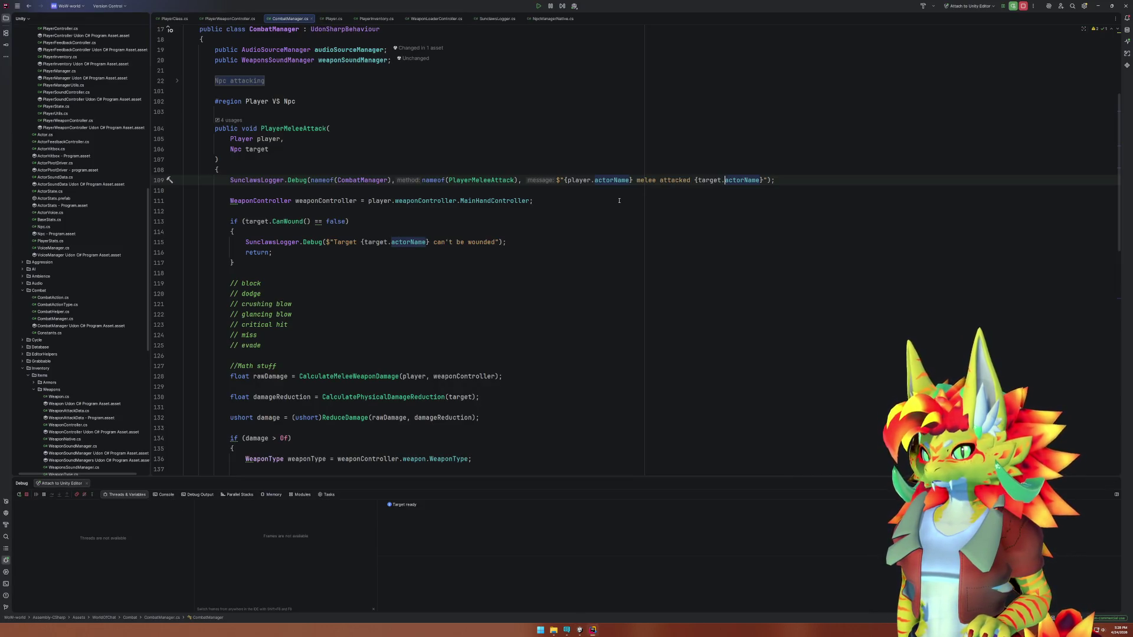
click(576, 631)
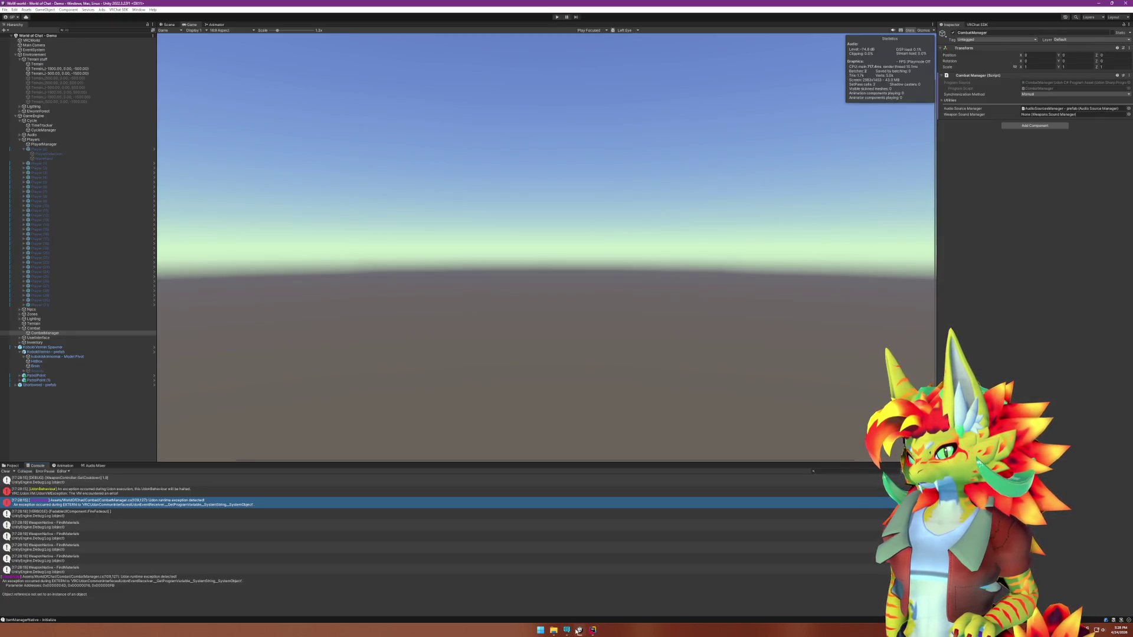
click(579, 630)
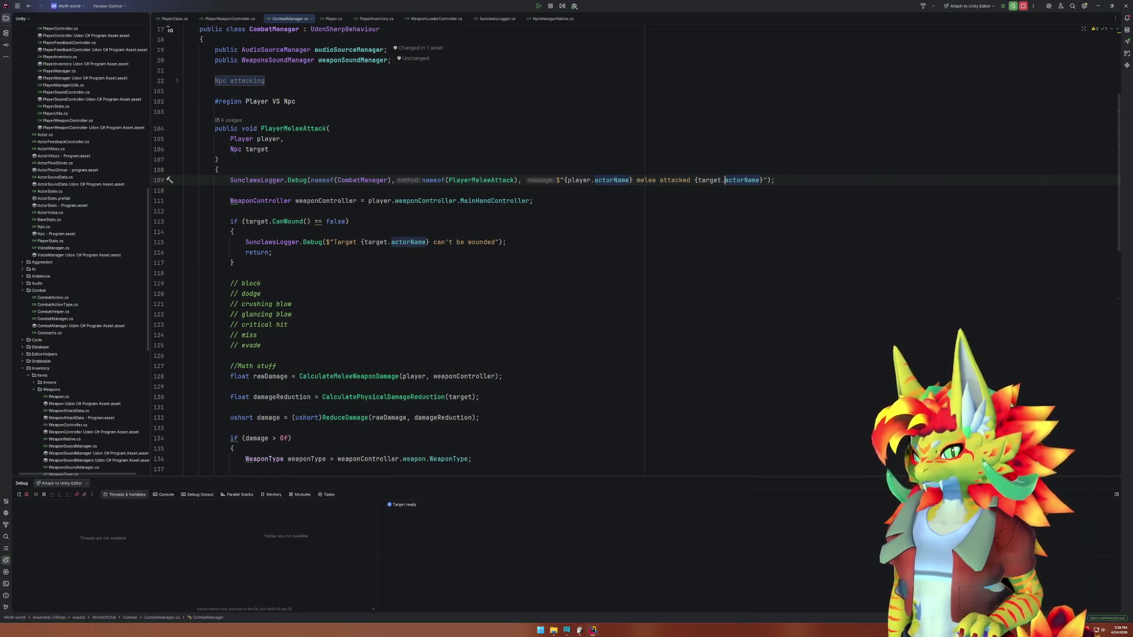
click(709, 180)
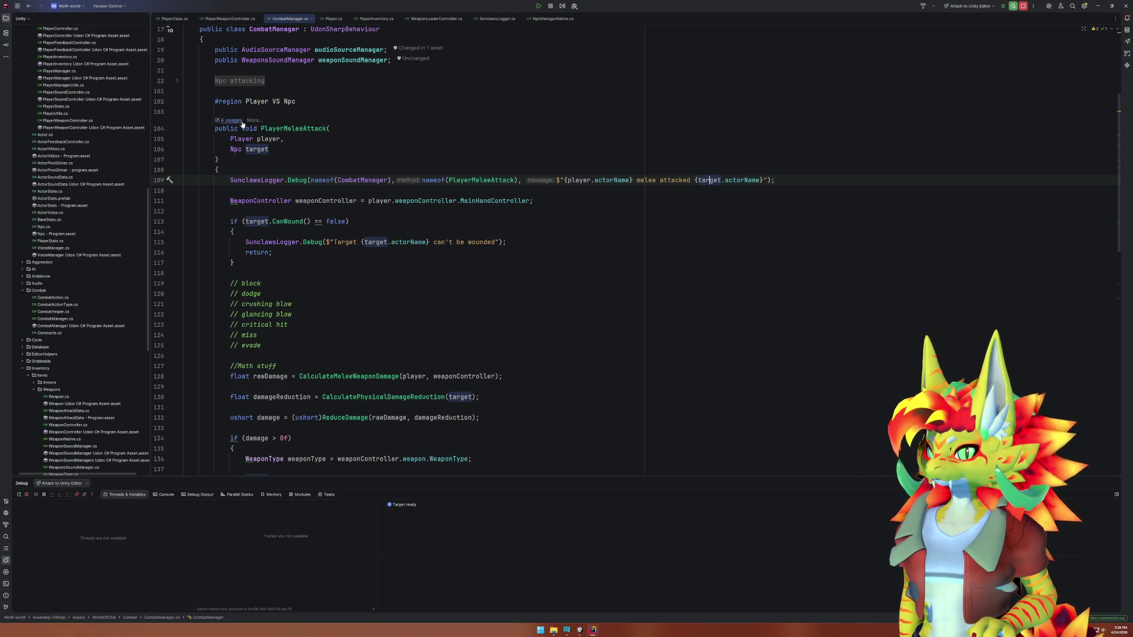
click(582, 632)
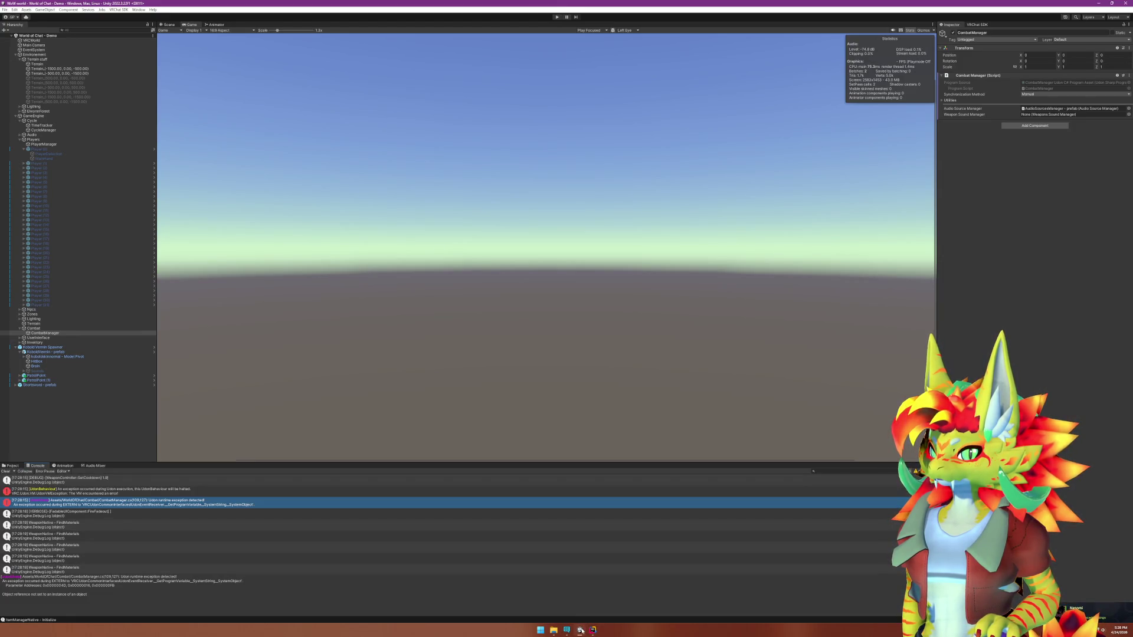
click(582, 632)
Follow PlayerMeleeAttack's usages to the ActorHitbox.cs call on line 58 and its public npc field.
click(286, 130)
click(230, 120)
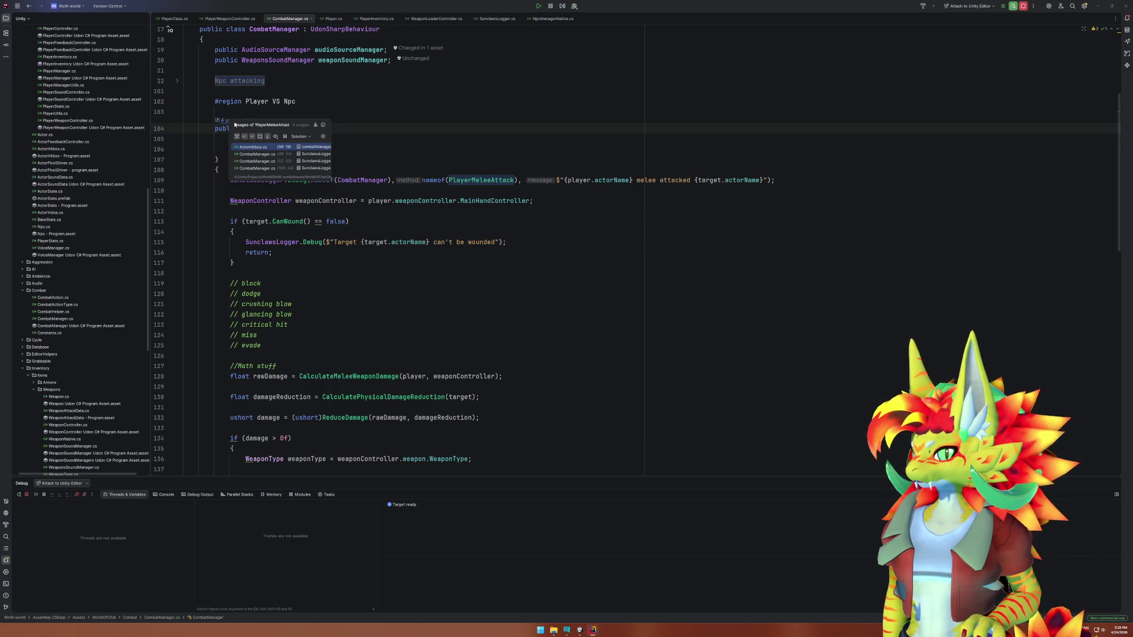
click(259, 152)
click(266, 335)
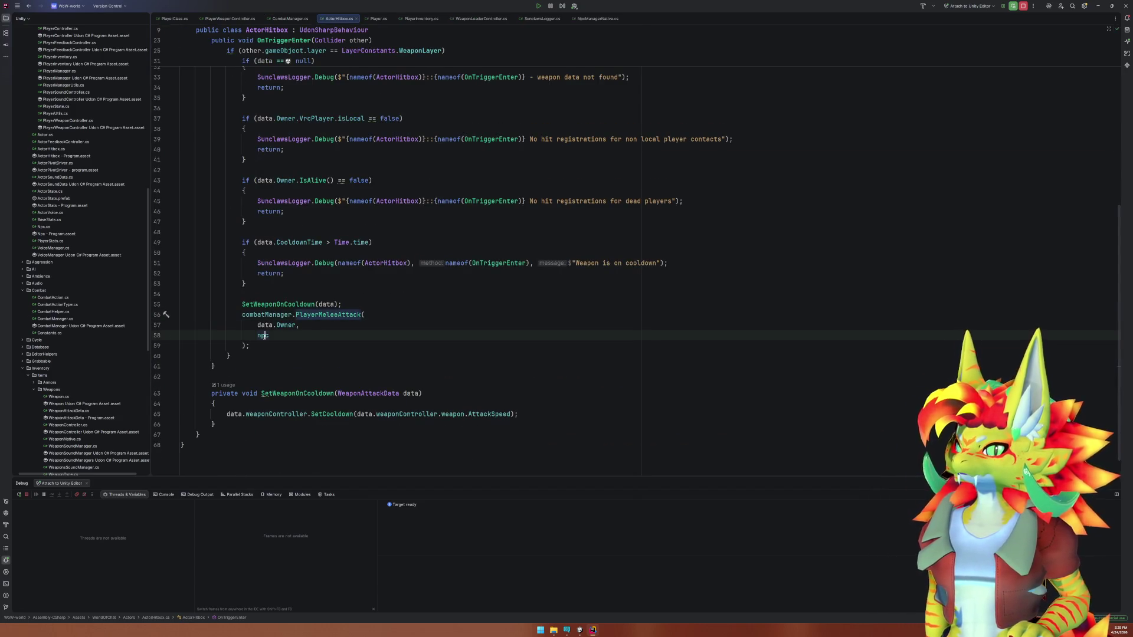
scroll(279, 357, up, 6)
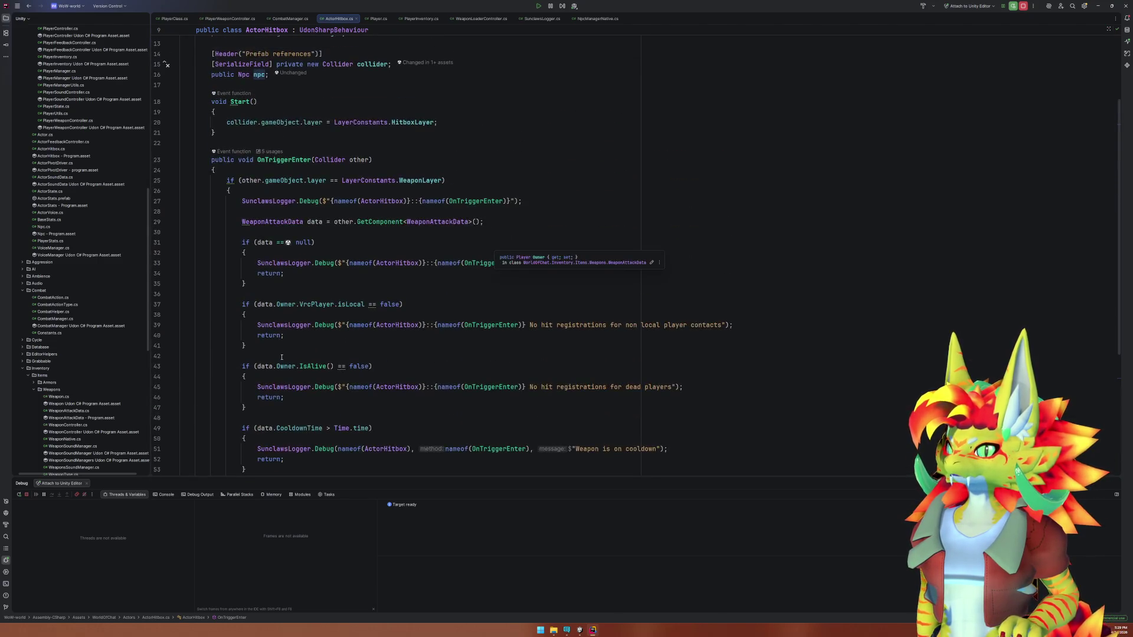
scroll(282, 357, up, 4)
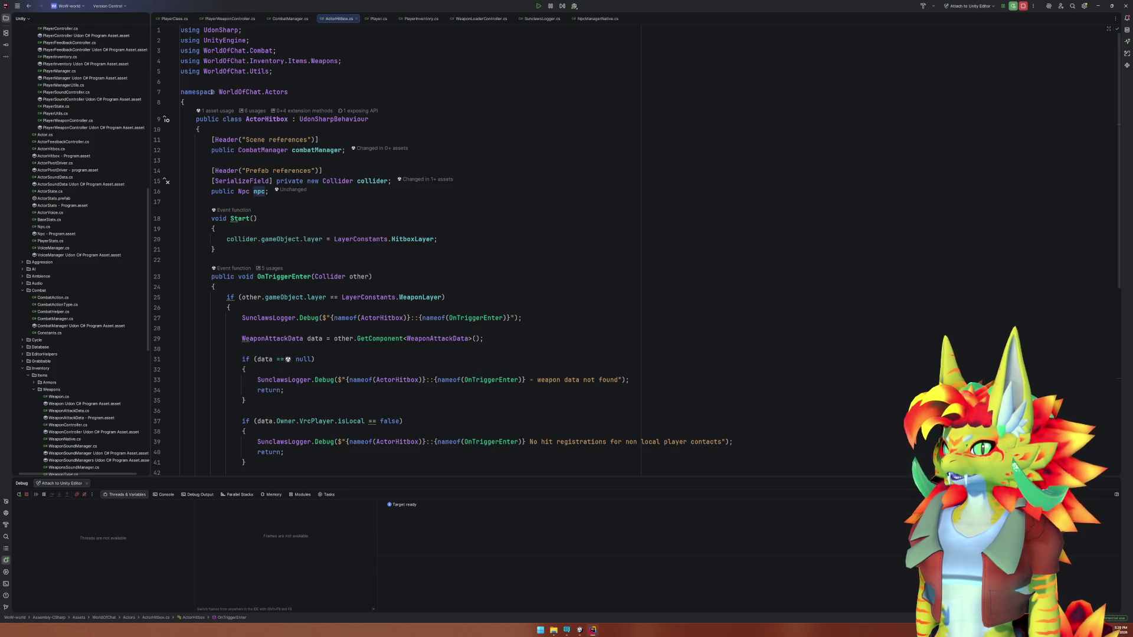
click(249, 192)
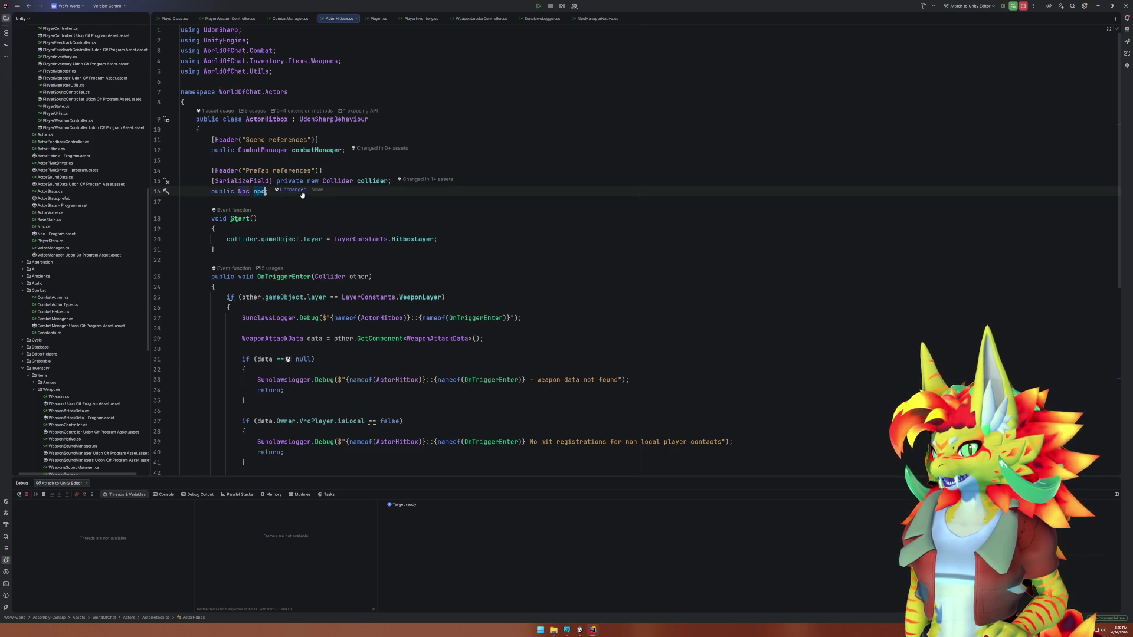
click(577, 633)
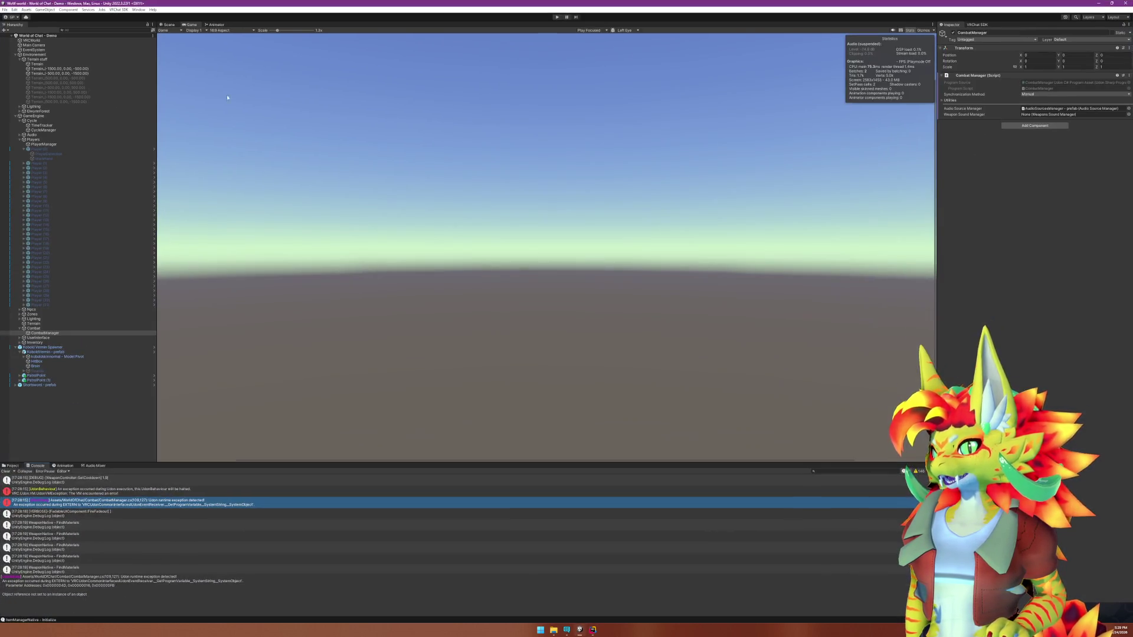
Open the KoboldVermin prefab variant, then its base koboldskinnormal prefab for editing.
right_click(55, 352)
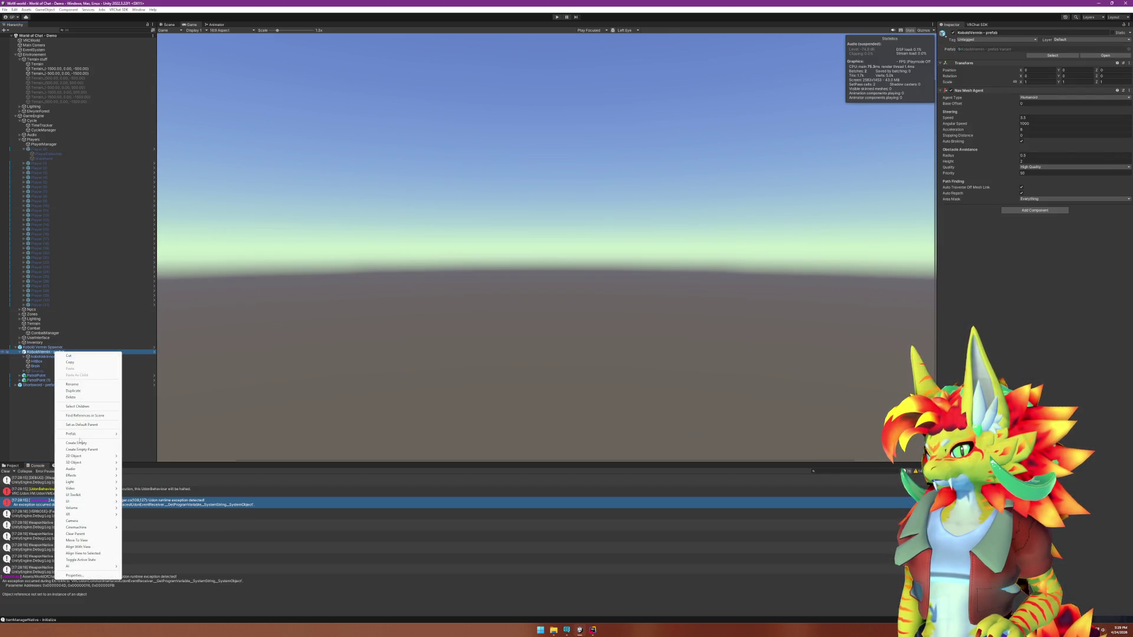
mouse_move(88, 434)
click(147, 443)
click(33, 57)
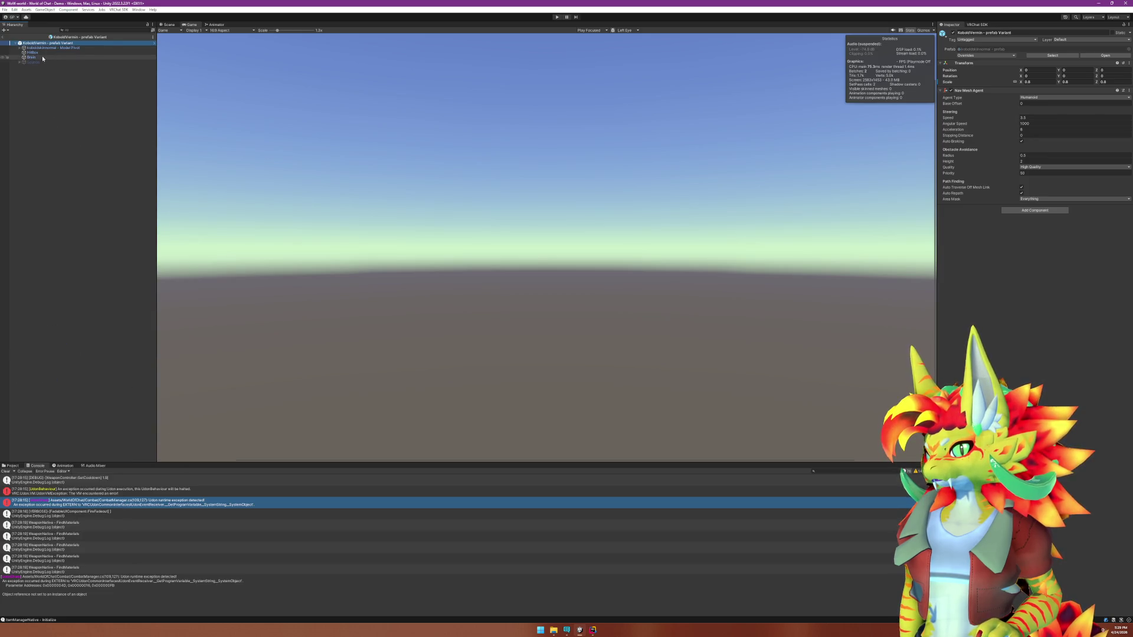
right_click(40, 57)
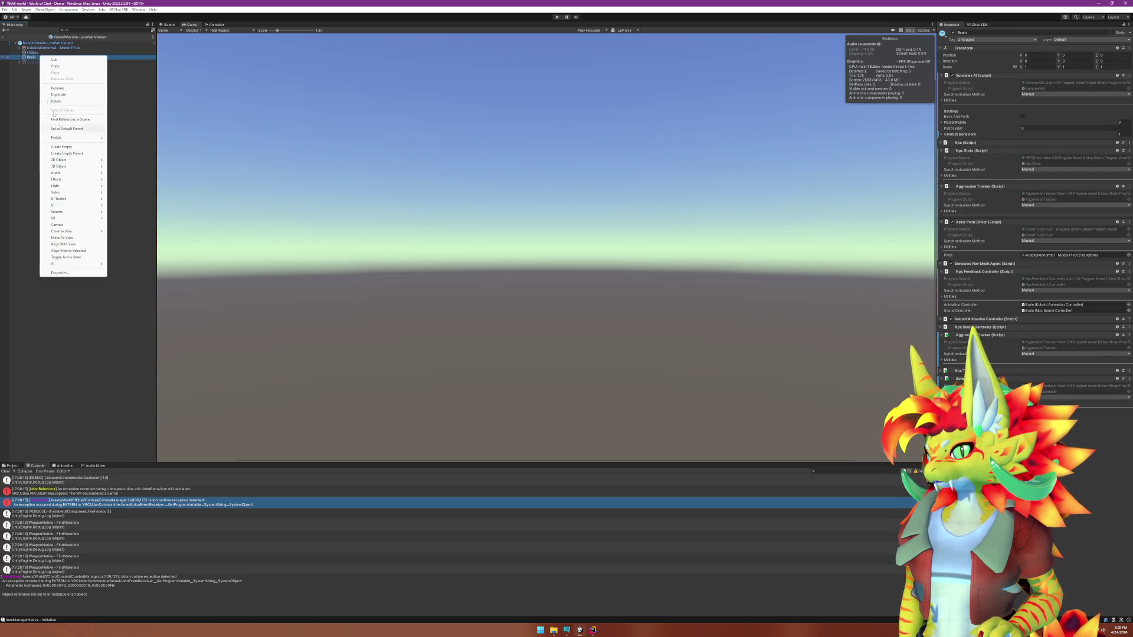
click(30, 43)
right_click(34, 43)
mouse_move(55, 124)
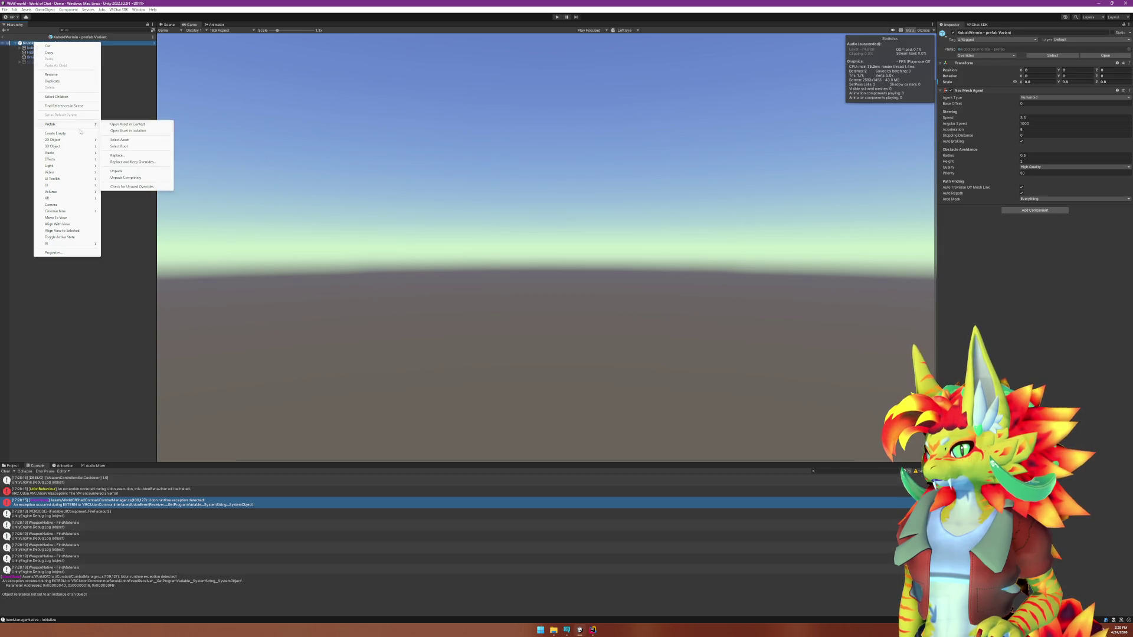
click(116, 133)
Assign Brain as the HitBox's Npc reference, return to the scene and enter play mode.
click(33, 58)
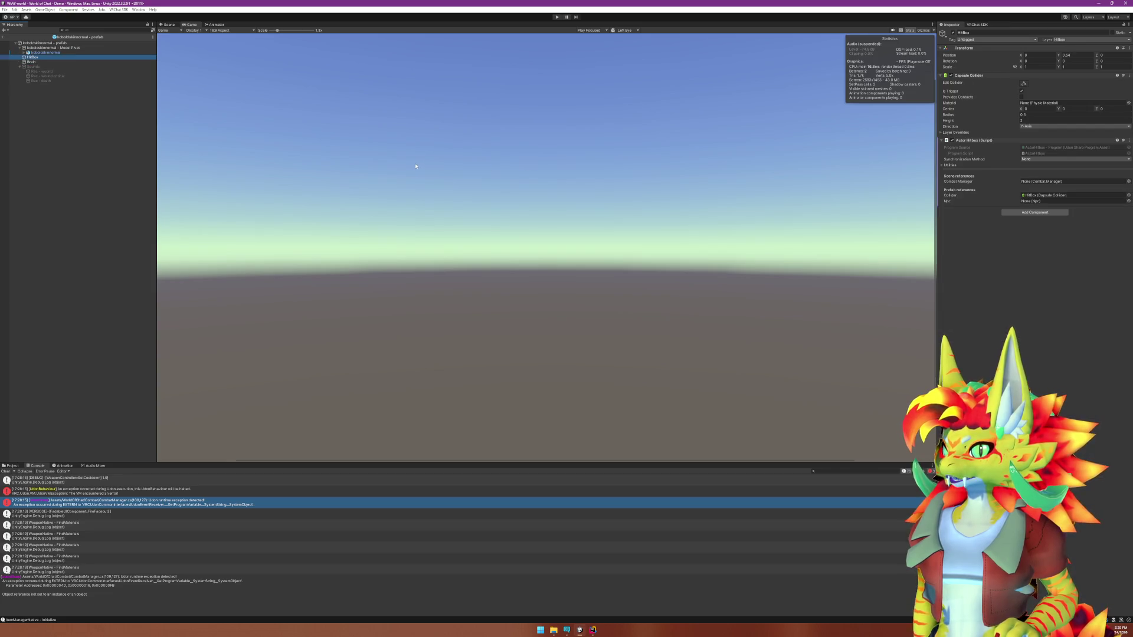
click(32, 62)
mouse_move(31, 62)
mouse_down()
mouse_move(413, 148)
mouse_move(1062, 201)
mouse_up()
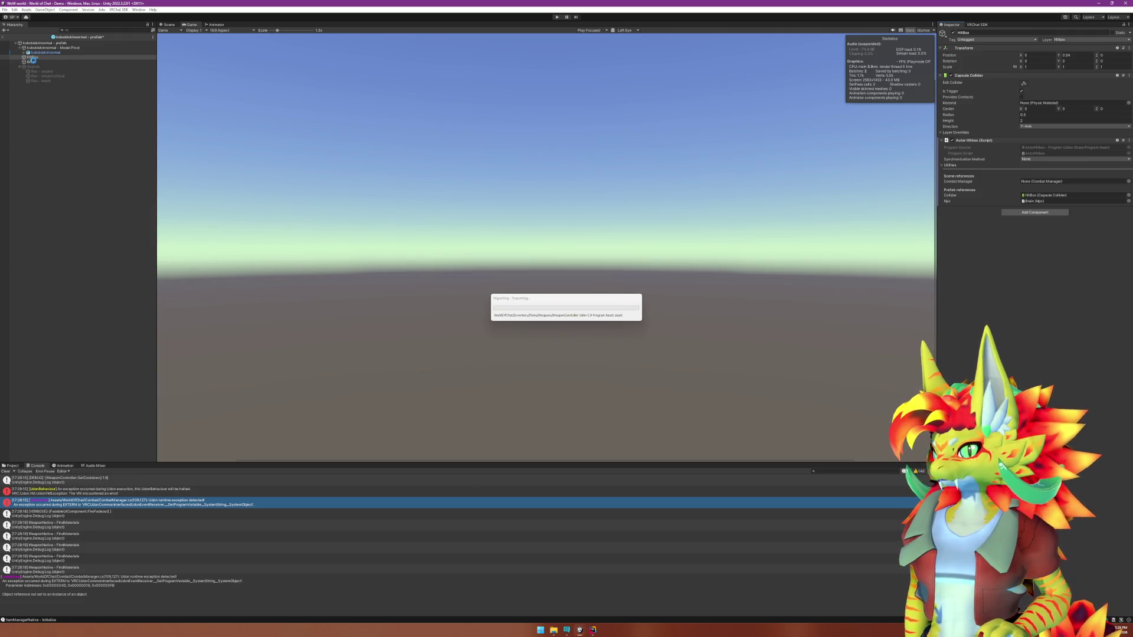
click(32, 62)
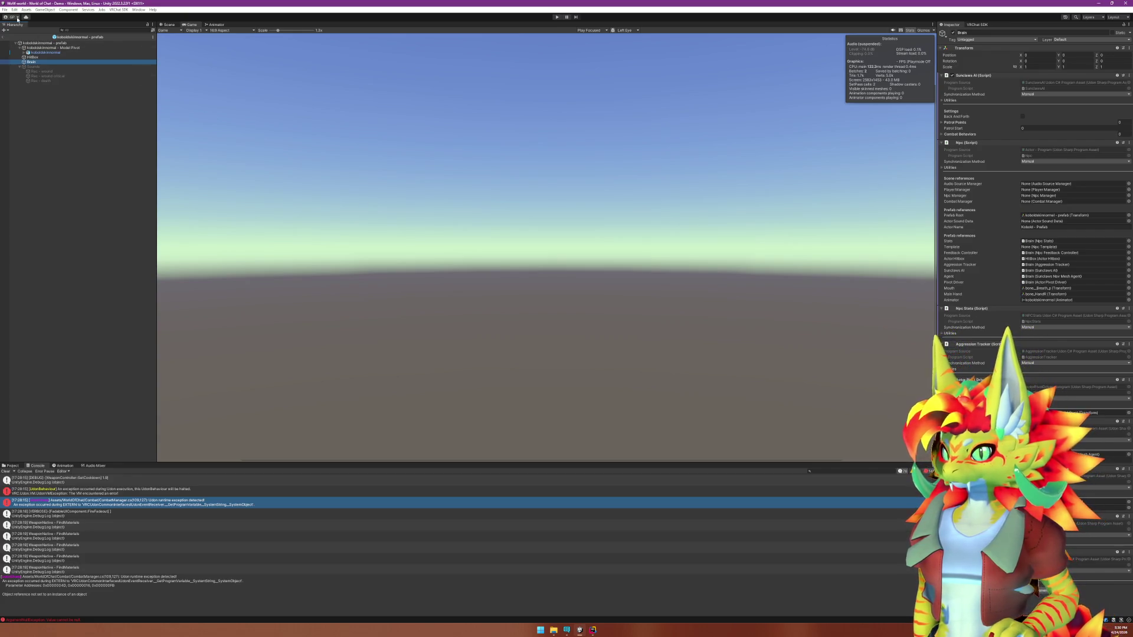
click(3, 37)
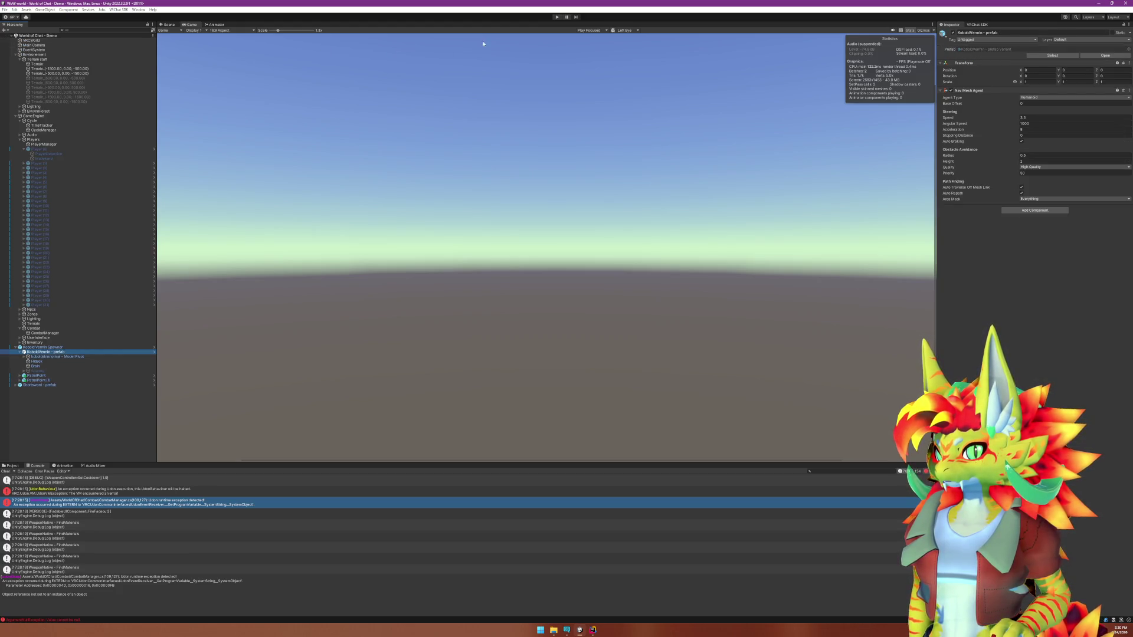
click(557, 17)
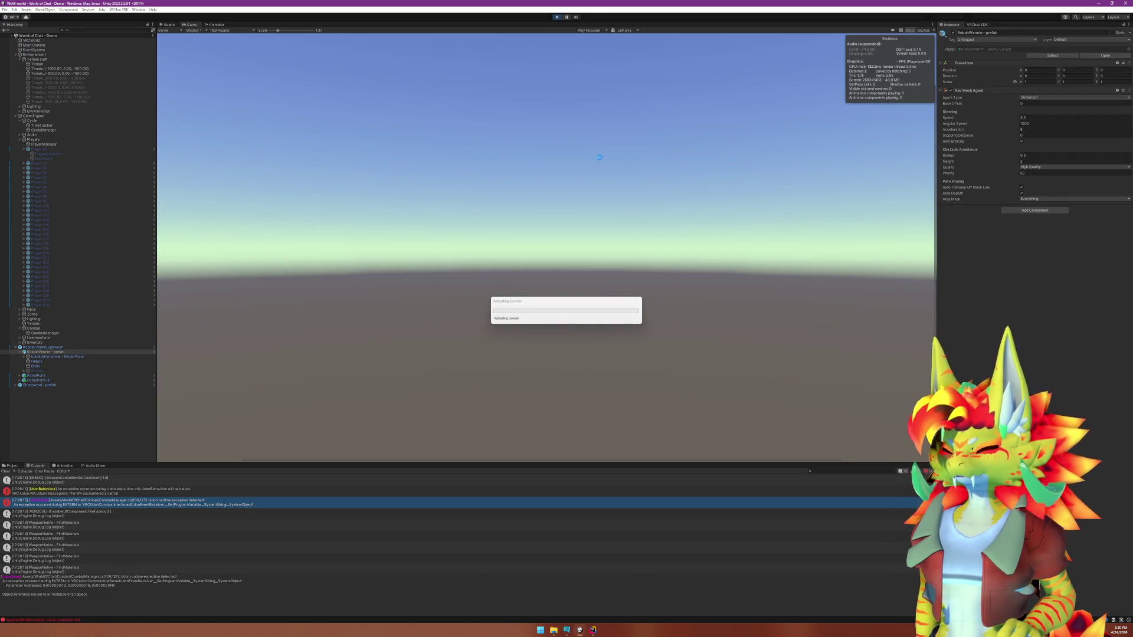
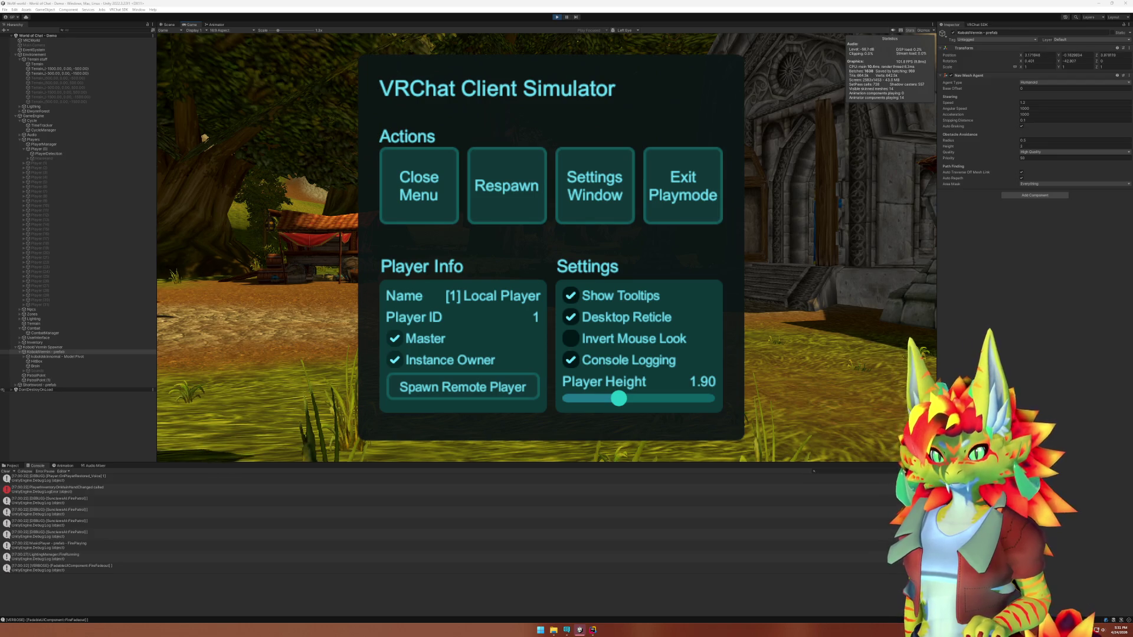
Resume the play-test, walk up to the kobold vermin with the sword and strike it.
key(Escape)
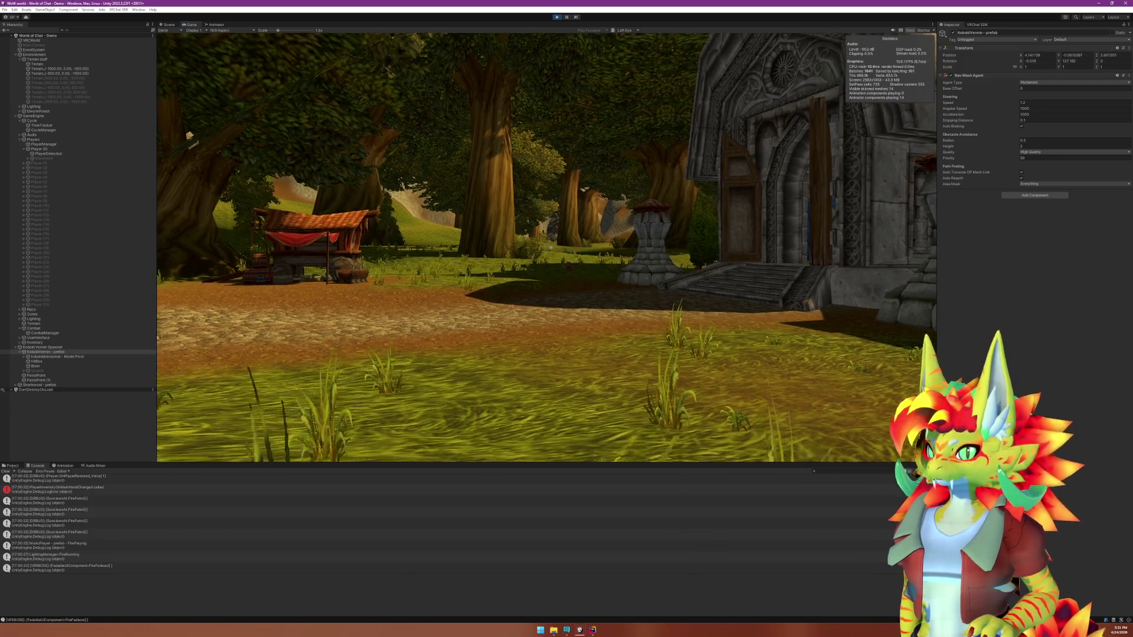
key(1)
key(w)
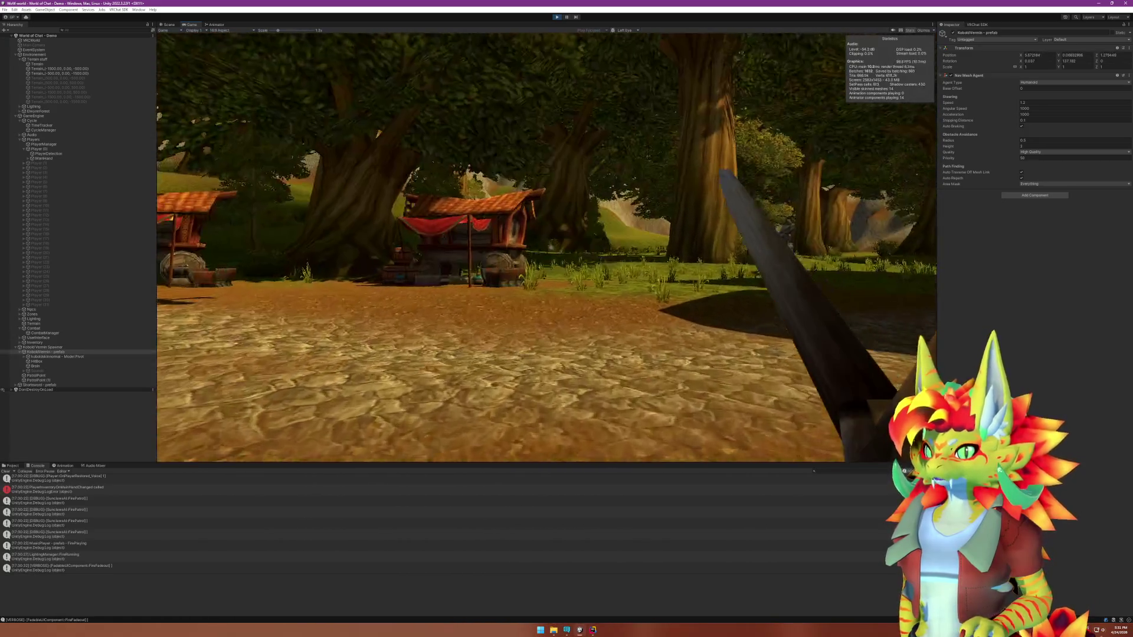
key(w)
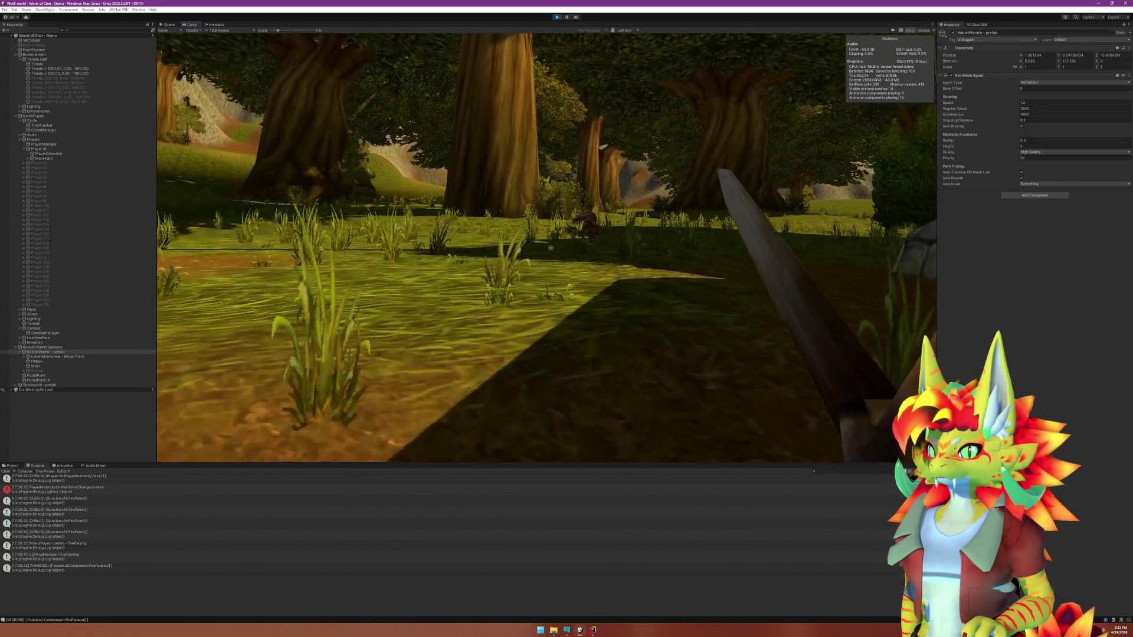
key(w)
click(551, 248)
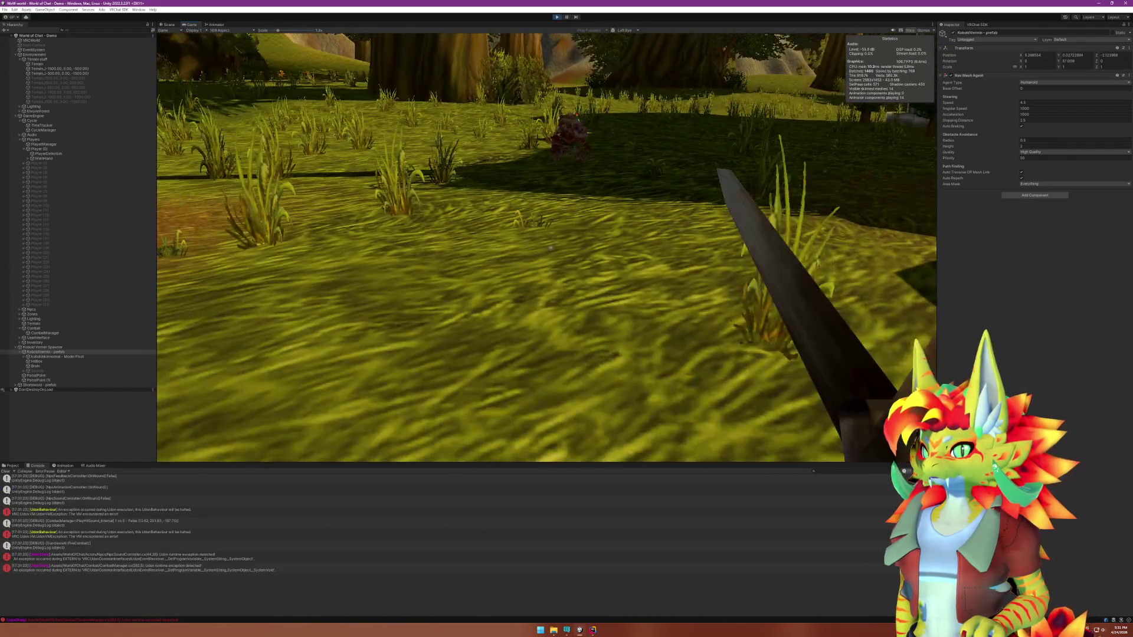
key(super)
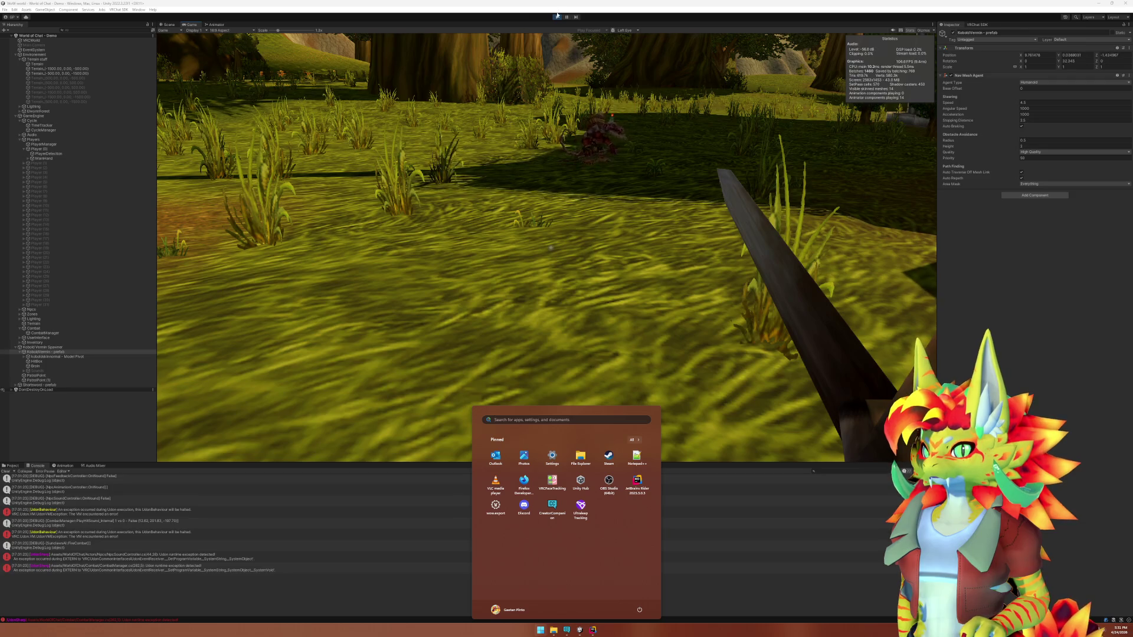
click(552, 86)
Stop the play-test and view the Udon exception's full stack trace in the Console.
key(ctrl+p)
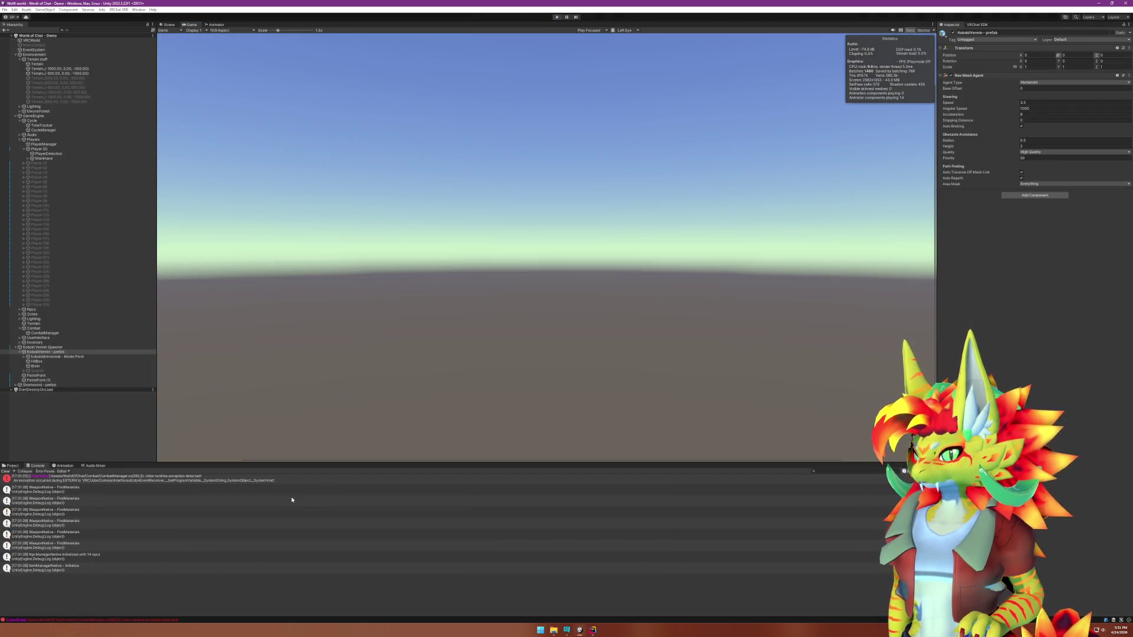
scroll(277, 497, up, 2)
scroll(177, 516, down, 2)
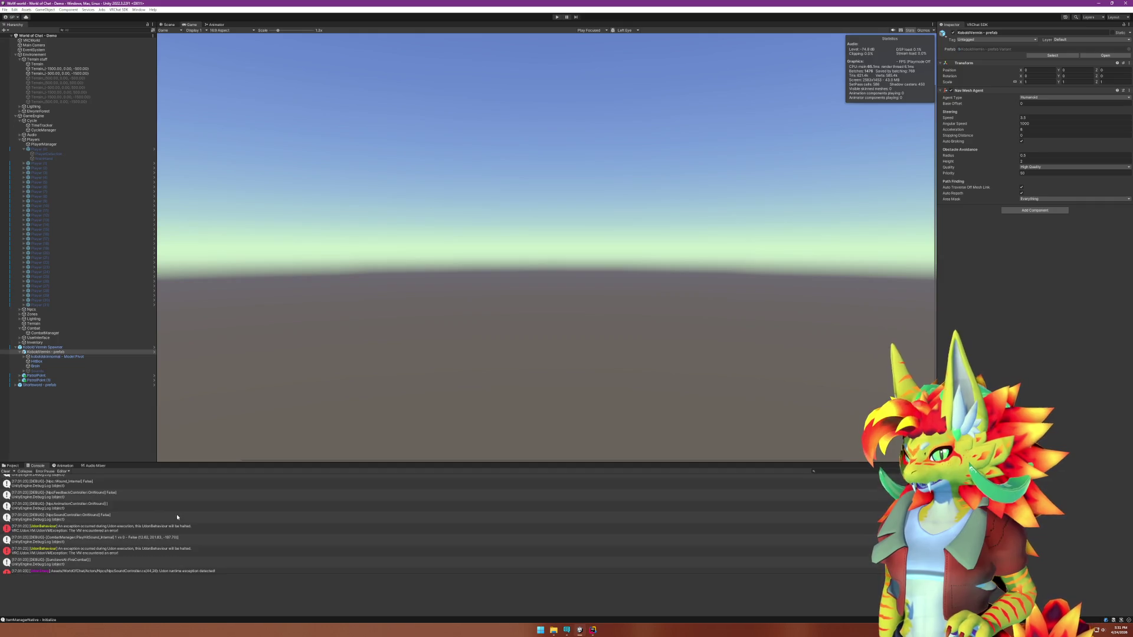
click(172, 529)
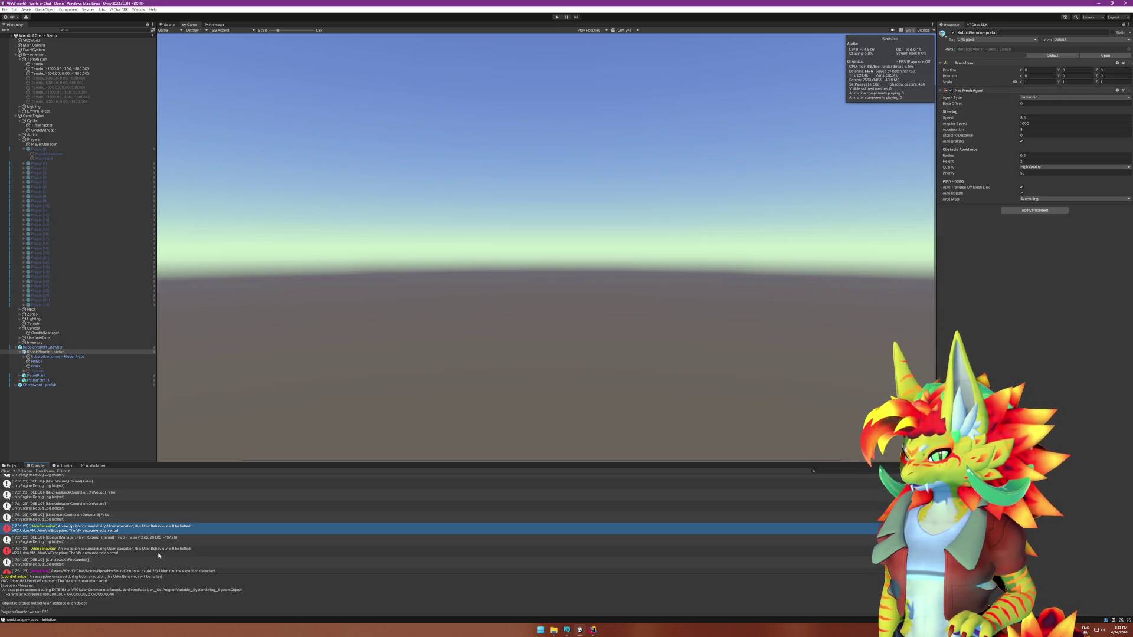
Inspect the NpcSoundController exception, open its failing line in Rider, and return to Unity.
scroll(156, 556, down, 1)
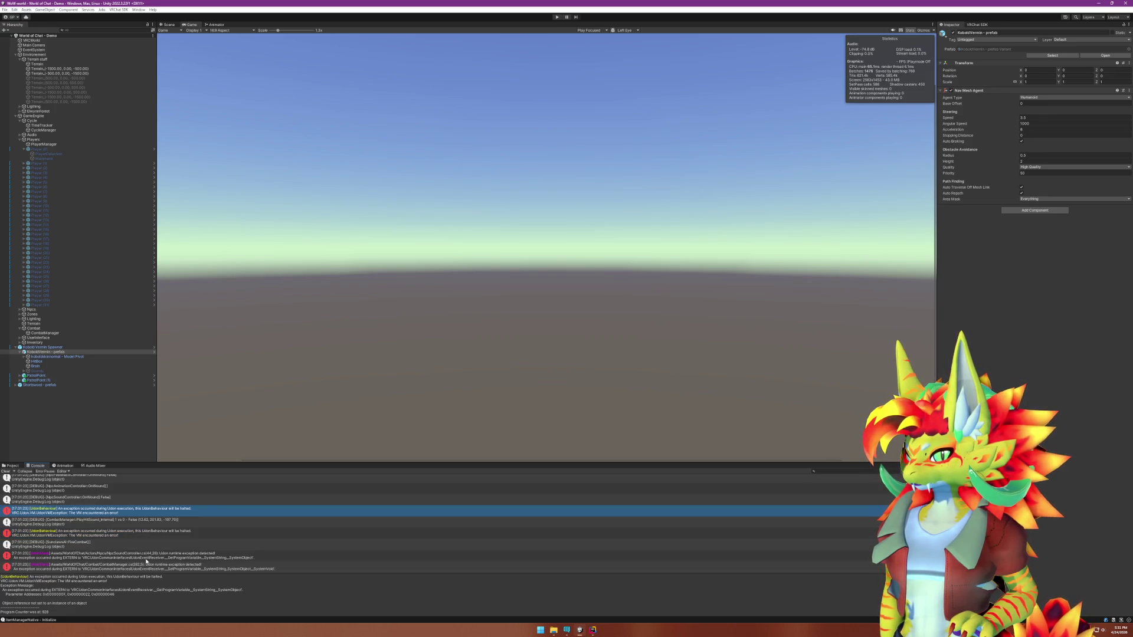
click(146, 560)
click(148, 567)
click(151, 557)
click(150, 566)
click(150, 559)
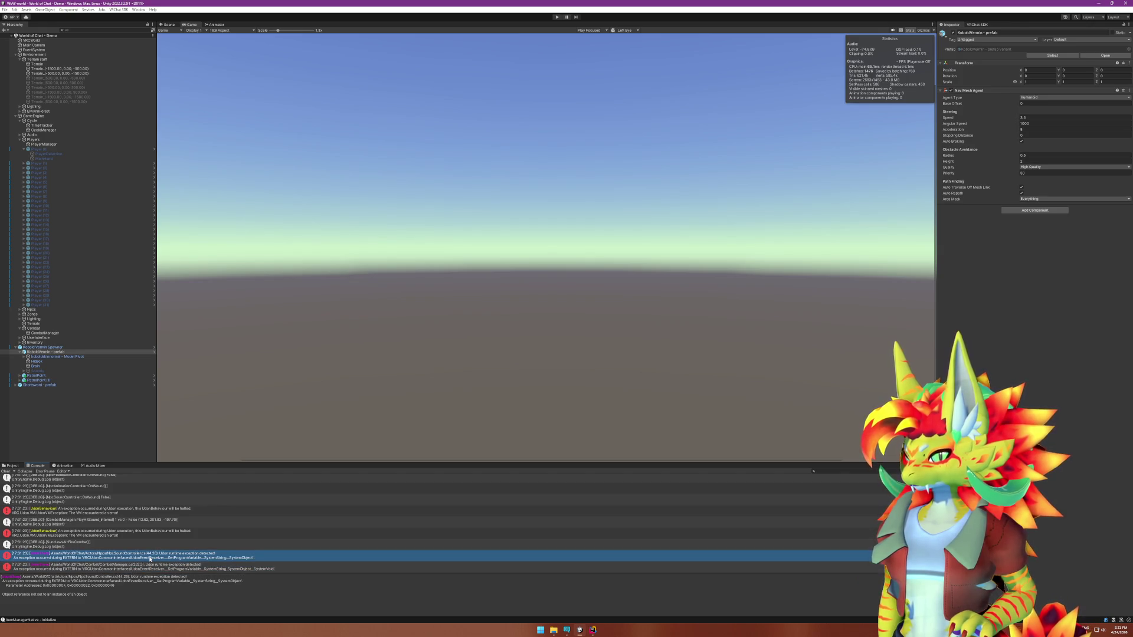
double_click(151, 558)
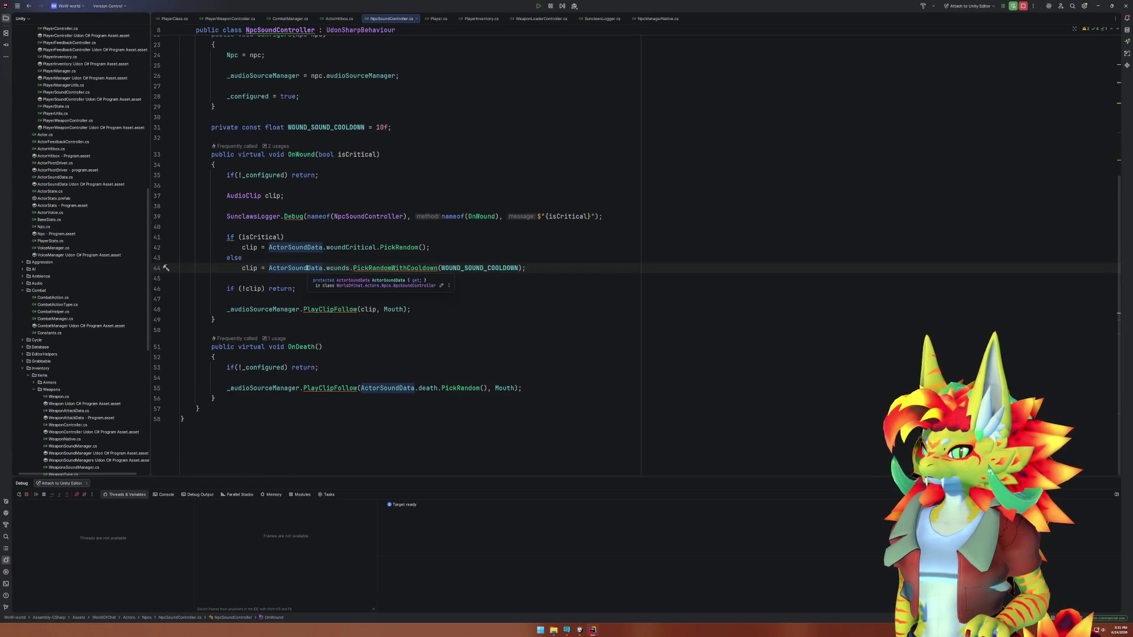
click(567, 630)
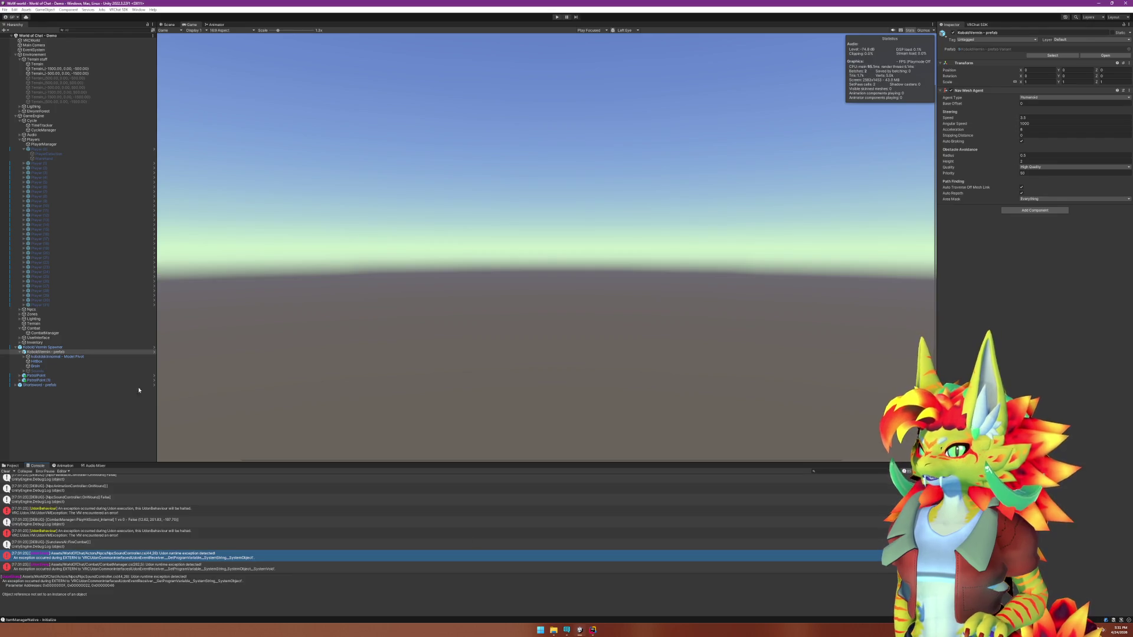
Fold away Terrain stuff and expand the Audio group, peeking into AudioPlayers and VoiceManager.
click(52, 366)
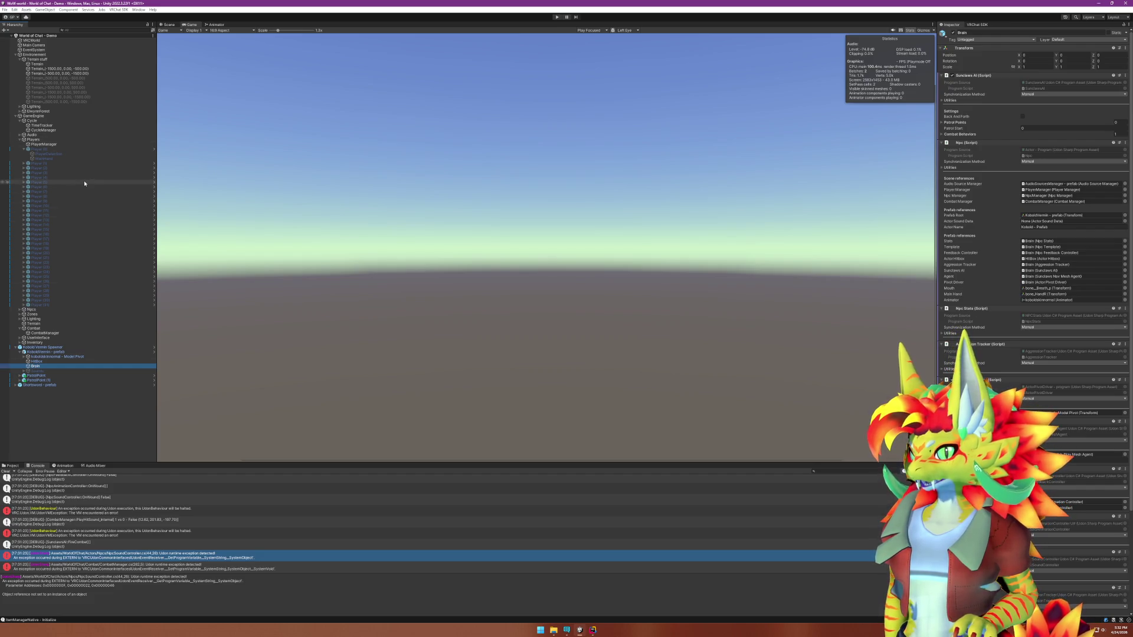
click(19, 59)
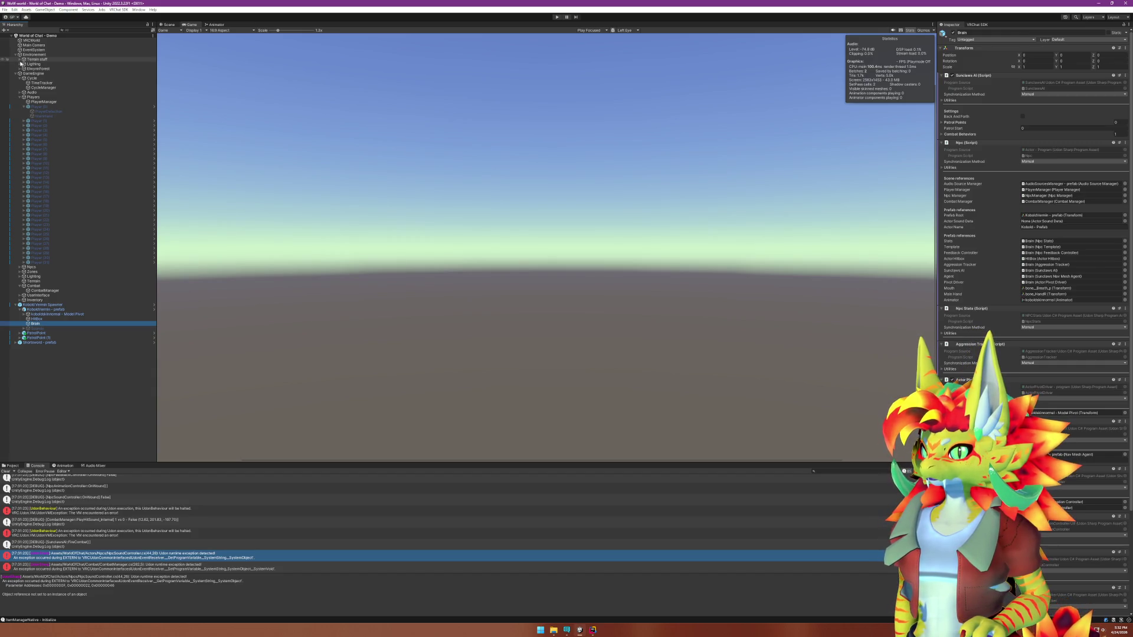
click(19, 92)
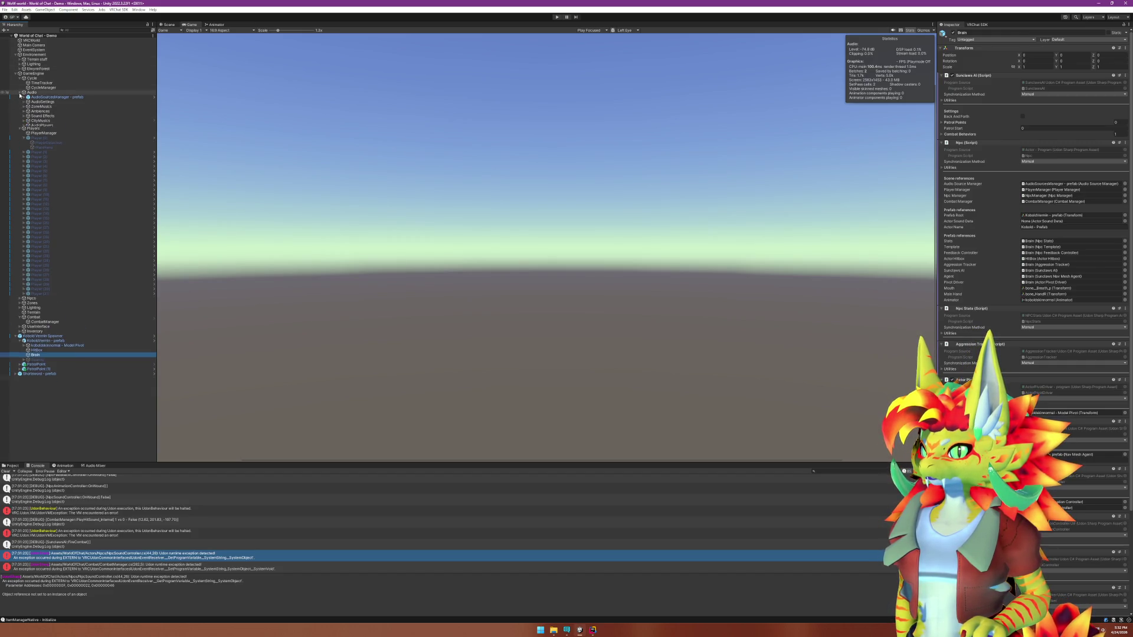
click(23, 125)
click(22, 125)
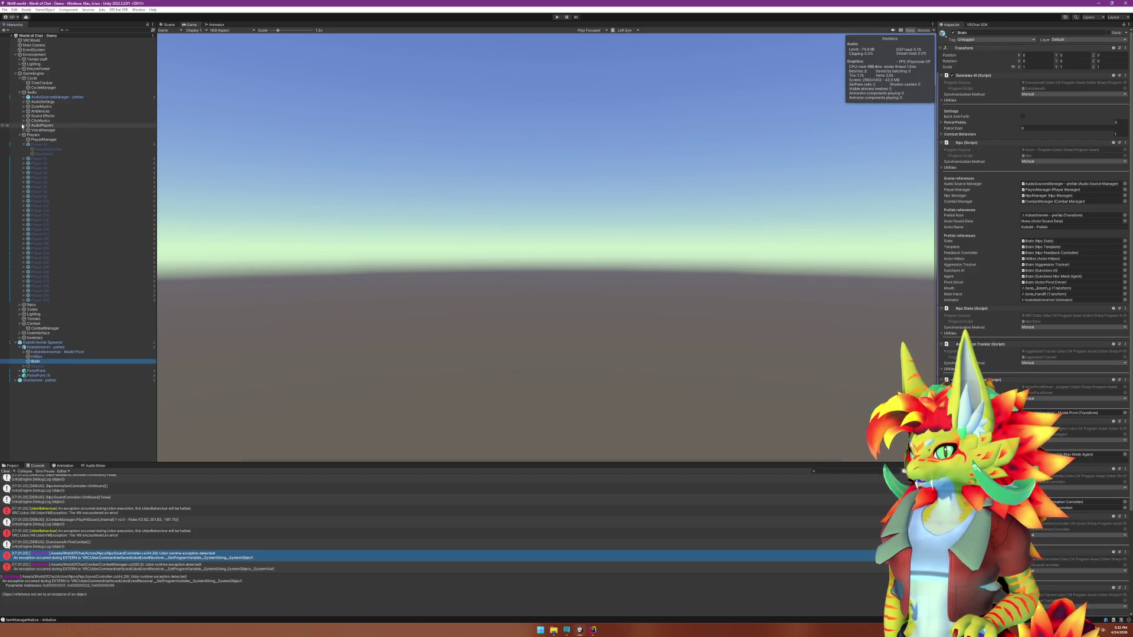
click(25, 131)
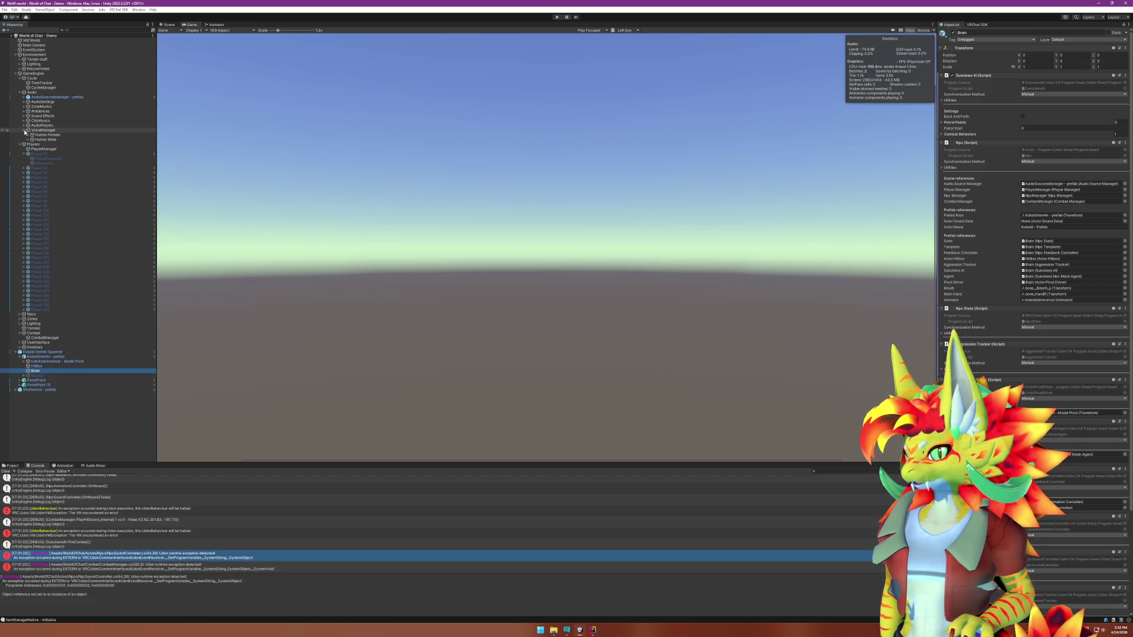
click(24, 131)
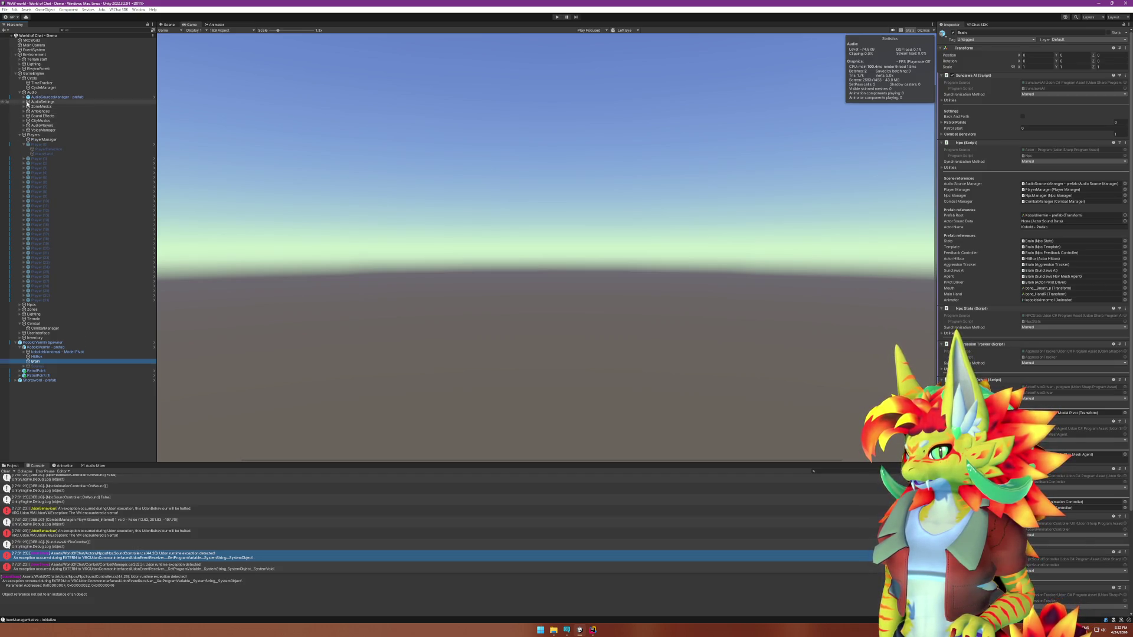
Inspect the AudioSettings and Ambiences objects, then bring up the KoboldVermin prefab's options.
click(28, 102)
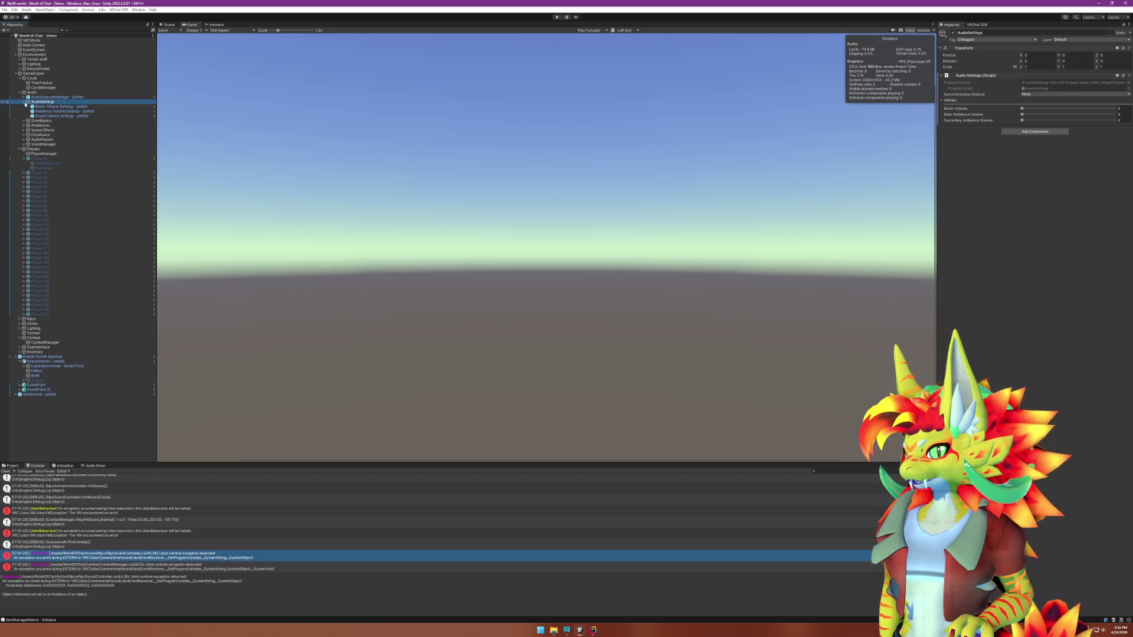
click(32, 112)
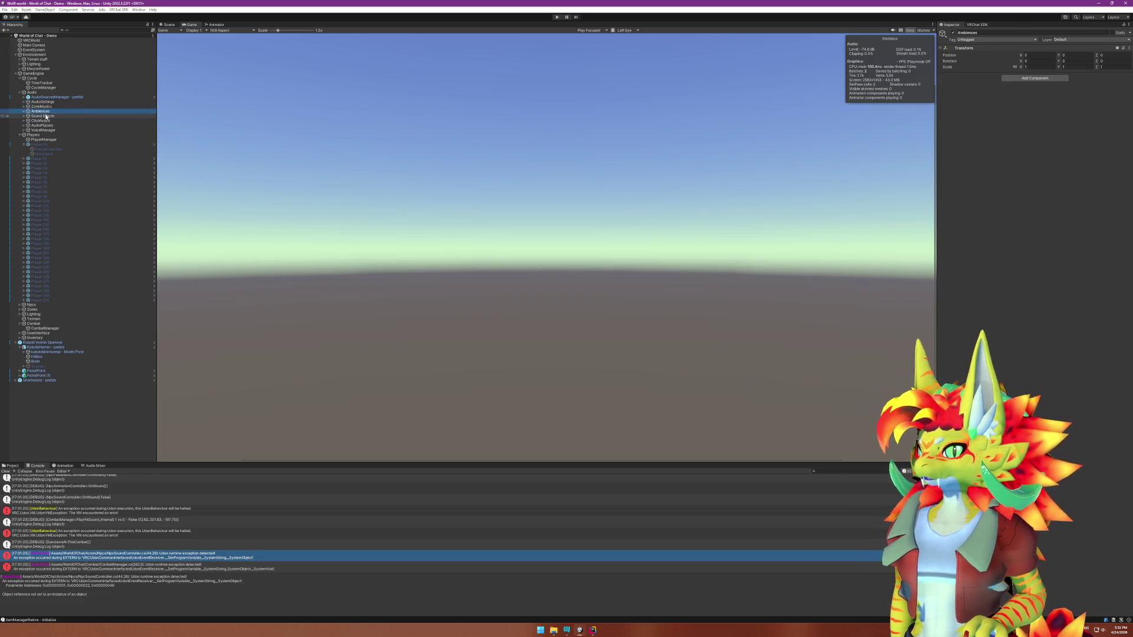
right_click(46, 348)
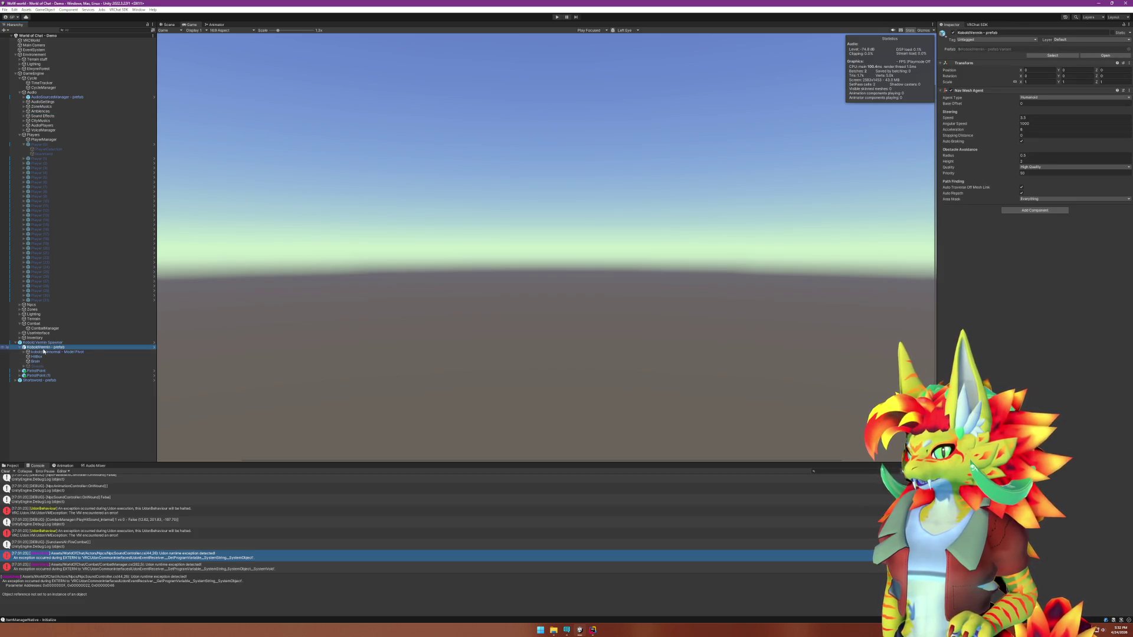
Open the KoboldVermin prefab, then its base koboldskinnormal prefab, for editing.
mouse_move(82, 432)
click(127, 432)
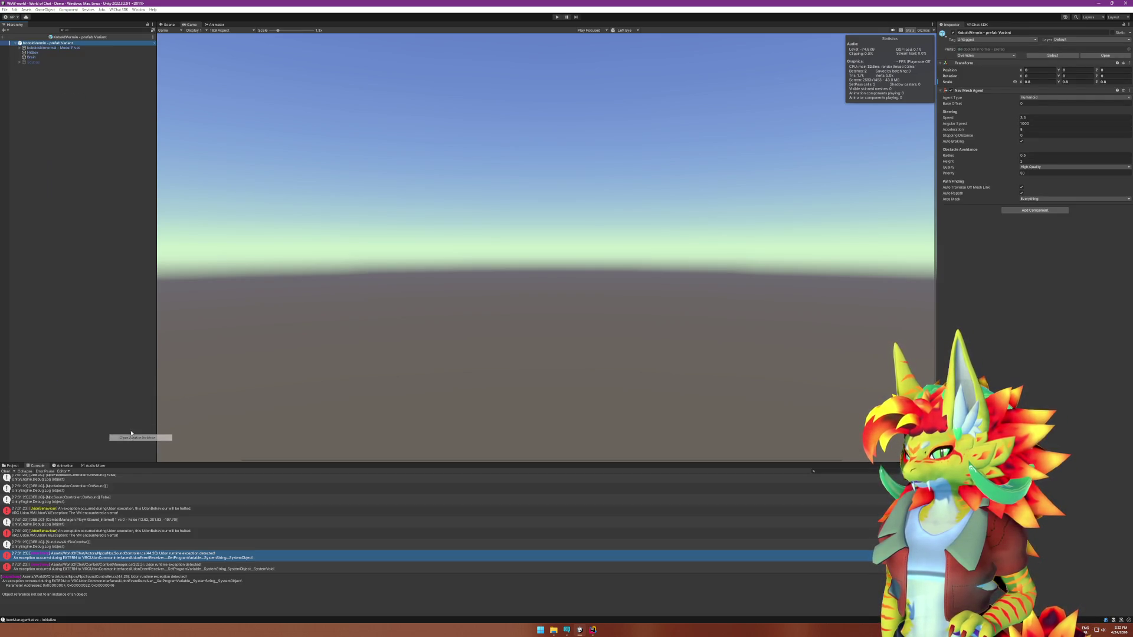
right_click(38, 44)
click(38, 42)
right_click(38, 42)
mouse_move(70, 124)
click(139, 132)
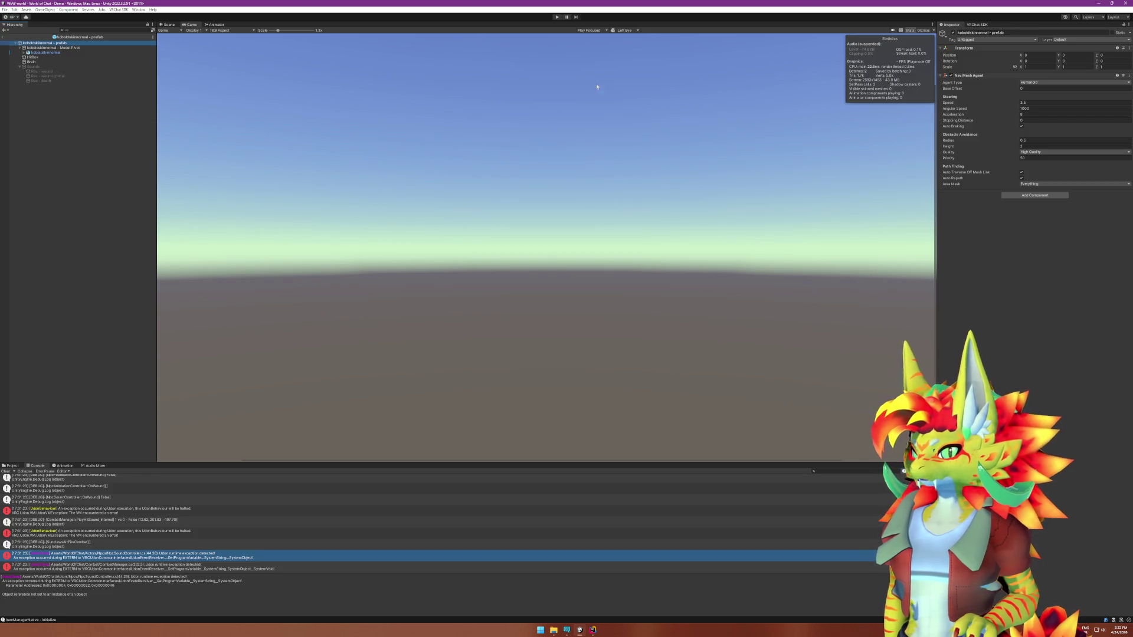
Assign the Sounds object as Brain's Npc Actor Sound Data and save the prefab.
click(32, 57)
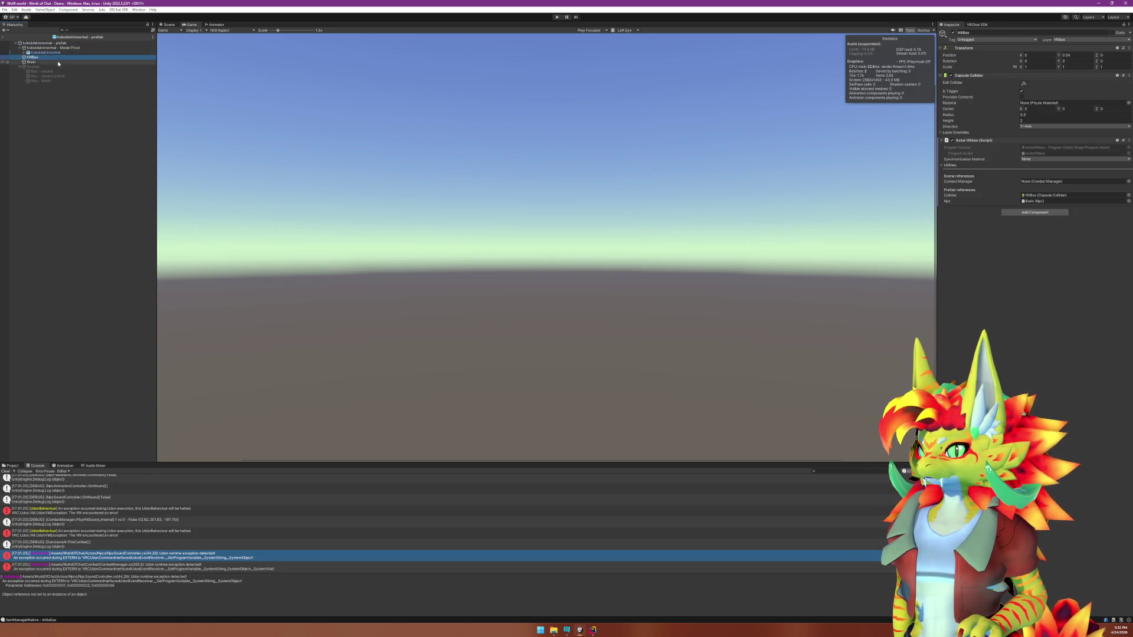
click(36, 61)
drag(35, 61, 1025, 135)
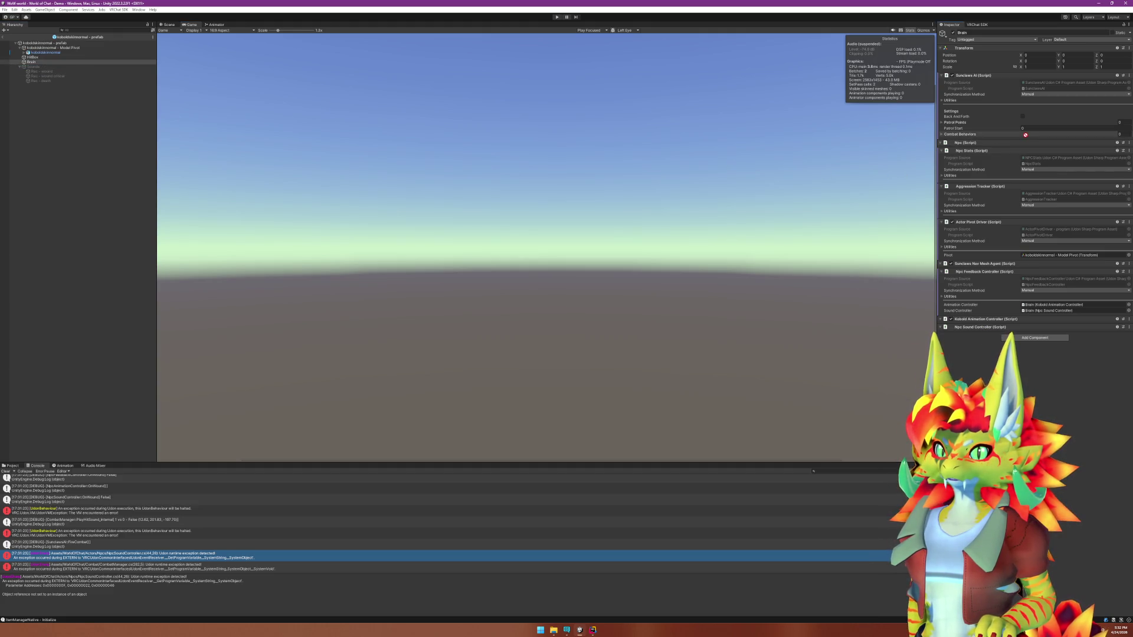
drag(903, 125, 20, 142)
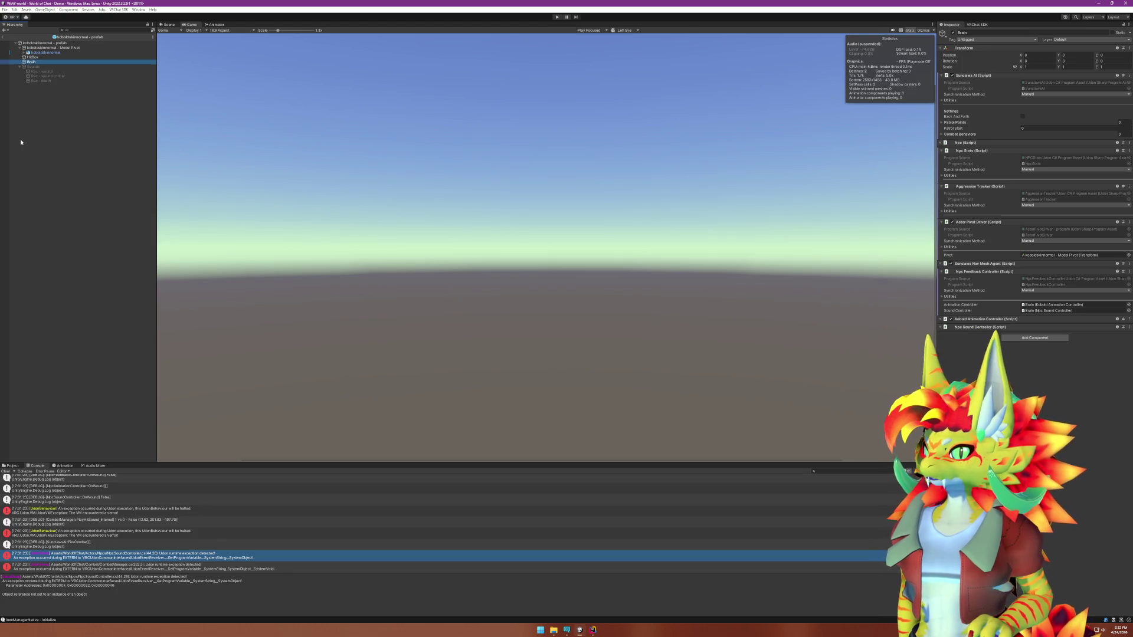
click(36, 68)
drag(36, 68, 1062, 223)
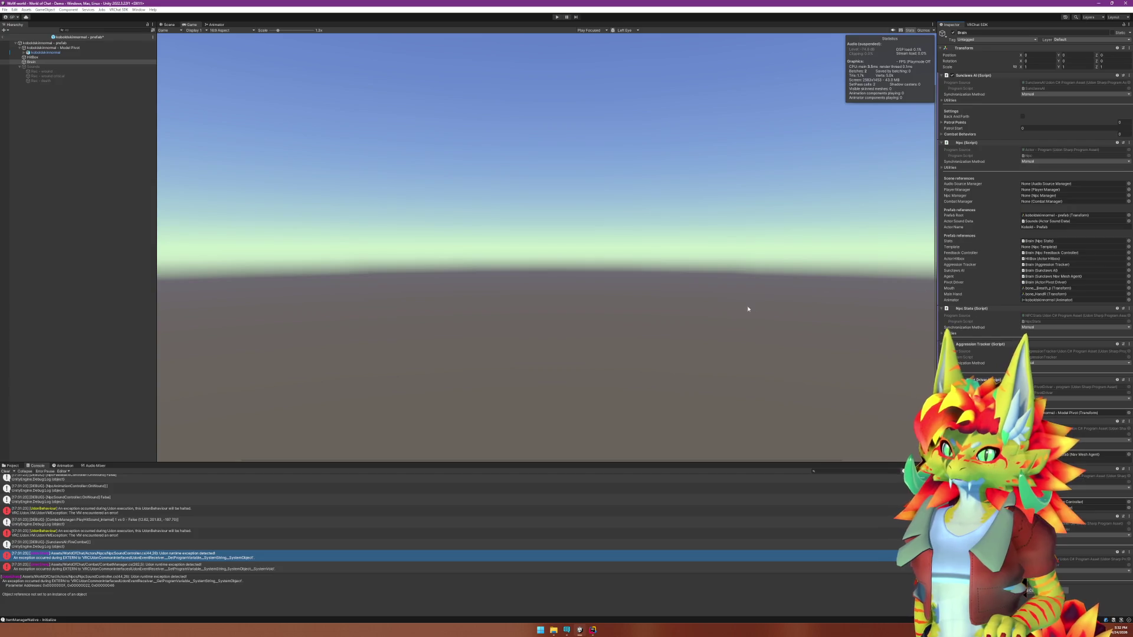
key(ctrl+s)
Rename the Sounds object to 'Kobold Sound Data - prefab'.
click(39, 66)
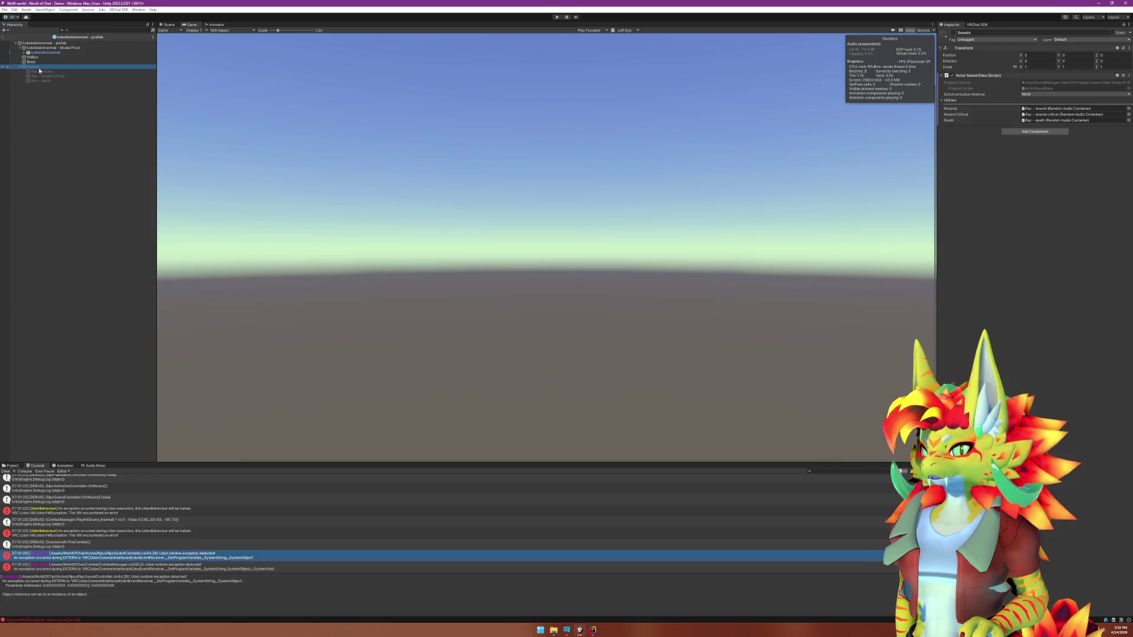
click(39, 67)
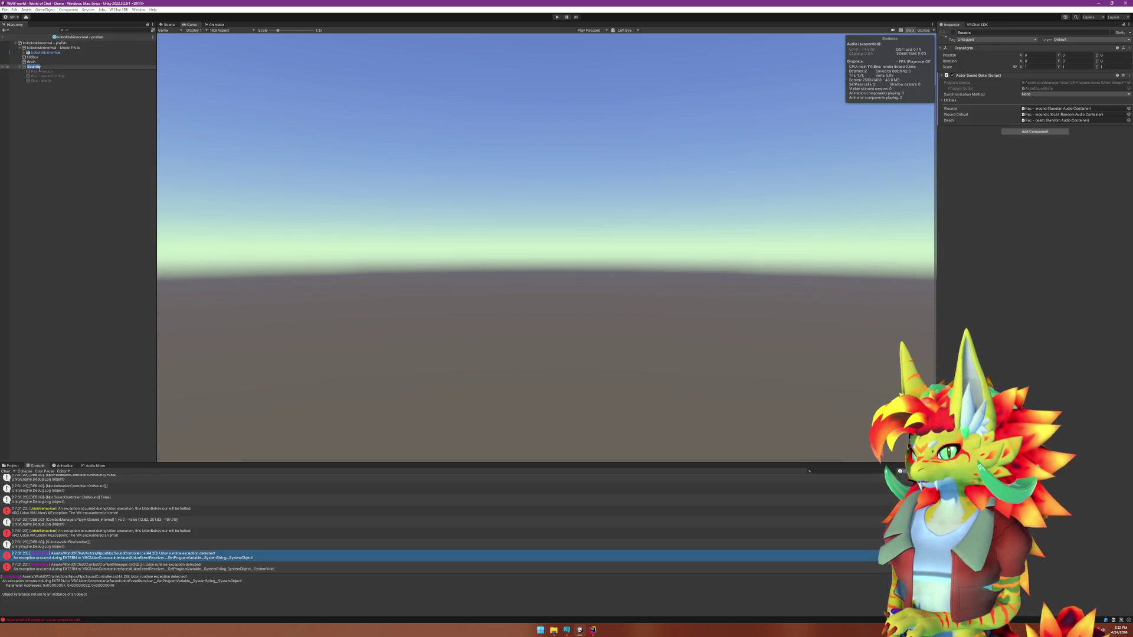
text(Kobold)
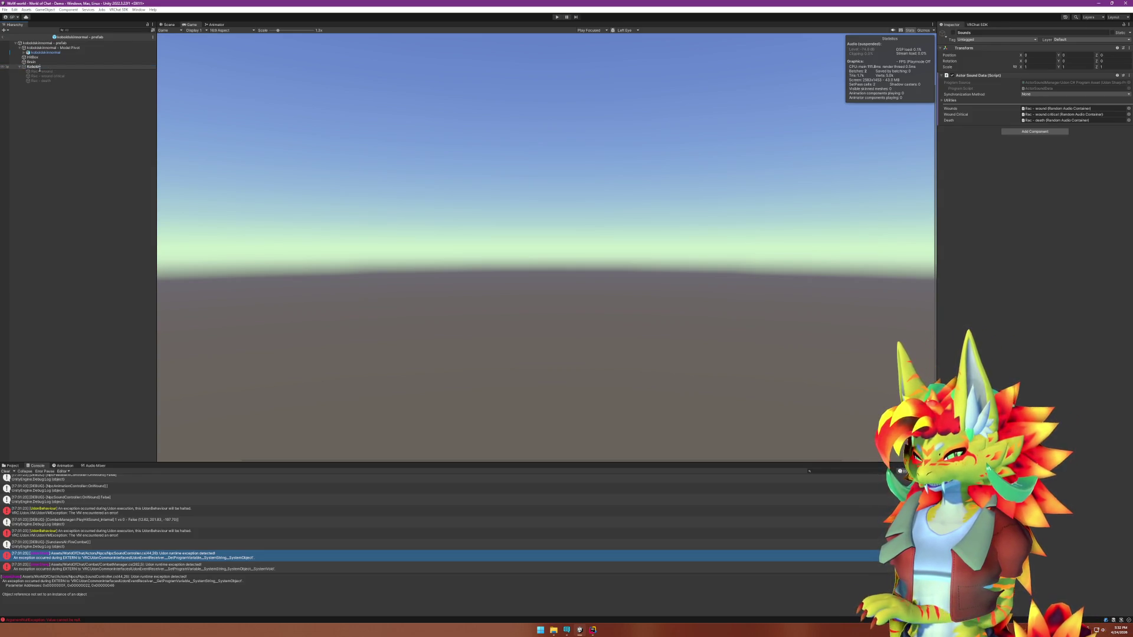
text( Sound Data - prefab)
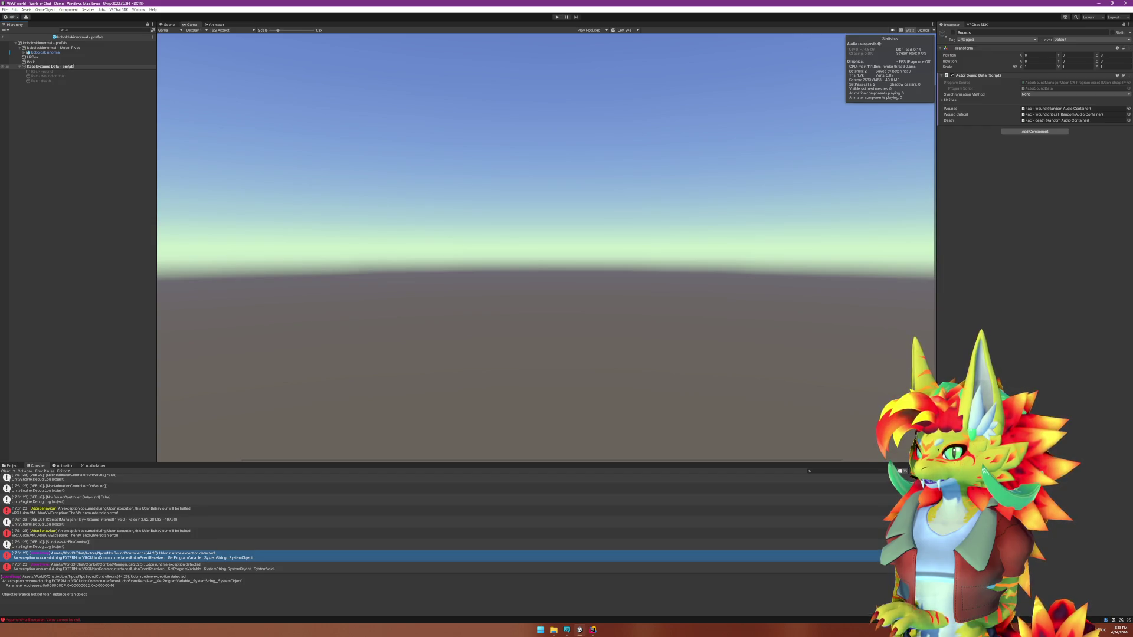
key(Return)
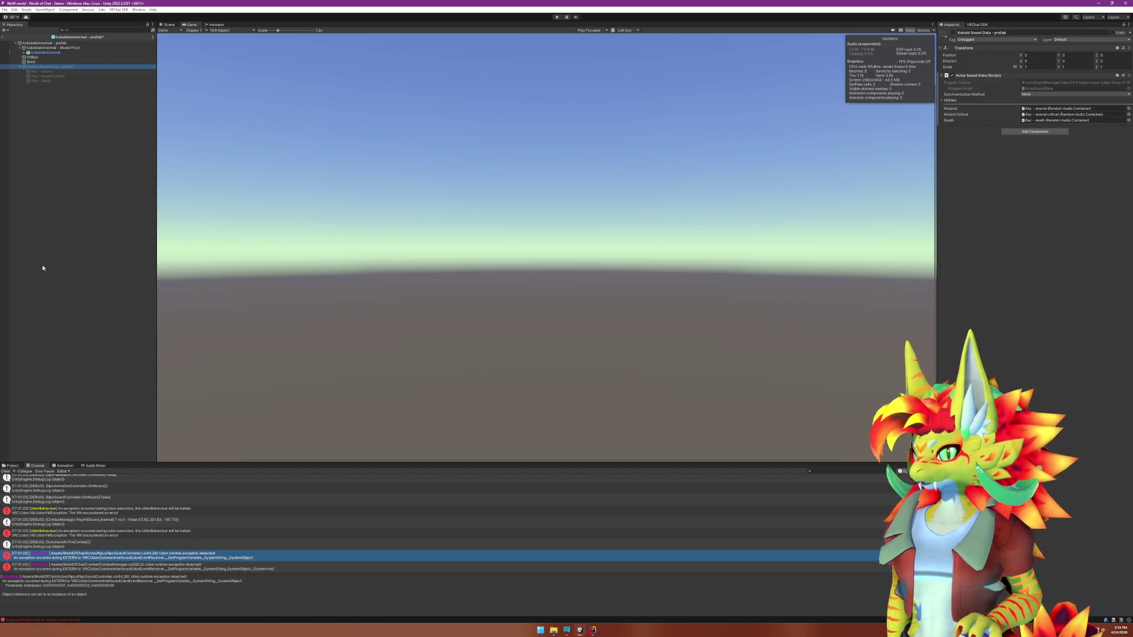
Save Kobold Sound Data as a prefab asset in the Kobolds > sounds folder.
click(11, 466)
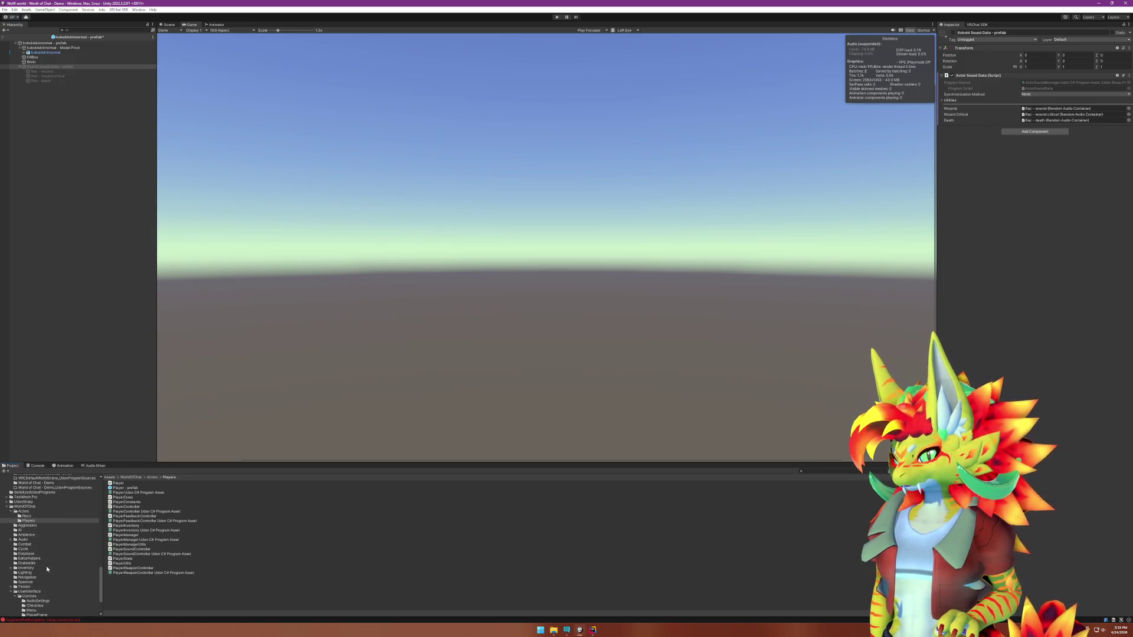
scroll(47, 569, down, 4)
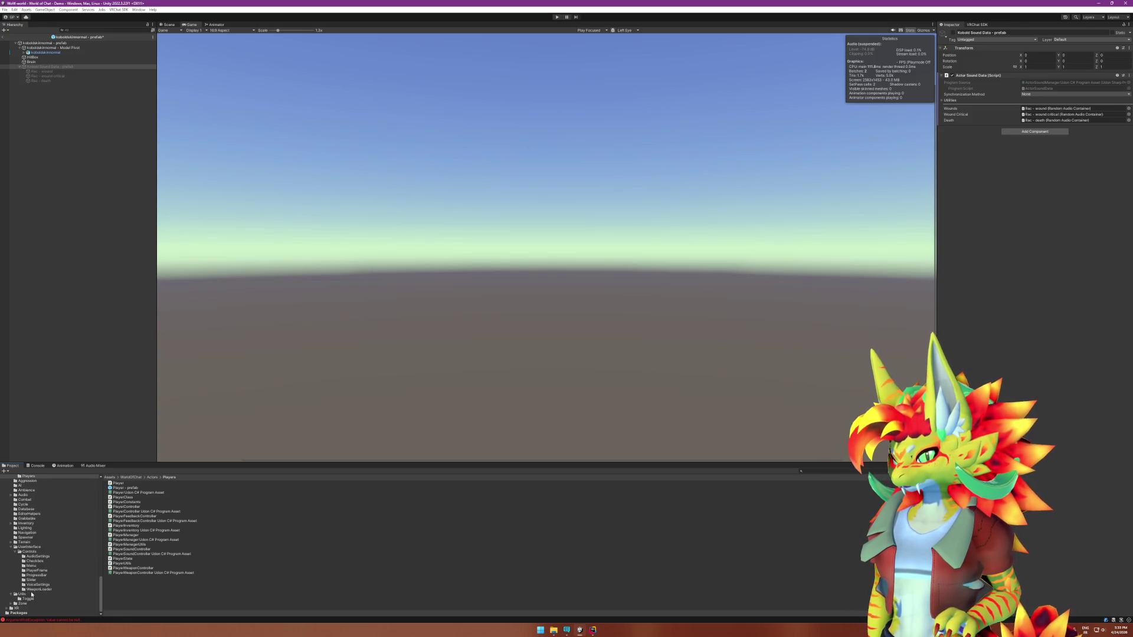
scroll(21, 520, up, 10)
scroll(33, 563, up, 5)
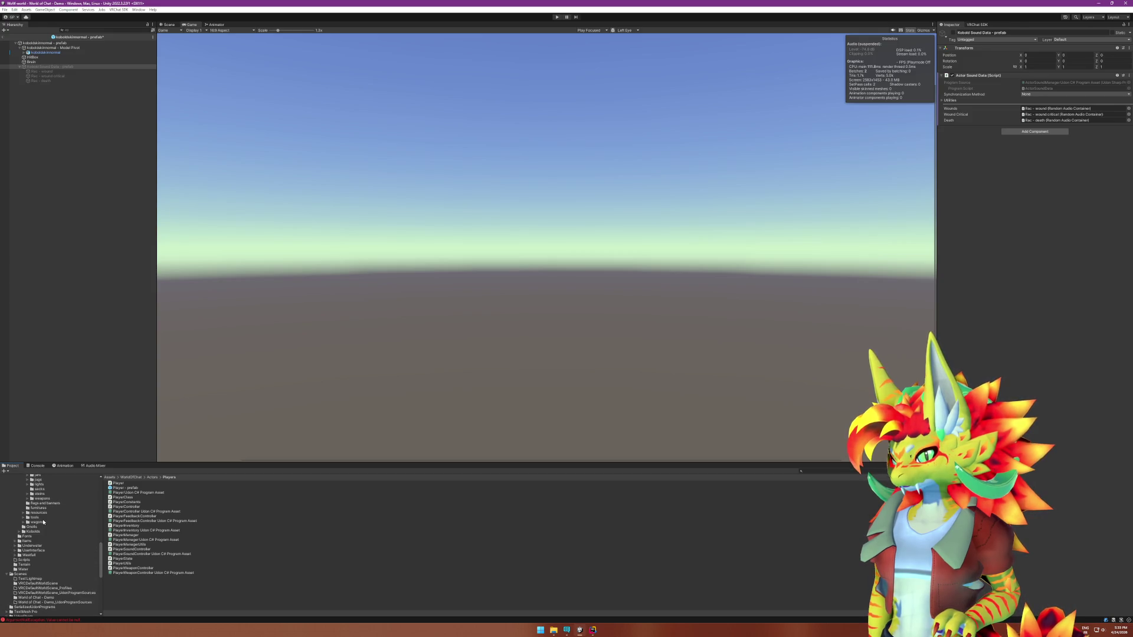
click(34, 531)
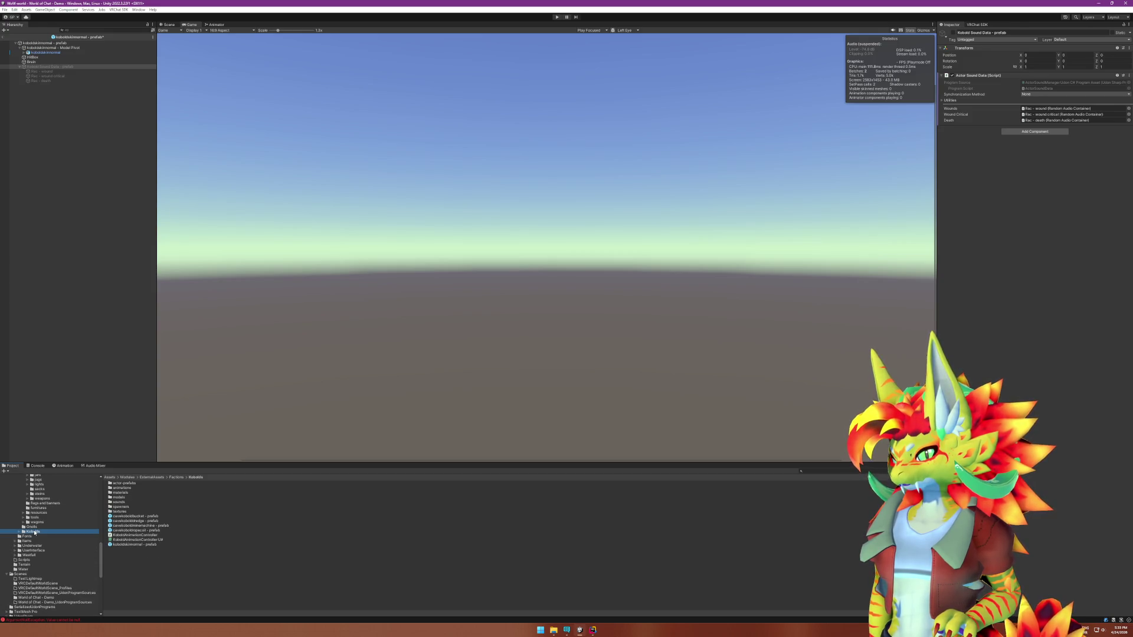
double_click(121, 502)
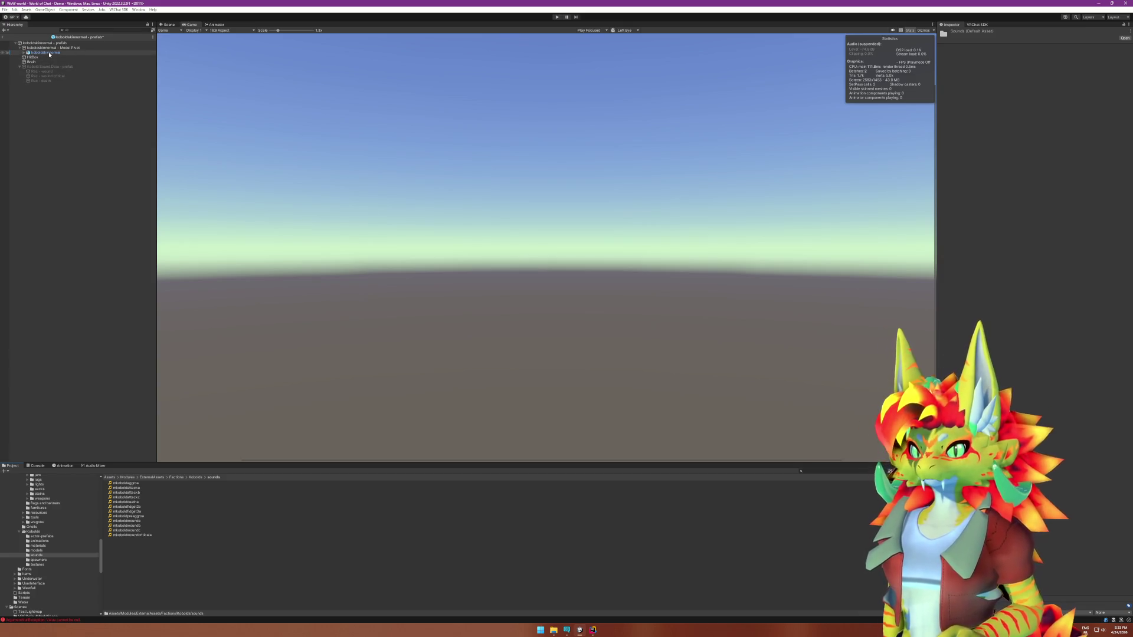
drag(173, 472, 164, 567)
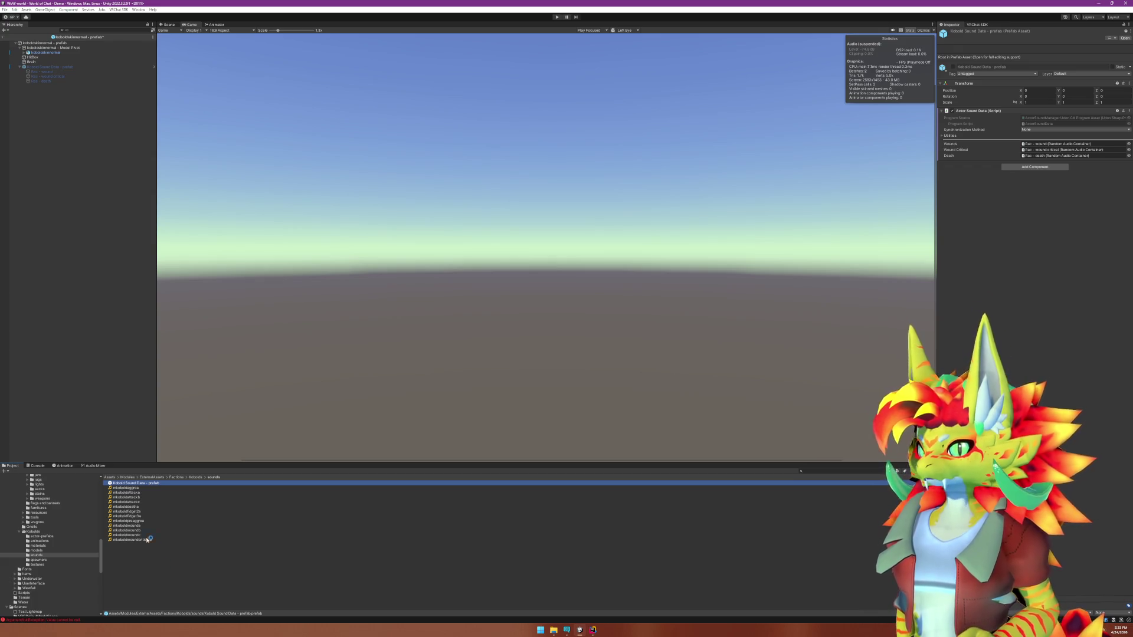
Delete the original object, assign the new prefab to Brain's Actor Sound Data, exit, and press Play.
click(12, 221)
click(57, 69)
key(Delete)
click(32, 62)
mouse_move(132, 483)
mouse_down()
mouse_move(1091, 343)
mouse_move(1035, 222)
mouse_up()
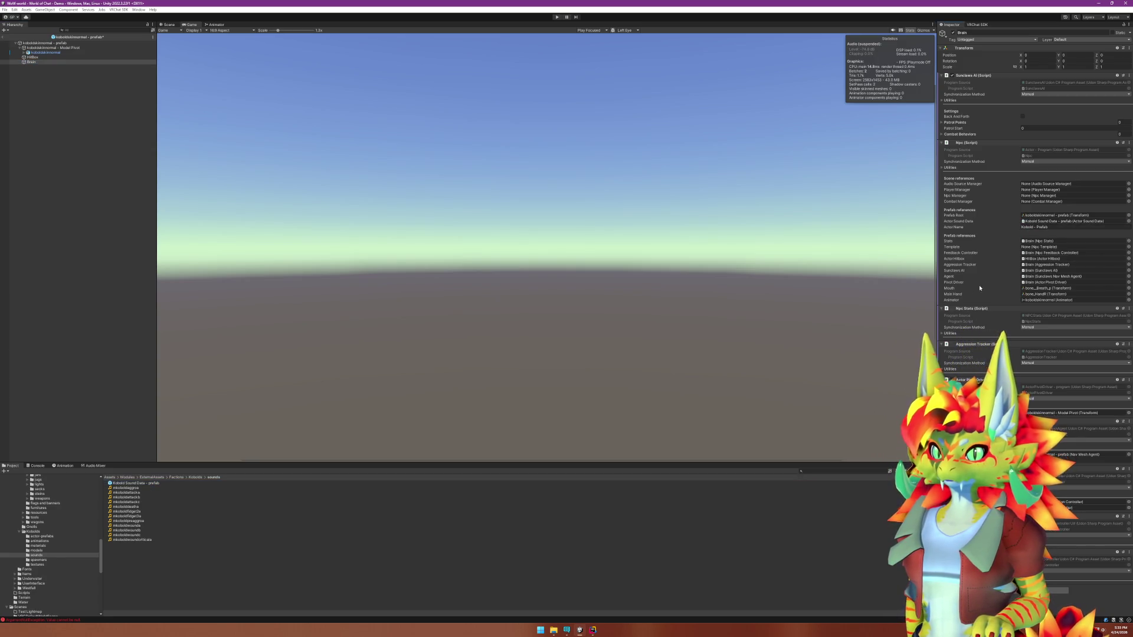
click(3, 36)
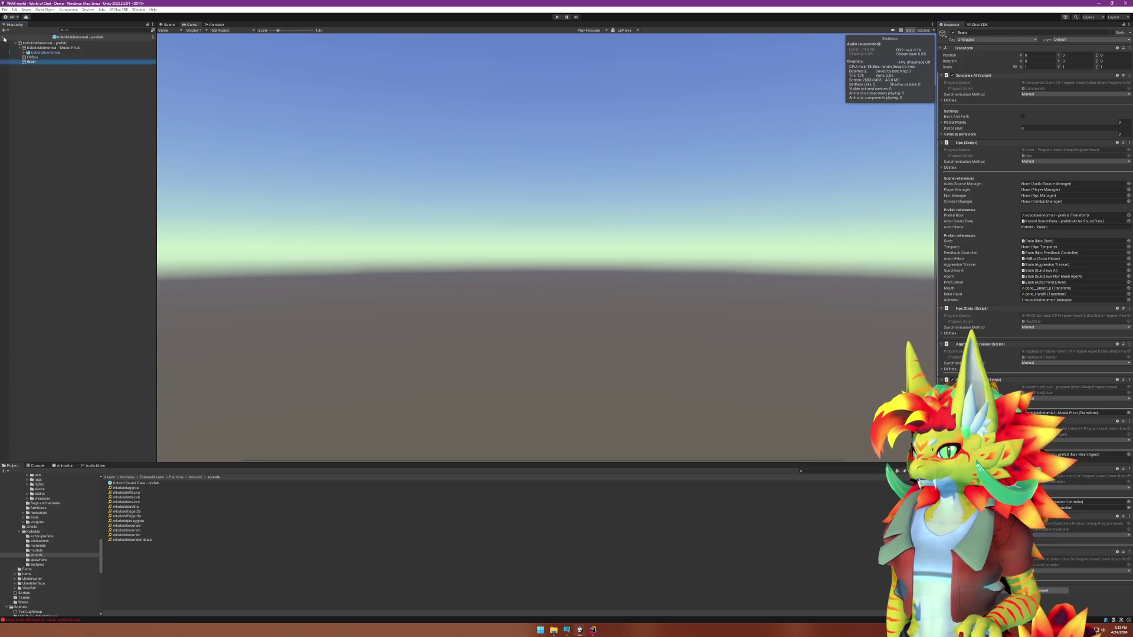
click(556, 16)
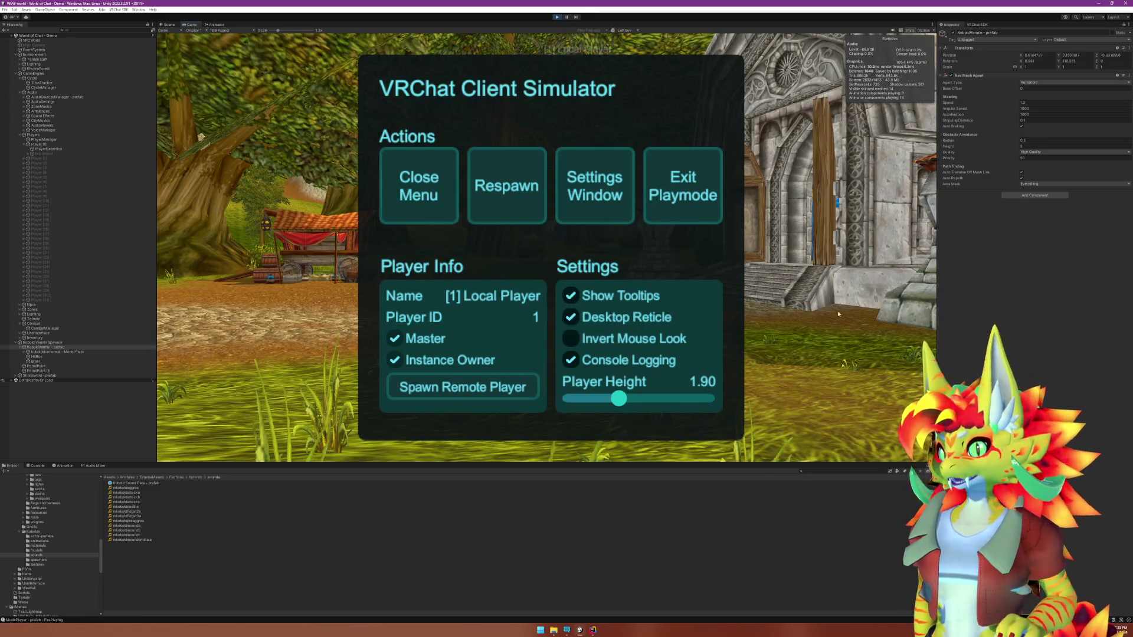
Close the simulator menu, walk through the grass to a kobold and swing the sword at it.
click(419, 186)
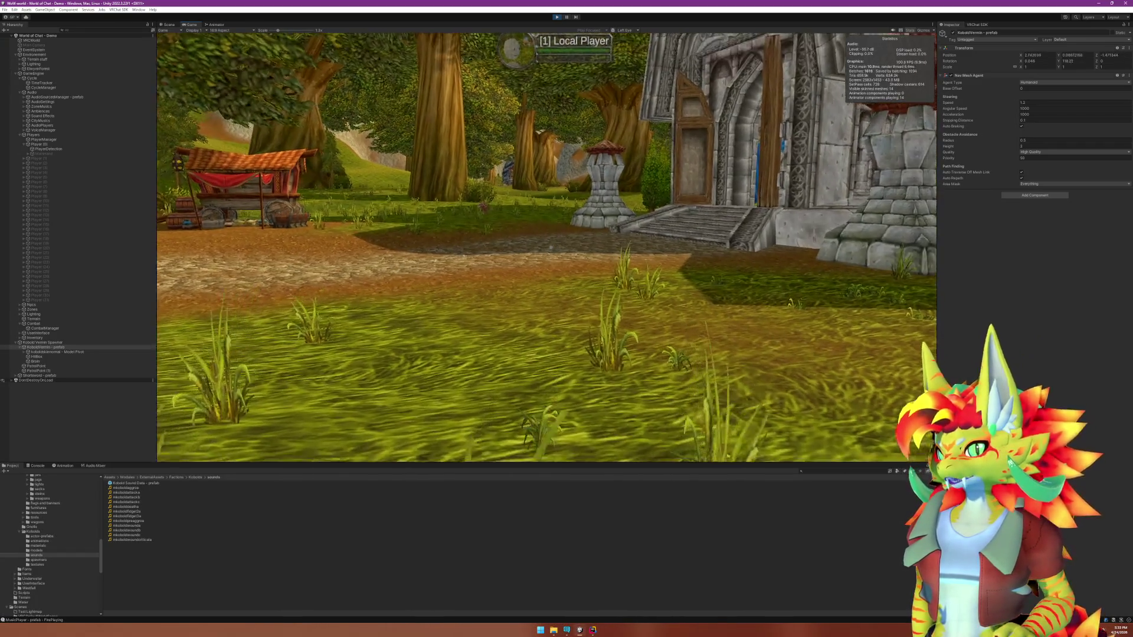
key(w)
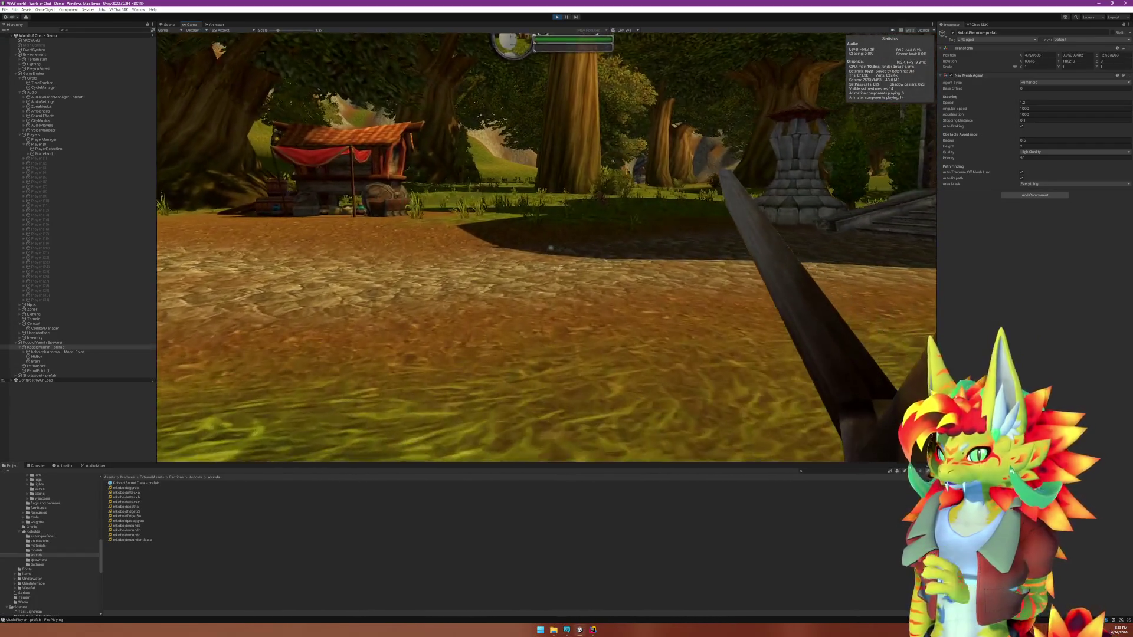
key(w)
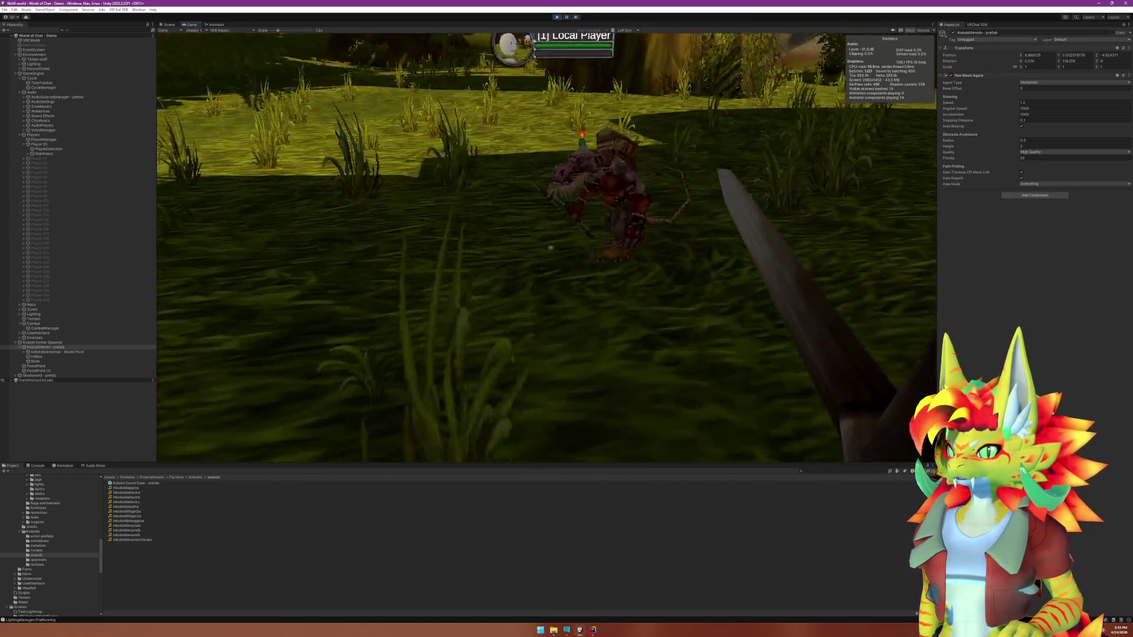
click(550, 248)
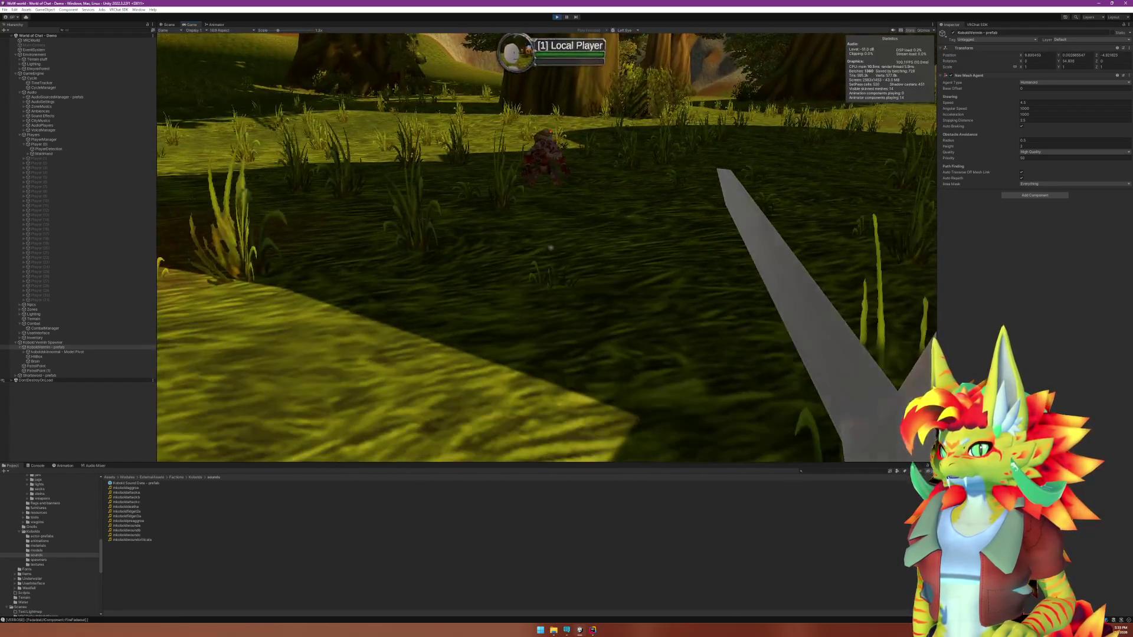
Release control from the game, stop play mode, and review the Console's exception logs.
key(super)
click(190, 387)
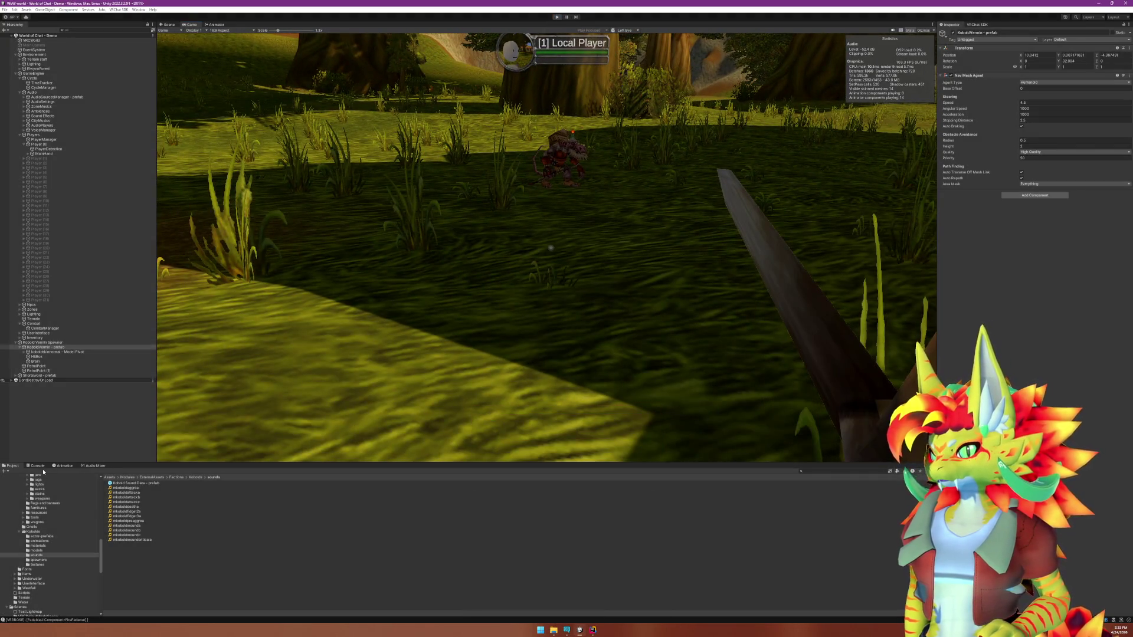
key(ctrl+p)
click(37, 465)
scroll(160, 548, up, 3)
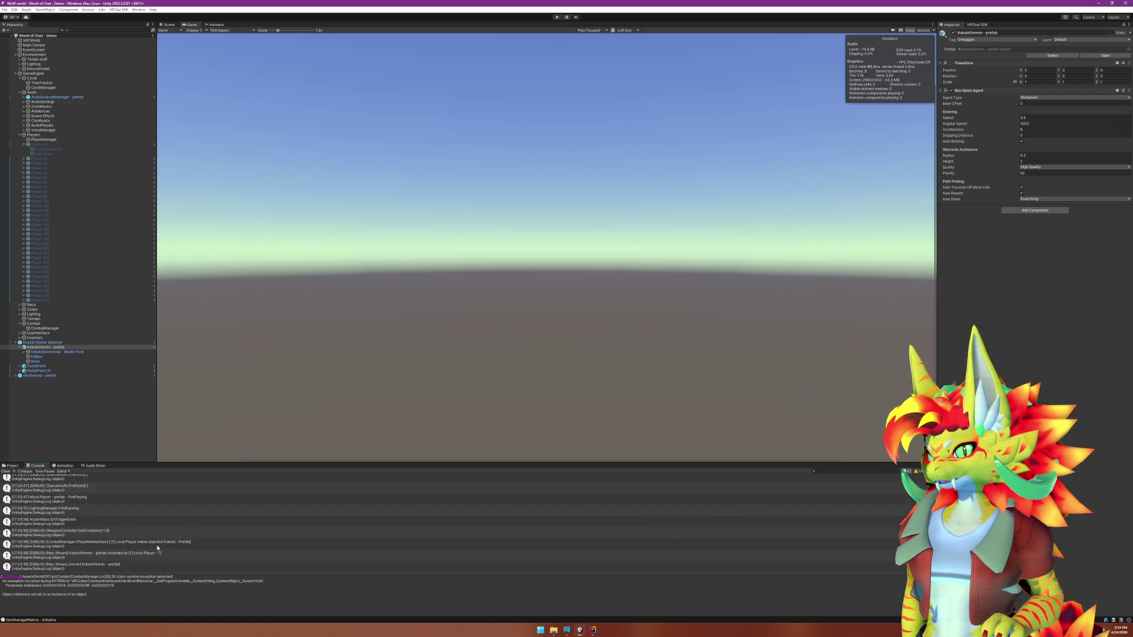
Open the NpcSoundController exception's source line 44 in Rider from the Console.
scroll(157, 548, down, 3)
click(149, 527)
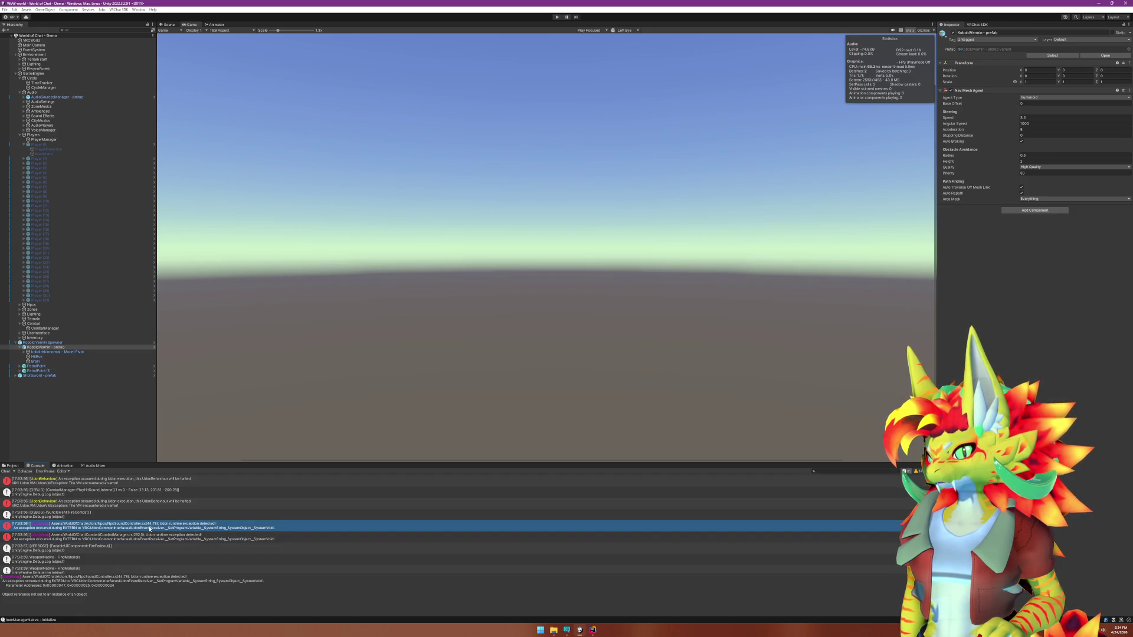
double_click(149, 528)
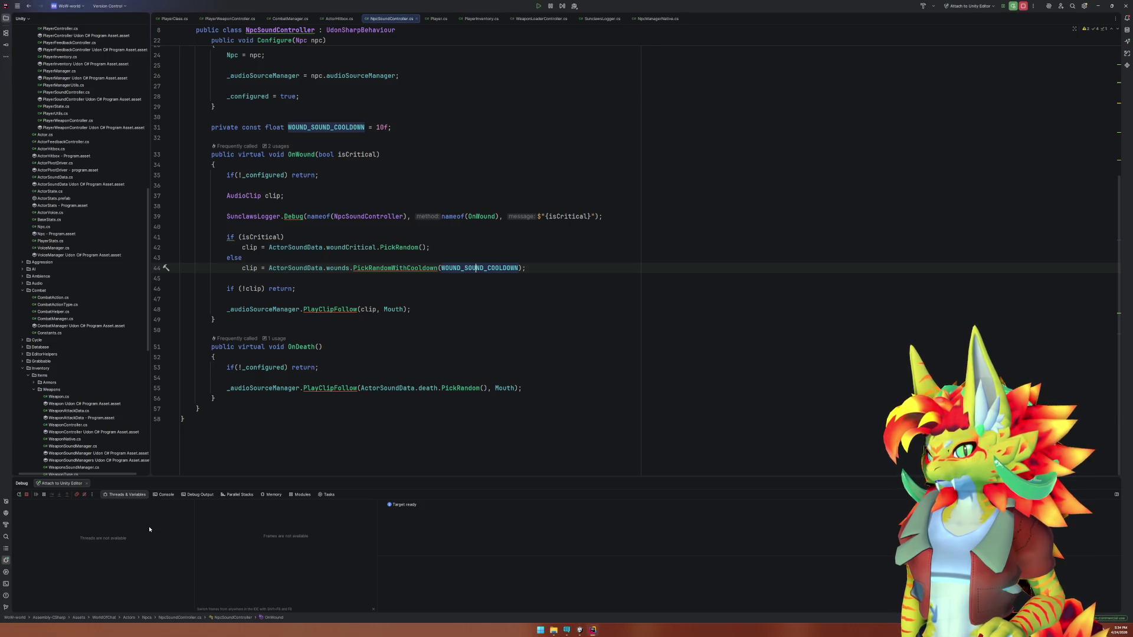
mouse_move(477, 269)
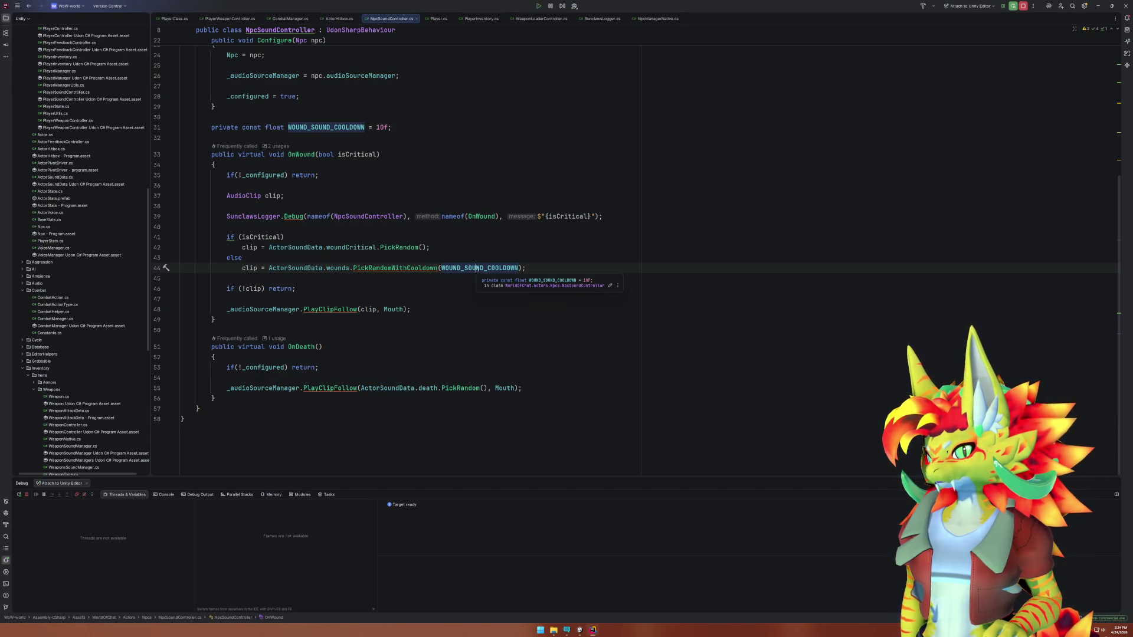
mouse_move(404, 269)
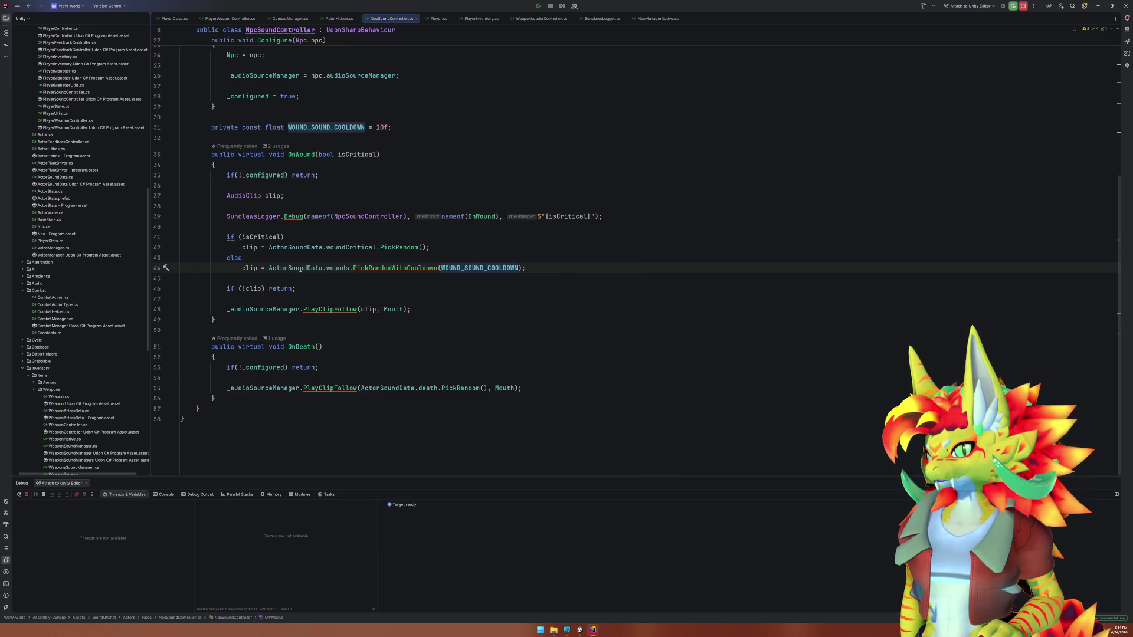
click(581, 631)
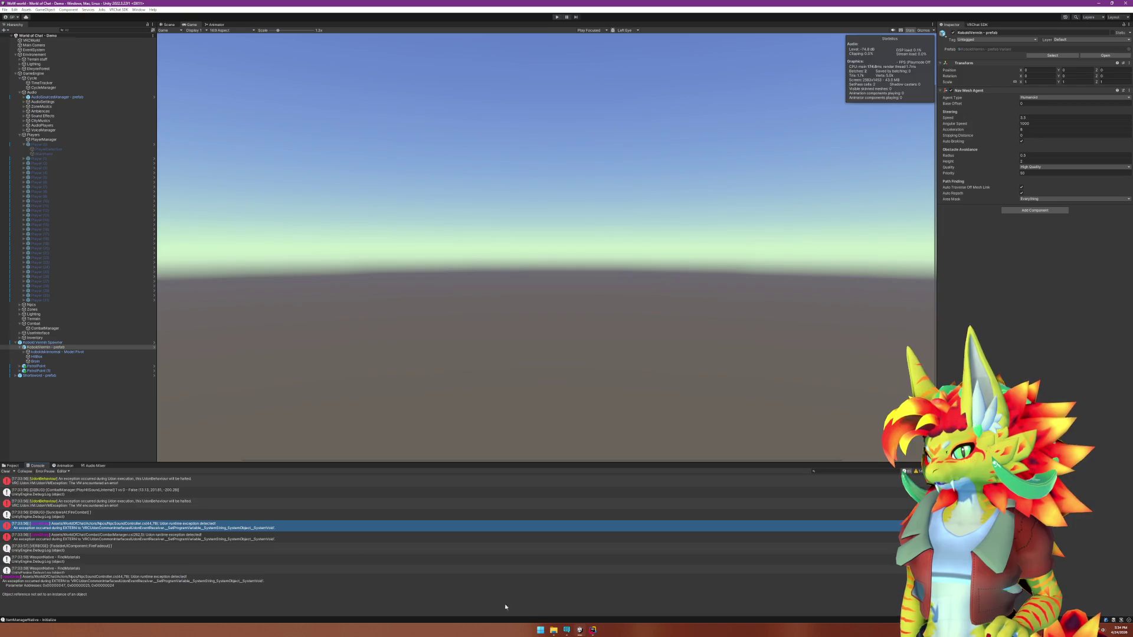
click(595, 630)
Go to the actorSoundData declaration in Actor.cs, then return to Unity's Hierarchy.
click(322, 268)
scroll(345, 297, up, 7)
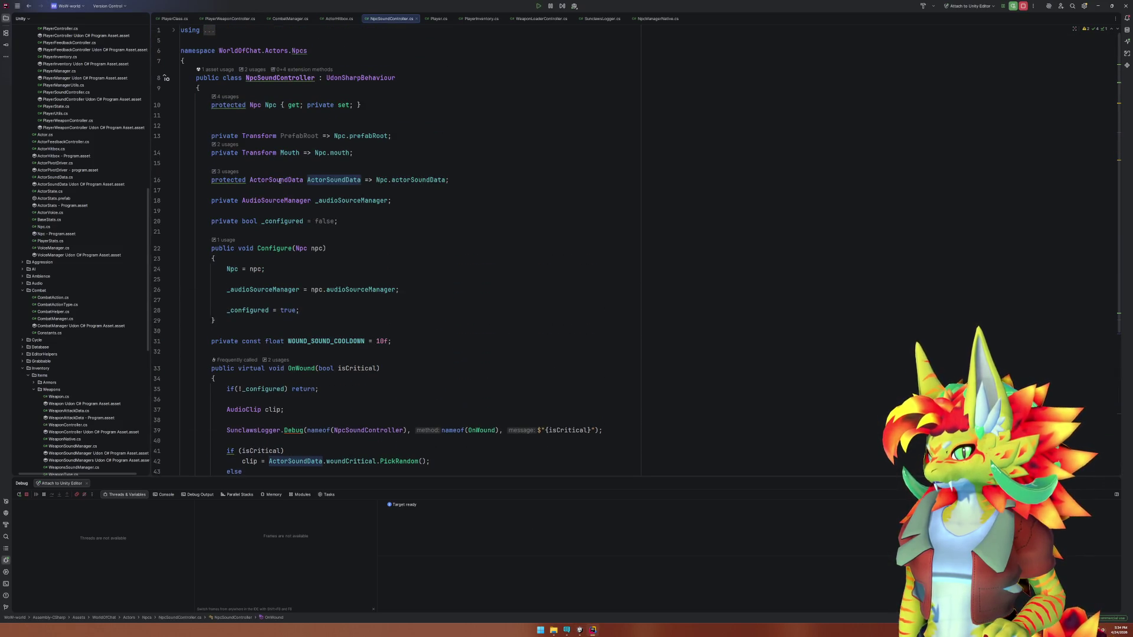
click(406, 181)
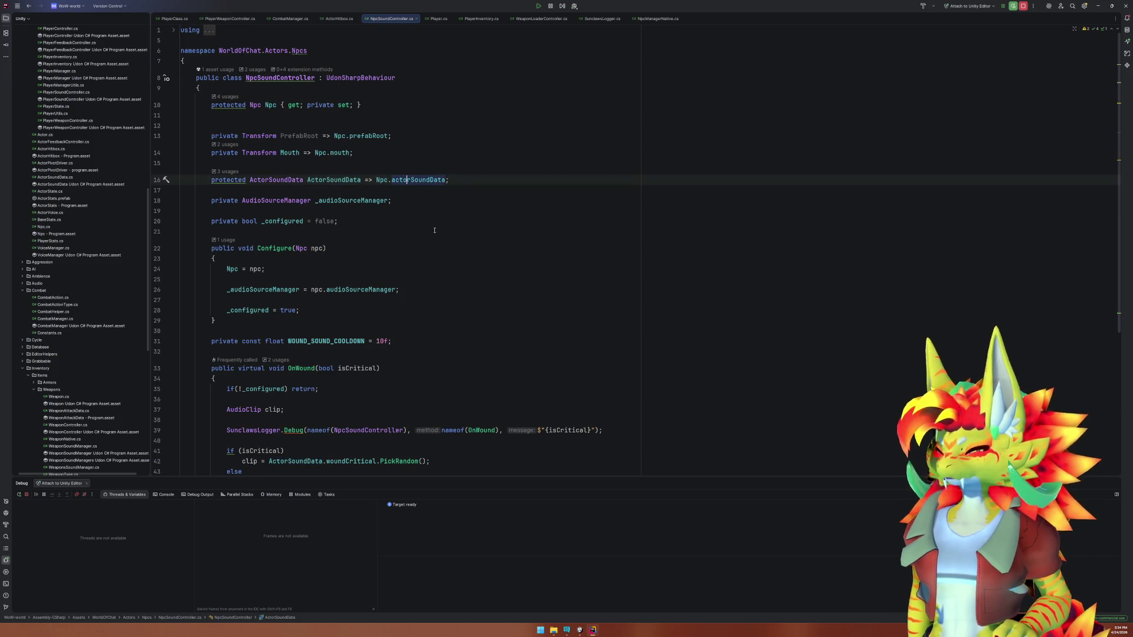
key(F12)
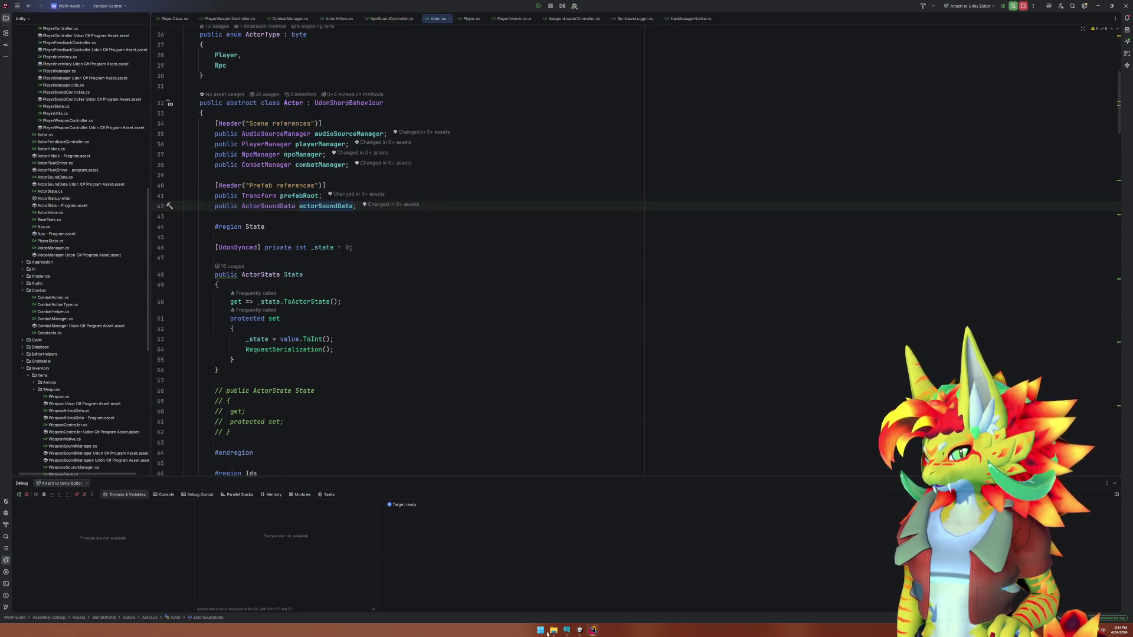
click(579, 629)
click(70, 352)
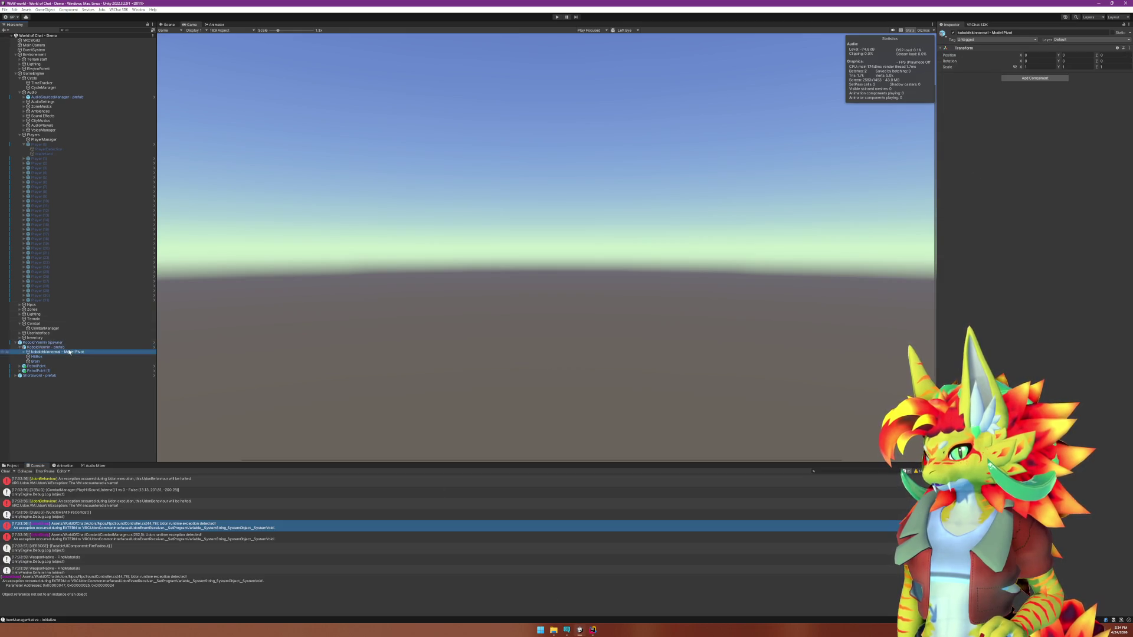
Check that KoboldVermin's Brain references the Kobold Sound Data prefab, then return to Rider.
click(69, 348)
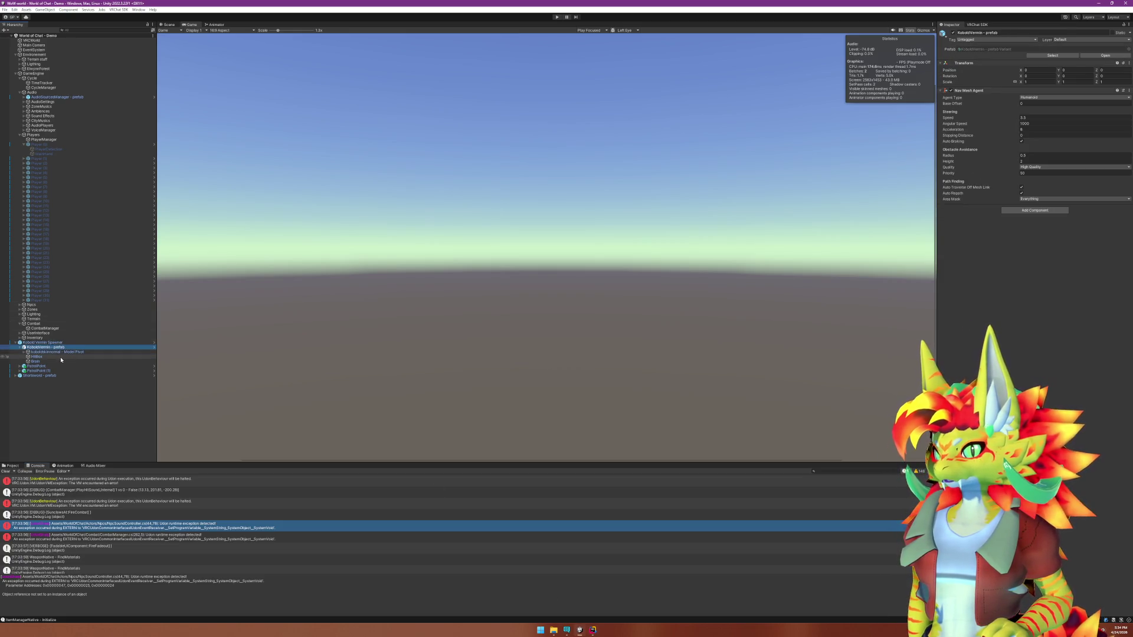
click(73, 362)
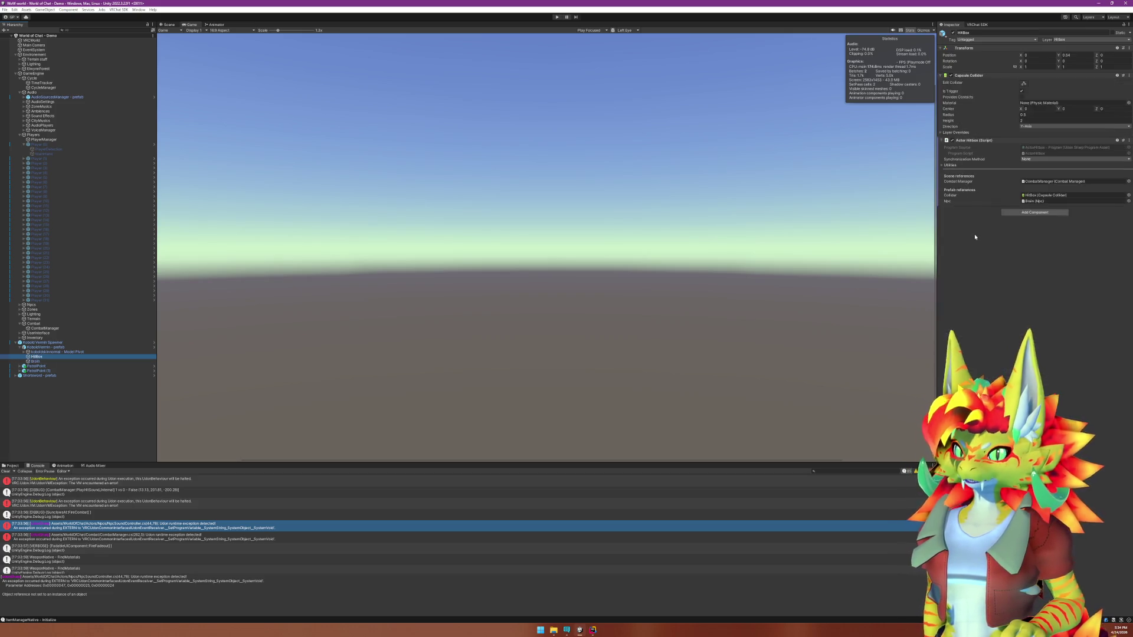
click(1057, 222)
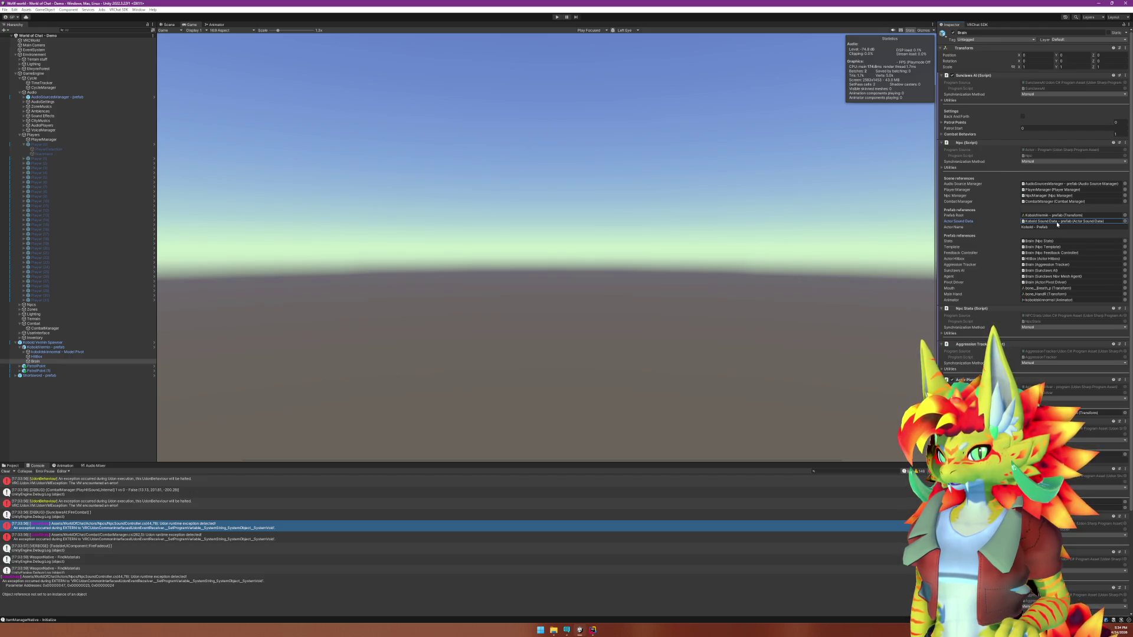
click(1057, 224)
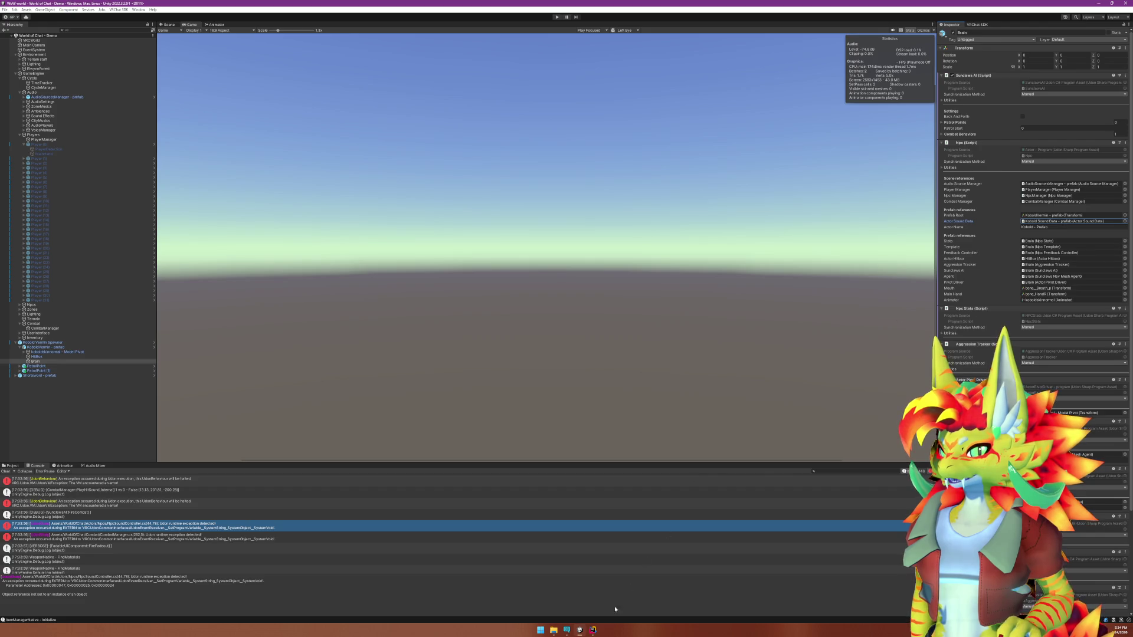
click(597, 628)
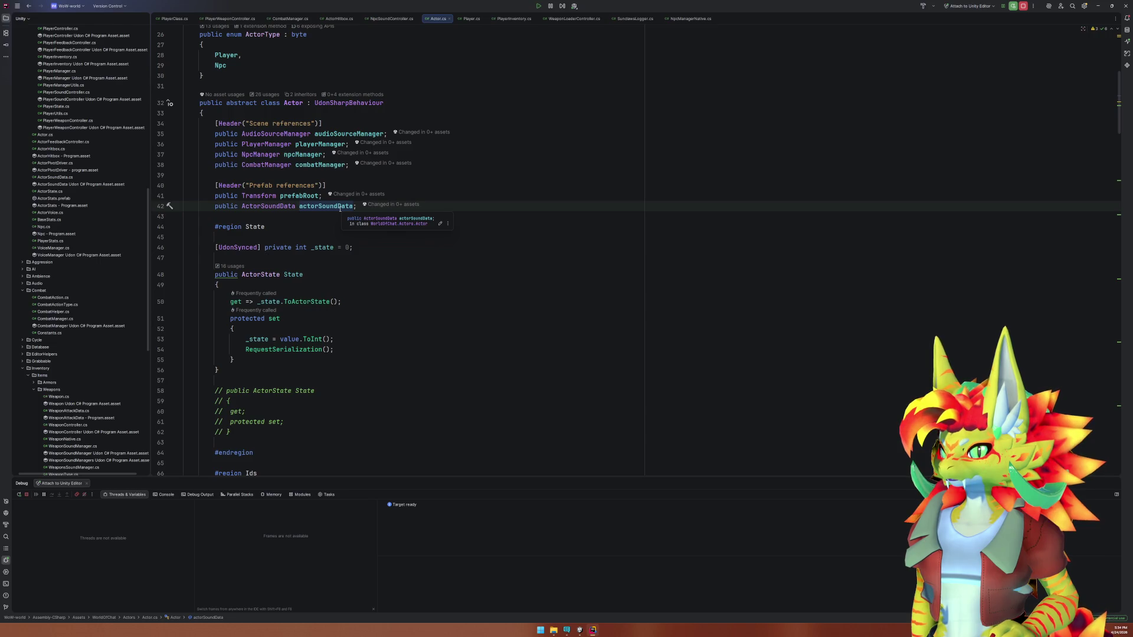
Review NpcSoundController's code around WOUND_SOUND_COOLDOWN, checking the Brain object in Unity alongside.
ctrl+click(340, 208)
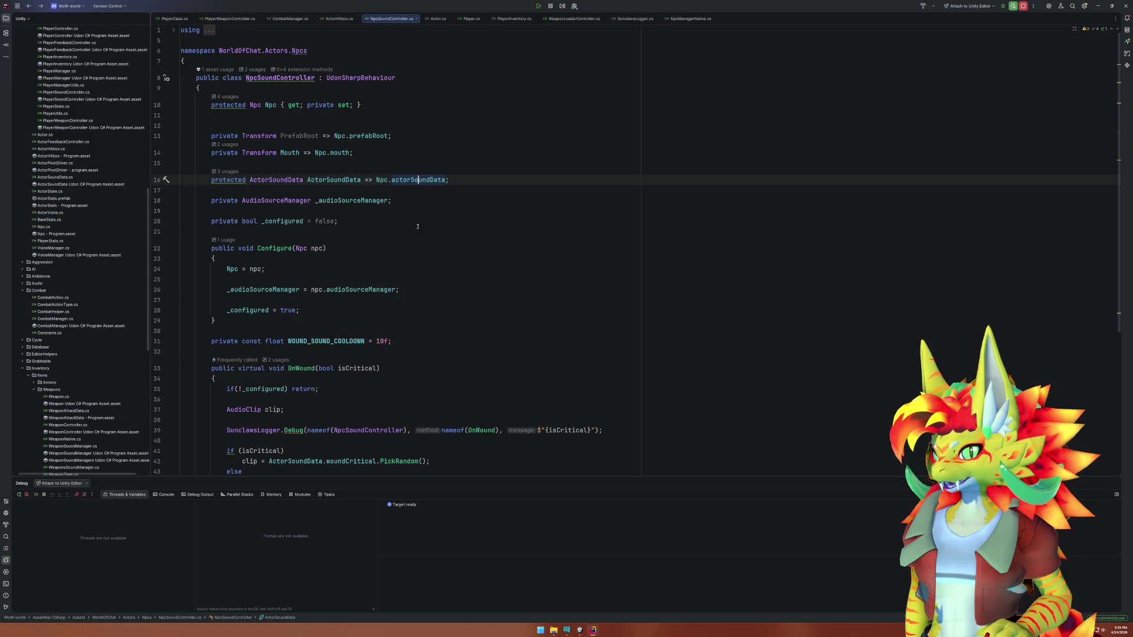
scroll(408, 220, down, 6)
scroll(408, 220, up, 7)
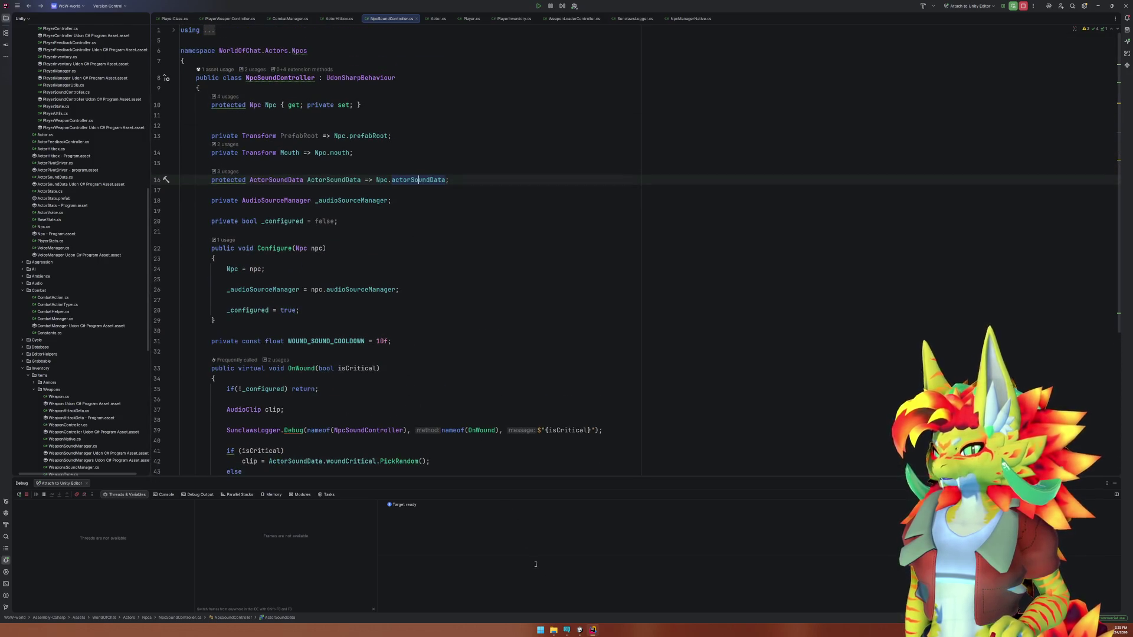
click(584, 629)
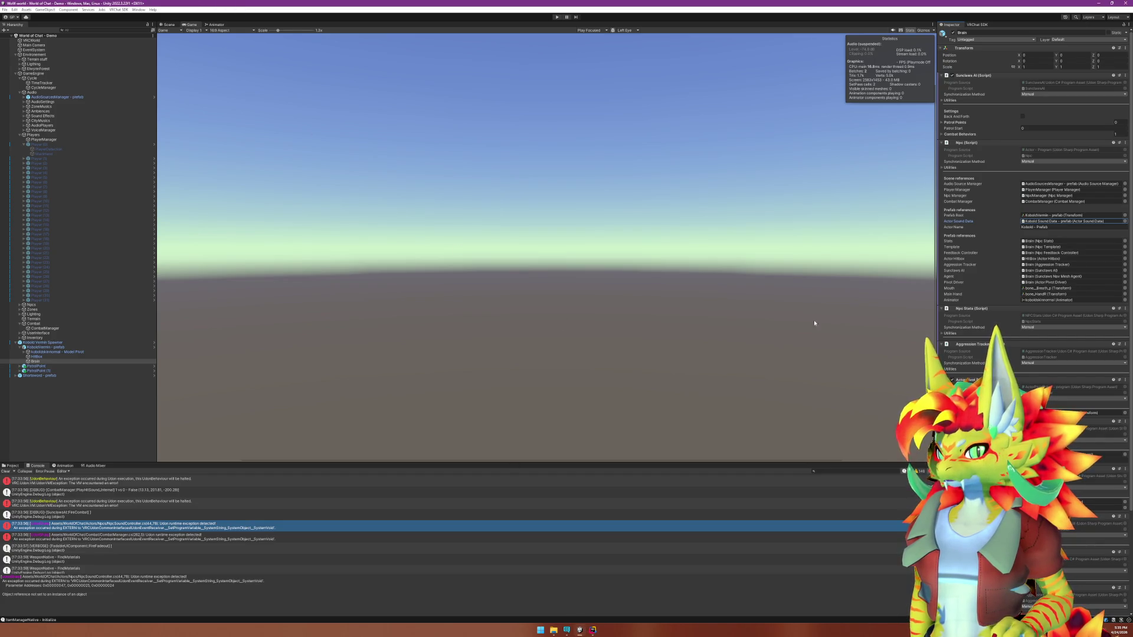
click(46, 364)
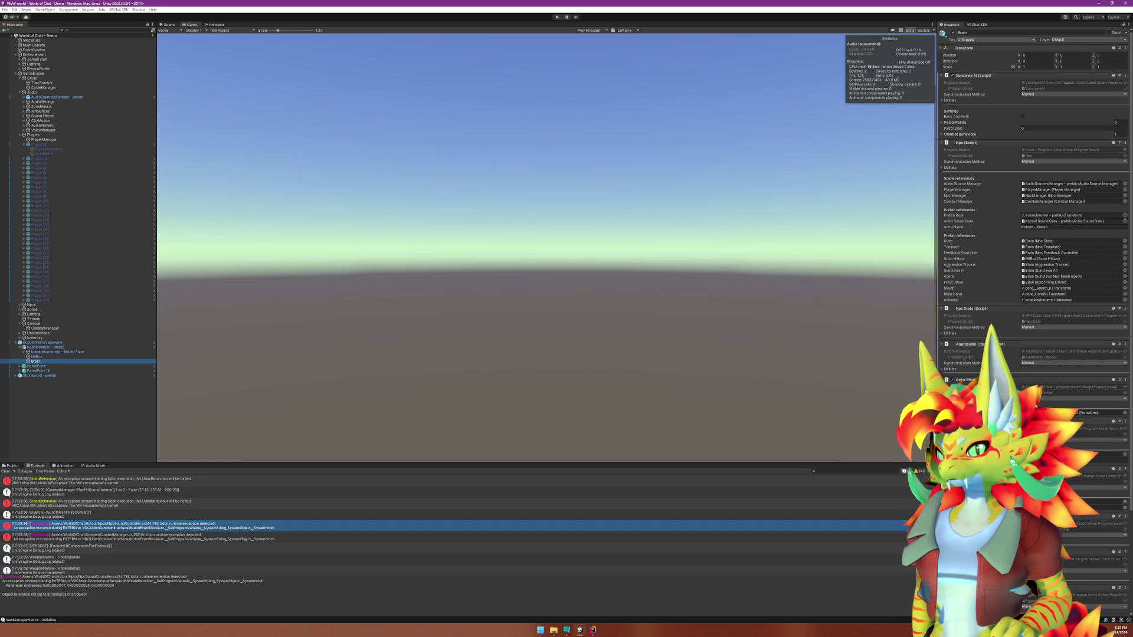
click(592, 630)
scroll(464, 413, down, 3)
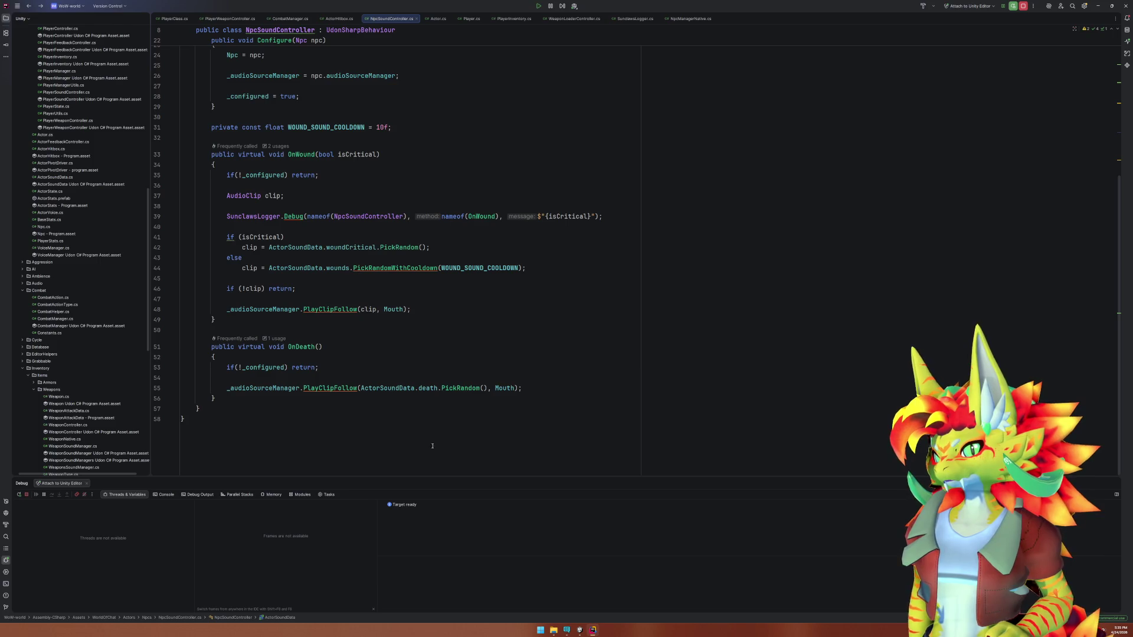
click(593, 632)
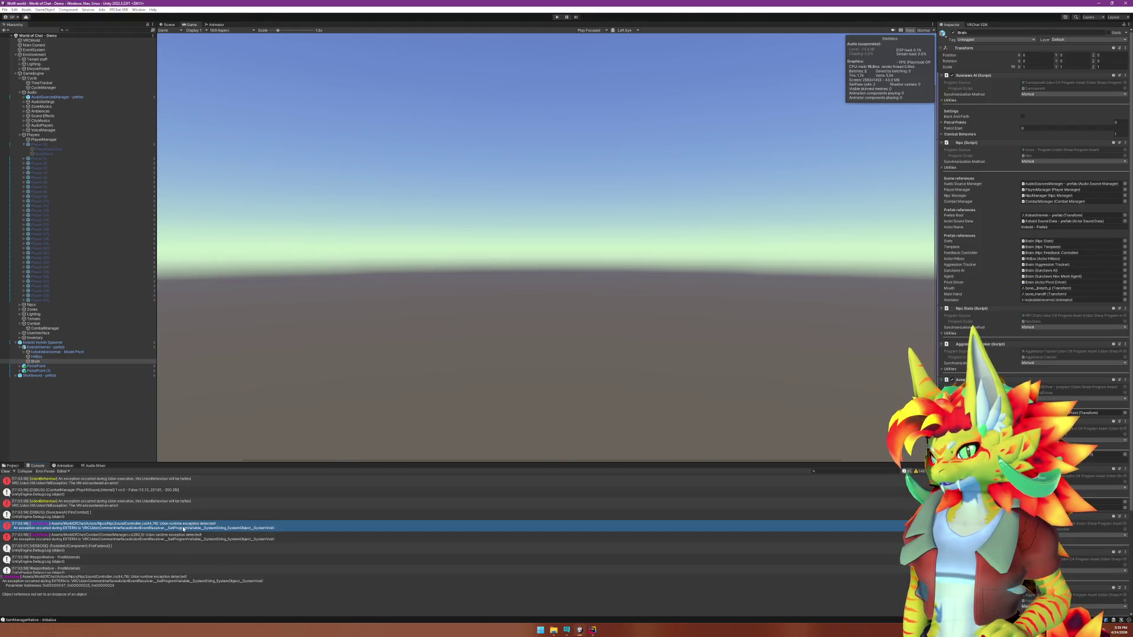
click(593, 631)
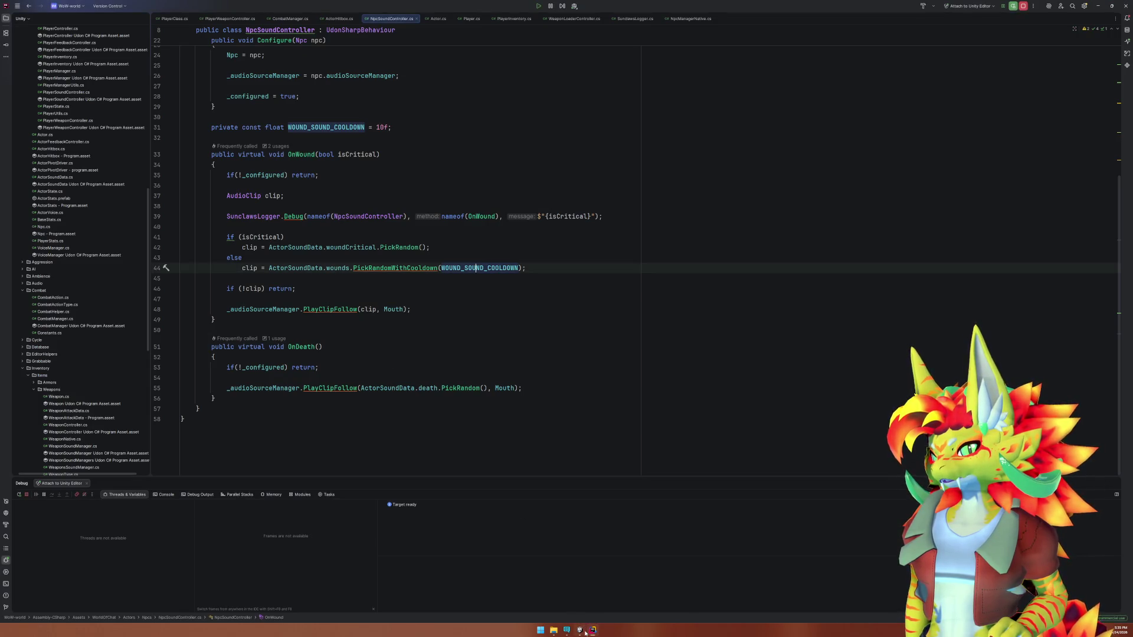
click(584, 632)
click(594, 631)
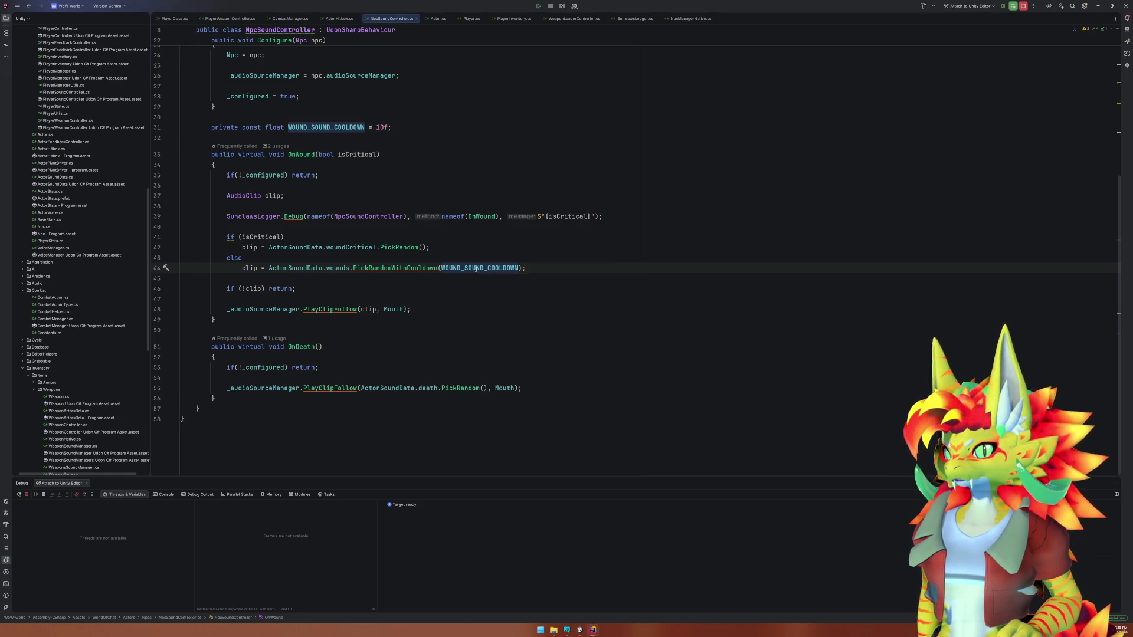
Review the PickRandomWithCooldown definition in RandomAudioContainer.cs, then return to Unity.
click(416, 269)
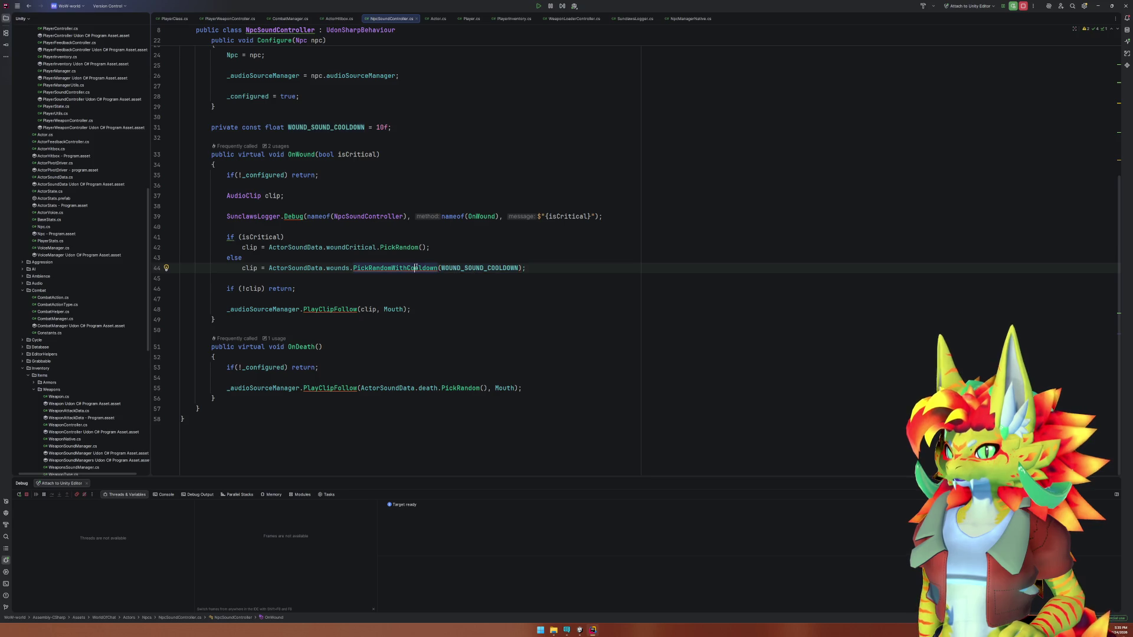
ctrl+click(416, 268)
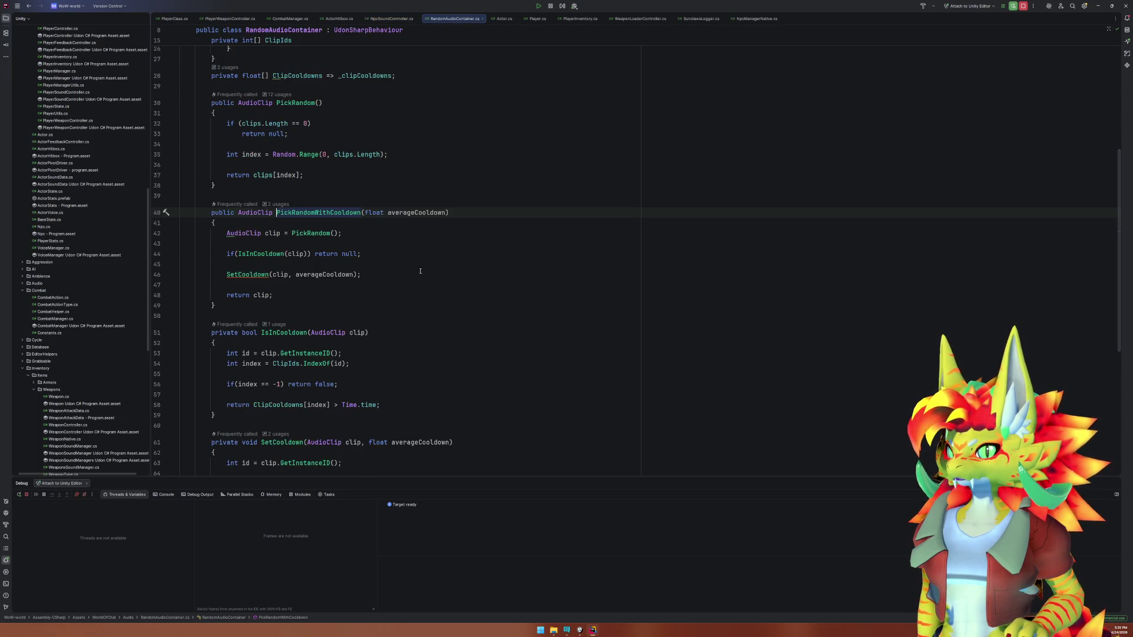
scroll(420, 271, up, 6)
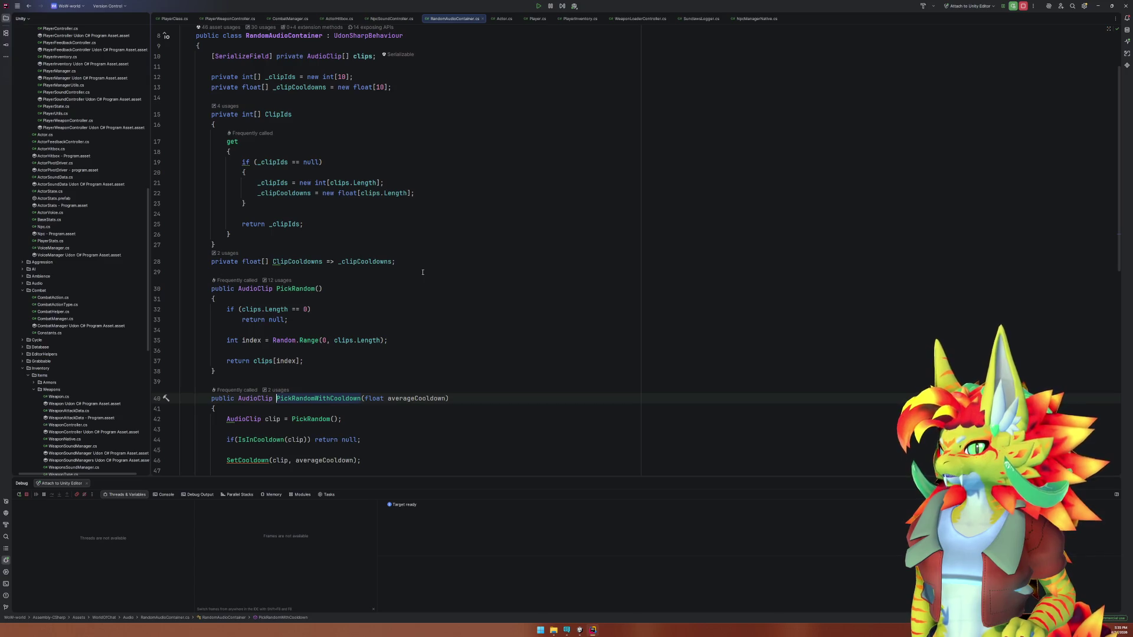
scroll(428, 270, down, 13)
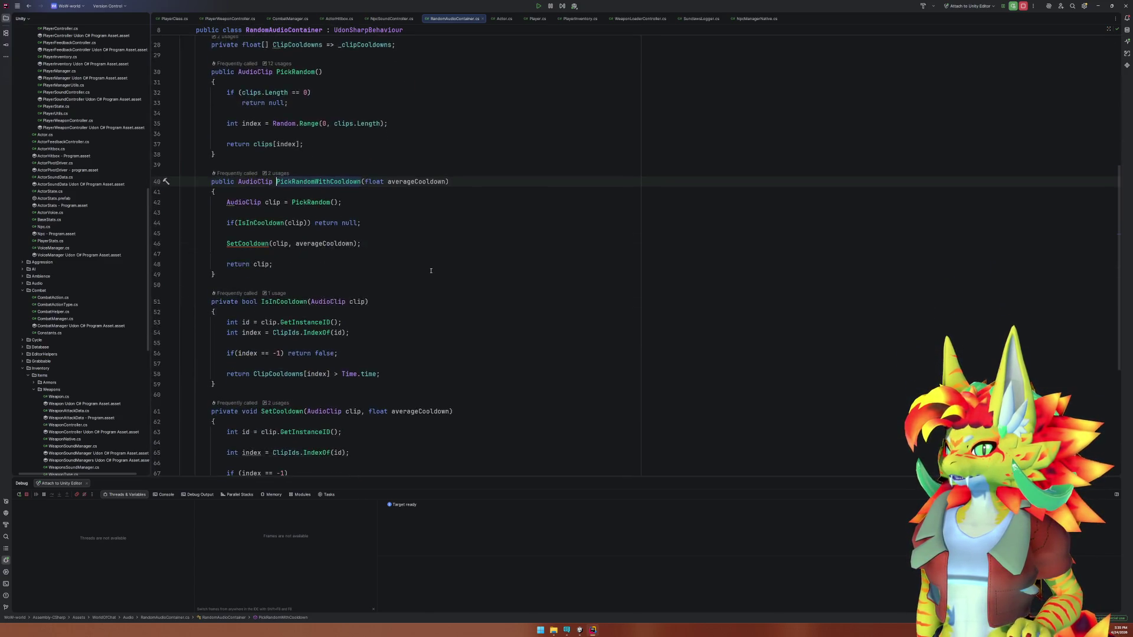
scroll(432, 268, up, 6)
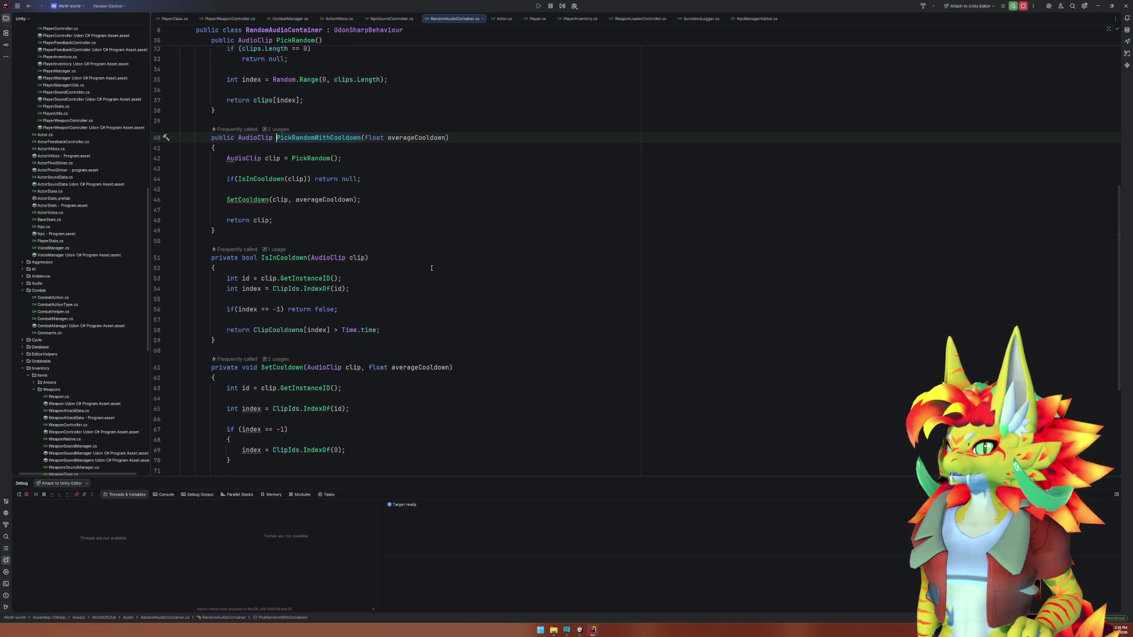
scroll(432, 267, up, 10)
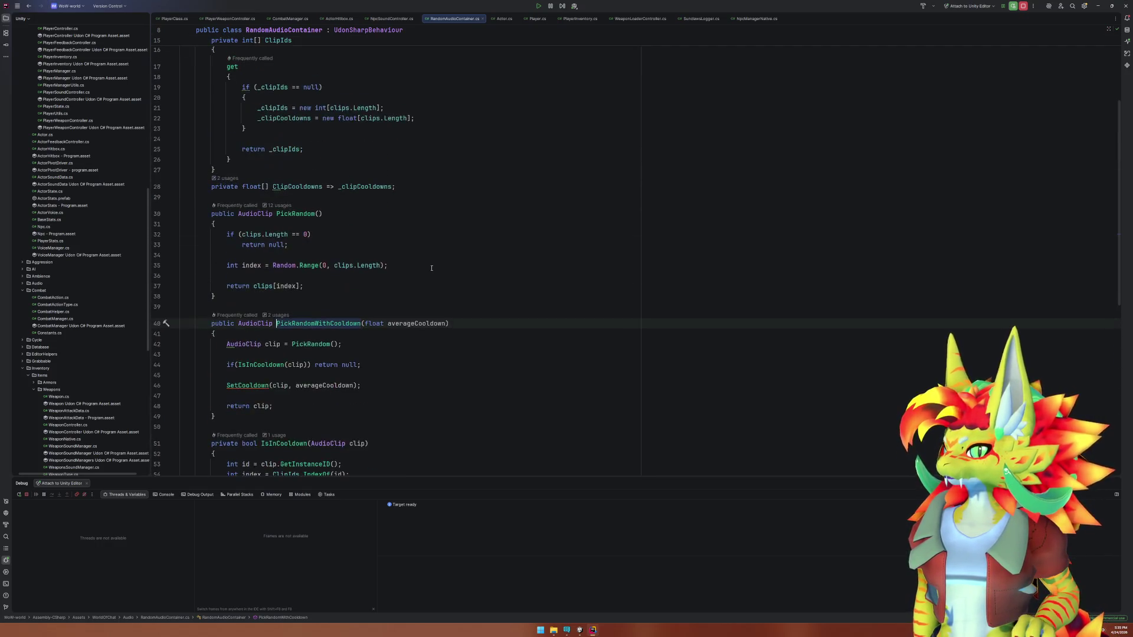
click(579, 630)
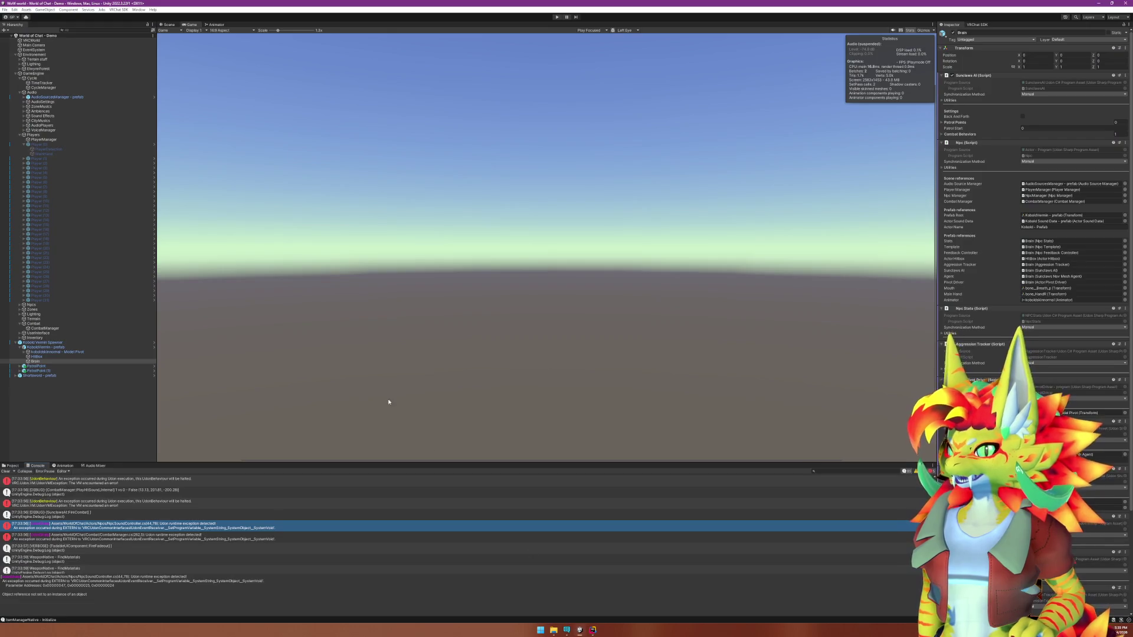
Open KoboldVermin in isolation, then its base koboldskinnormal prefab for editing.
right_click(52, 348)
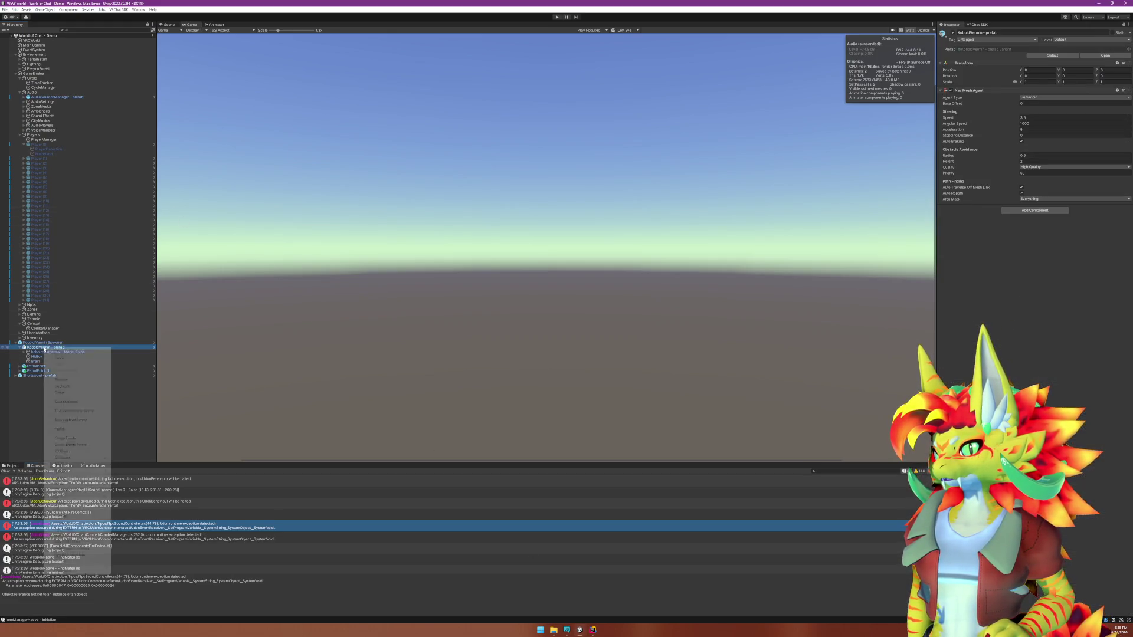
mouse_move(94, 429)
click(137, 436)
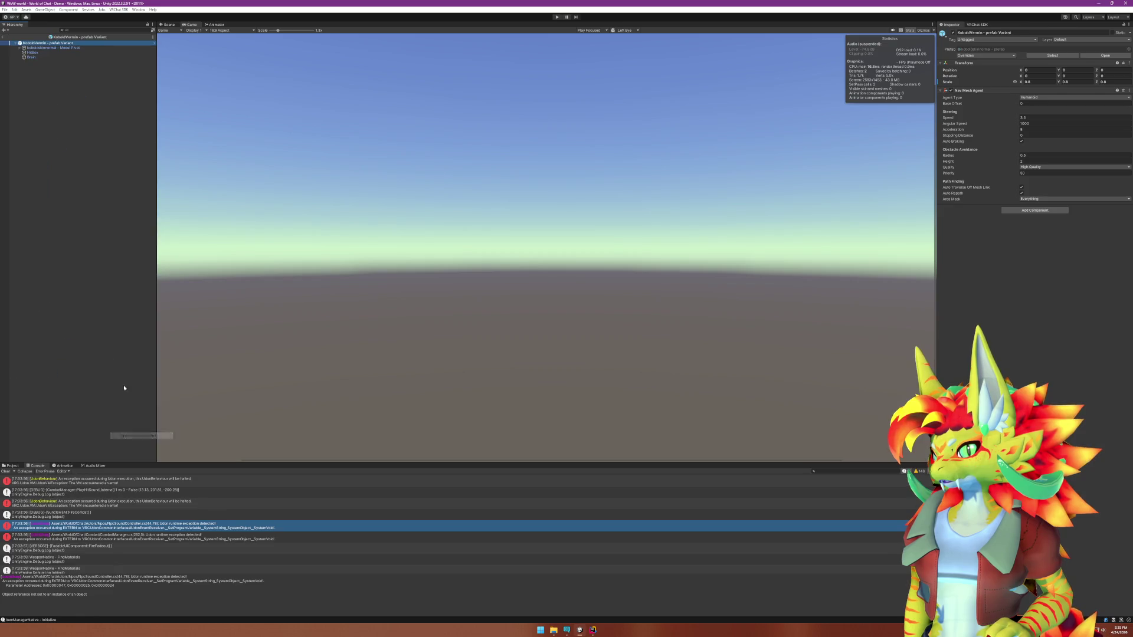
right_click(38, 42)
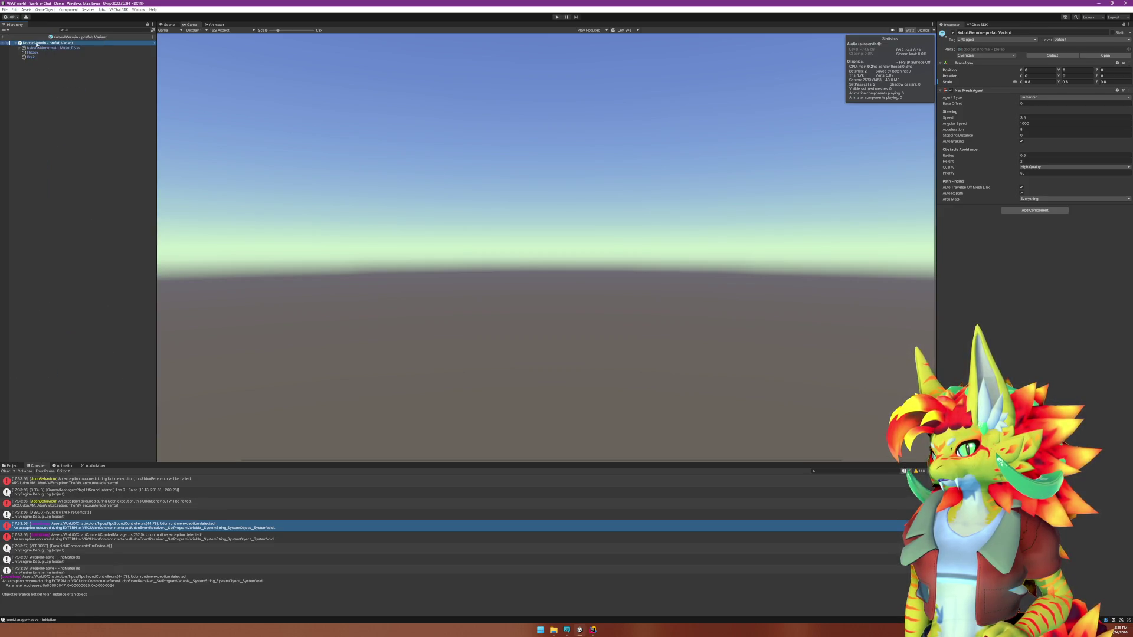
mouse_move(53, 125)
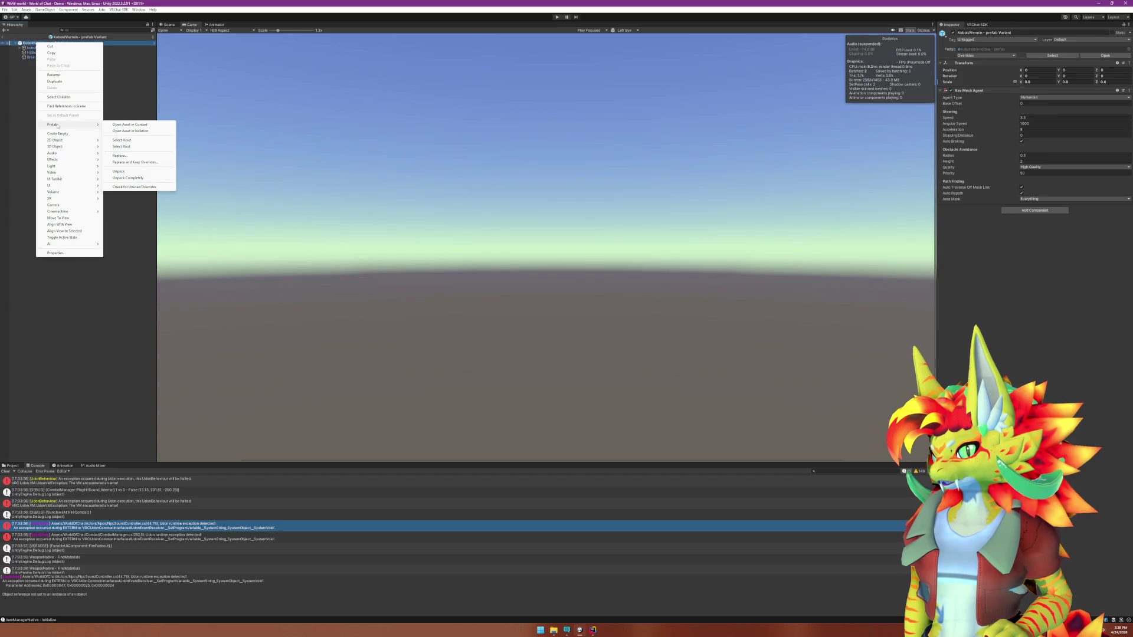
click(145, 133)
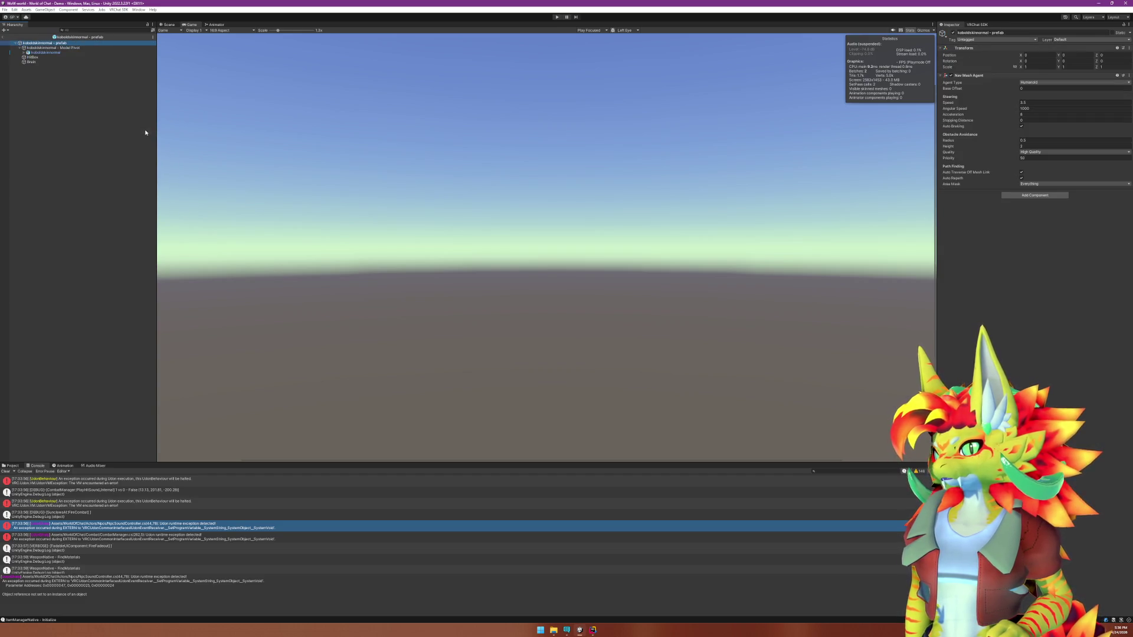
Add Kobold Sound Data under the koboldskinnormal root as Brain's Actor Sound Data, then press Play.
click(10, 467)
click(49, 43)
drag(50, 46, 50, 45)
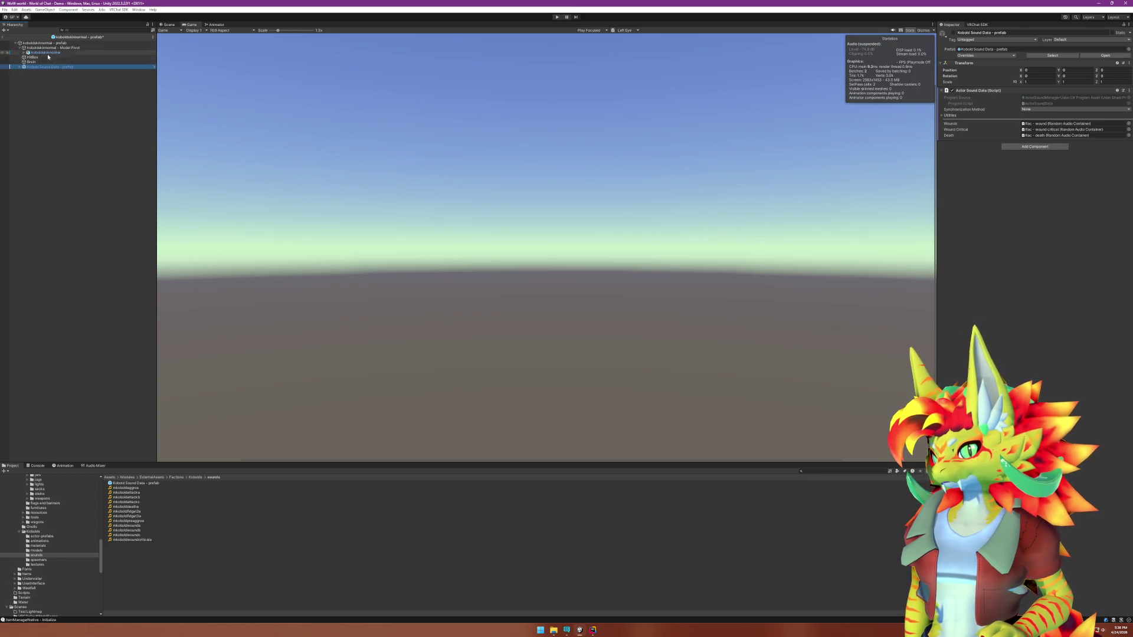
click(30, 62)
mouse_move(47, 67)
mouse_down()
mouse_move(635, 94)
mouse_move(1023, 142)
mouse_up()
drag(734, 126, 71, 139)
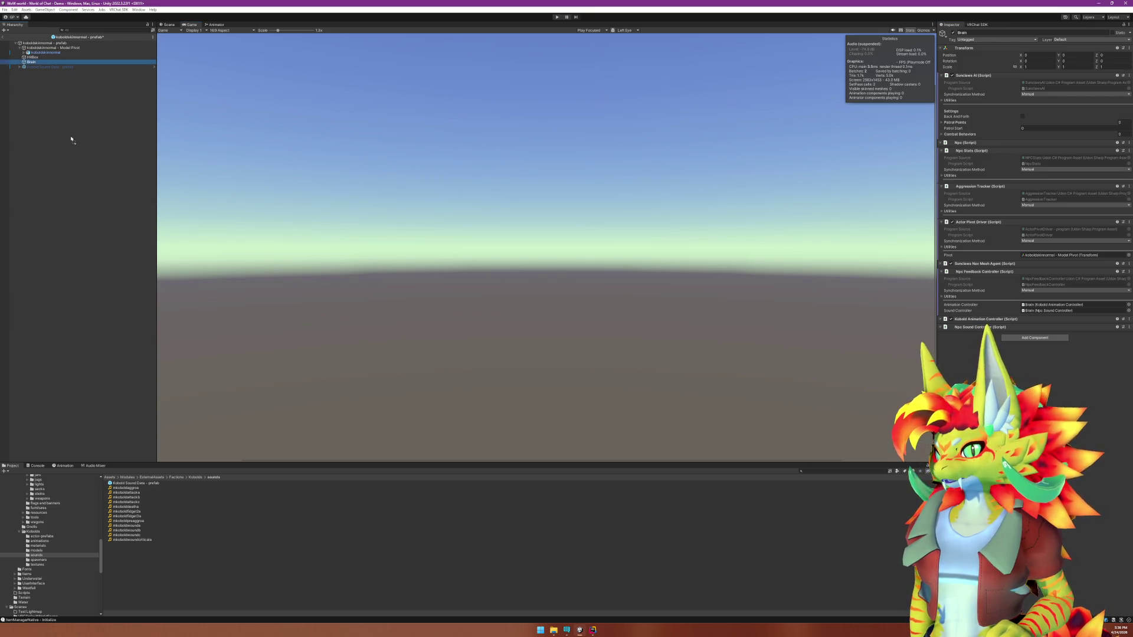
click(32, 61)
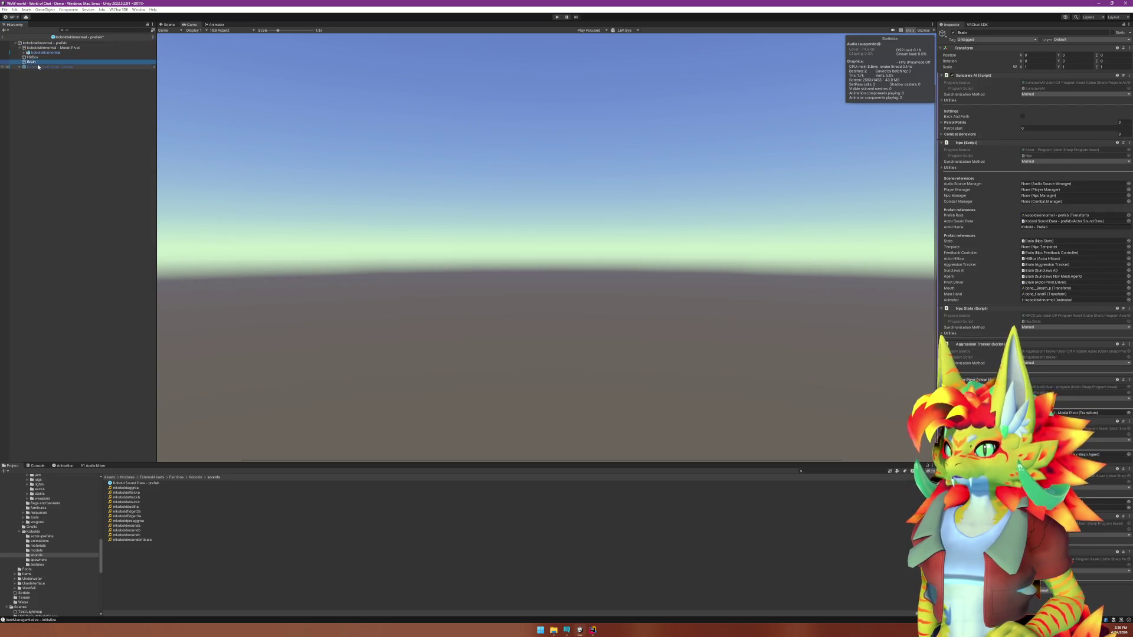
mouse_move(31, 62)
mouse_down()
mouse_move(990, 226)
mouse_move(872, 267)
mouse_up()
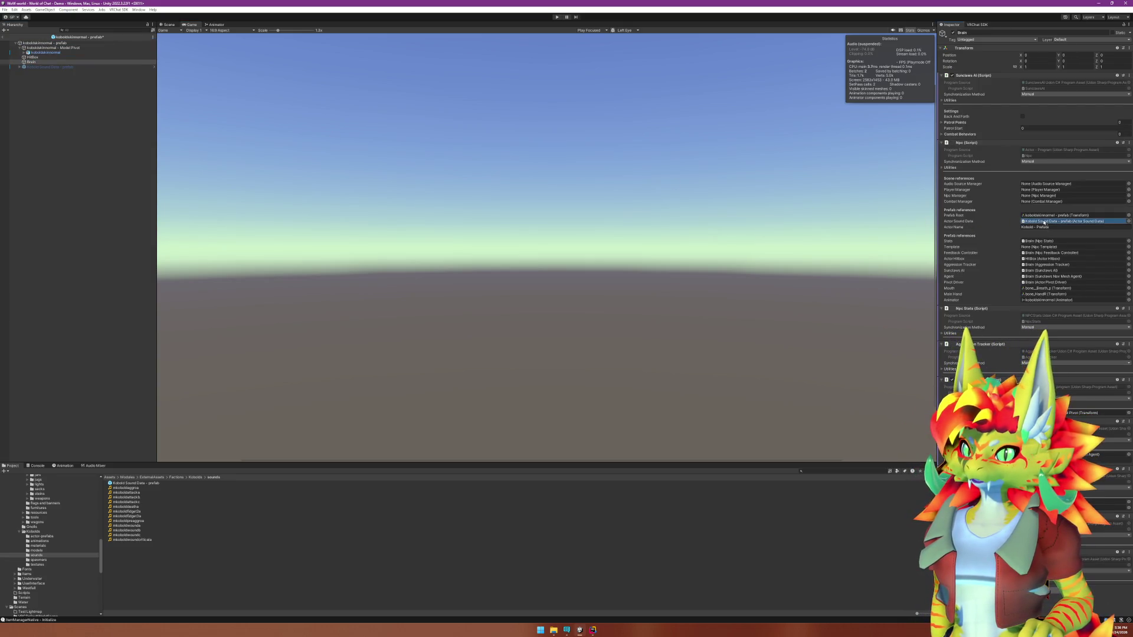
click(1066, 222)
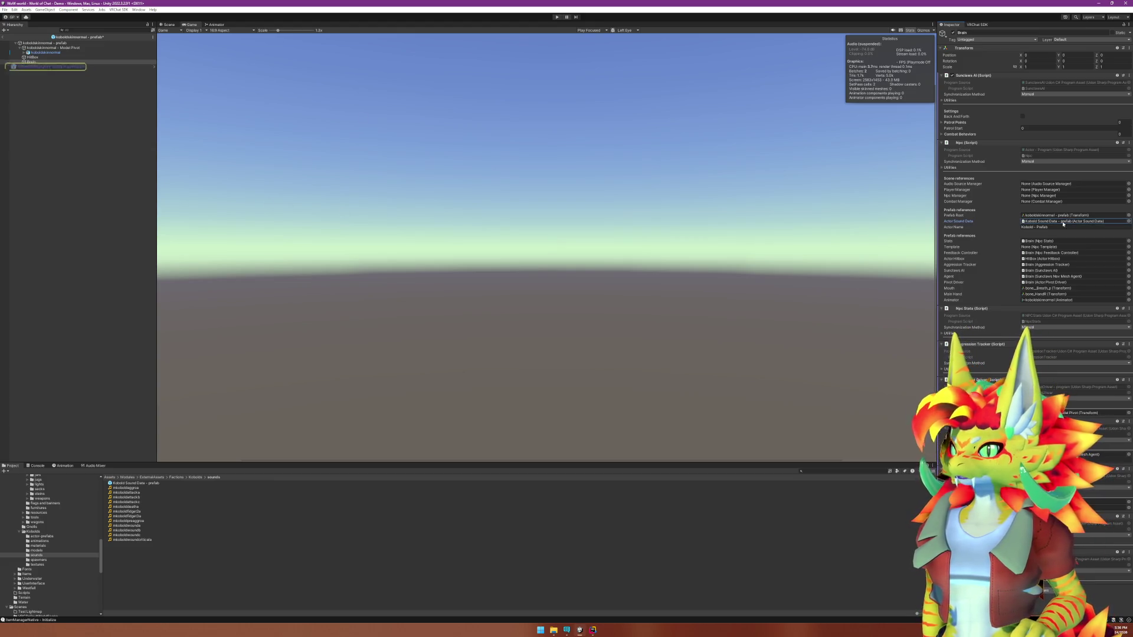
click(4, 37)
click(556, 16)
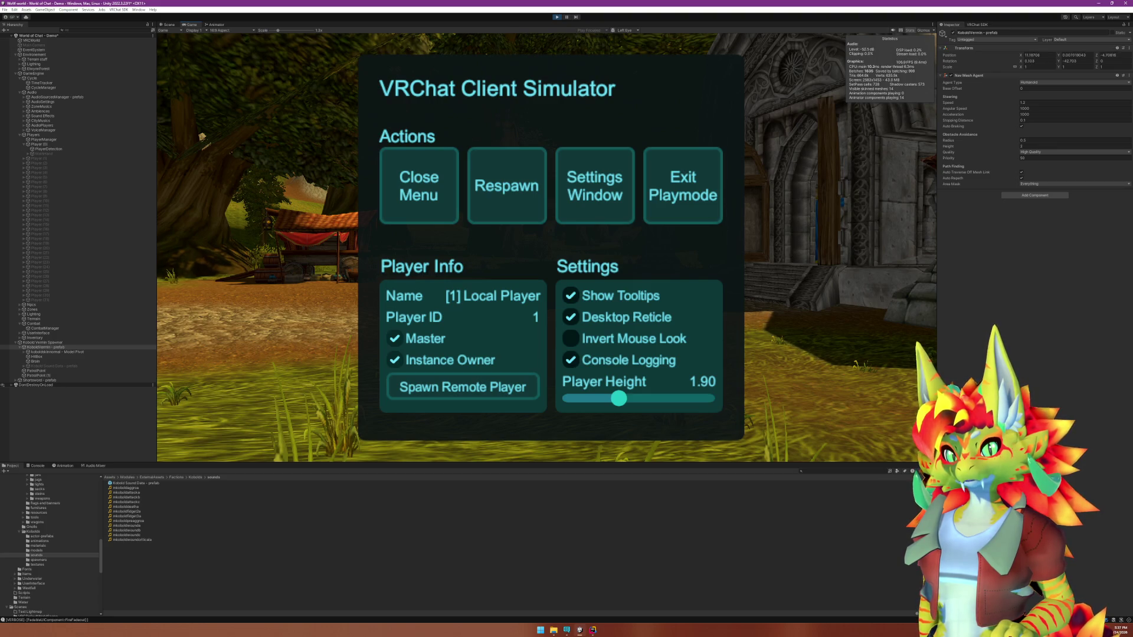
Close the Client Simulator menu, walk forward to the kobold and swing the sword at it.
click(448, 215)
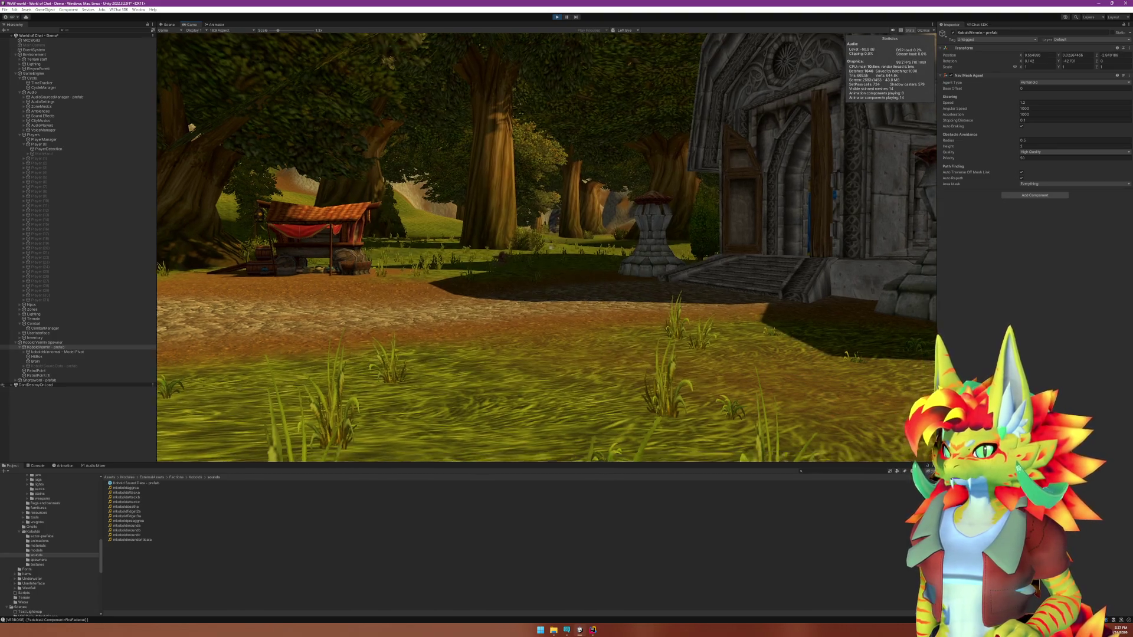
key(w)
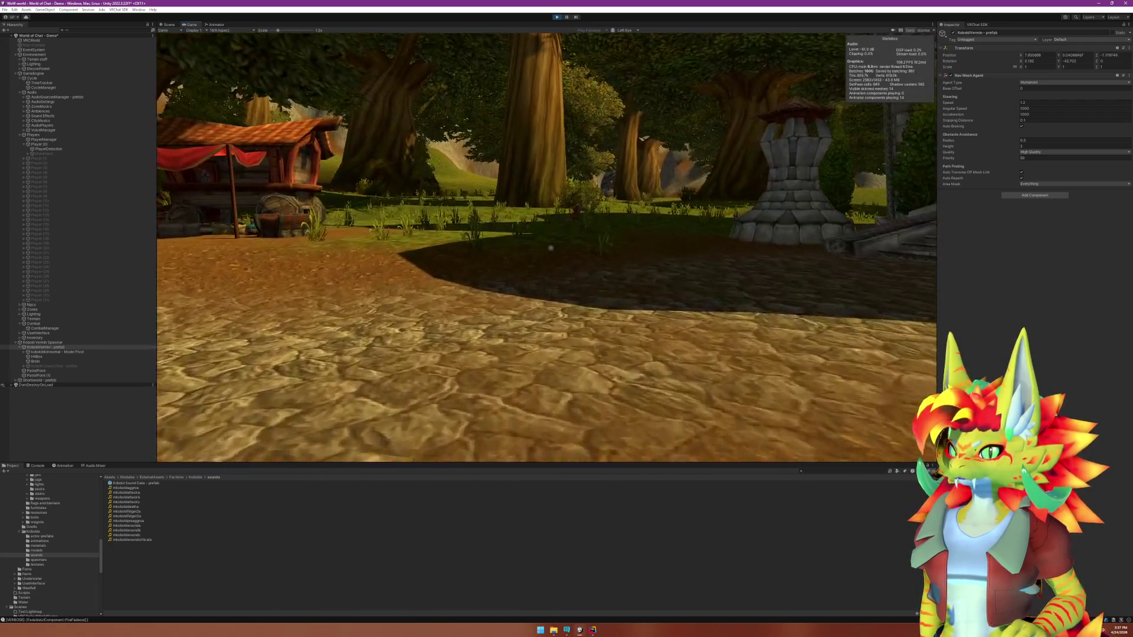
key(w)
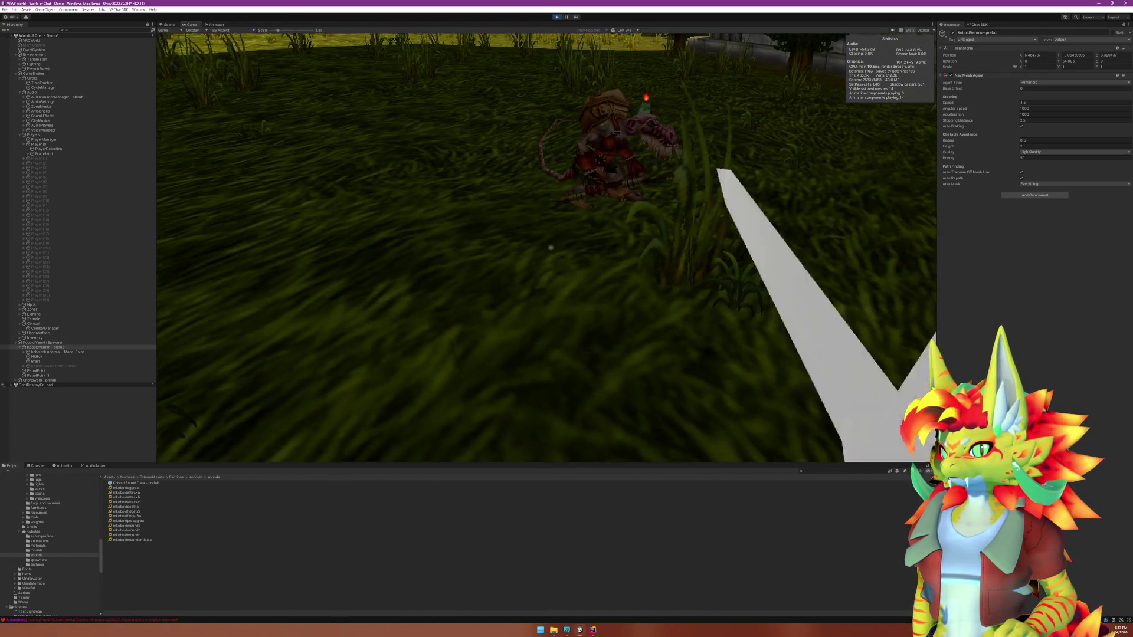
click(550, 248)
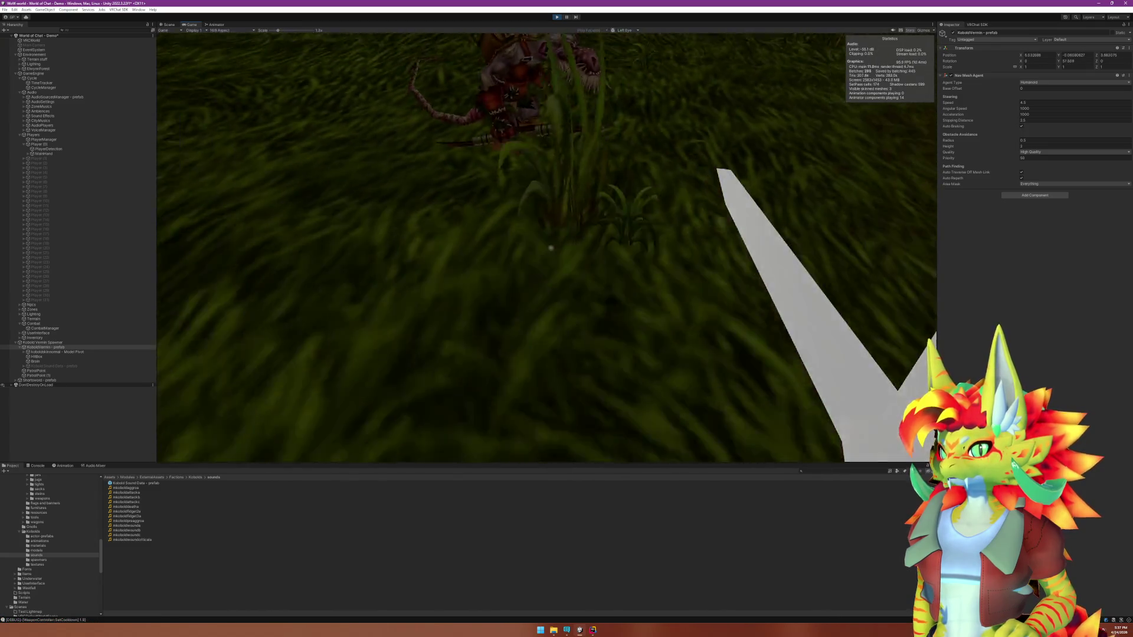
Stop the play-test in the Unity Editor.
key(super)
click(556, 17)
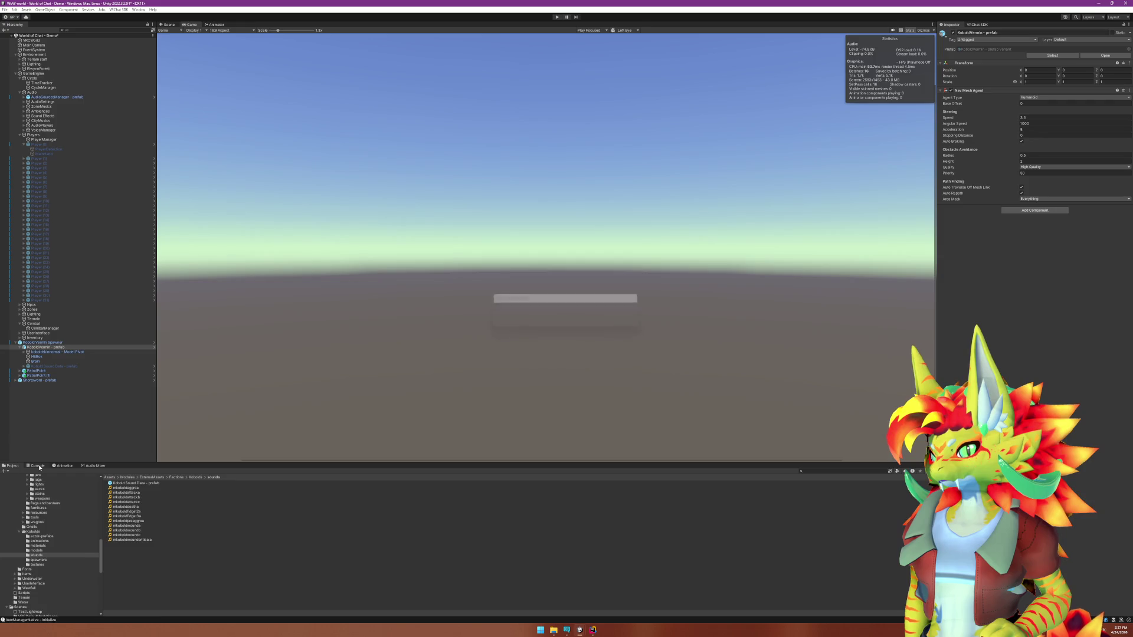
click(36, 465)
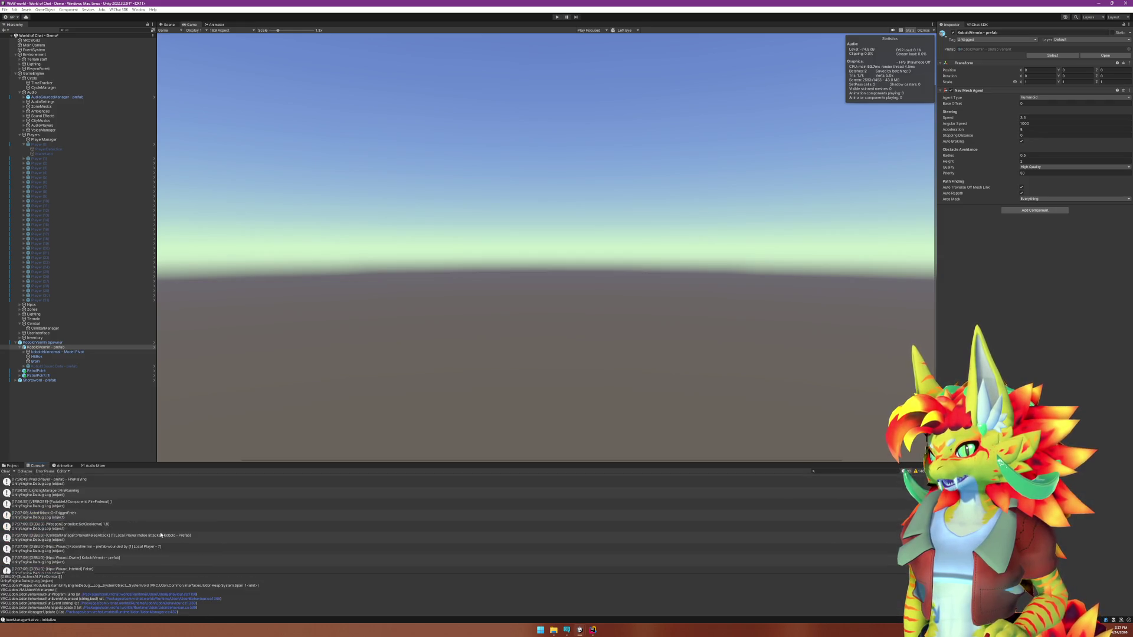
Jump from the console error to its code, then close the UdonBehaviour source file.
scroll(160, 531, up, 3)
double_click(112, 497)
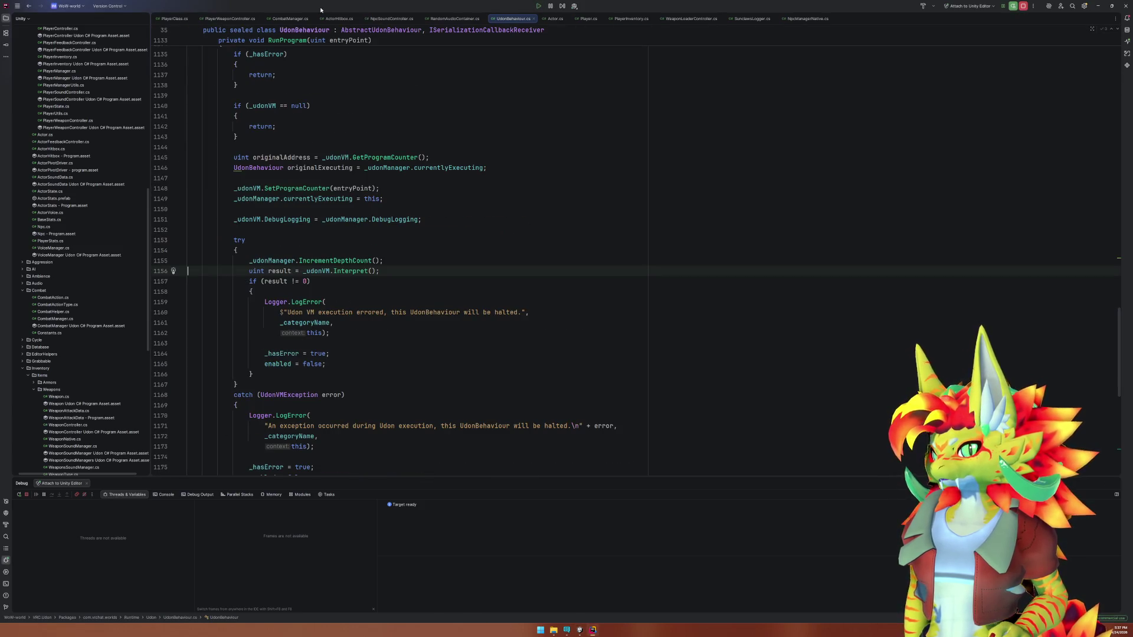
click(533, 18)
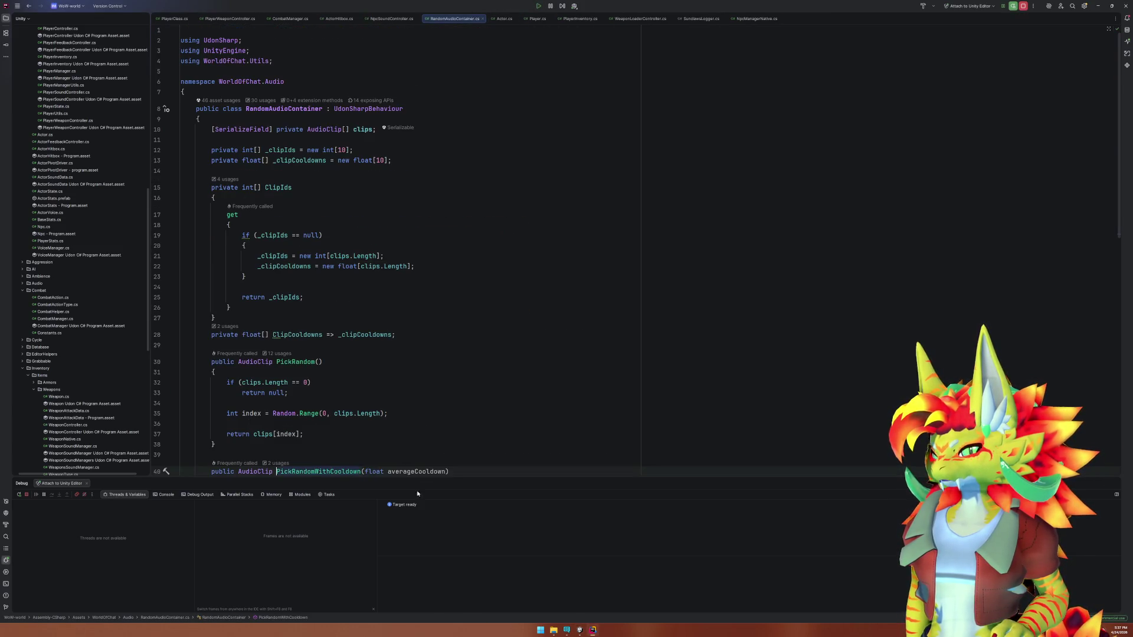
click(579, 630)
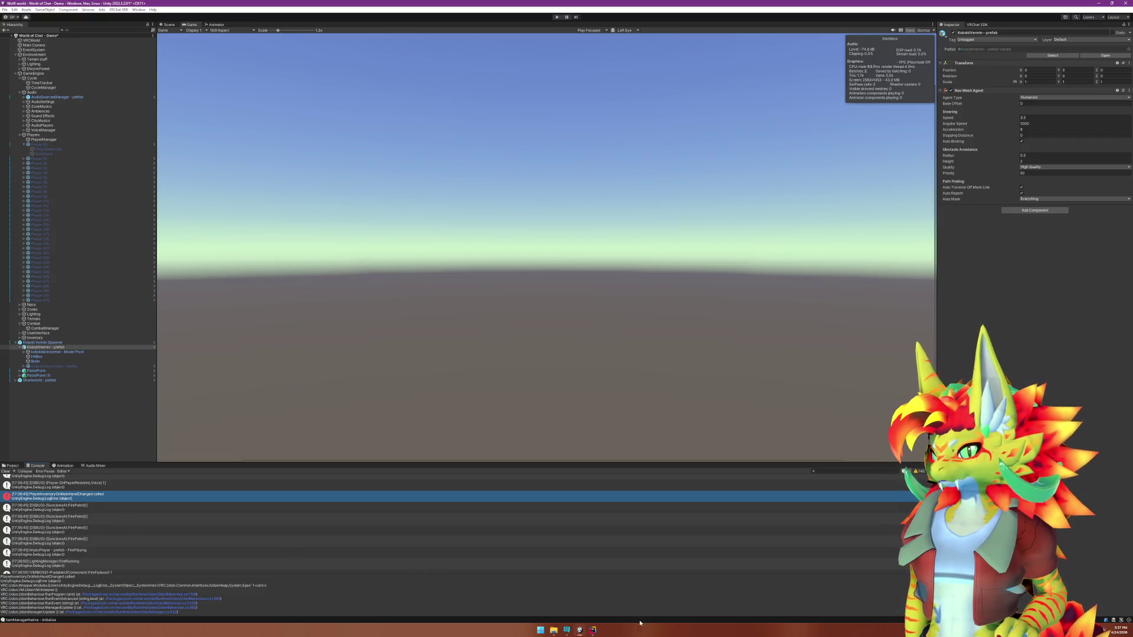
click(593, 630)
click(520, 397)
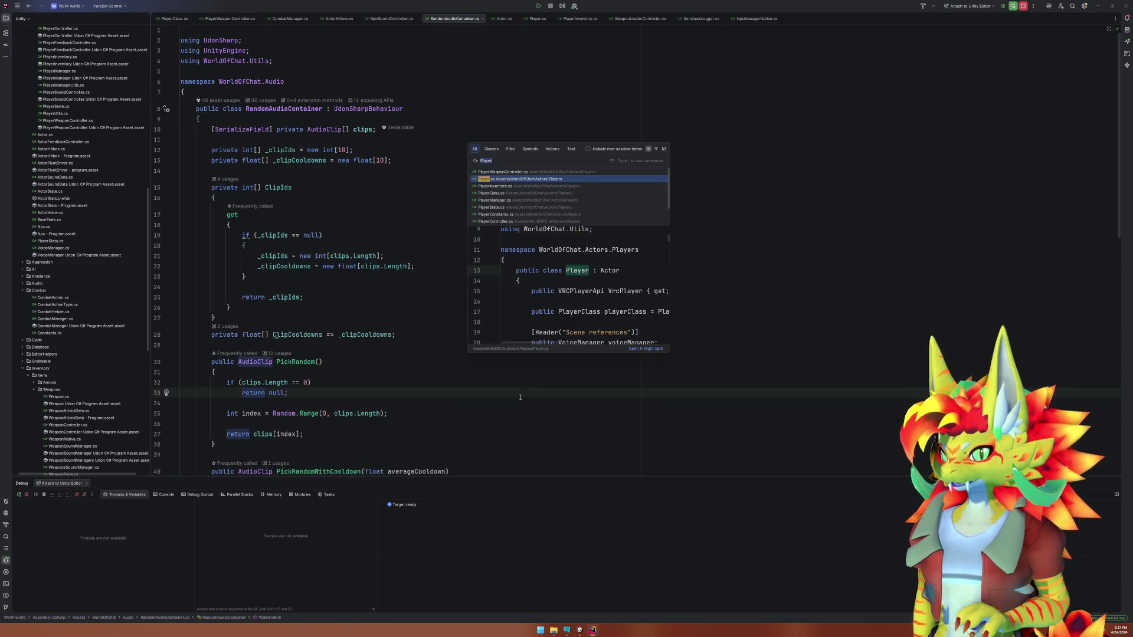
Open the PlayerInventory script via 'Invento' search and find RegisterOnMainHandChangedListener.
key(ctrl+t)
text(Invento)
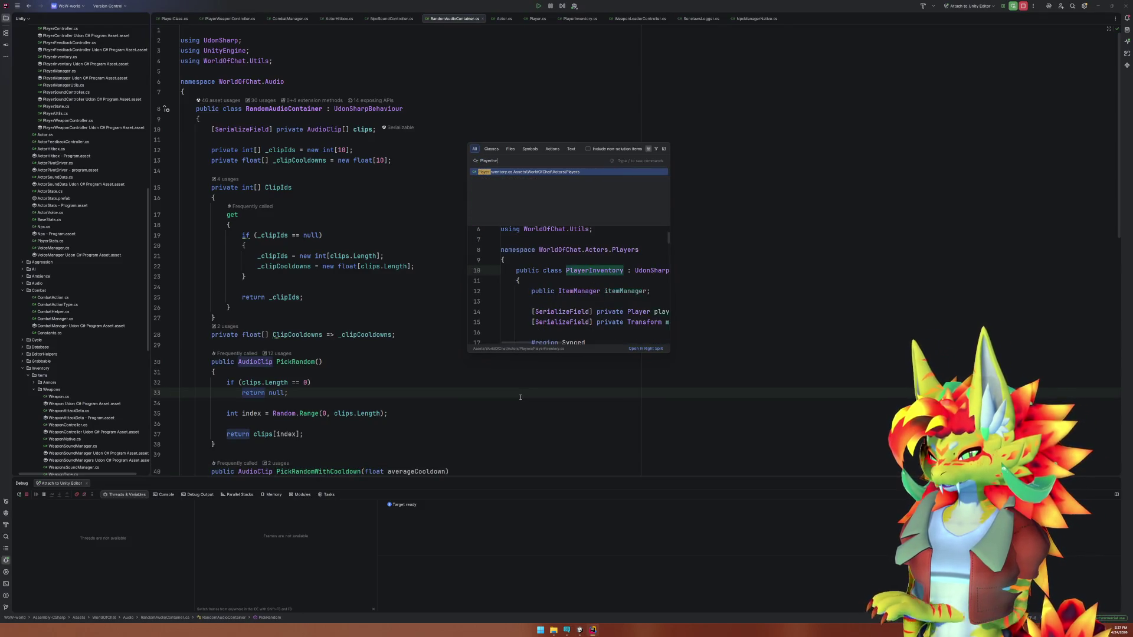
key(Return)
scroll(419, 360, down, 10)
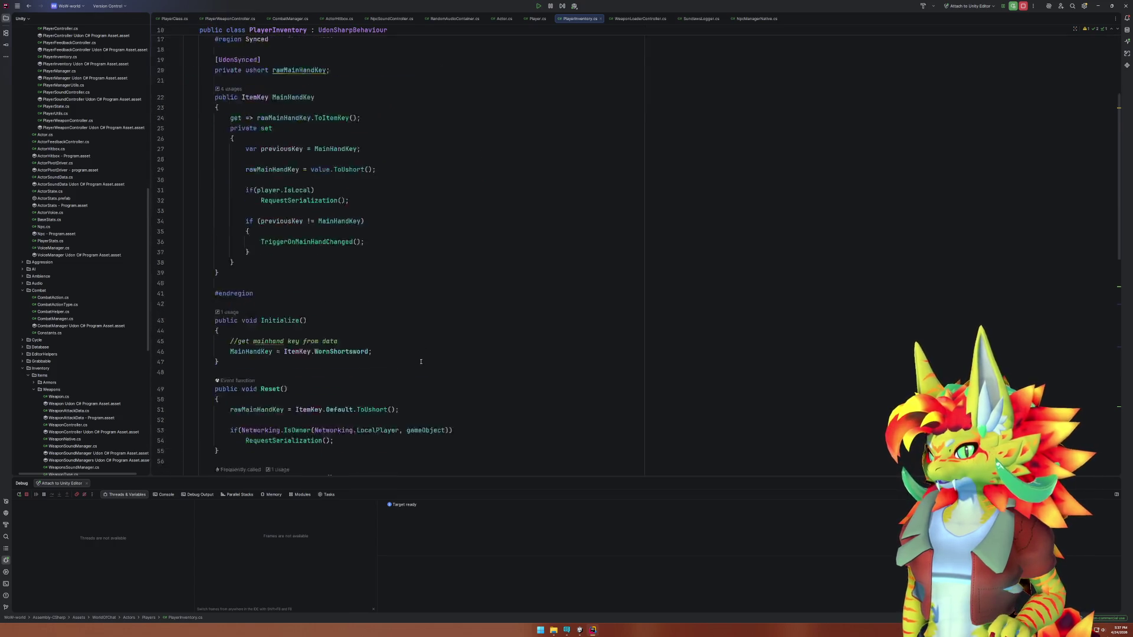
scroll(419, 360, down, 8)
scroll(419, 359, down, 5)
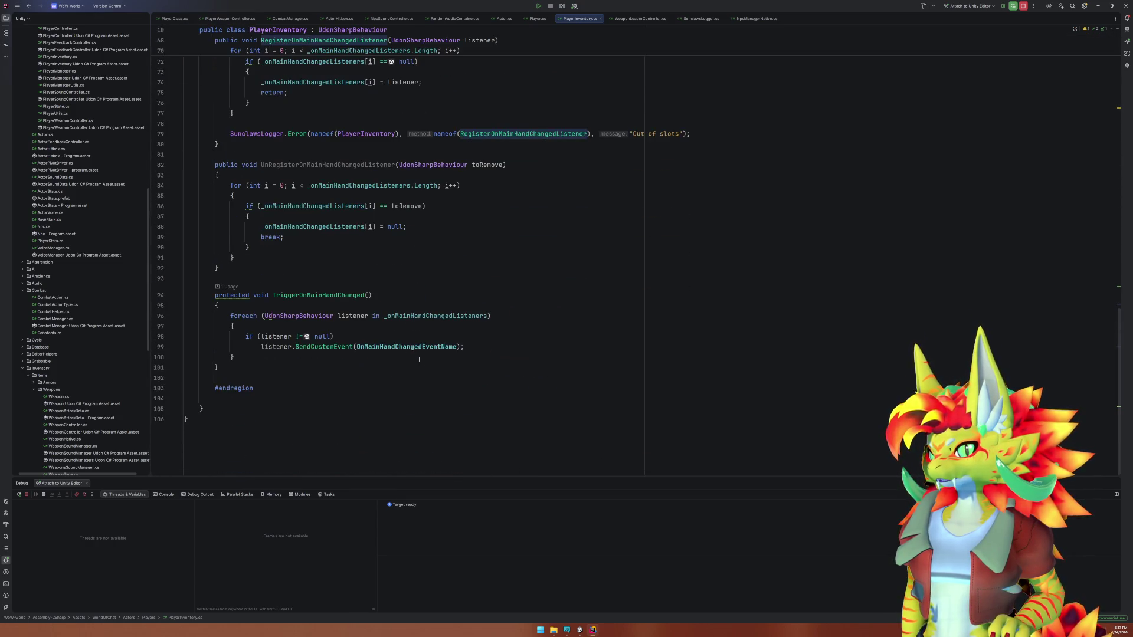
scroll(419, 360, up, 10)
scroll(386, 361, down, 4)
click(352, 341)
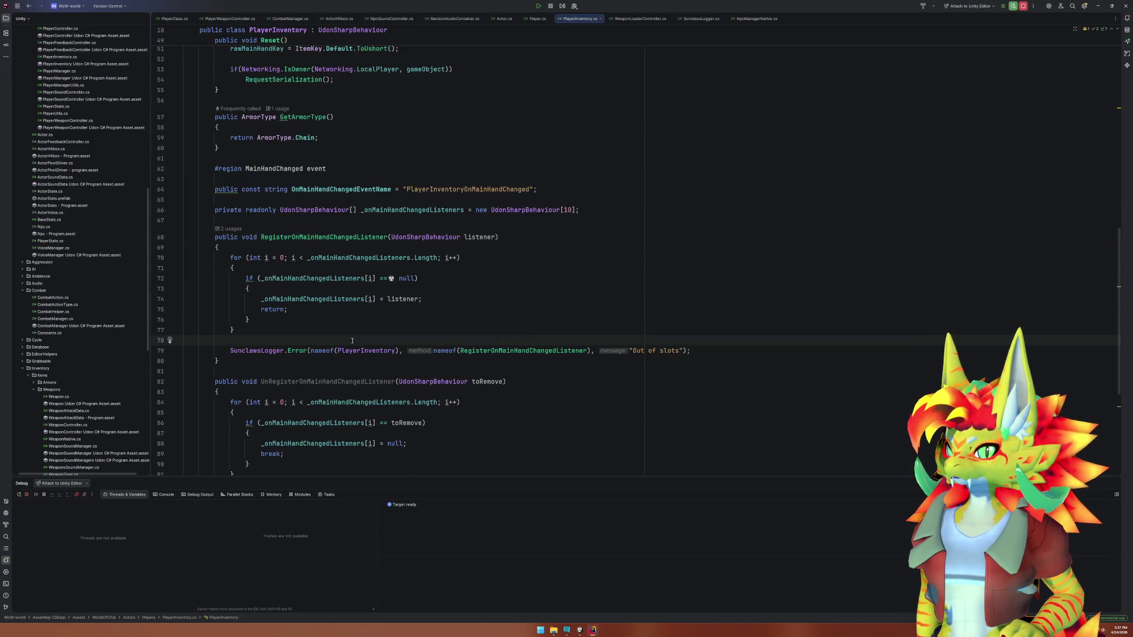
scroll(367, 348, up, 15)
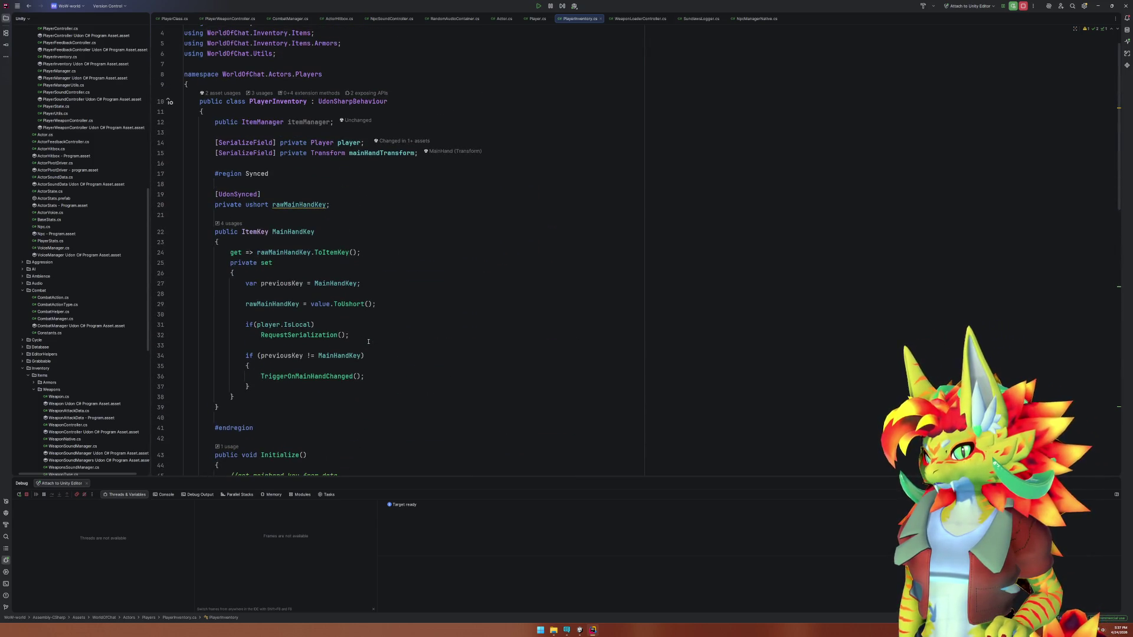
Compare Unity with the PlayerInventory code and select the PlayerInventory class name on line 10.
mouse_move(592, 632)
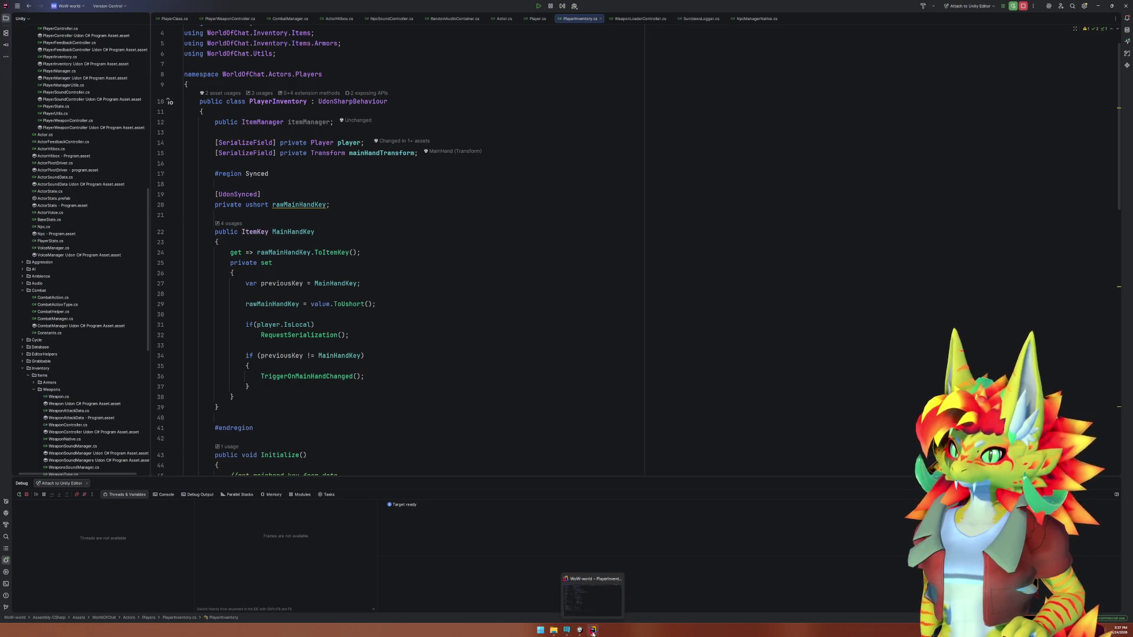
click(582, 631)
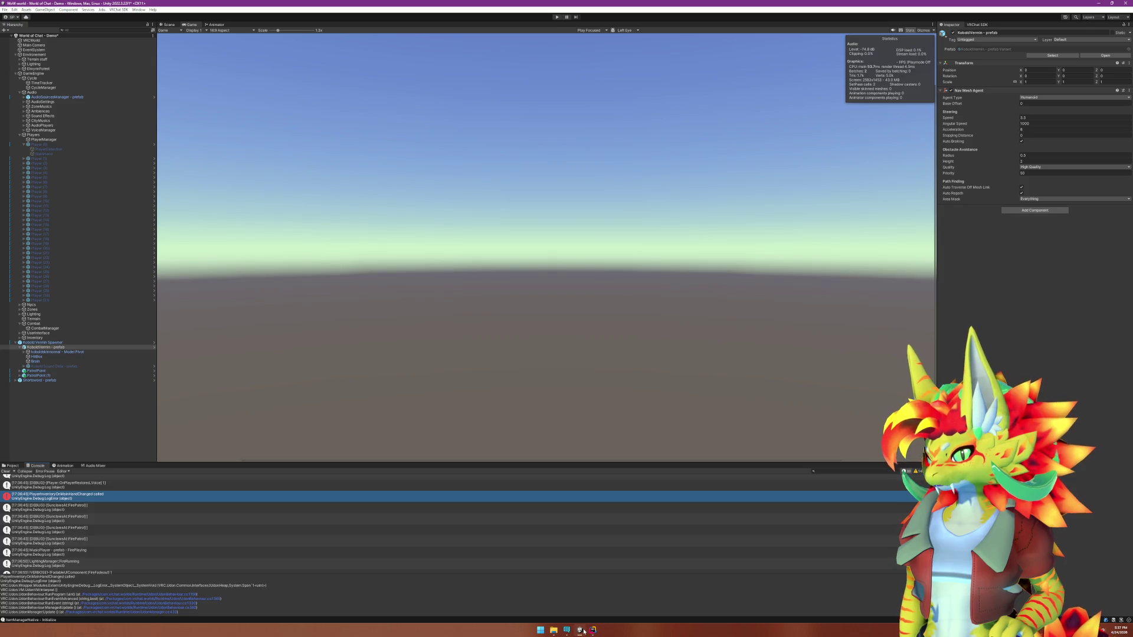
click(594, 630)
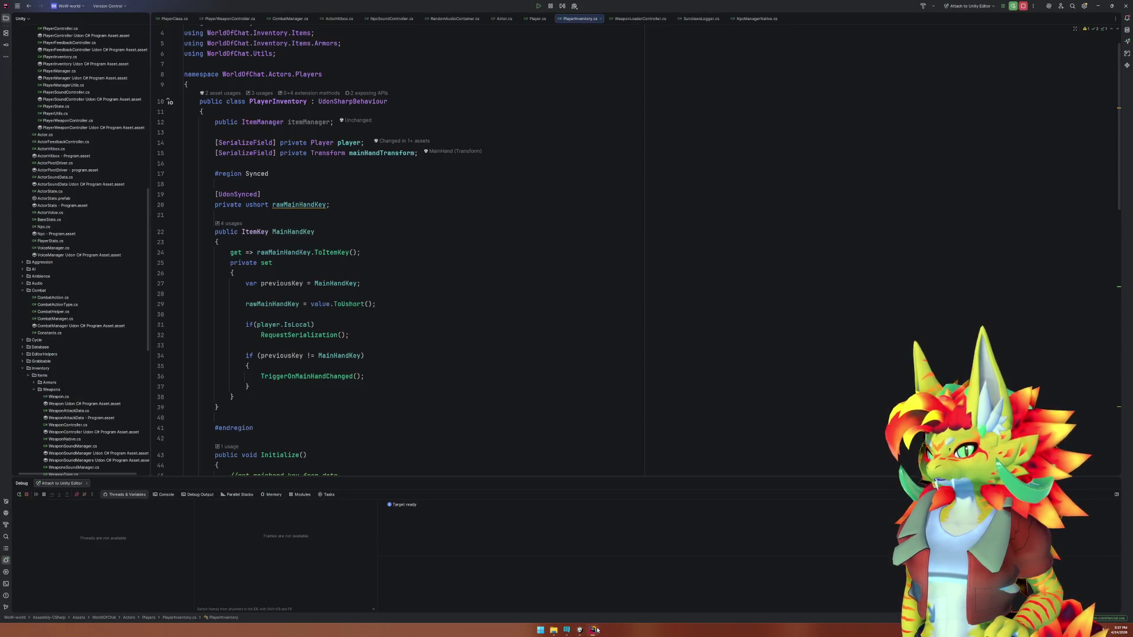
click(579, 631)
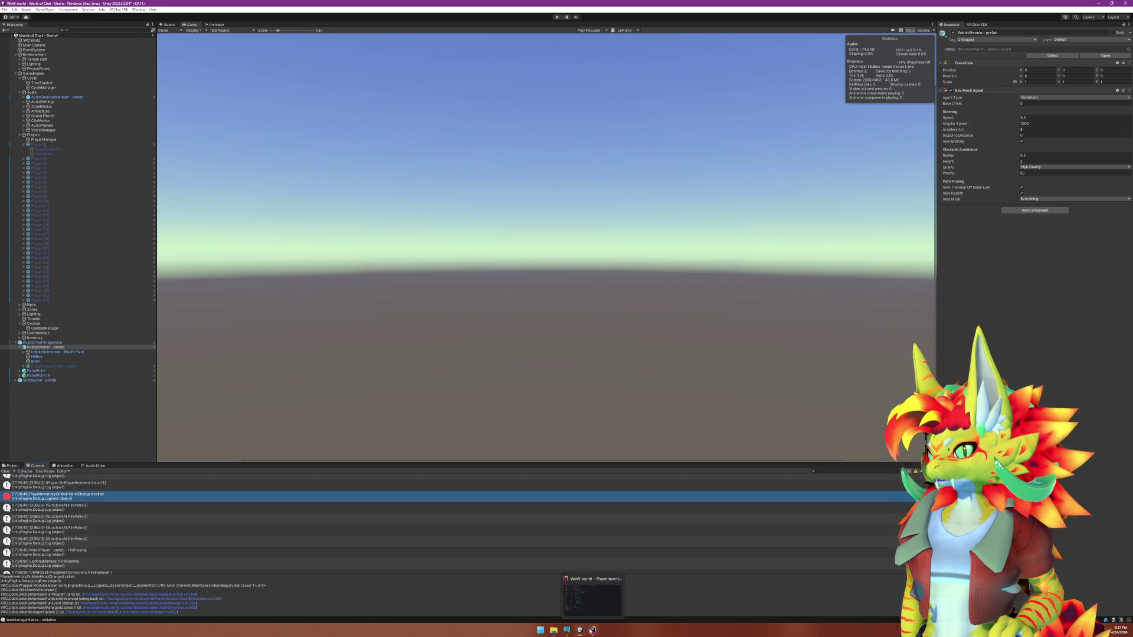
click(592, 630)
click(494, 324)
click(294, 103)
Search all files for PlayerInventory and delete the Debug.LogError line in PlayerWeaponController.cs.
key(ctrl+shift+f)
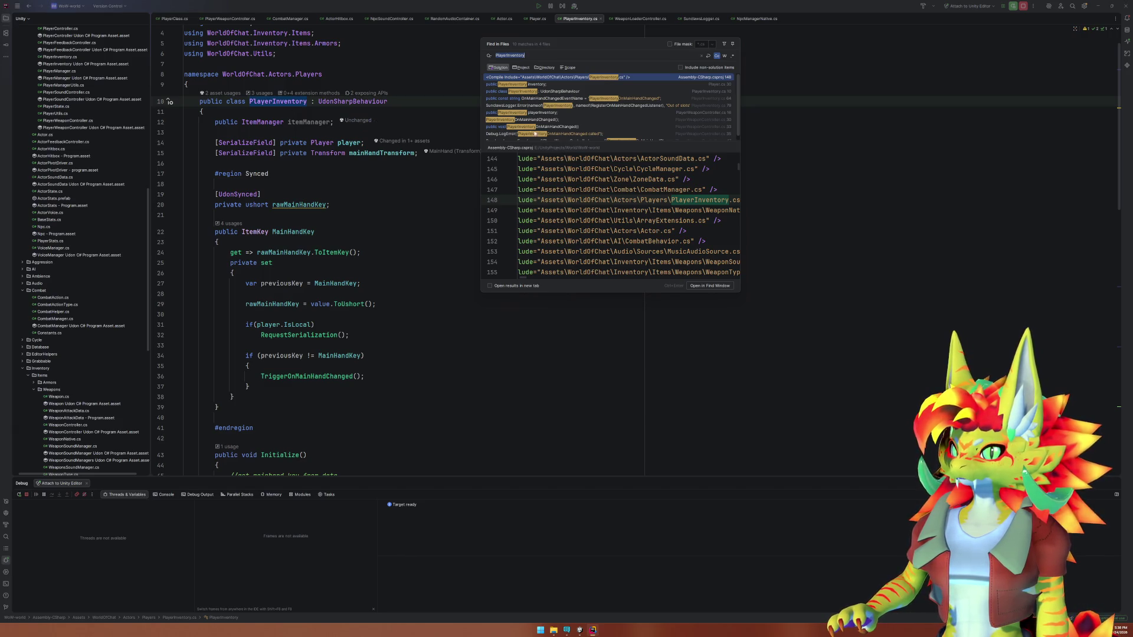
click(568, 133)
key(Return)
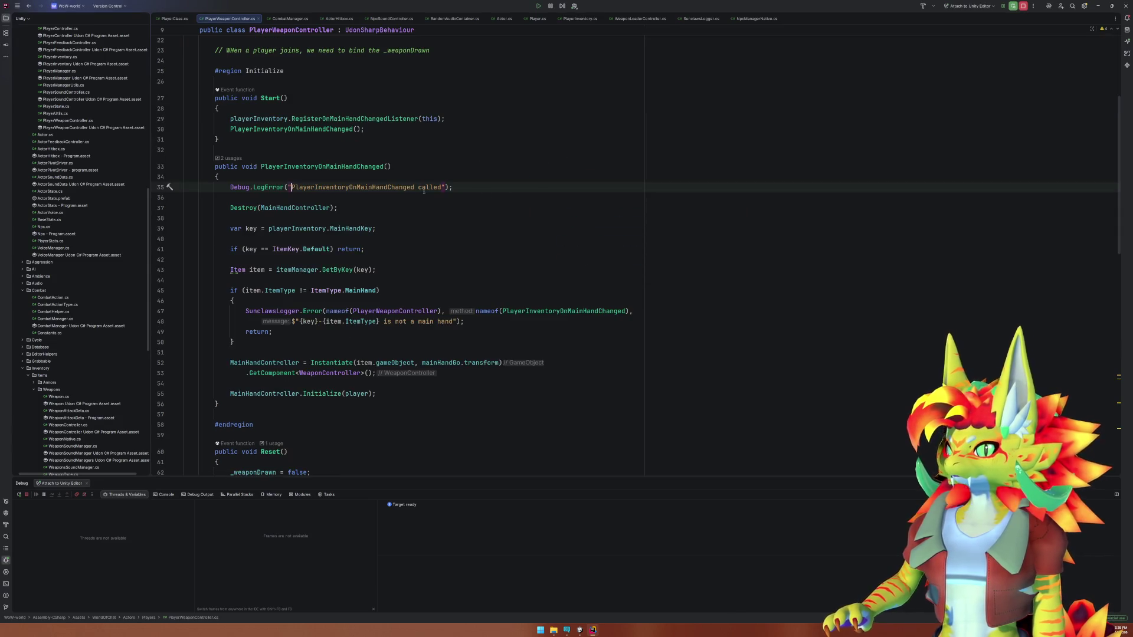
click(357, 187)
key(ctrl+x)
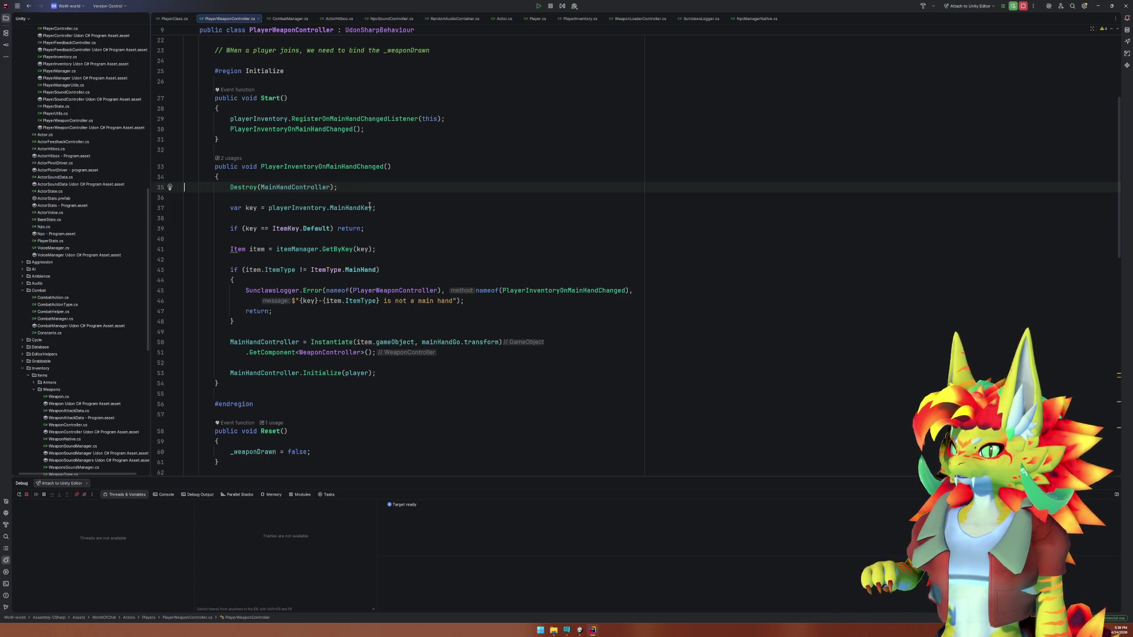
click(573, 628)
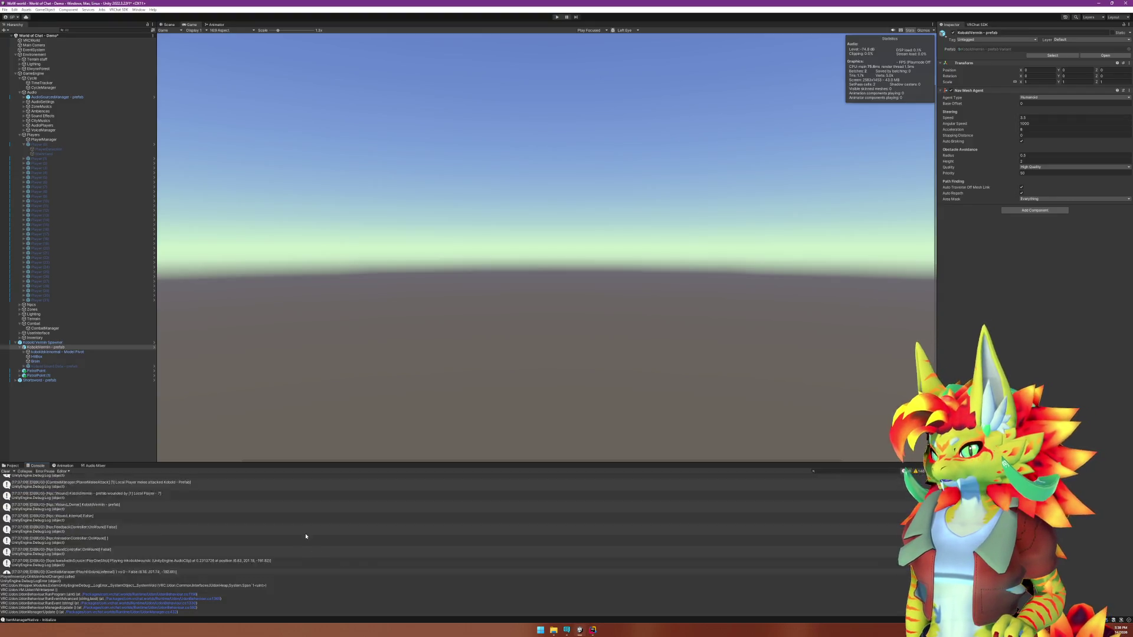
Open the CombatManager error in Rider, peek at the WeaponsSoundManager declaration, and navigate back.
double_click(139, 554)
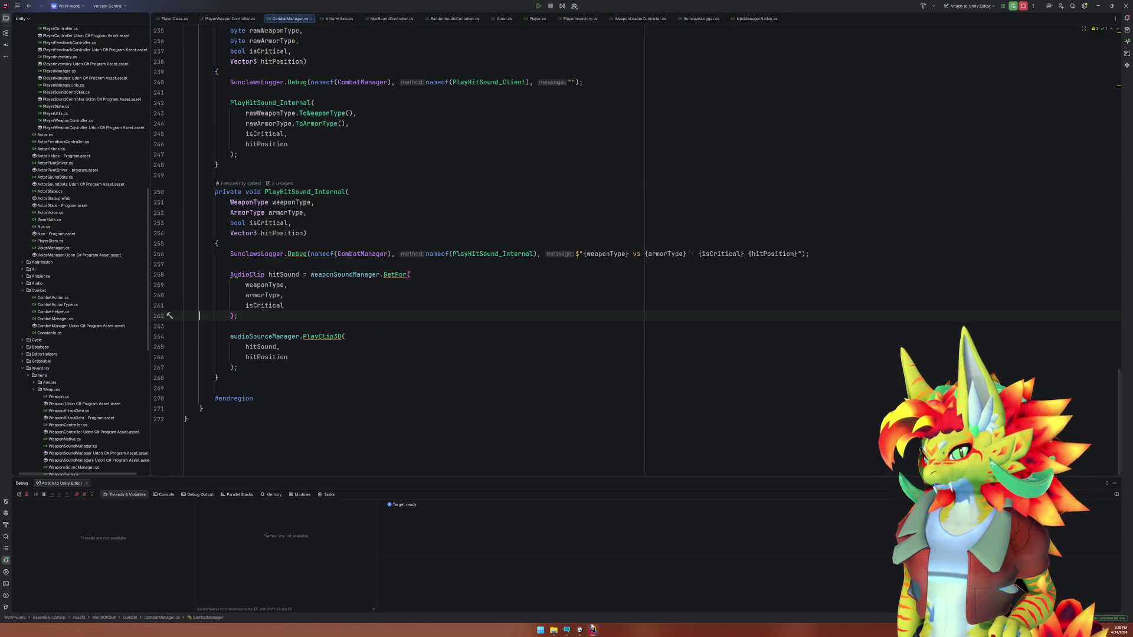
click(592, 629)
mouse_move(592, 630)
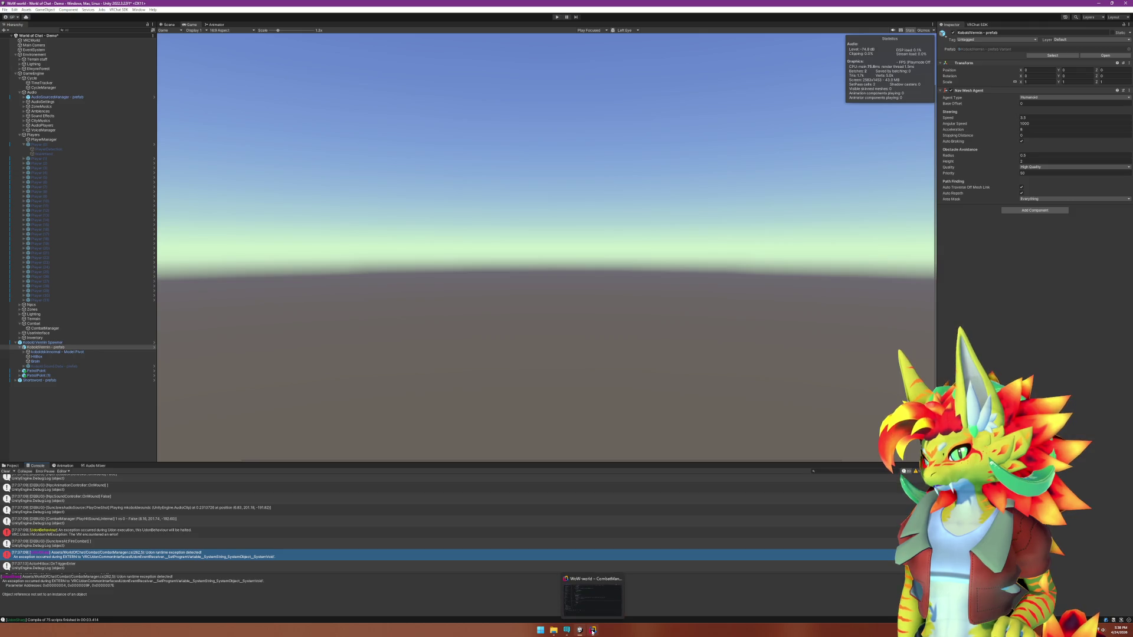
click(592, 630)
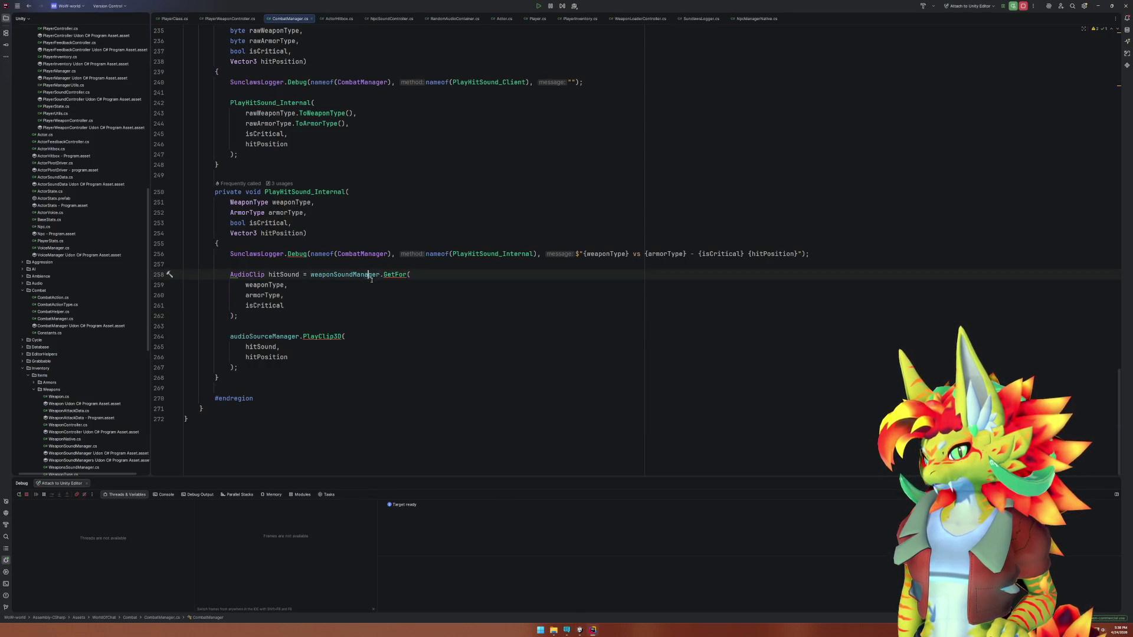
scroll(389, 330, up, 15)
scroll(359, 321, up, 15)
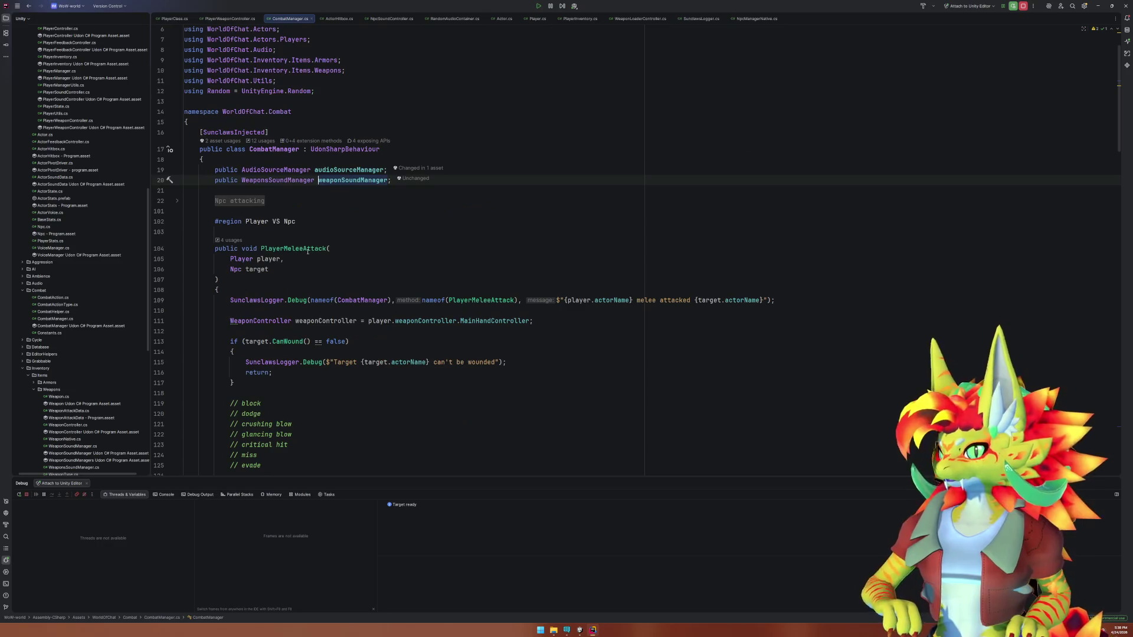
ctrl+click(254, 179)
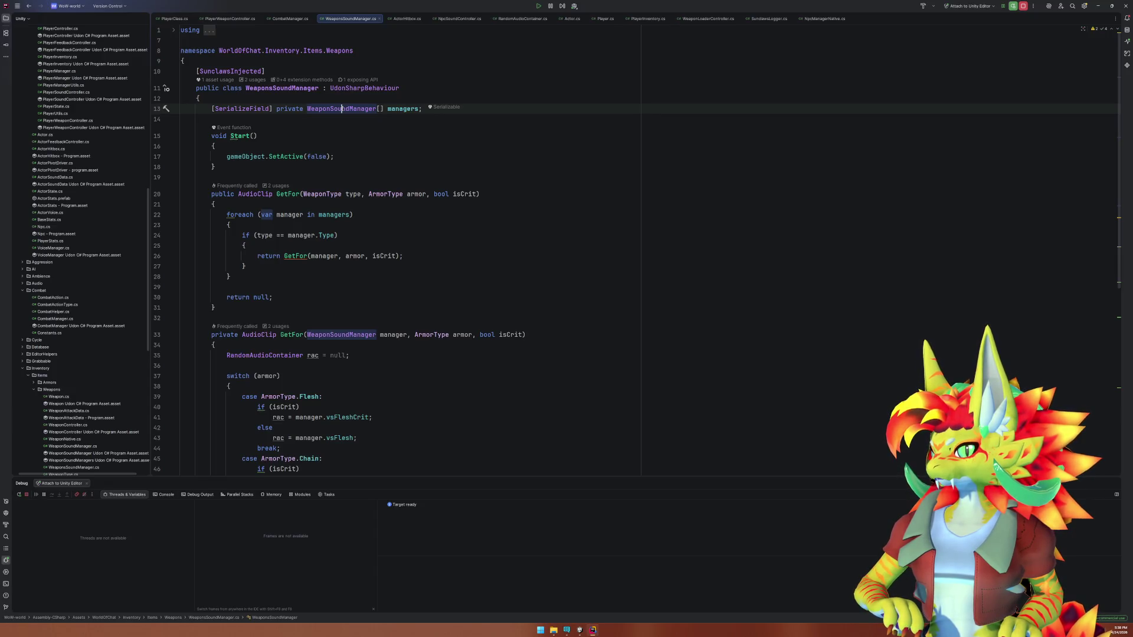
click(30, 8)
click(30, 8)
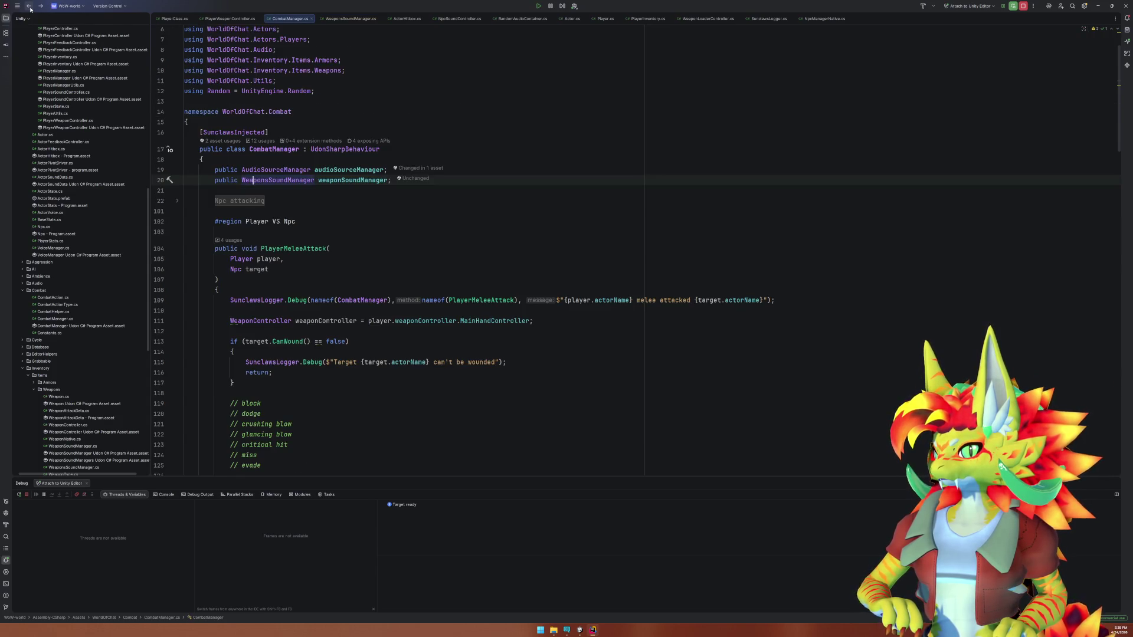
Highlight weaponSoundManager uses on line 258 and reopen the CombatManager error at line 267.
scroll(326, 252, down, 20)
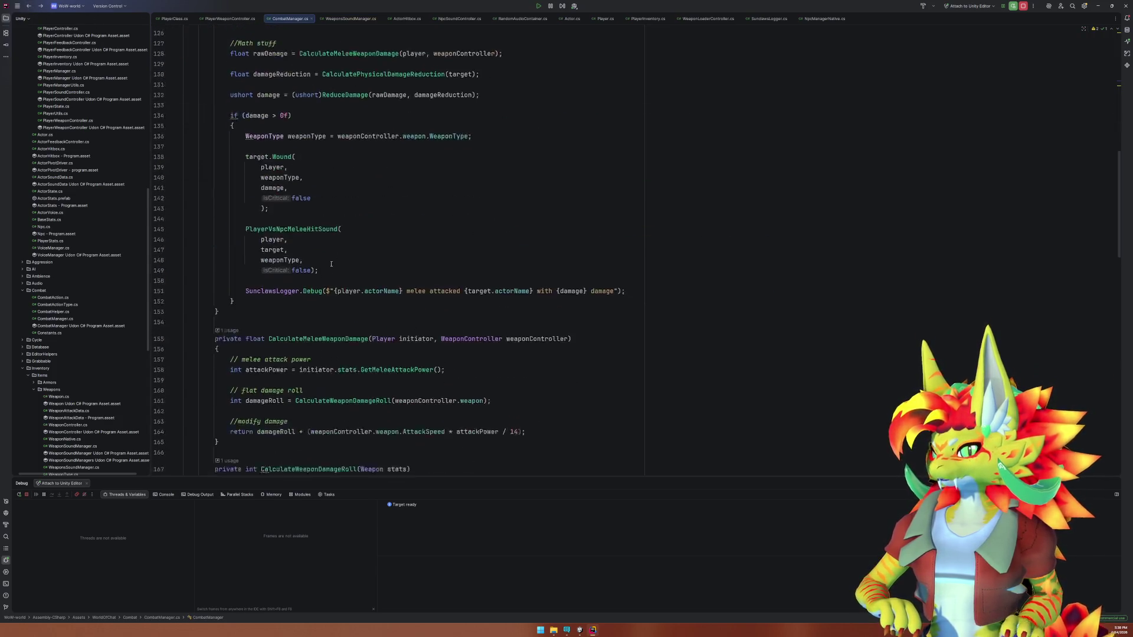
click(352, 275)
click(577, 630)
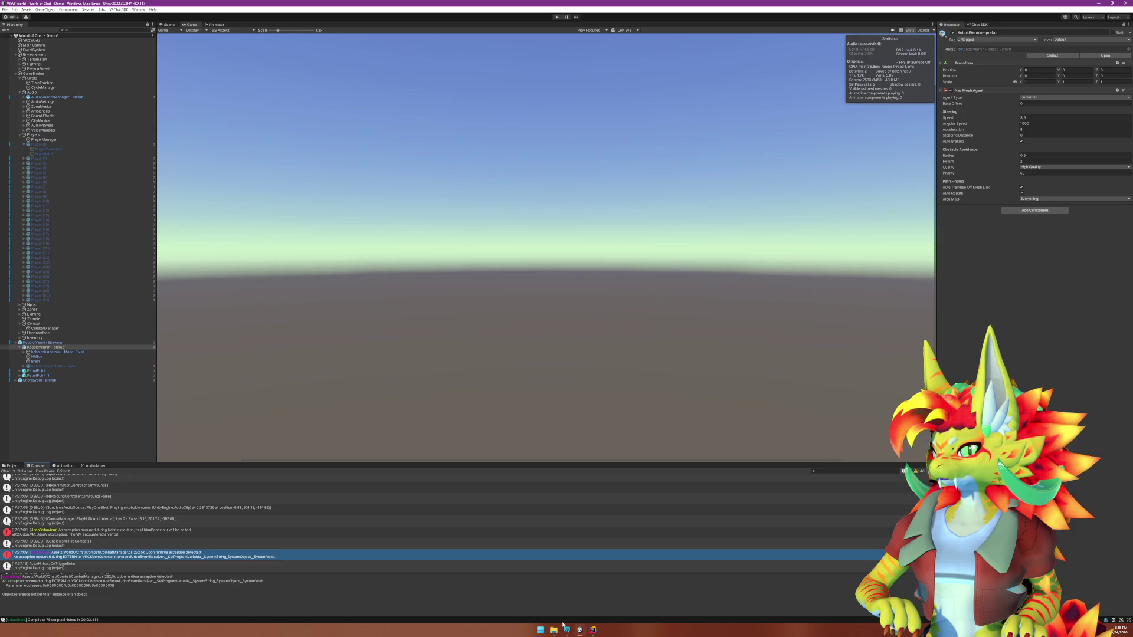
double_click(210, 553)
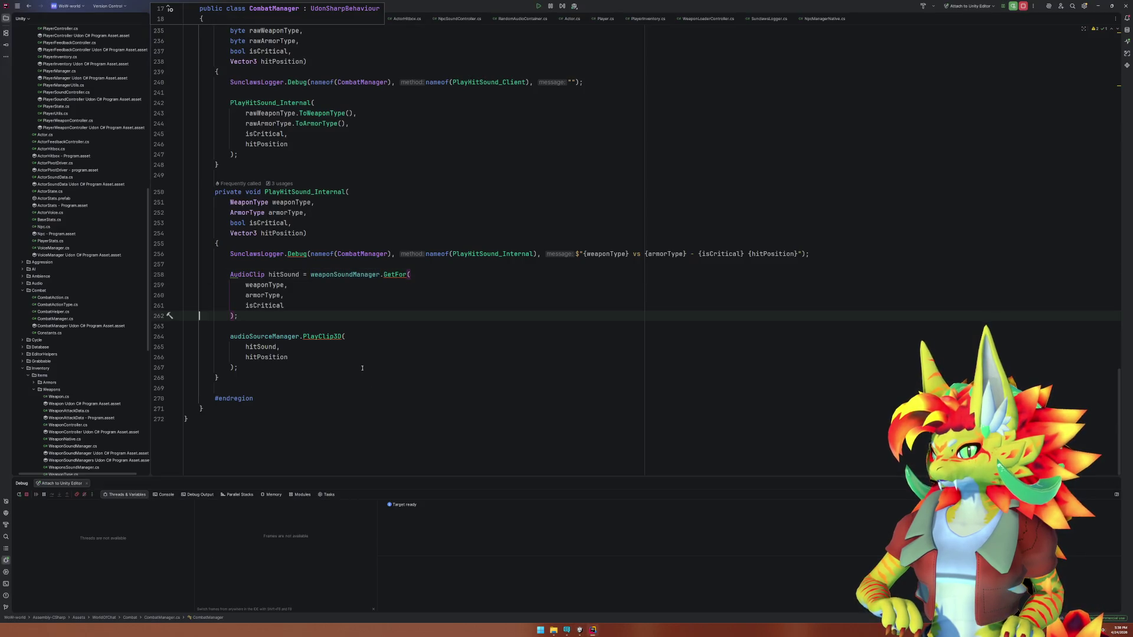
click(383, 368)
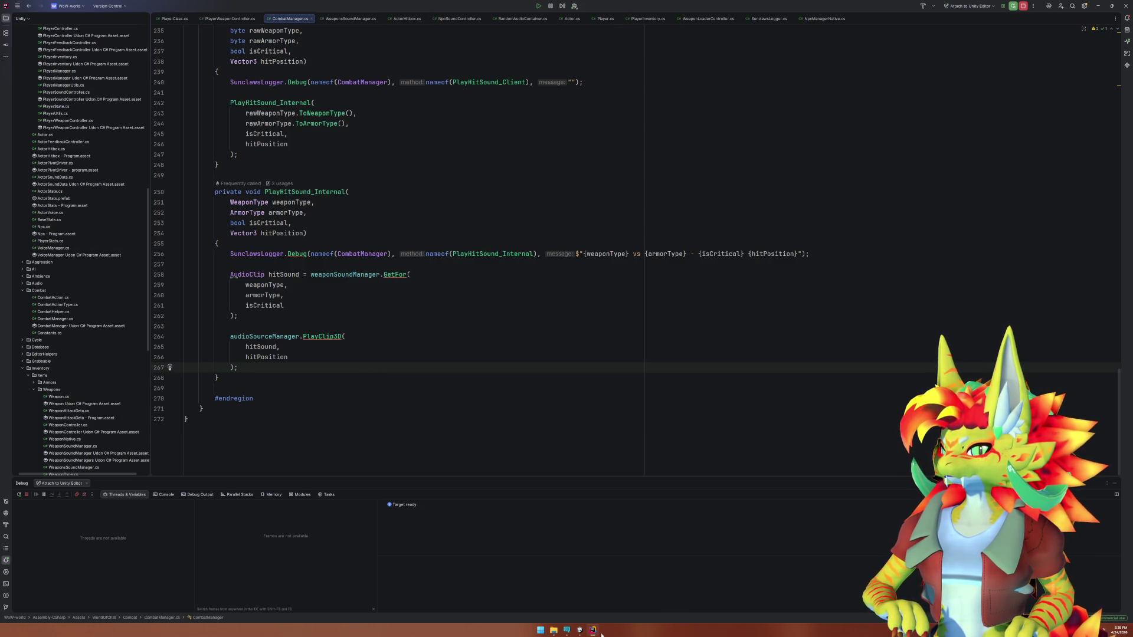
click(579, 630)
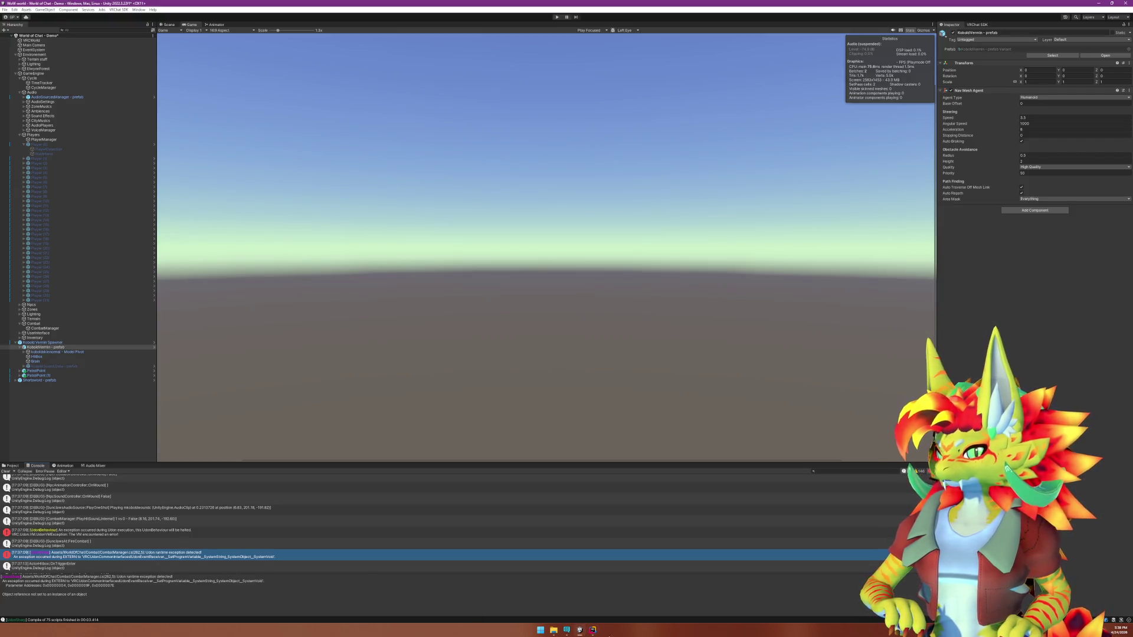
click(592, 630)
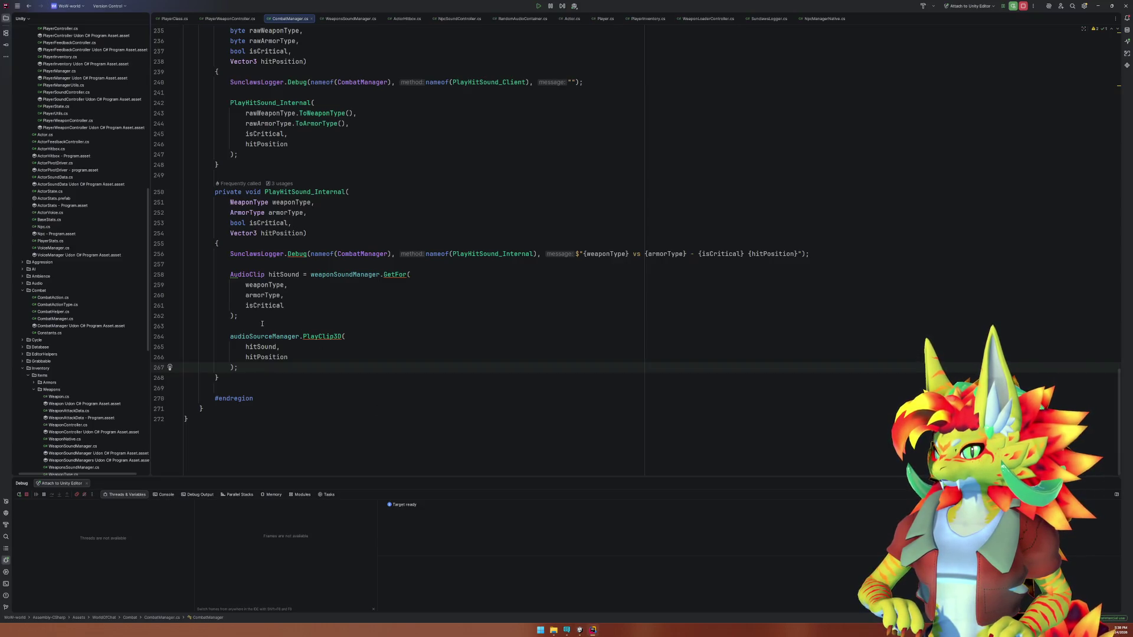
click(580, 630)
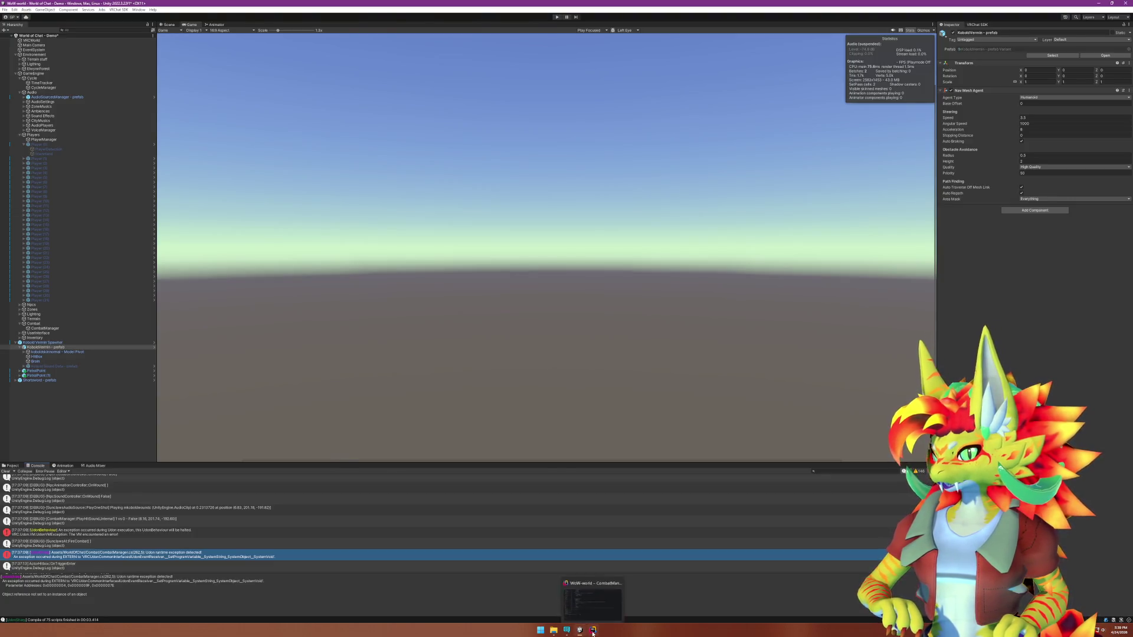
click(592, 630)
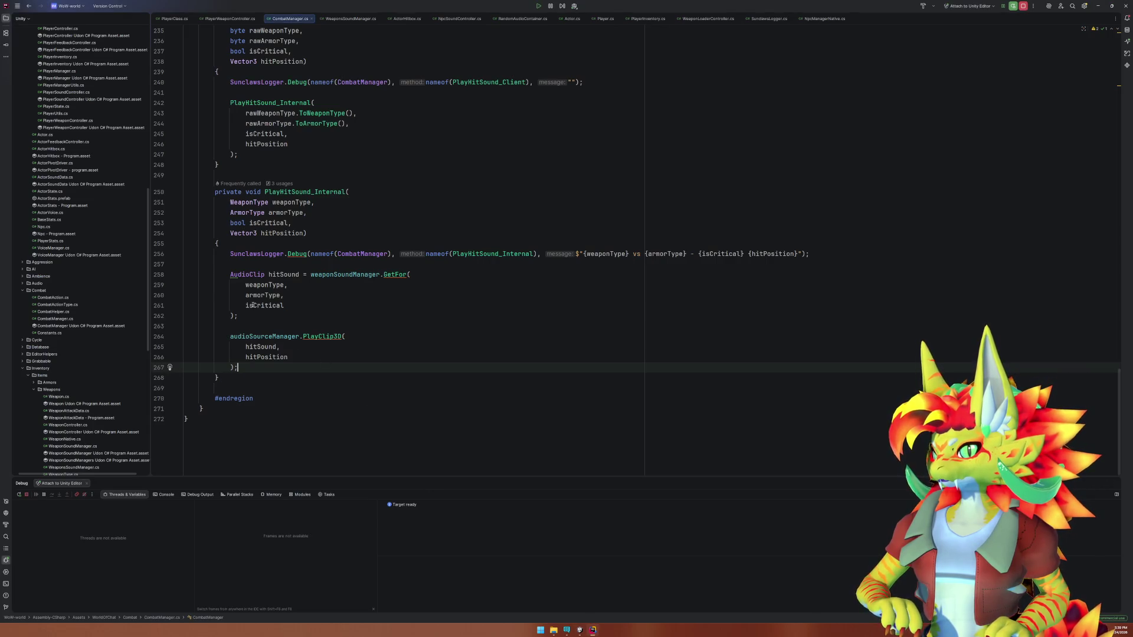
Jump to the audioSourceManager field declaration, peek at AudioSourceManager.cs, and go back.
click(266, 336)
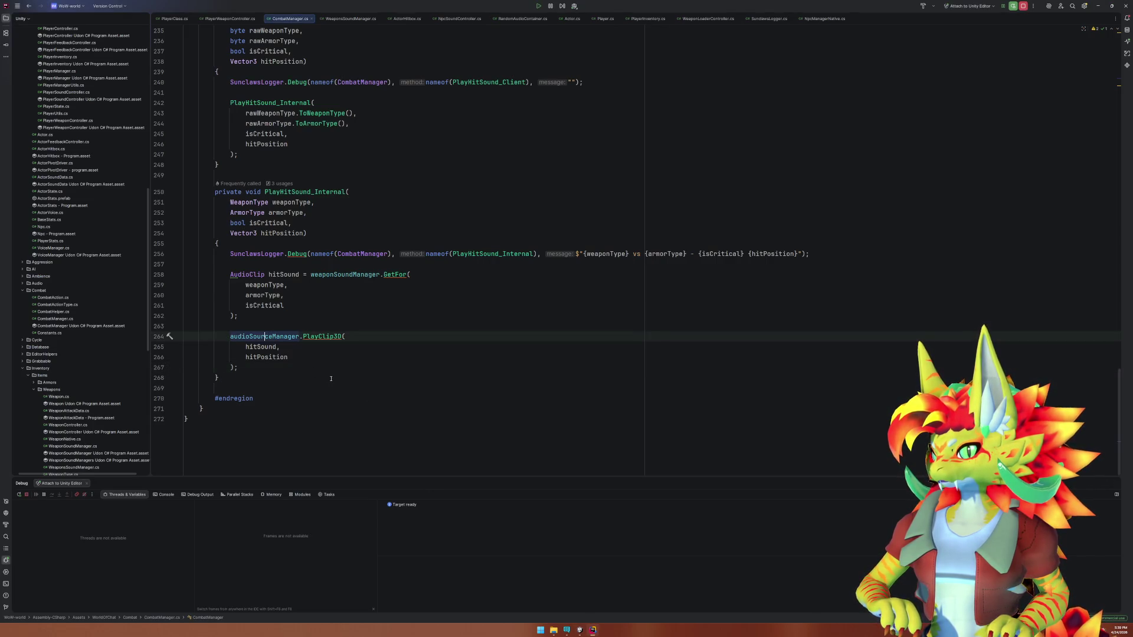
key(ctrl+b)
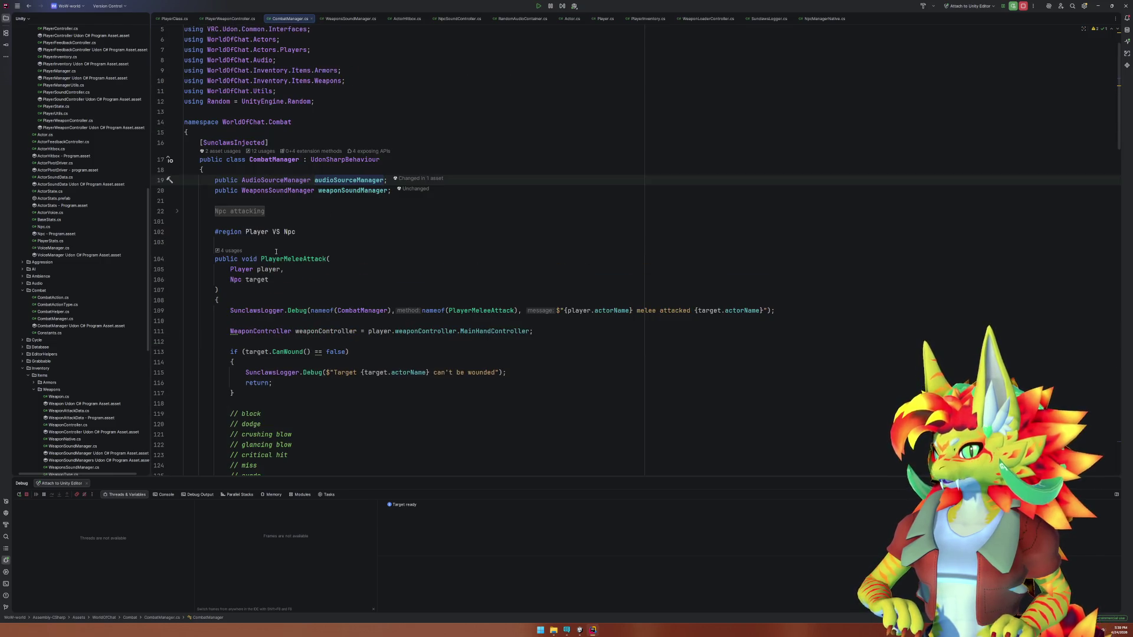
ctrl+click(300, 180)
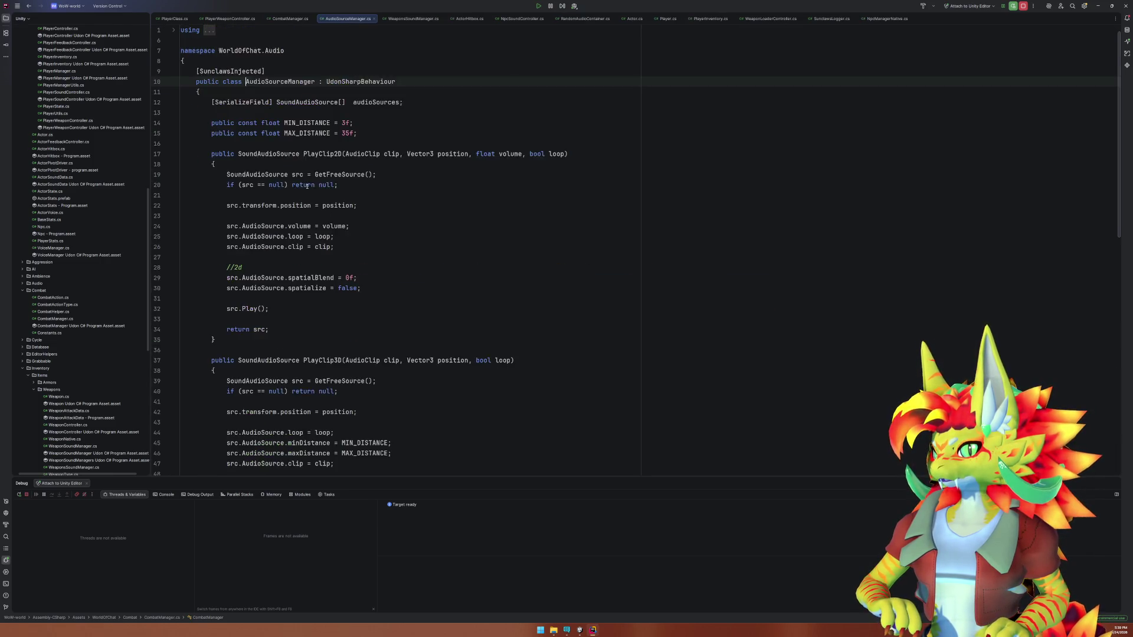
click(30, 7)
scroll(314, 246, down, 20)
scroll(314, 246, down, 4)
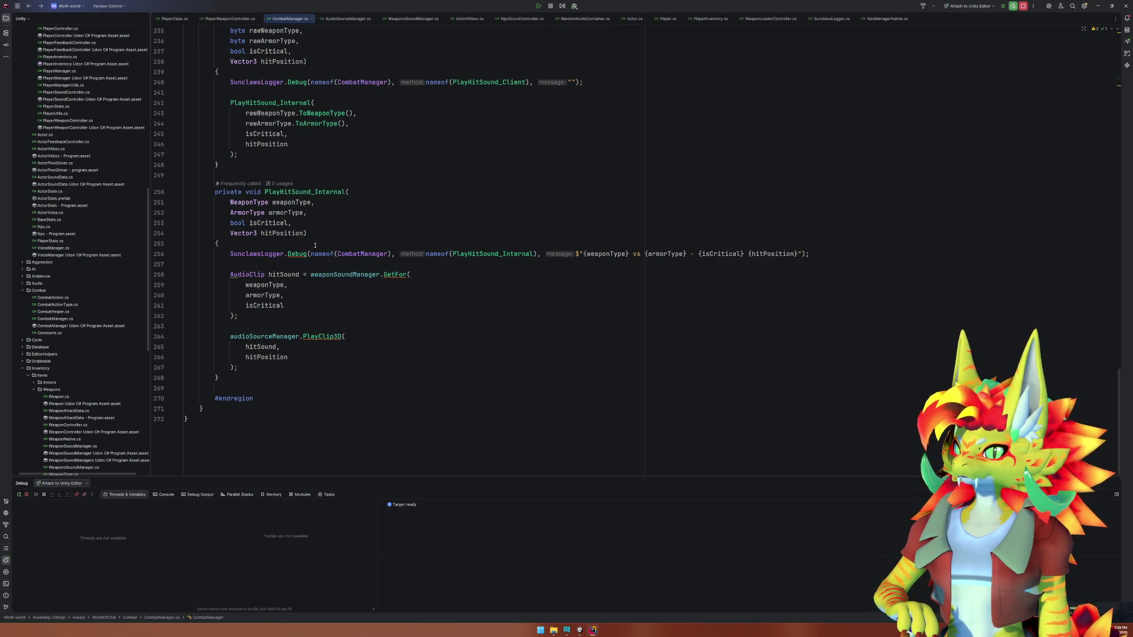
Go from weaponSoundManager on line 258 to its field declaration at the top of CombatManager.
click(336, 285)
click(335, 274)
click(384, 274)
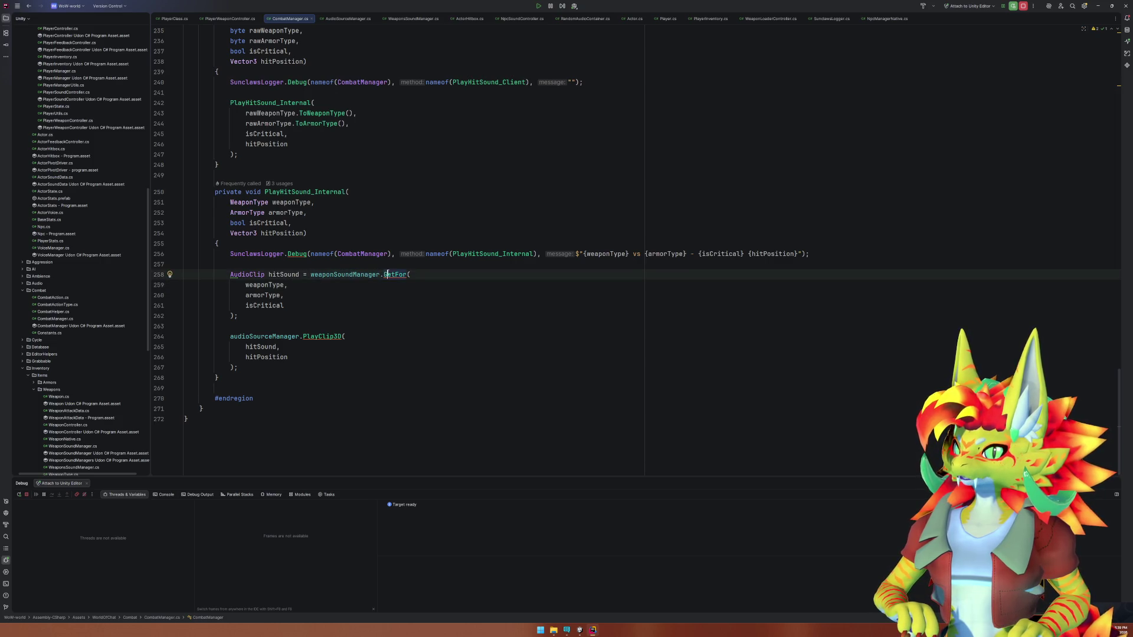
click(360, 274)
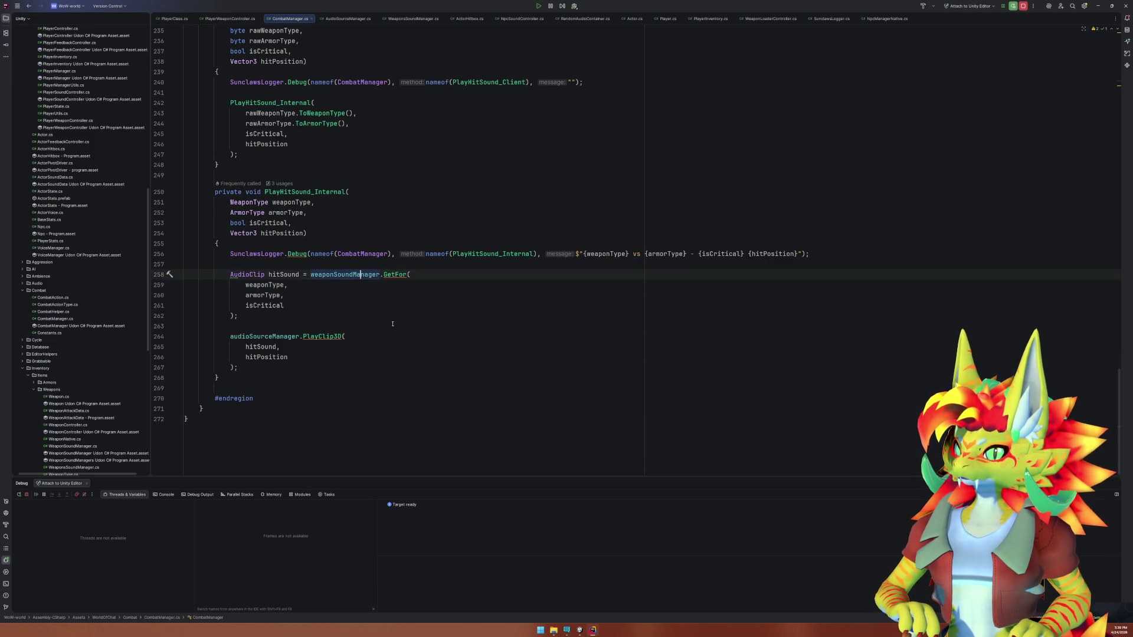
key(F12)
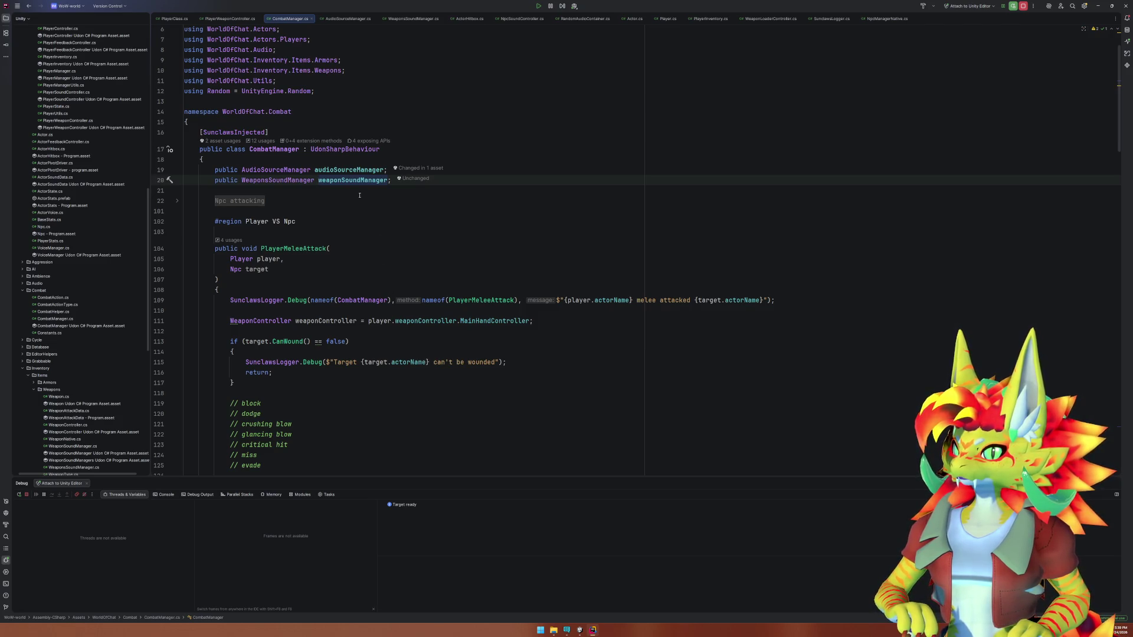
click(351, 180)
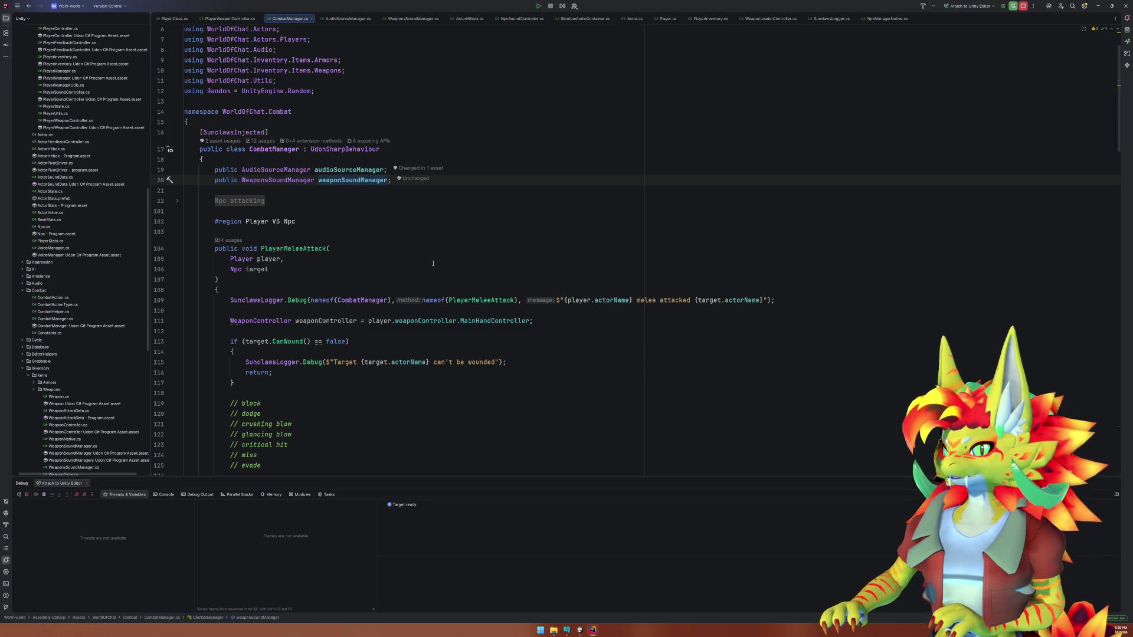
Rename the field to weaponsSoundManager with F2, then Alt+Tab to the Unity hierarchy.
key(F2)
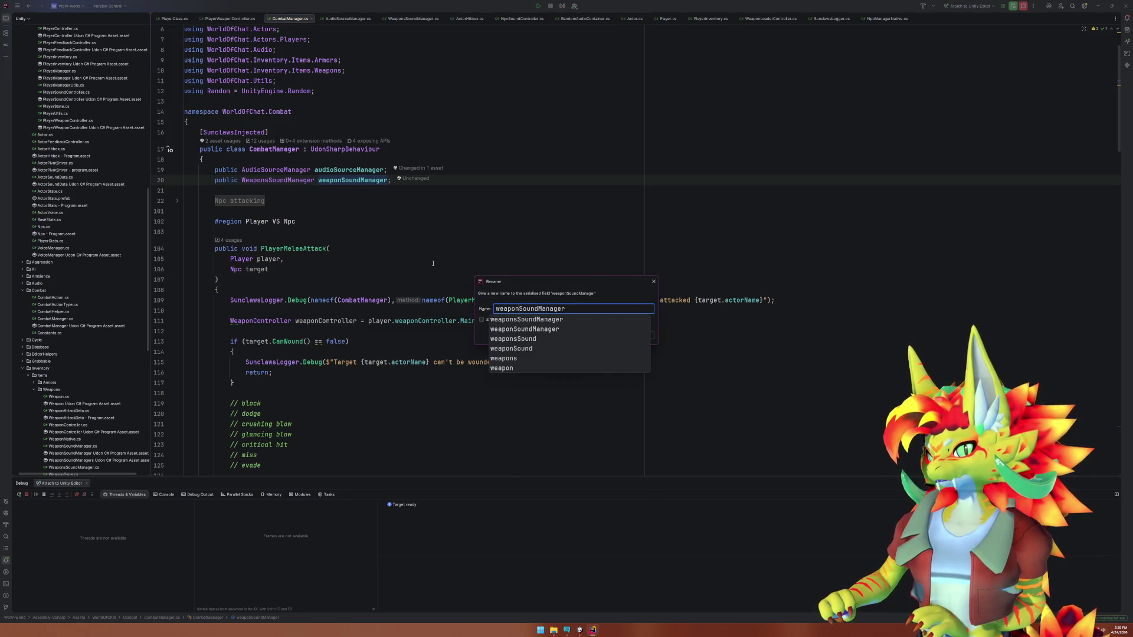
key(Return)
key(Return)
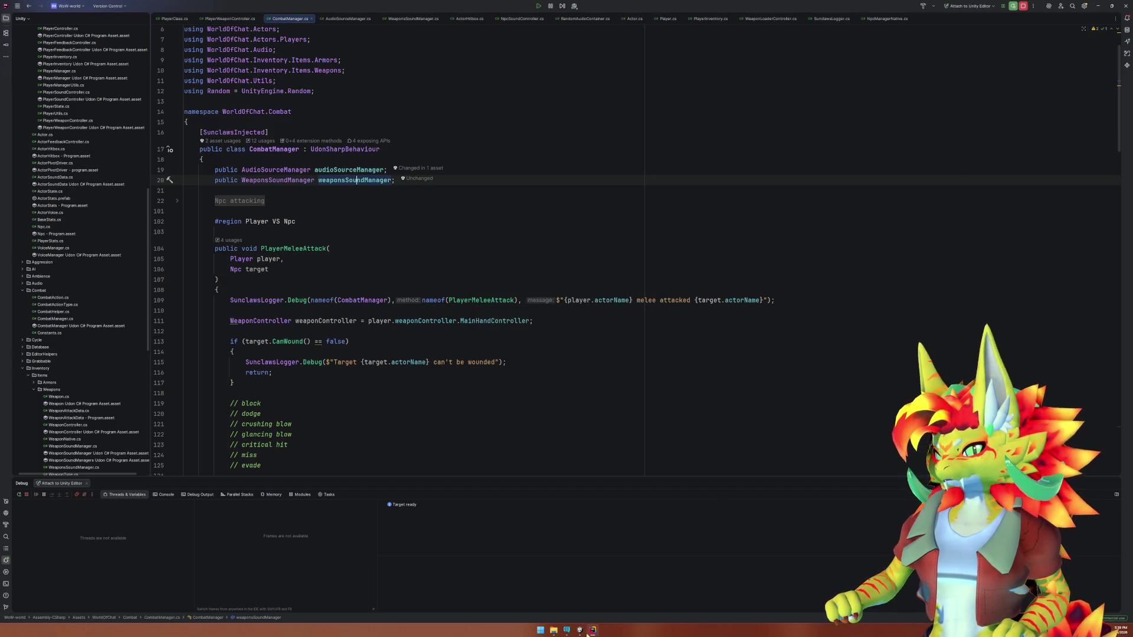
key(alt+Tab)
scroll(119, 549, down, 3)
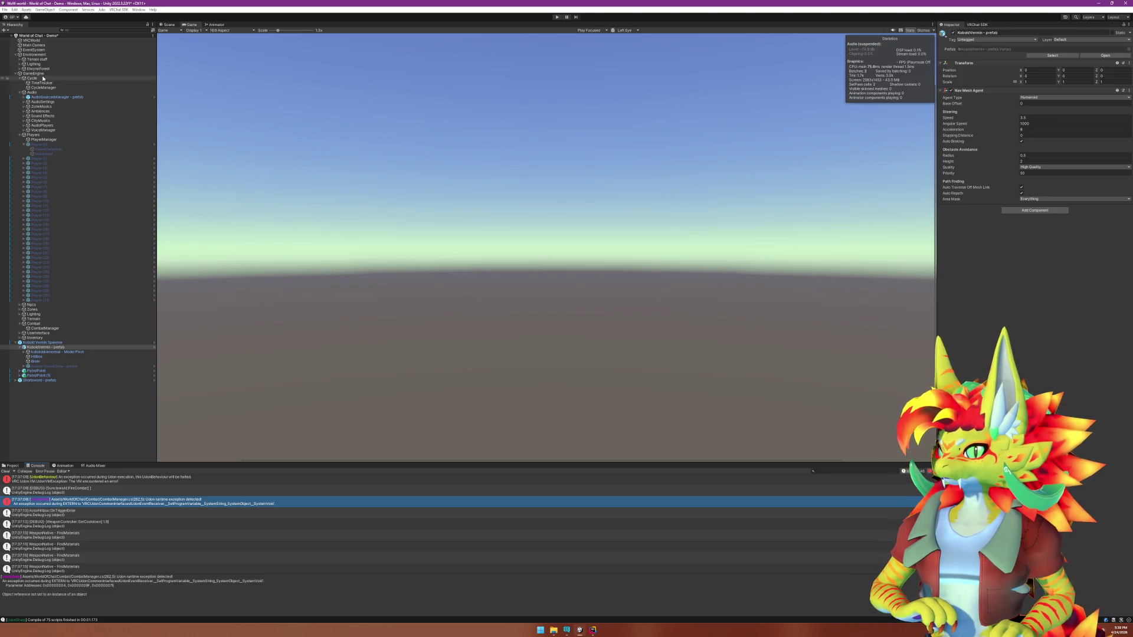
Browse the Audio objects CityMusics, AudioSettings, AudioPlayers and AudioSourcesManager in the Hierarchy.
click(45, 121)
click(43, 102)
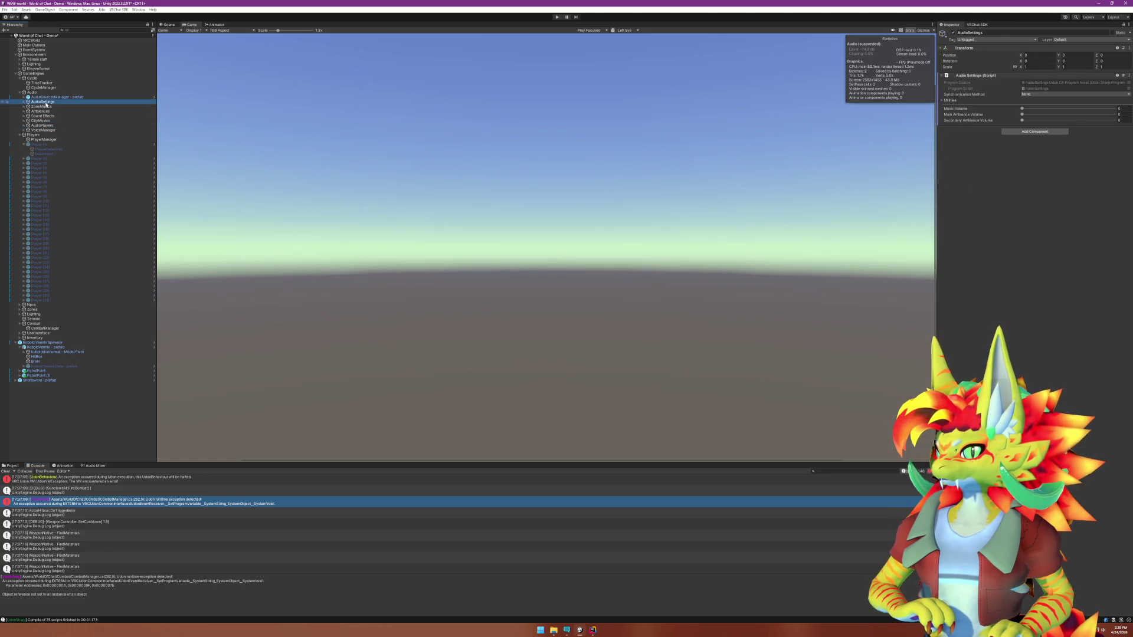
key(Down)
key(Down)
key(Down)
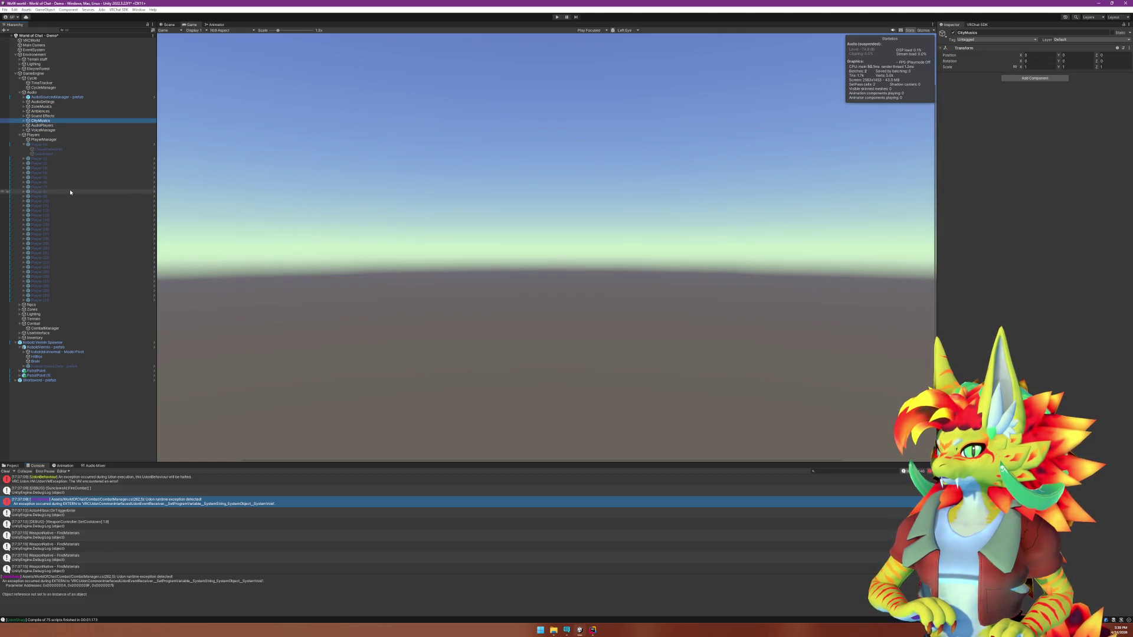
key(Up)
key(Up)
key(Up)
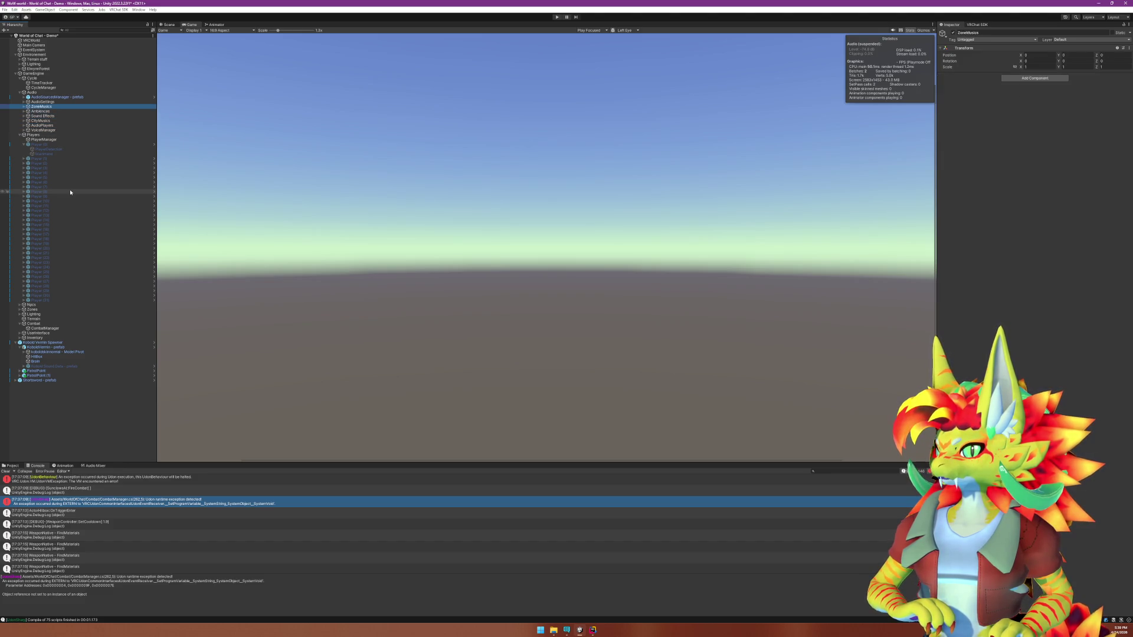
key(Down)
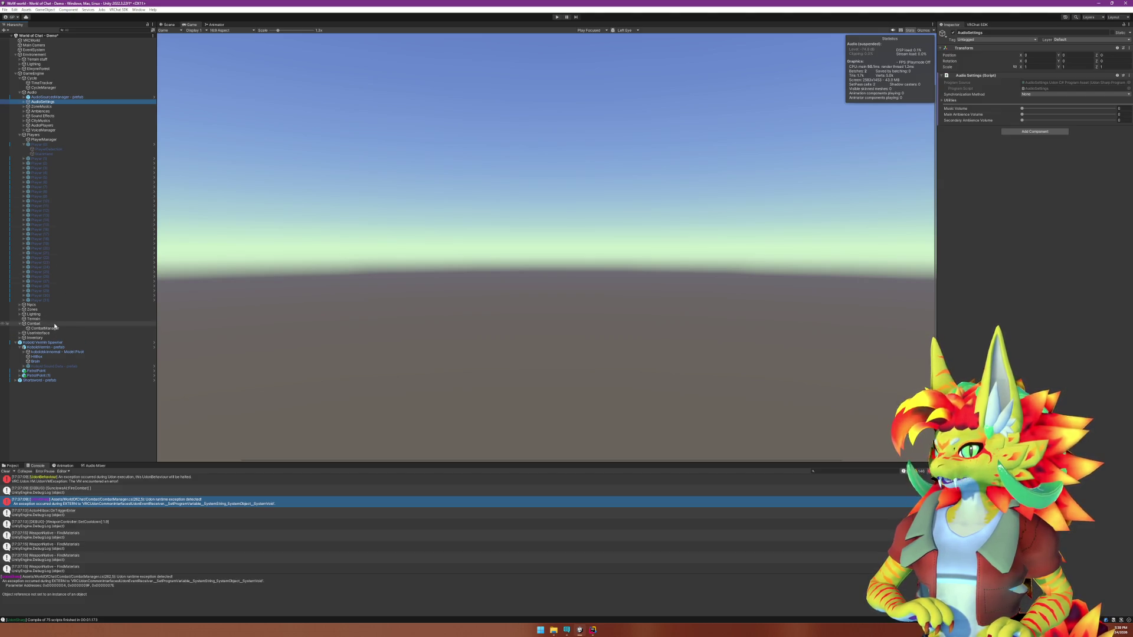
Expand Sound Effects > Weapons & Hits and select the WeaponSoundManagers prefab.
click(66, 118)
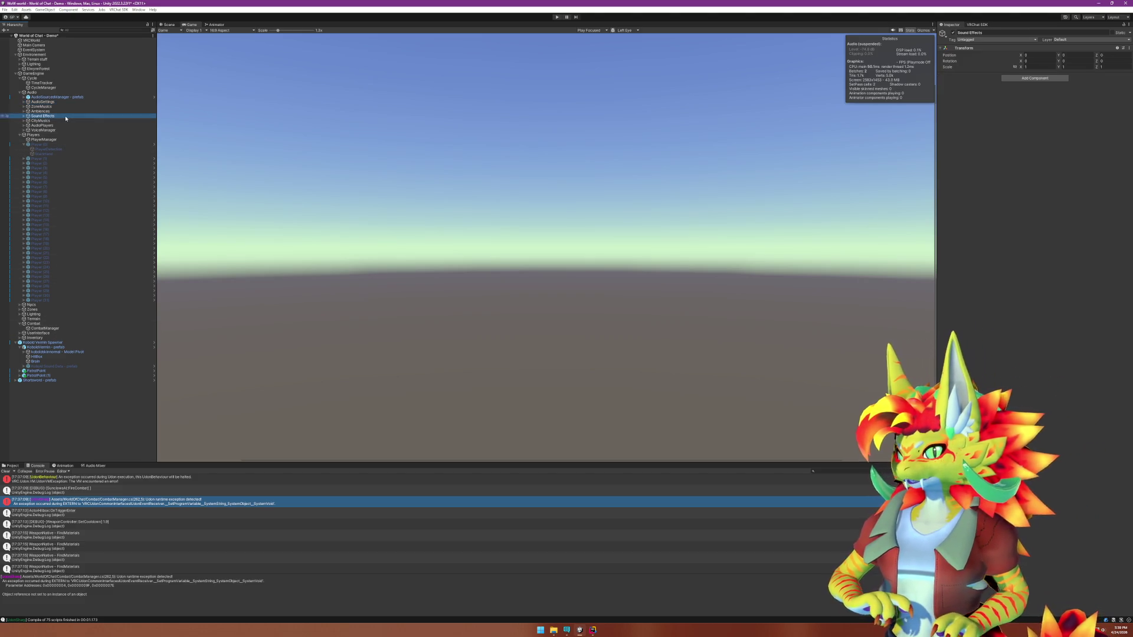
key(Right)
key(Down)
key(Right)
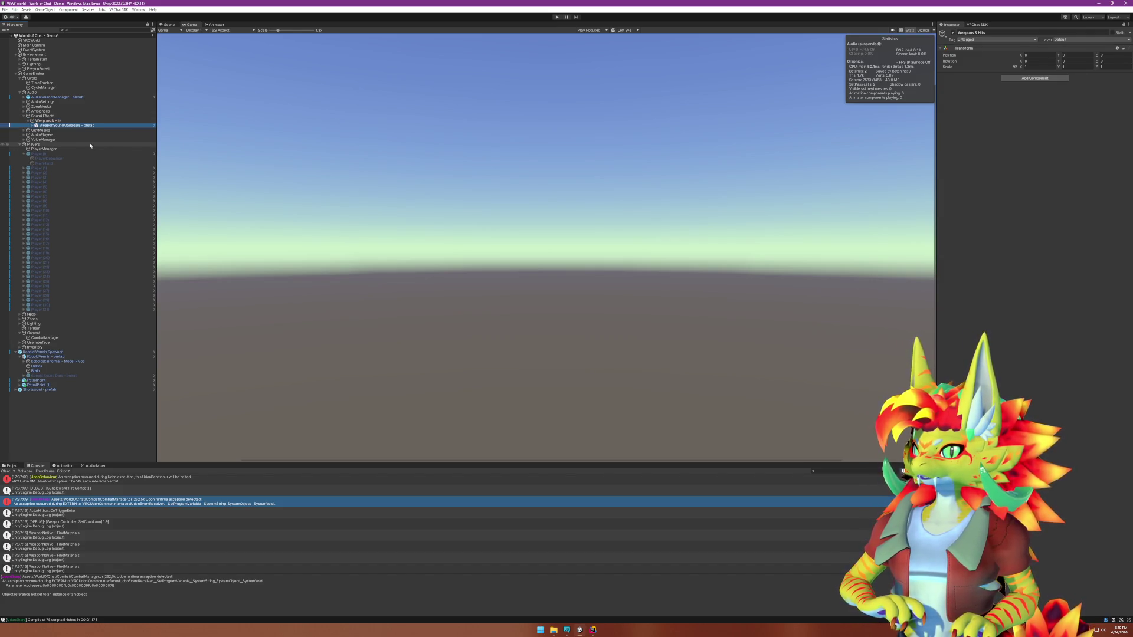
key(Down)
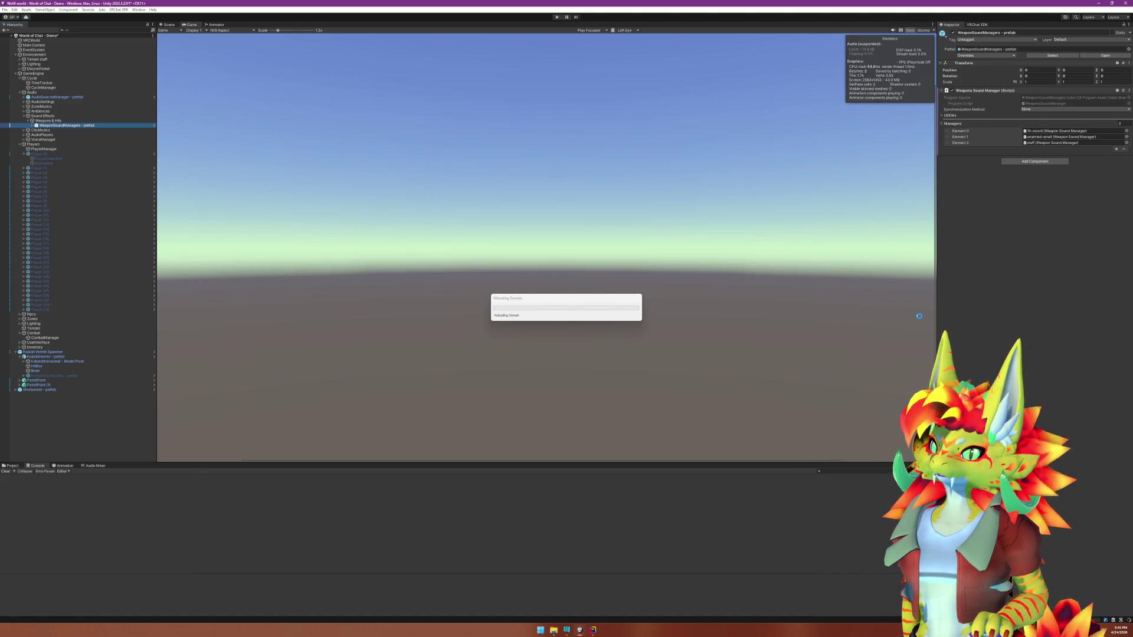
click(593, 630)
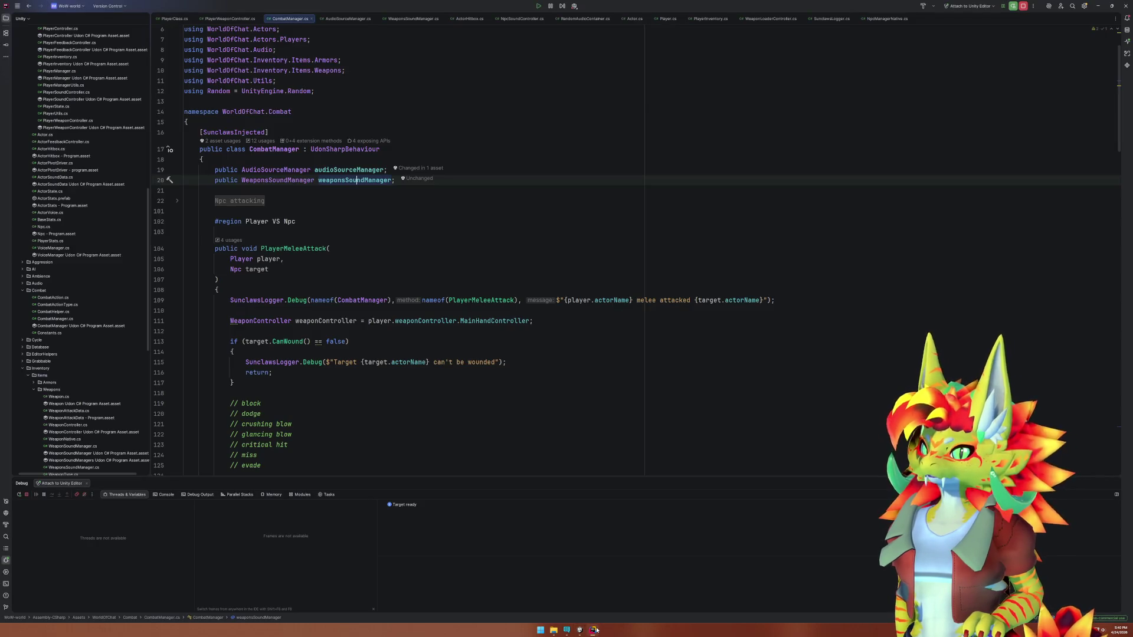
Open the WeaponsSoundManager class declaration, return to CombatManager.cs, then bring Unity forward.
click(295, 181)
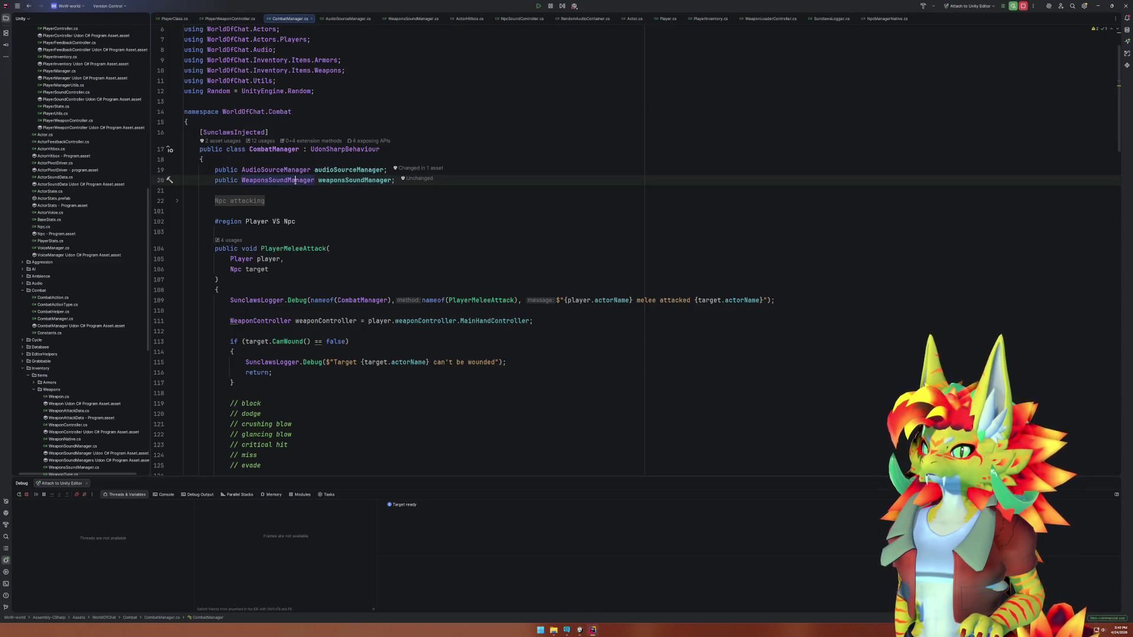
ctrl+click(295, 181)
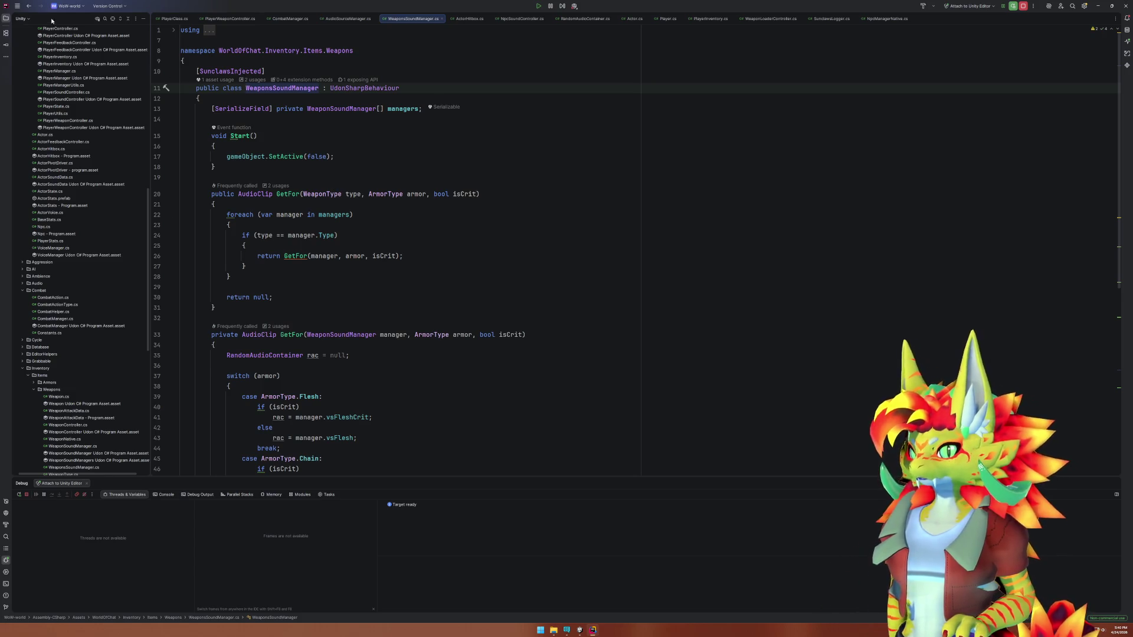
click(33, 9)
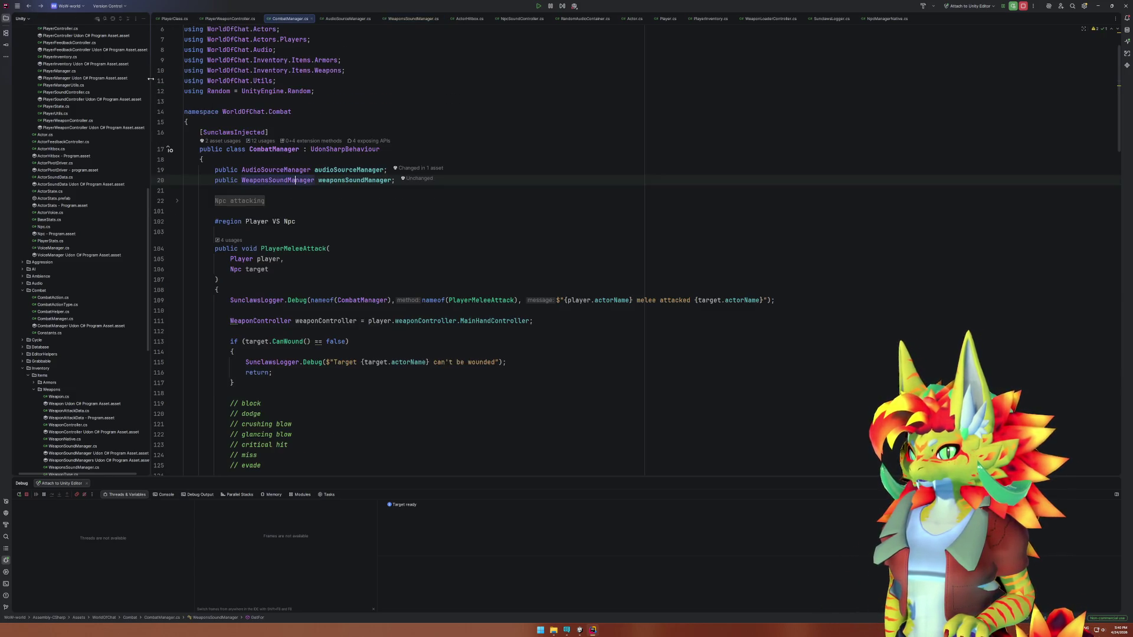
mouse_move(579, 630)
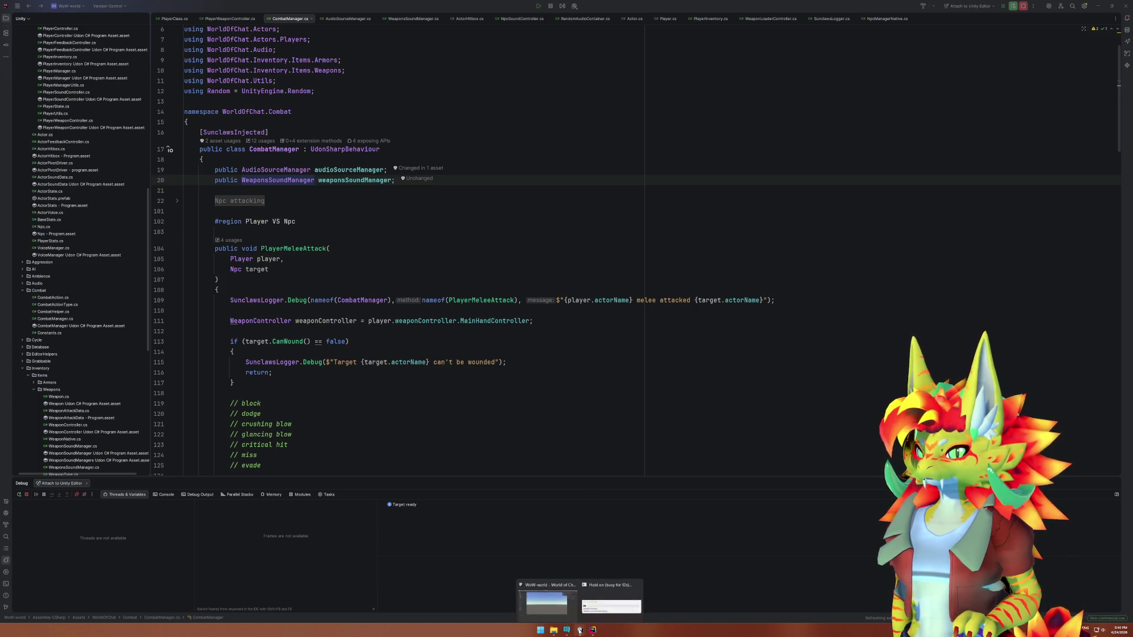
click(572, 606)
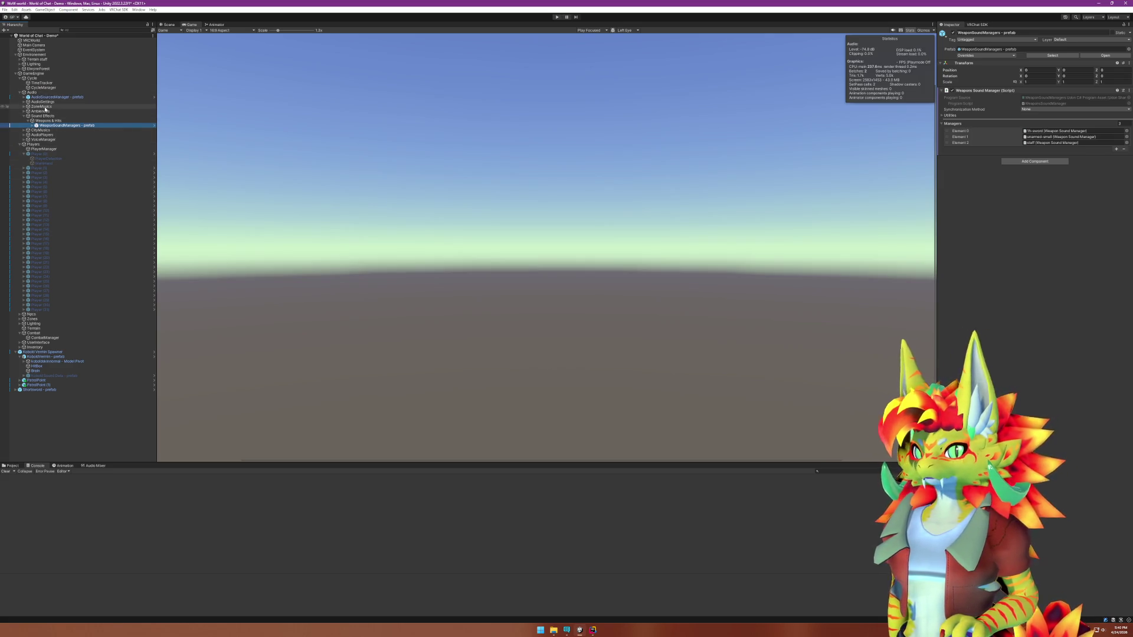
click(53, 130)
click(63, 127)
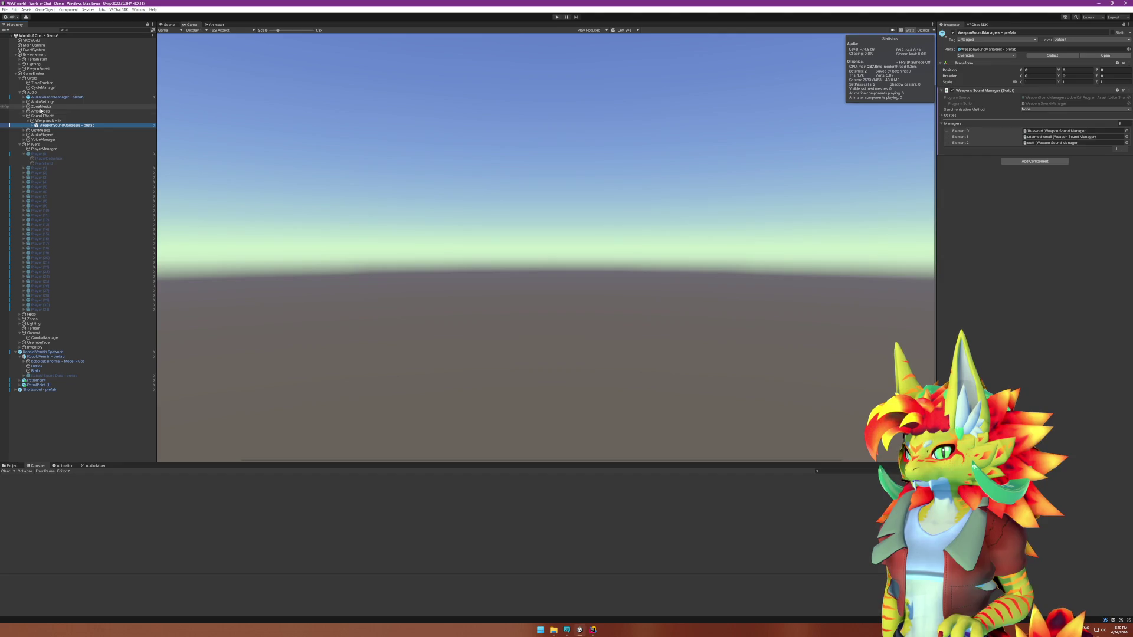
click(25, 116)
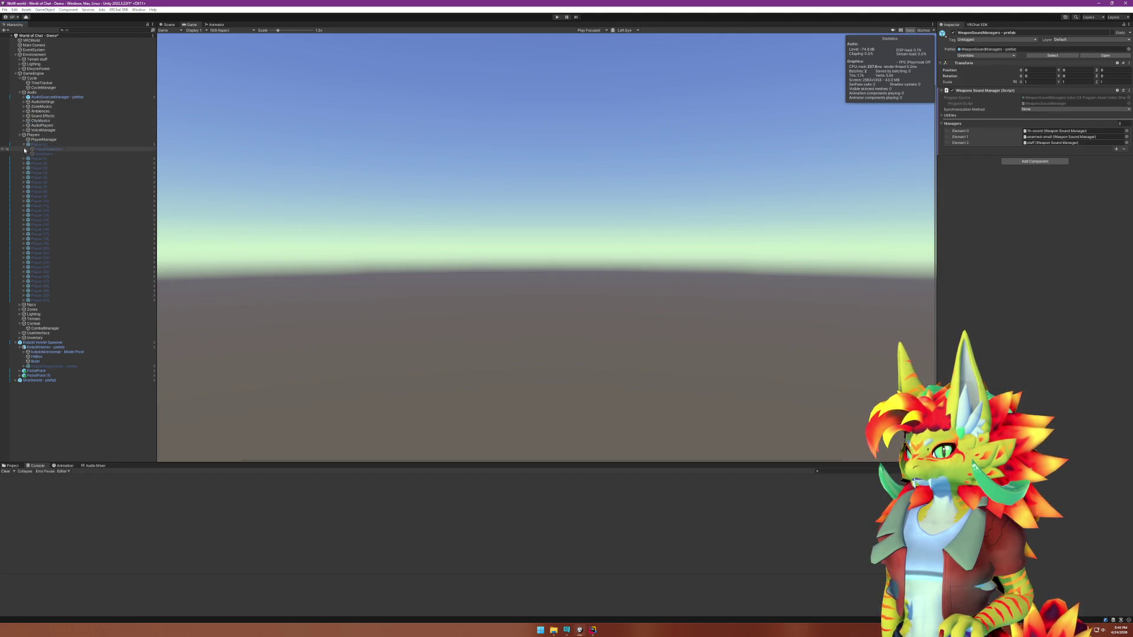
click(45, 328)
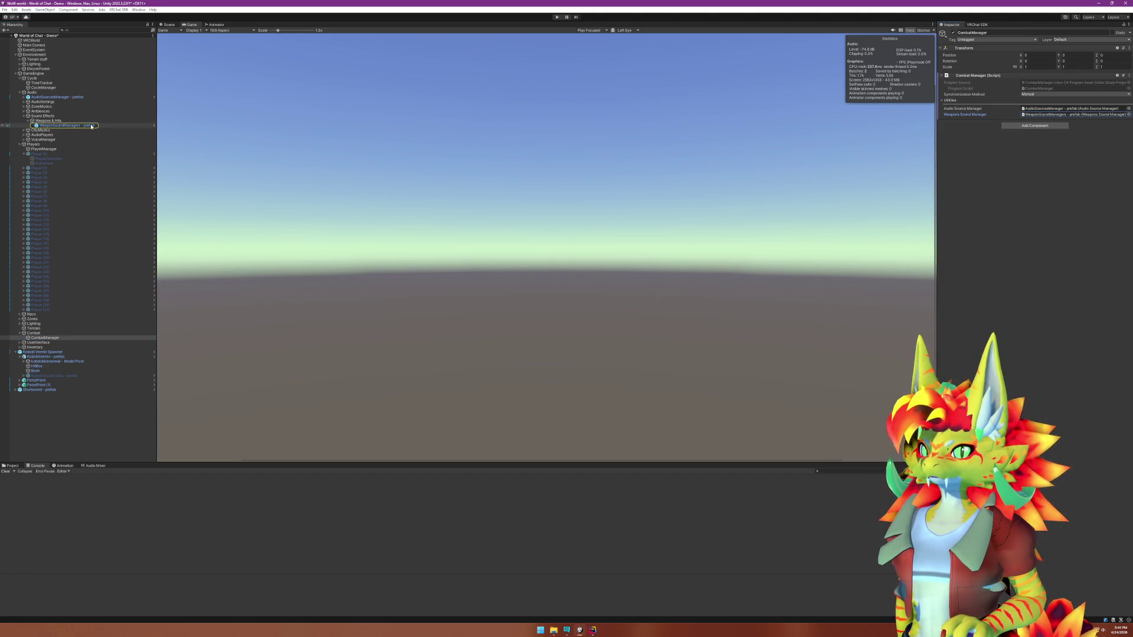
click(1058, 110)
click(89, 126)
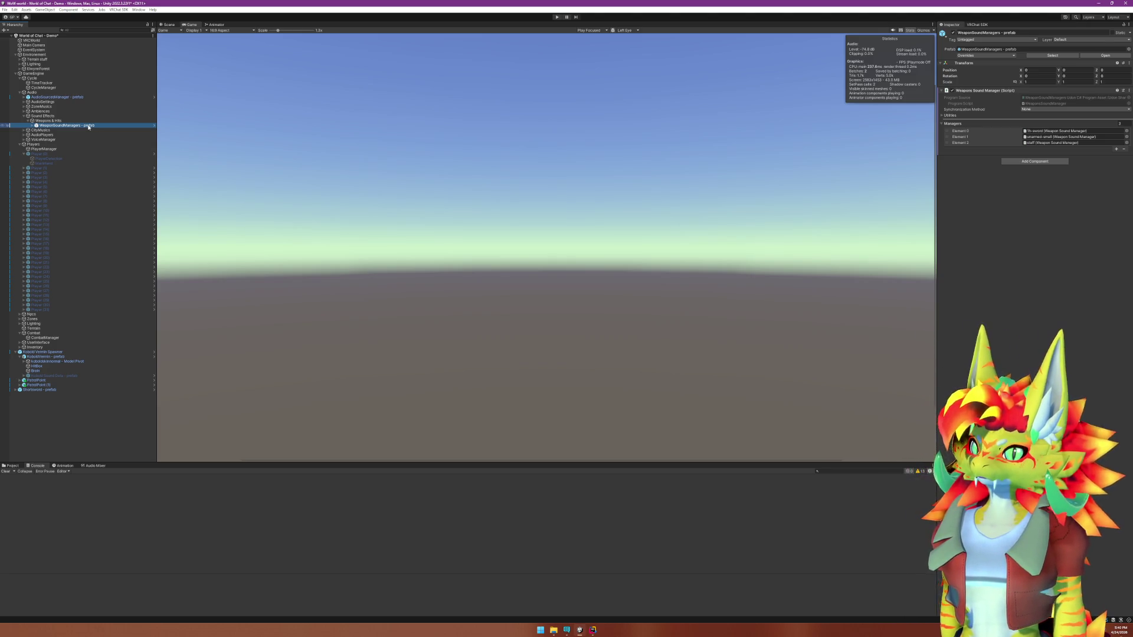
click(596, 630)
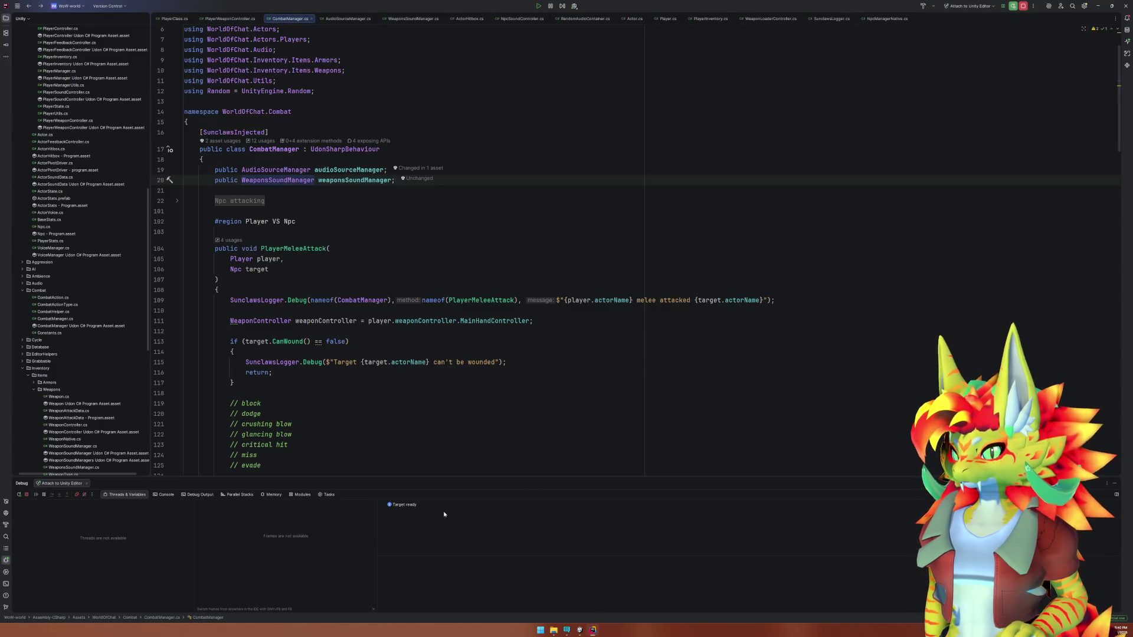
click(587, 634)
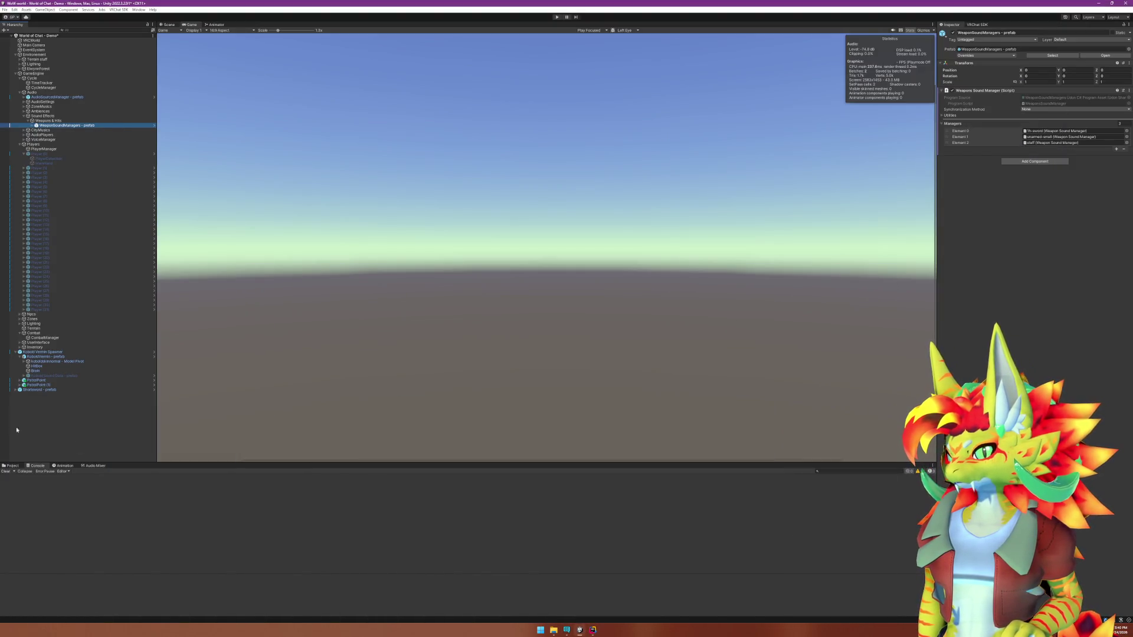
click(556, 17)
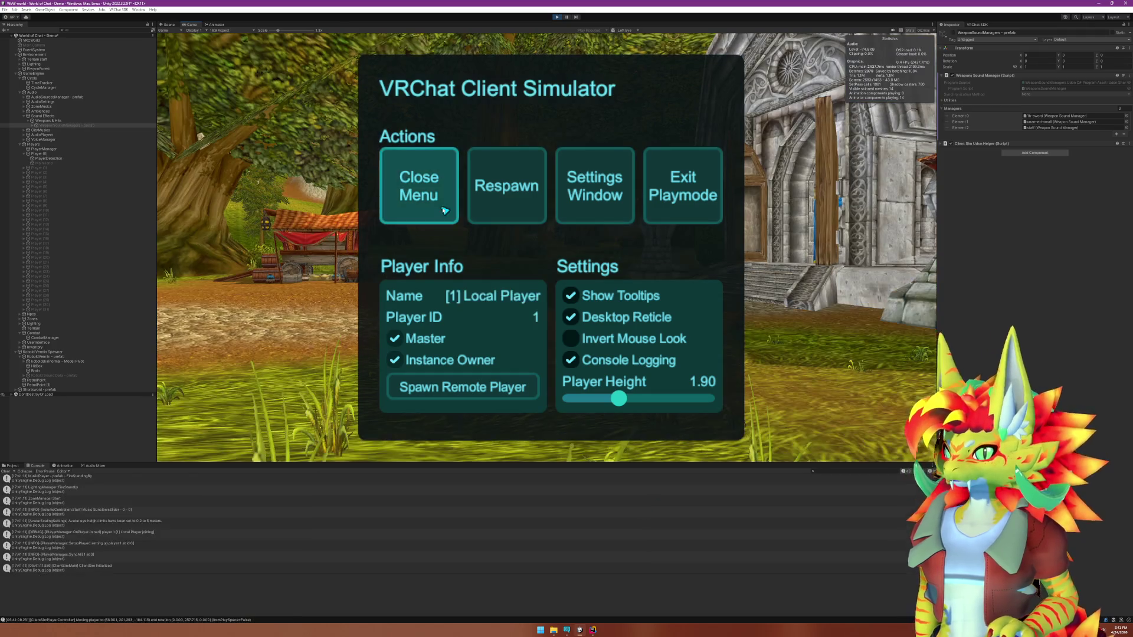
Close the simulator menu, walk toward the kobold and swing the sword at it.
click(443, 209)
key(w)
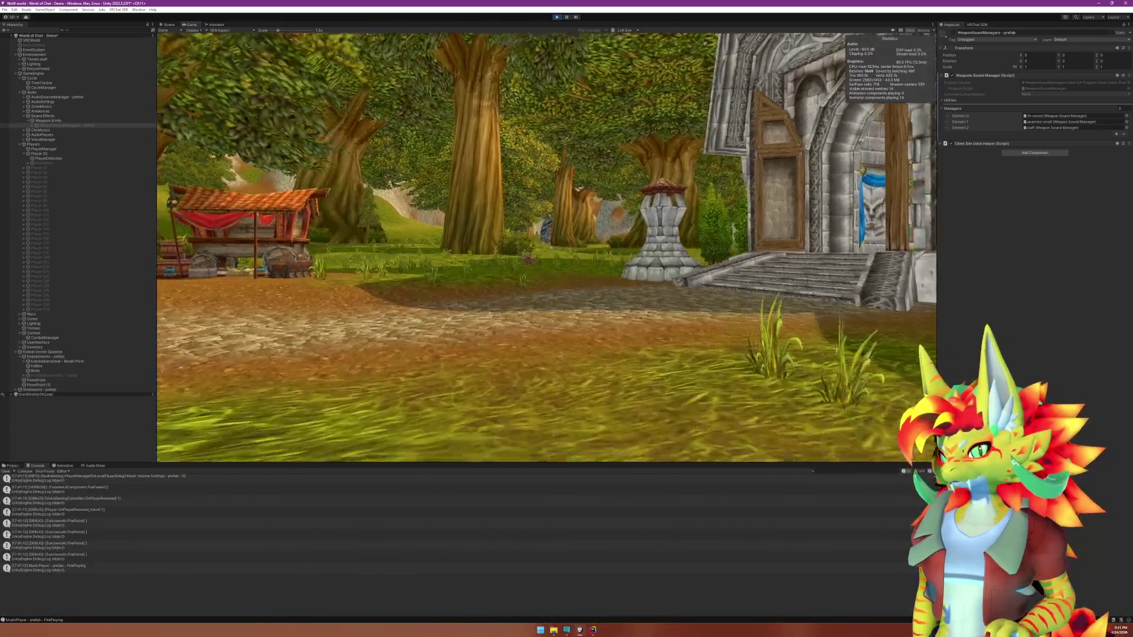
key(w)
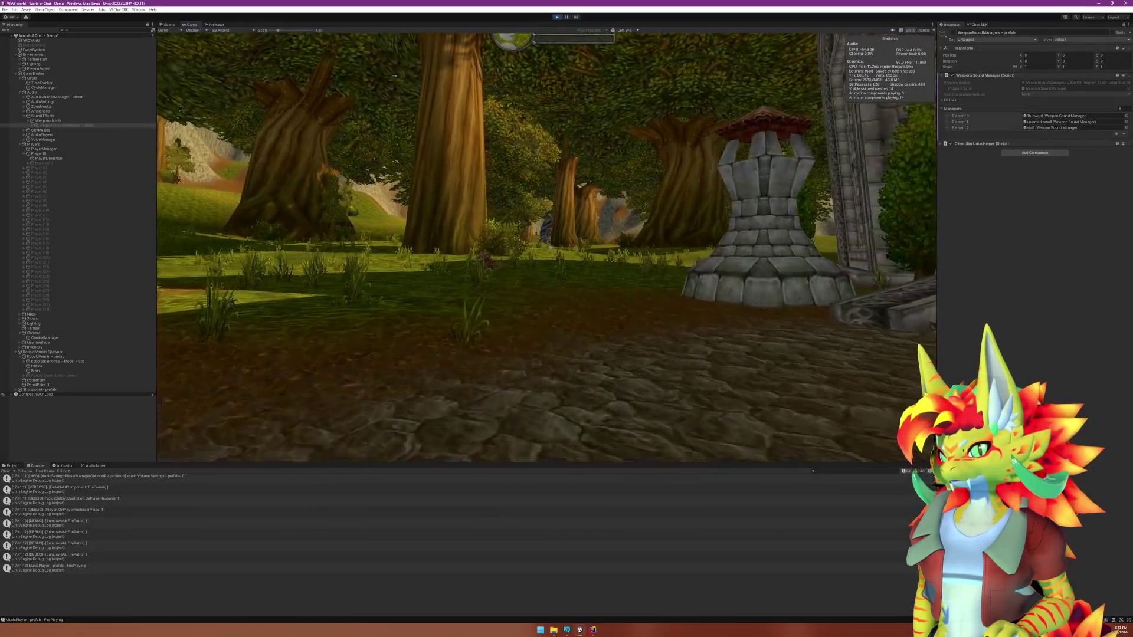
key(w)
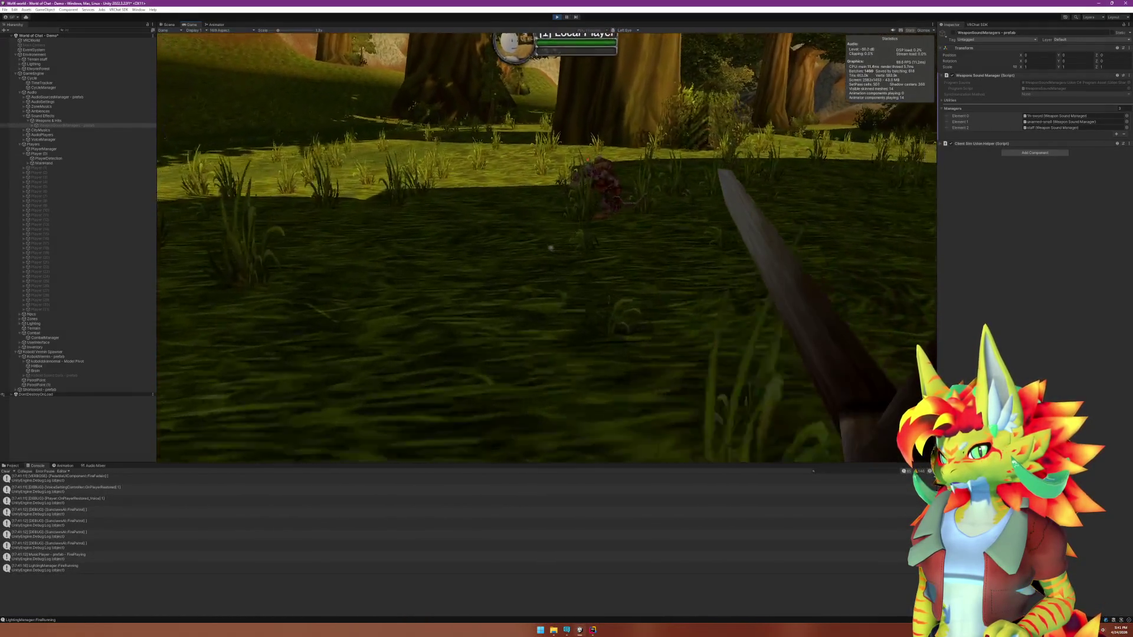
click(551, 248)
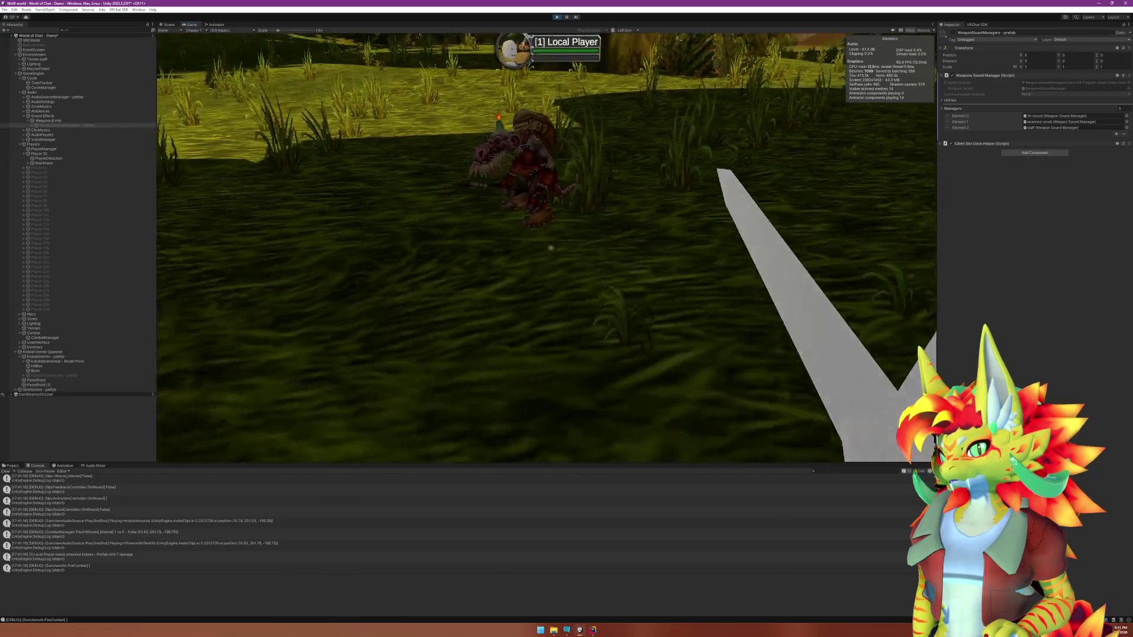
key(w)
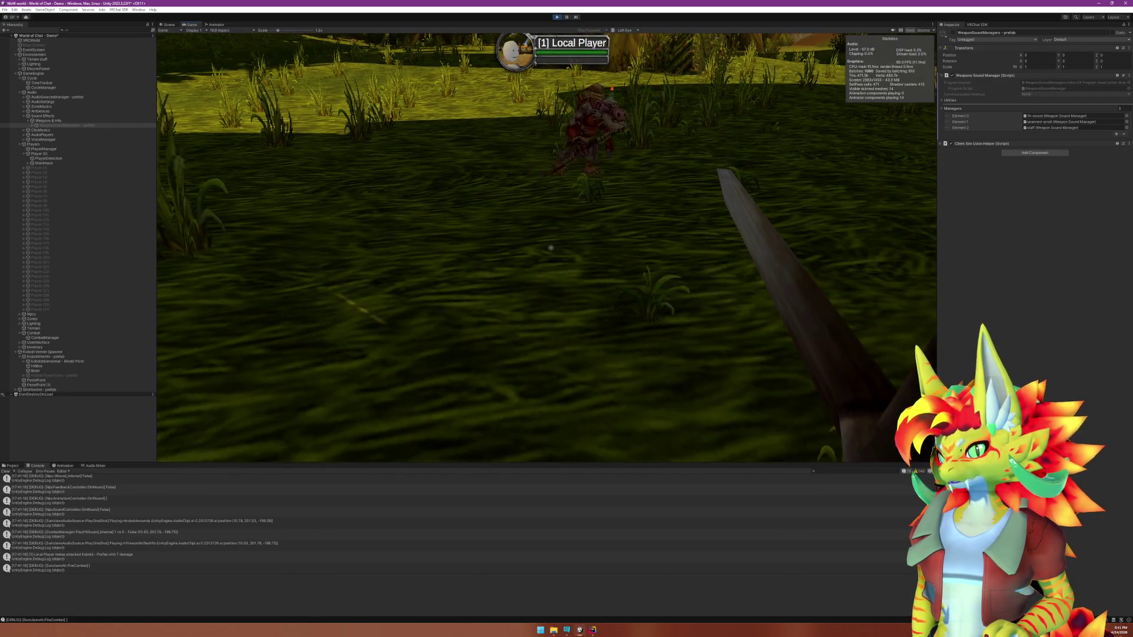
Inspect a console log entry's details in the Unity Editor.
key(super)
click(327, 496)
scroll(333, 503, up, 5)
scroll(335, 504, up, 3)
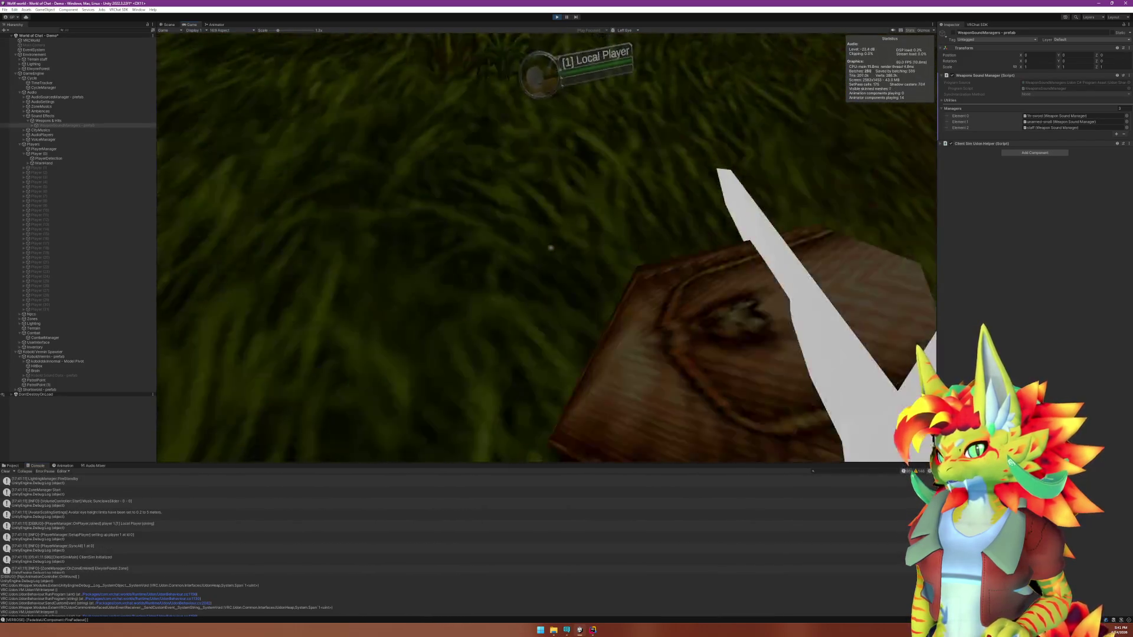
Keep striking the kobold until it dies, then stop play mode.
click(550, 248)
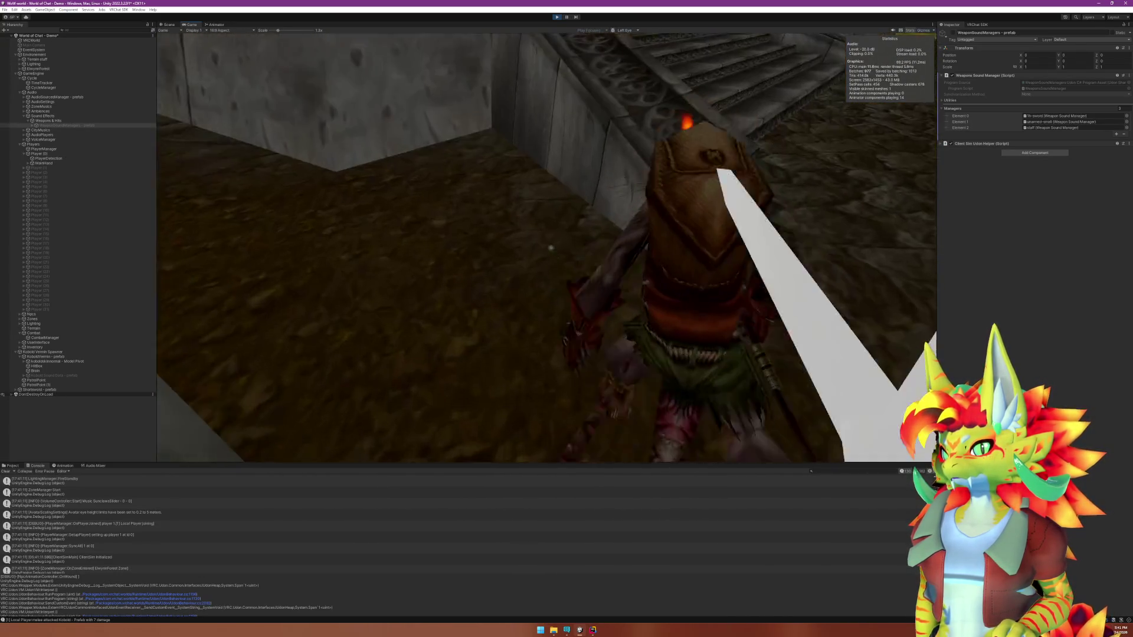
mouse_move(550, 247)
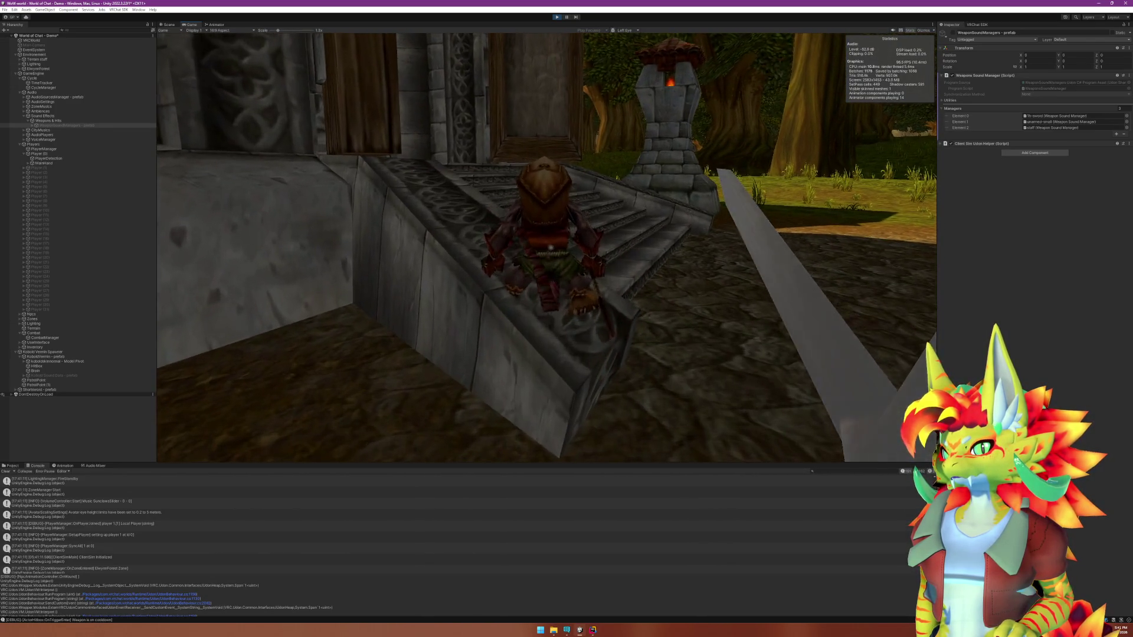
click(551, 248)
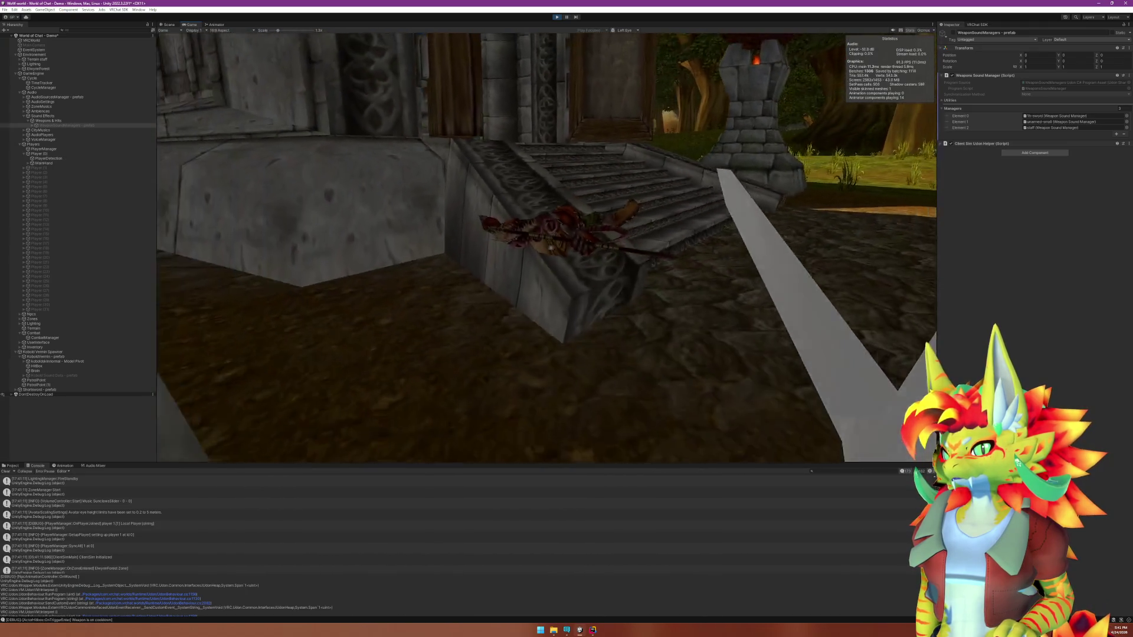
mouse_move(551, 248)
key(w)
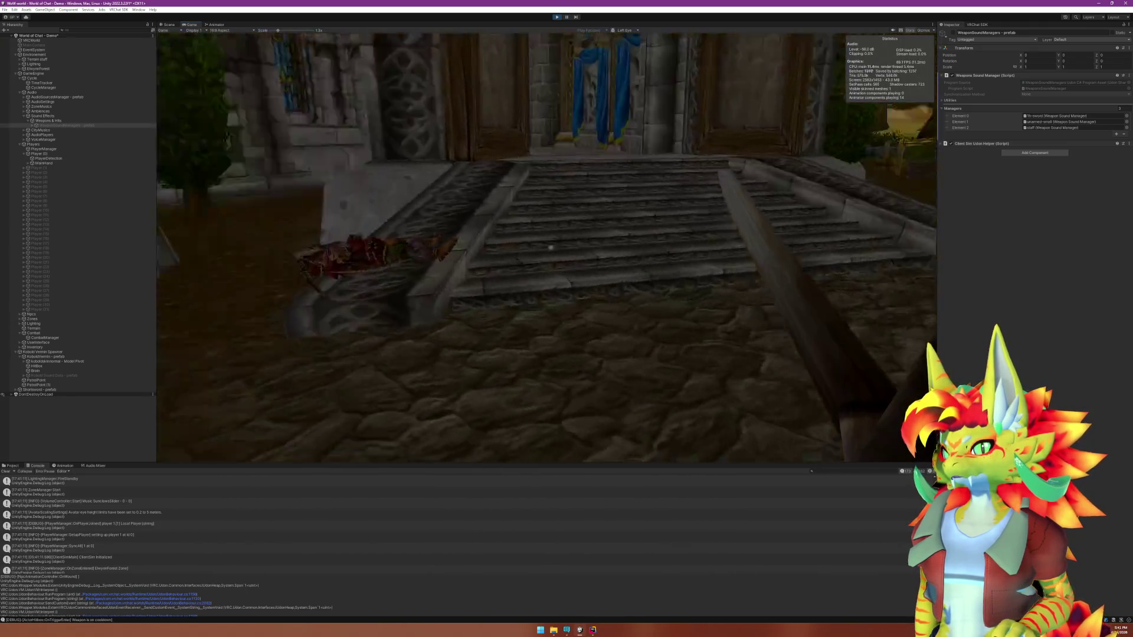
key(super)
click(560, 19)
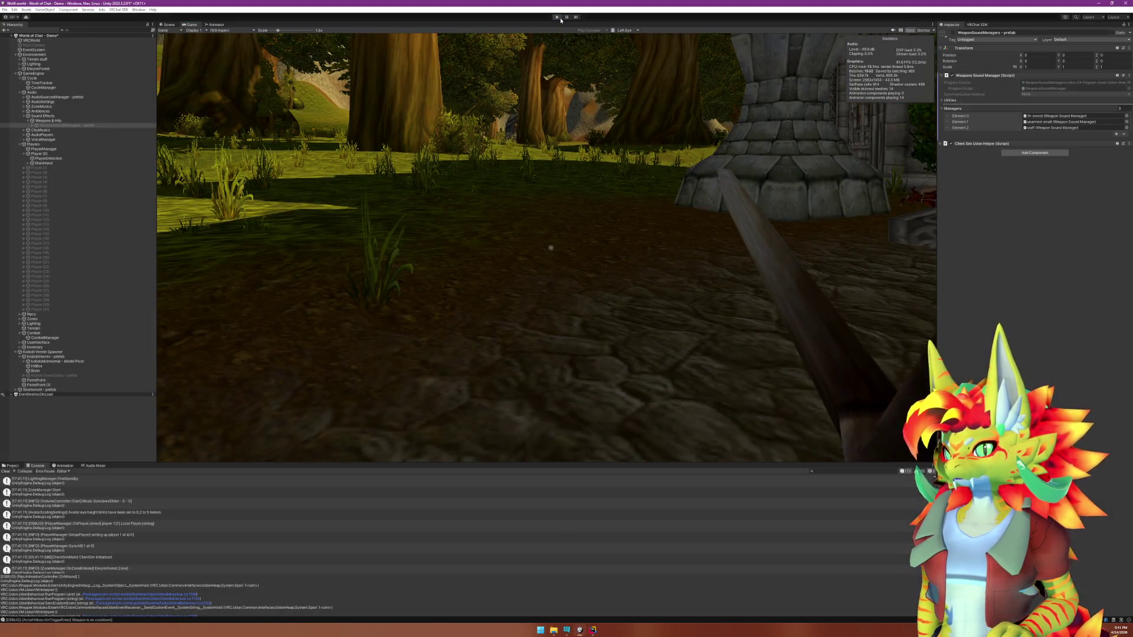
key(alt+Tab)
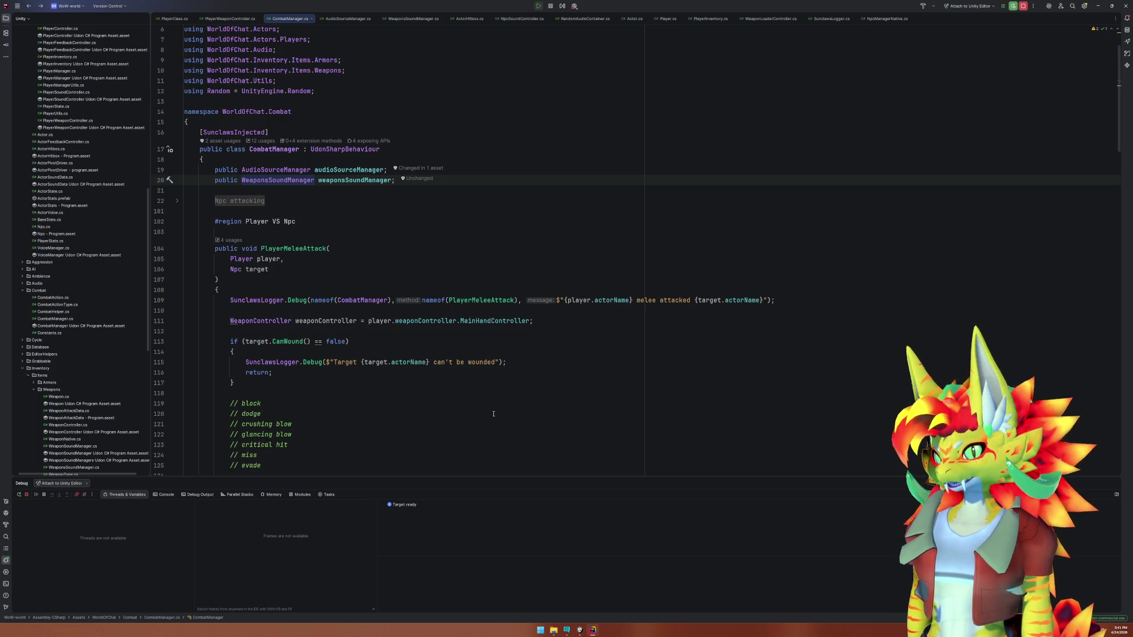
Open PlayerWeaponController.cs at RefreshWeaponPosition and select the DESKTOP_ROTATION_OFFSET declaration and value.
scroll(519, 383, down, 20)
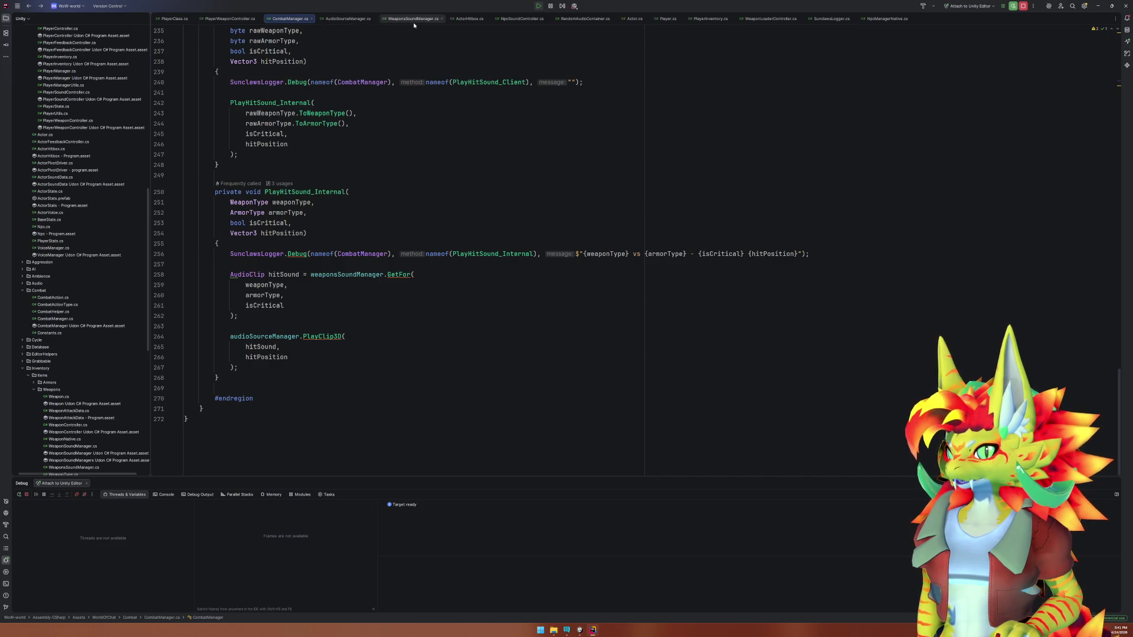
click(225, 19)
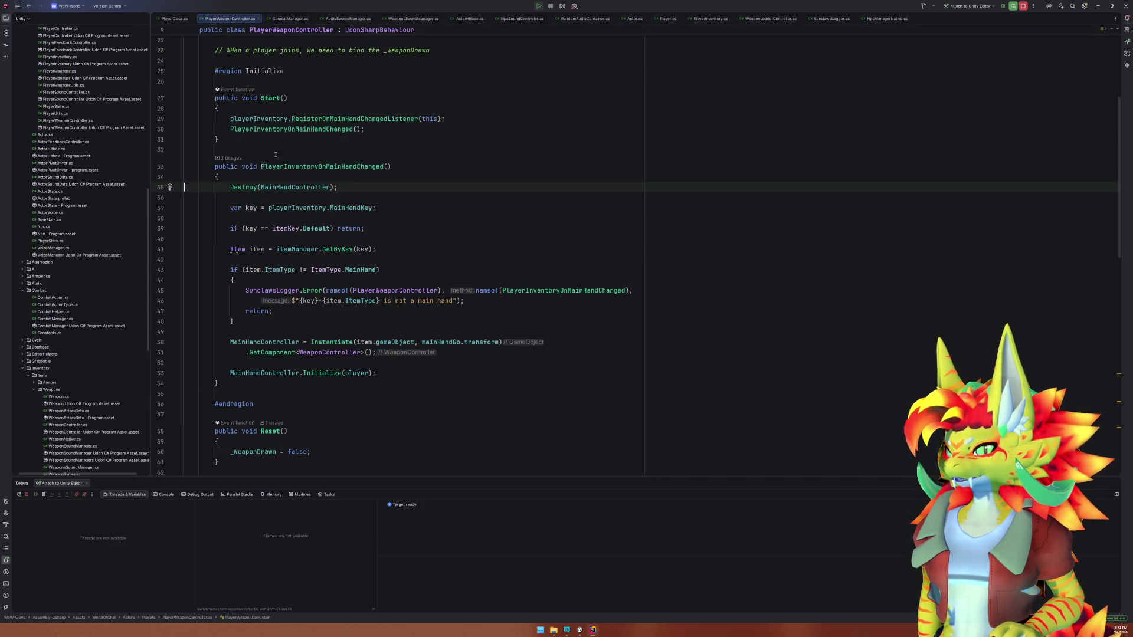
scroll(384, 303, down, 5)
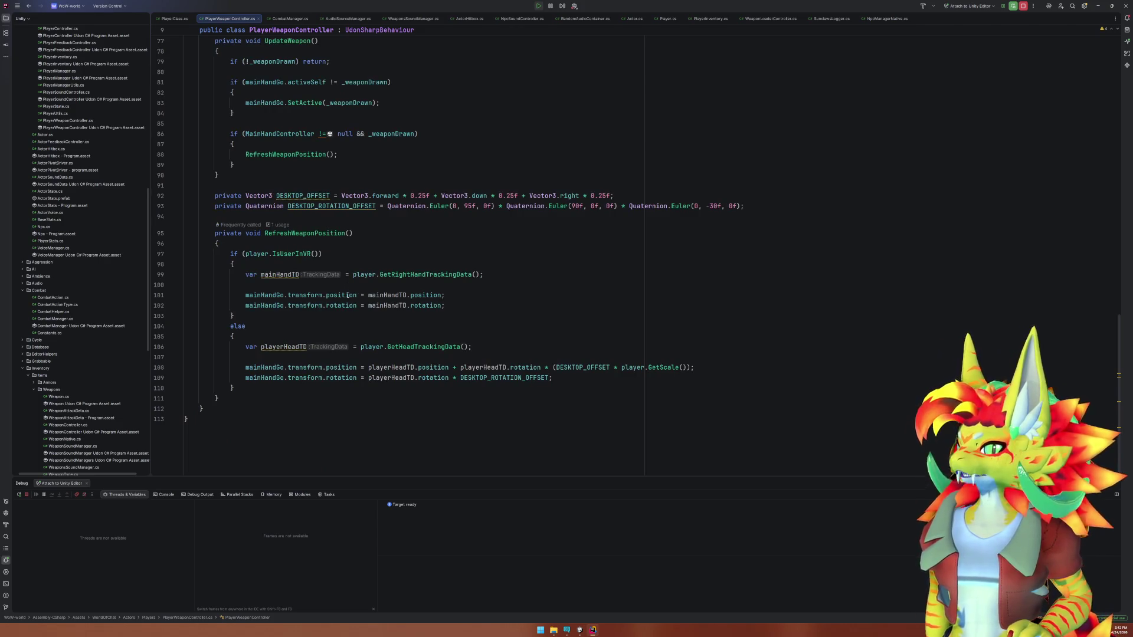
drag(361, 346, 390, 381)
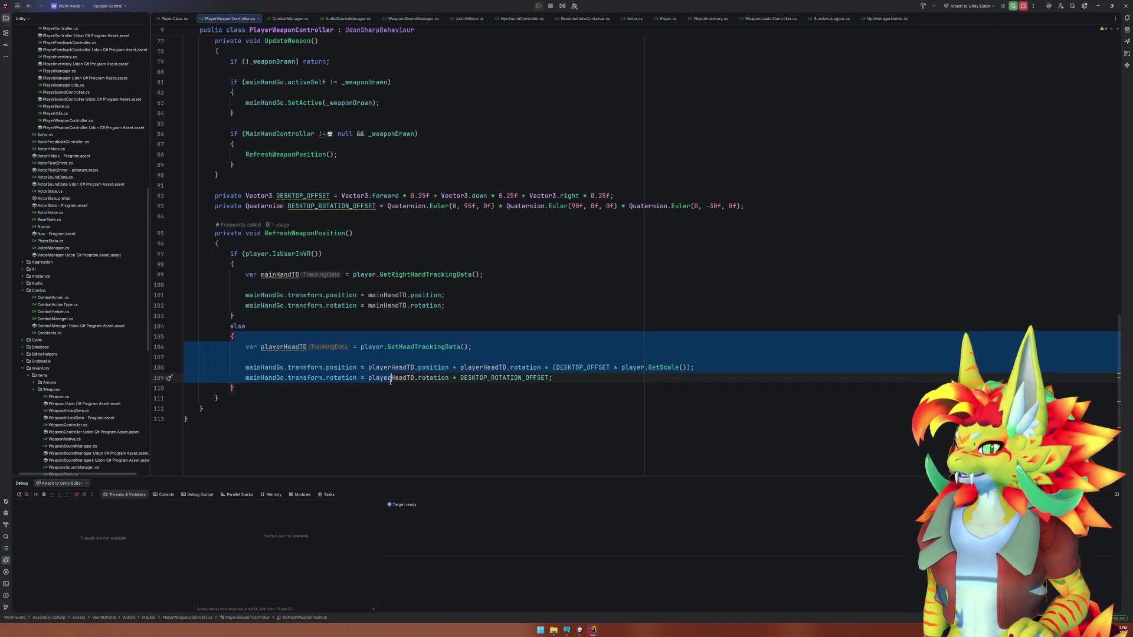
click(377, 296)
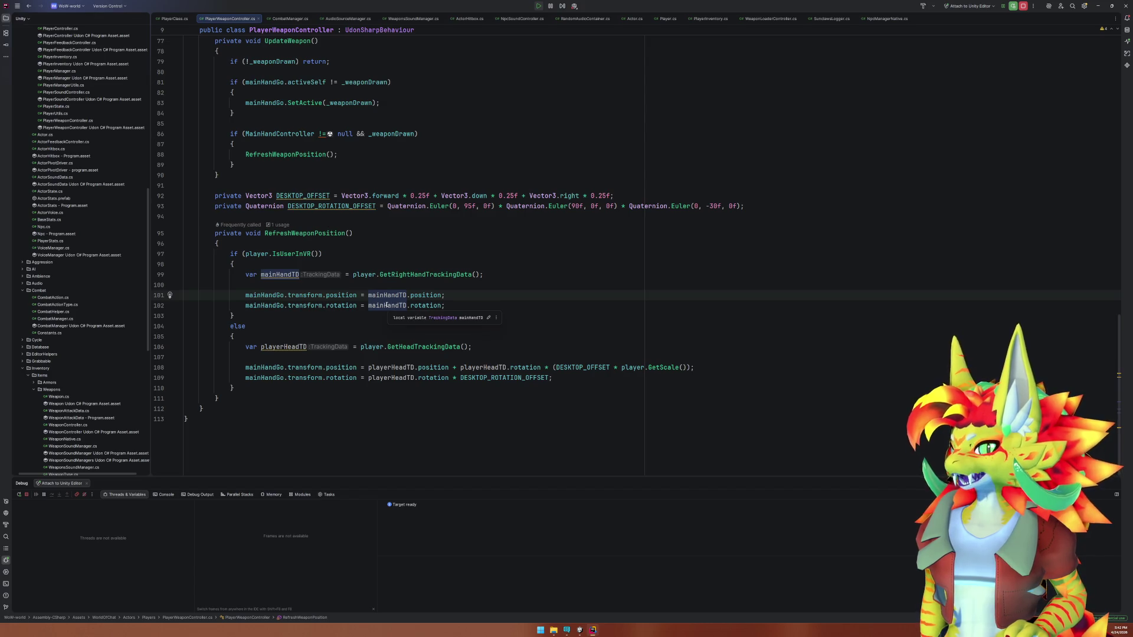
double_click(340, 206)
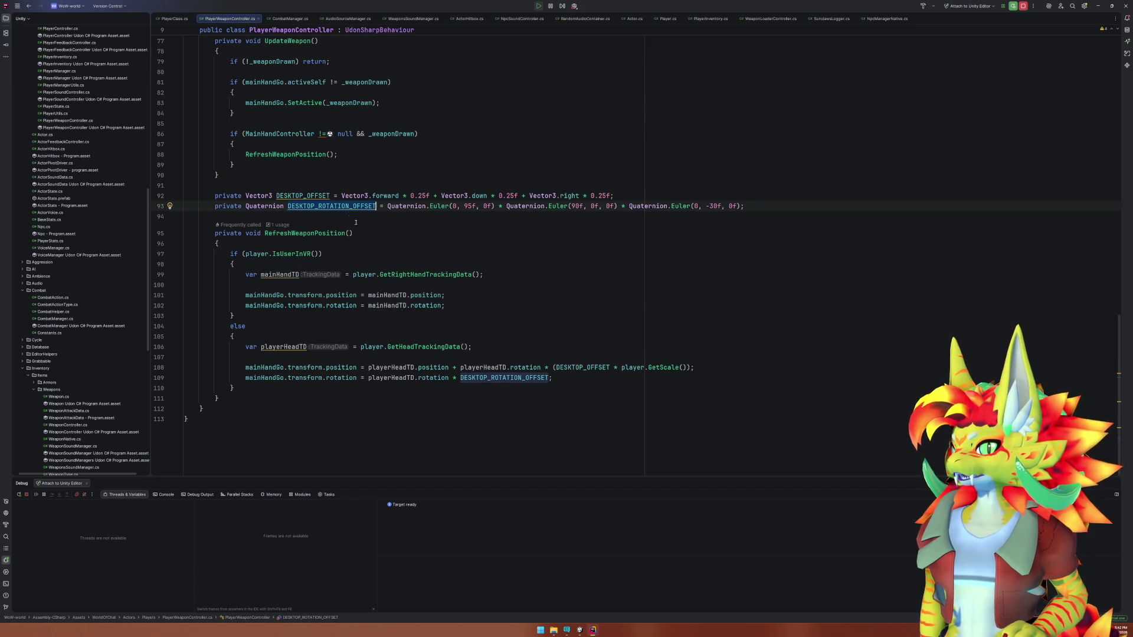
mouse_move(387, 206)
mouse_down()
mouse_move(613, 196)
mouse_move(743, 206)
mouse_up()
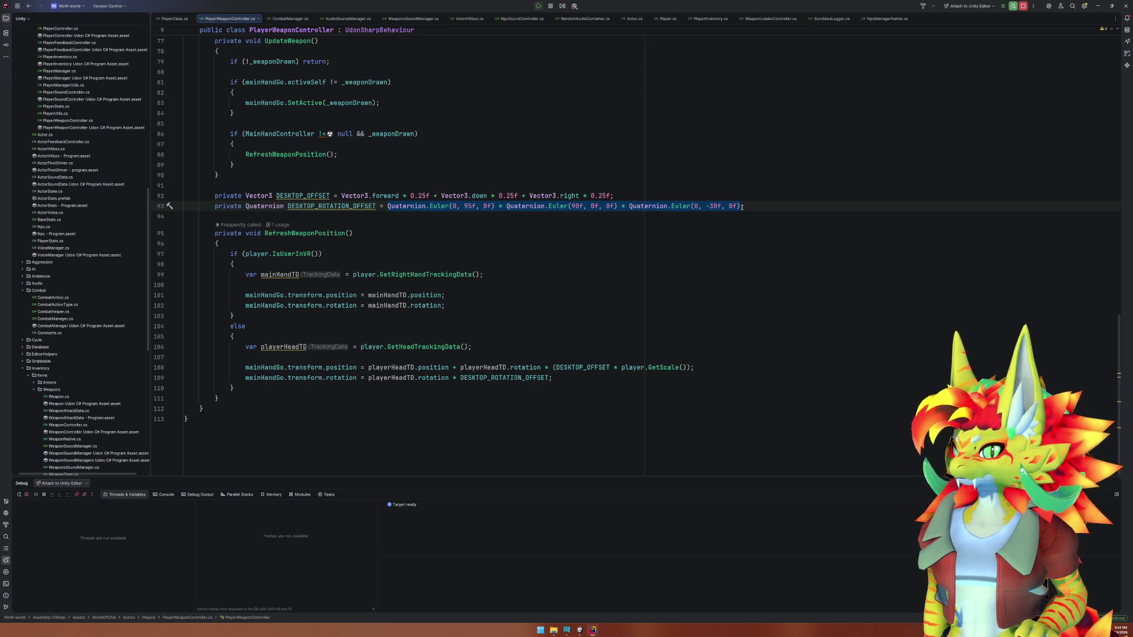
Duplicate the rotation offset line 93 and rename the first copy to VR_ROTATION_OFFSET.
key(ctrl+d)
key(Down)
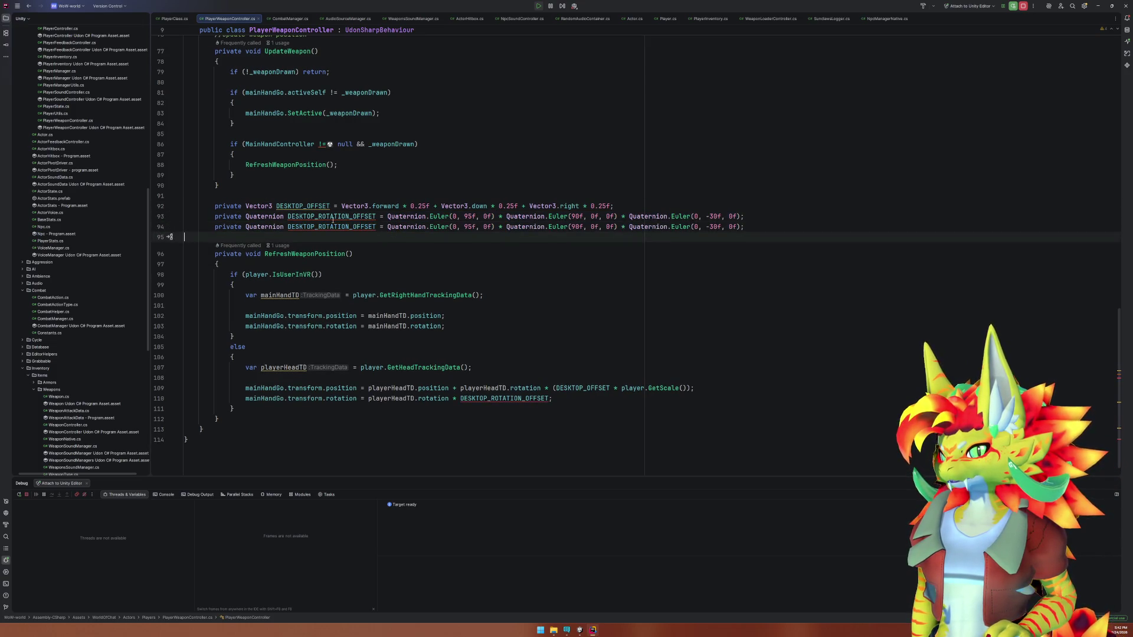
click(317, 216)
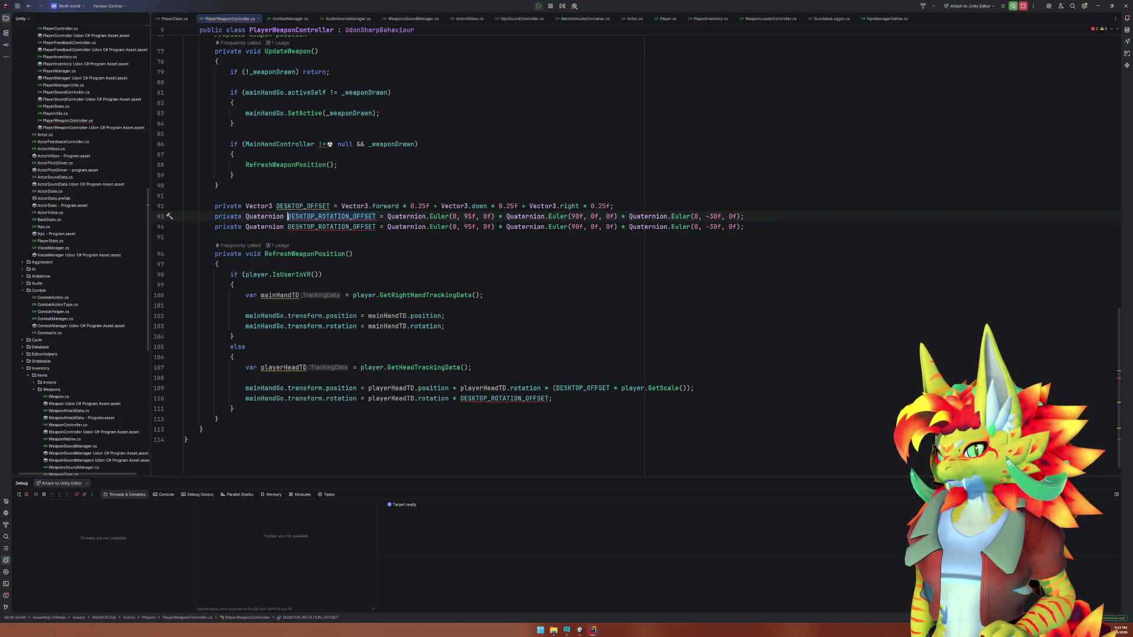
double_click(317, 217)
text(VR)
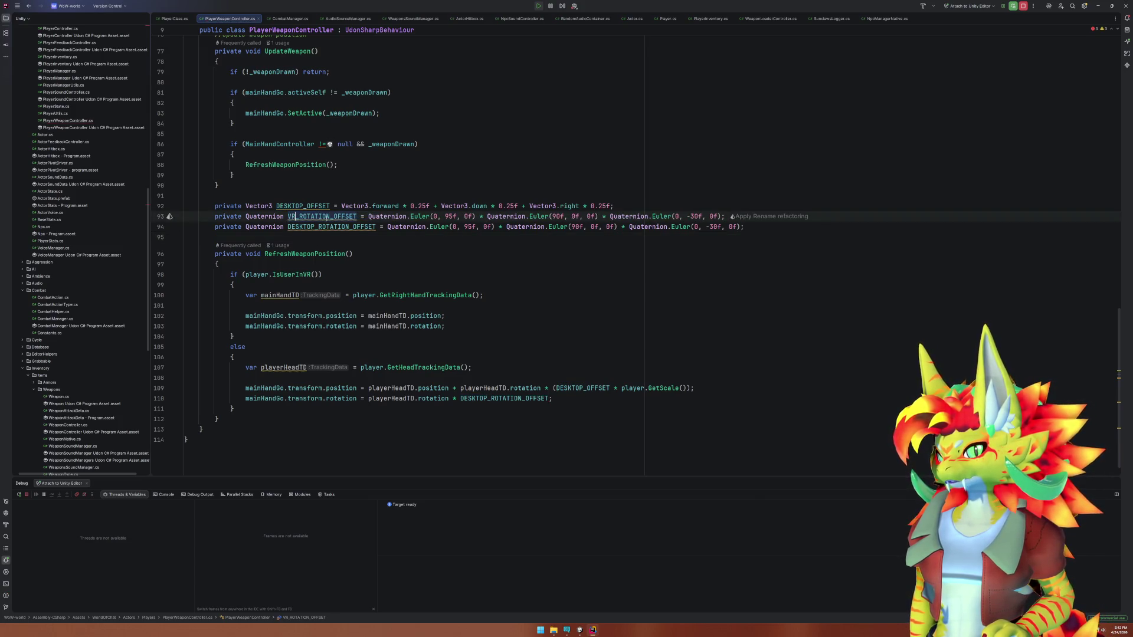
Append '* VR_ROTATION_OFFSET' to the VR hand rotation on line 103.
click(441, 327)
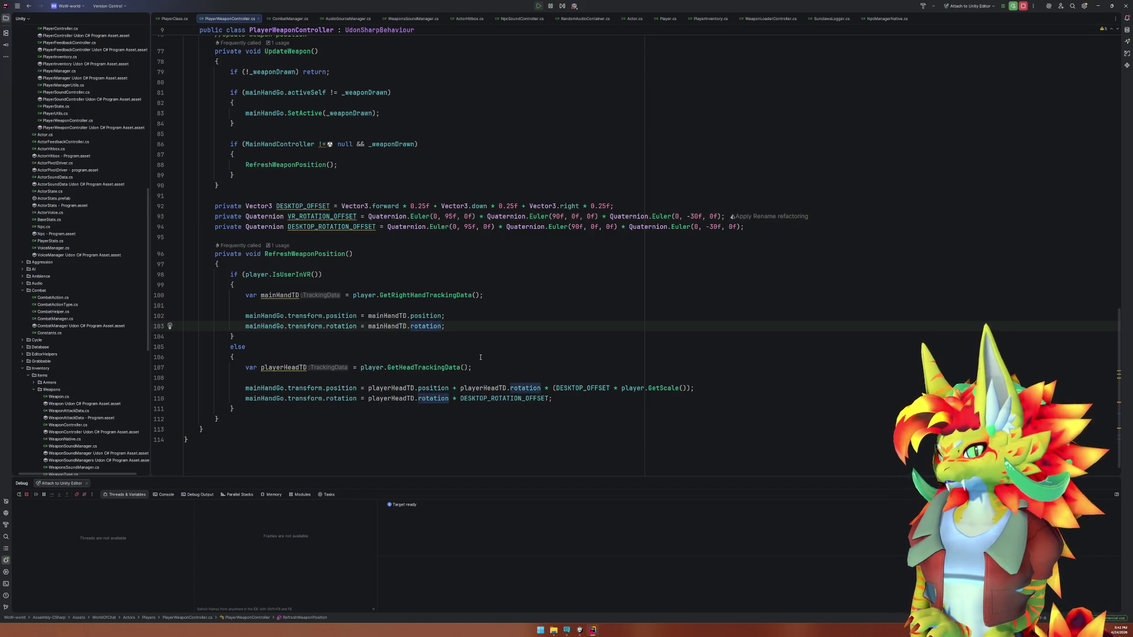
text(* VR)
key(Return)
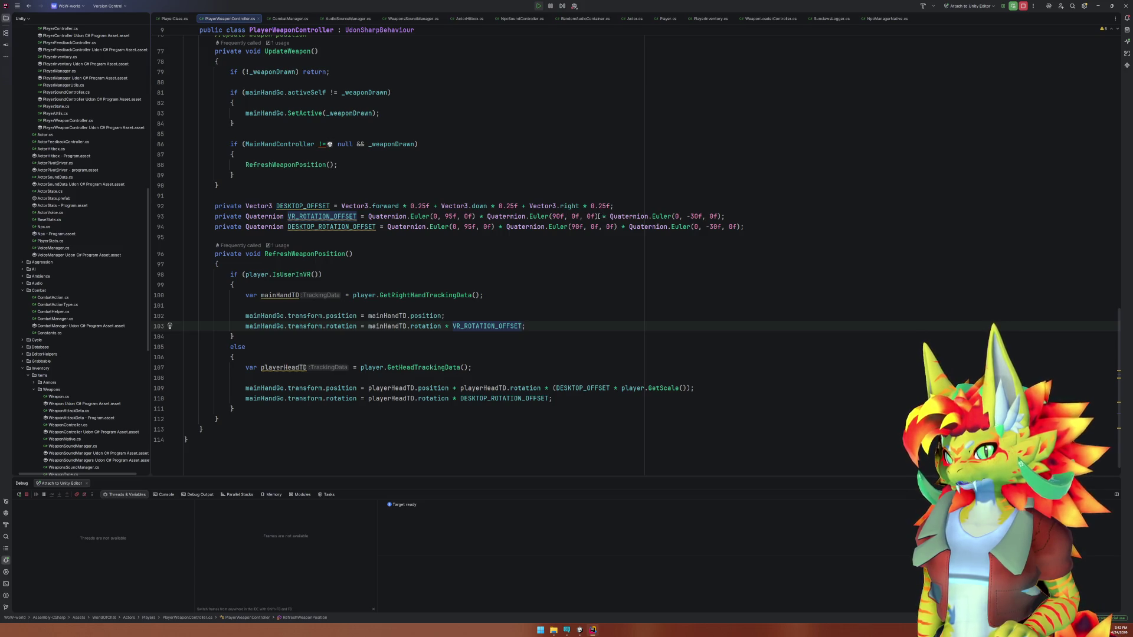
drag(721, 218, 597, 218)
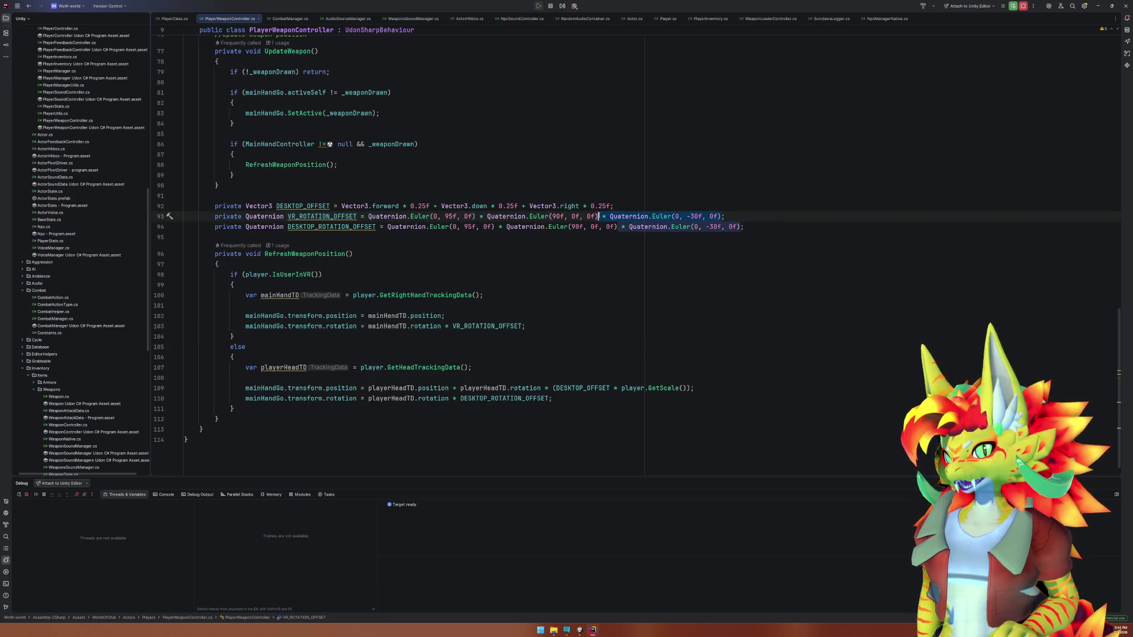
click(607, 256)
Change VR_ROTATION_OFFSET's yaw angle from -30f to -15f.
click(505, 299)
mouse_move(581, 631)
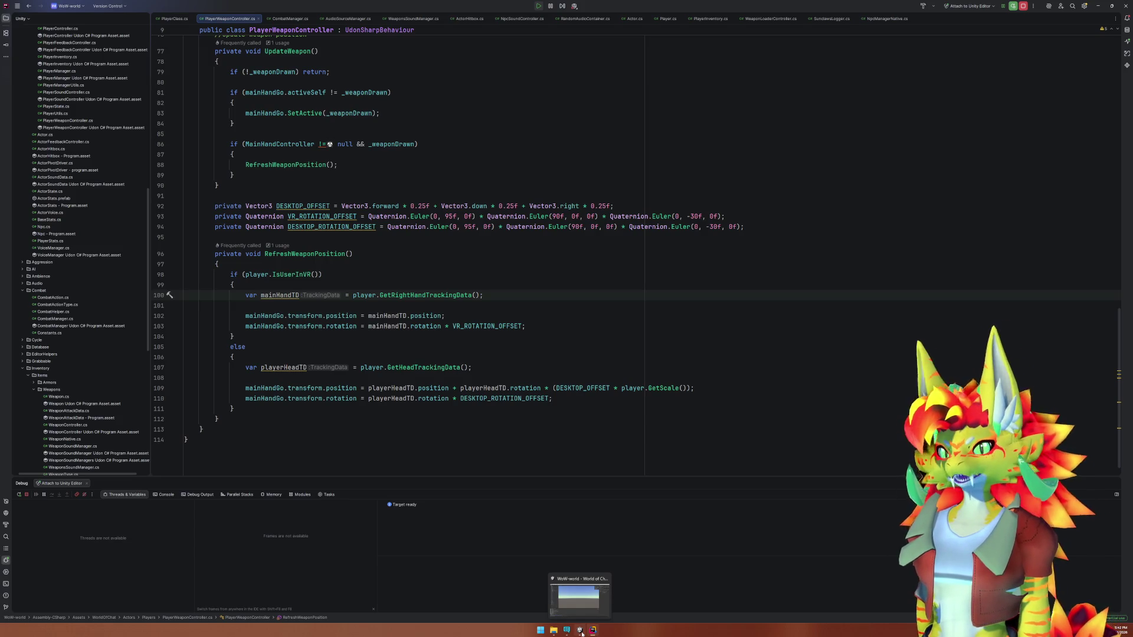
double_click(695, 217)
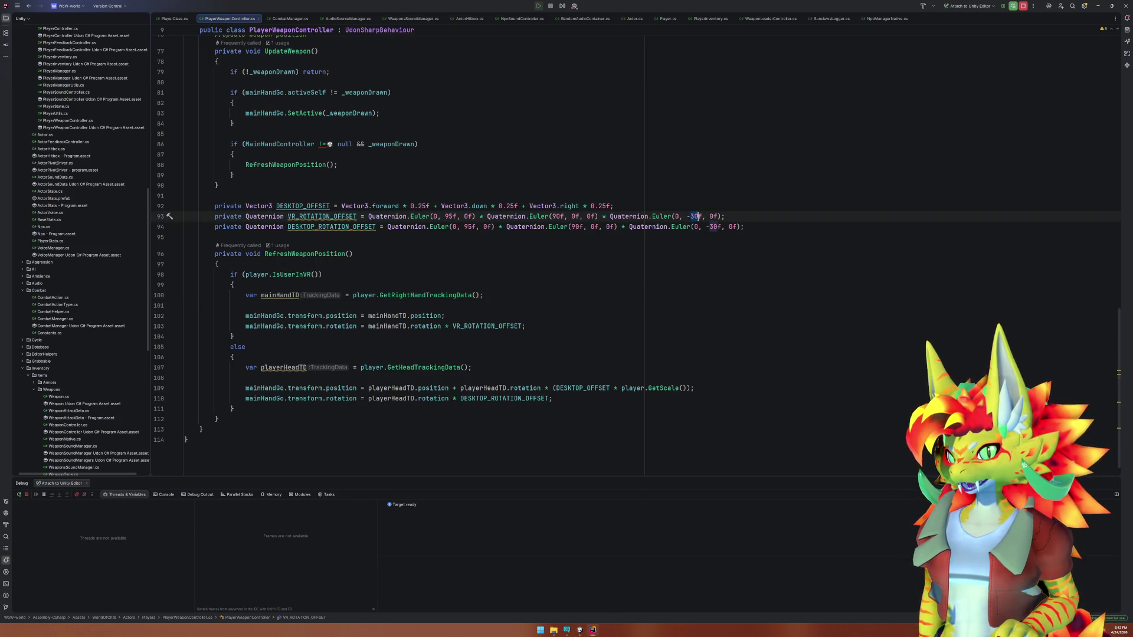
text(15)
key(Down)
key(Down)
key(Down)
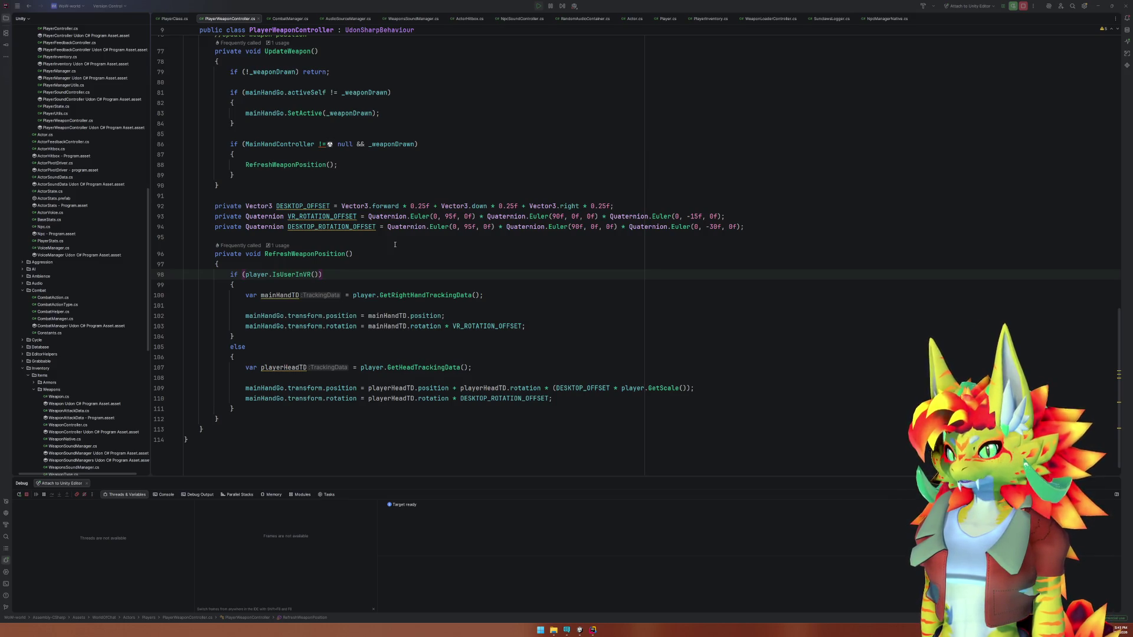
Open Player.cs and uncomment transform.position = GetPosition(); in Update.
click(420, 253)
key(shift)
key(shift)
text(Player)
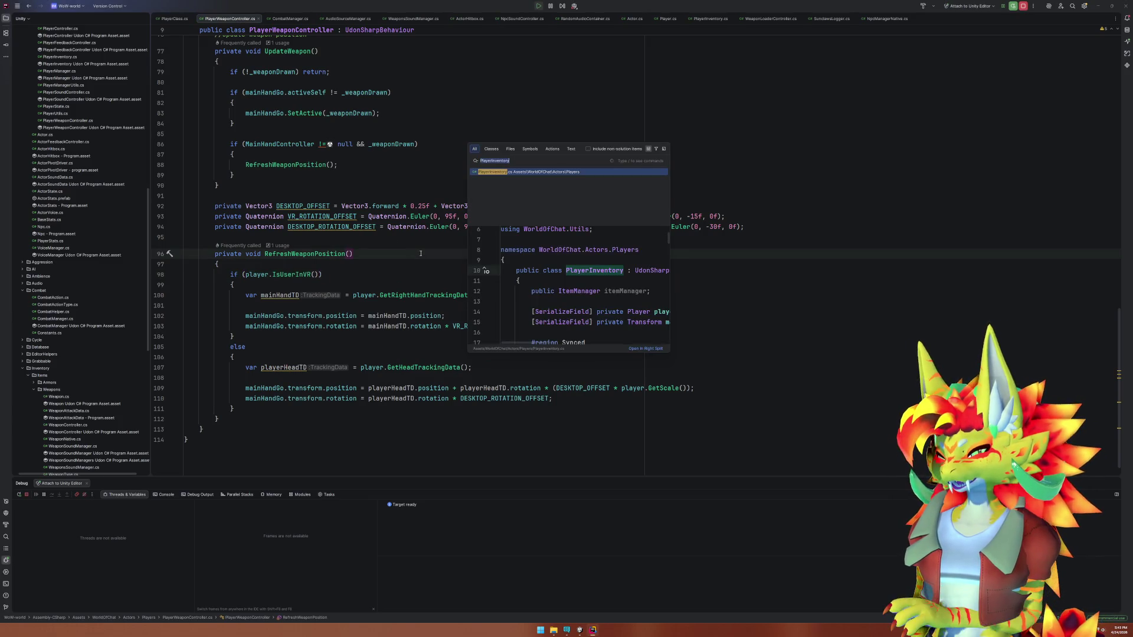
key(Down)
key(Return)
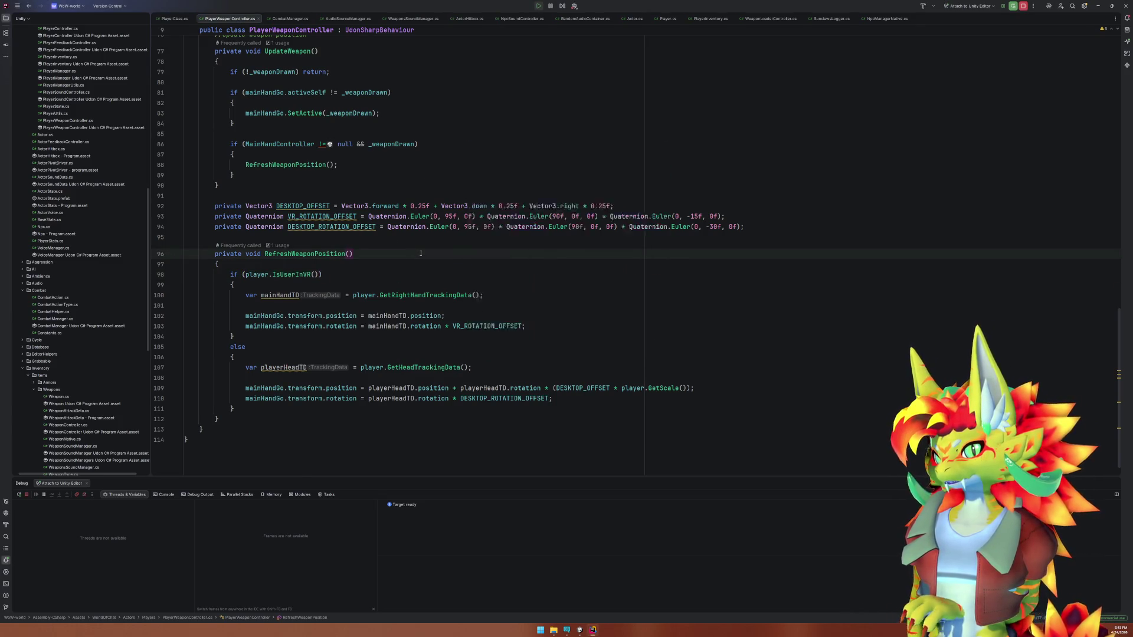
scroll(446, 353, up, 20)
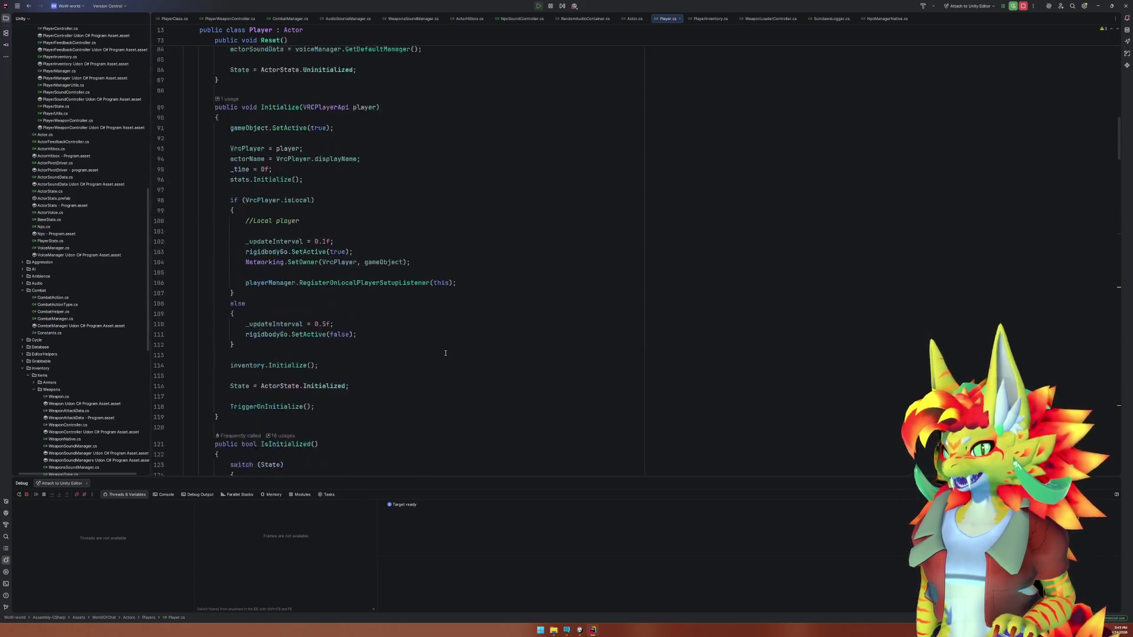
scroll(445, 352, up, 4)
scroll(326, 280, down, 9)
scroll(343, 256, up, 4)
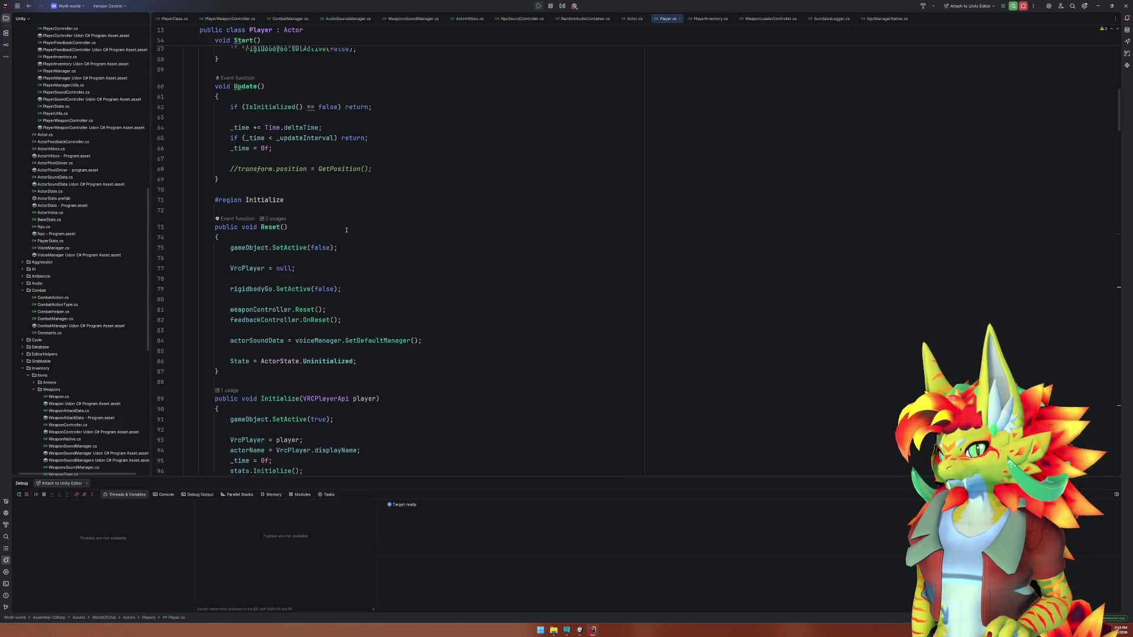
click(235, 265)
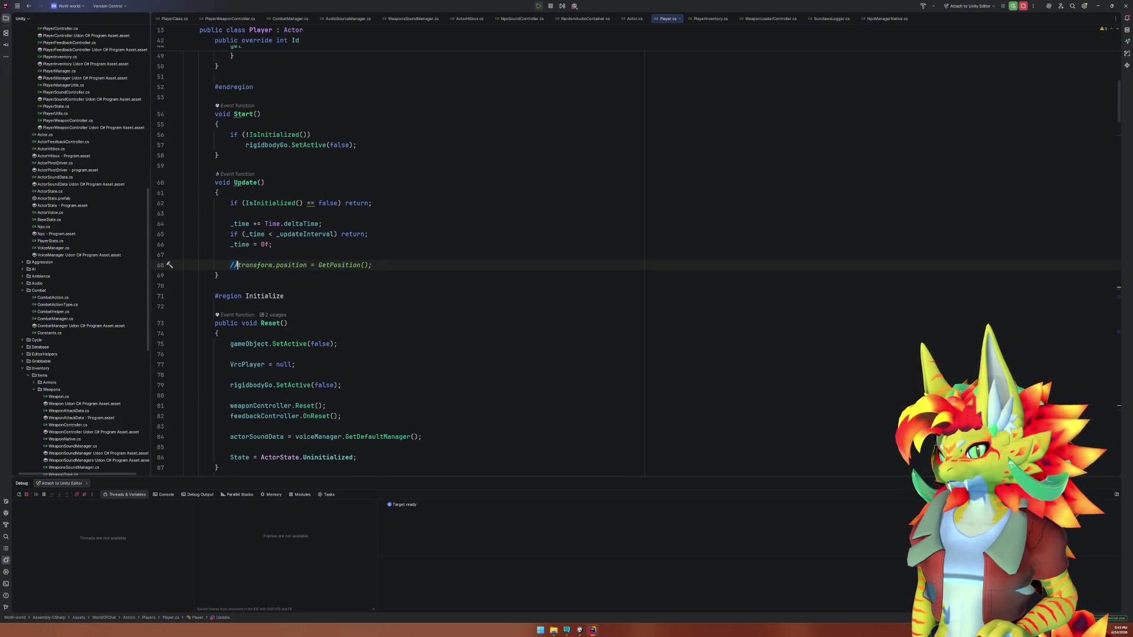
key(BackSpace)
key(Delete)
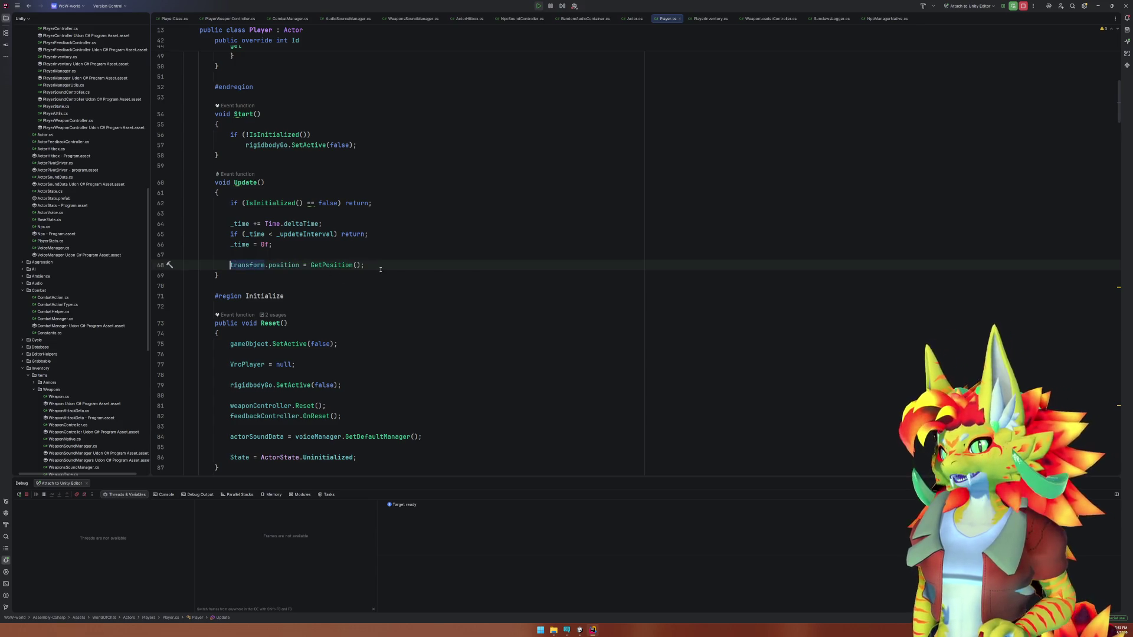
Delete the _time throttling lines in Update and the _updateInterval and _time field declarations.
click(367, 253)
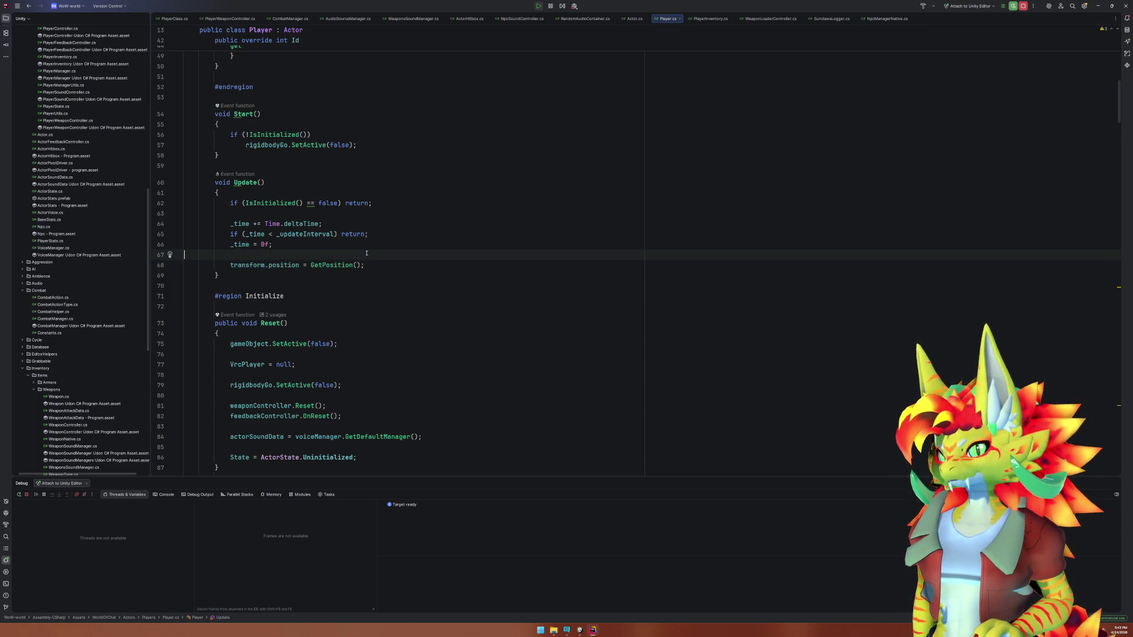
drag(367, 253, 368, 217)
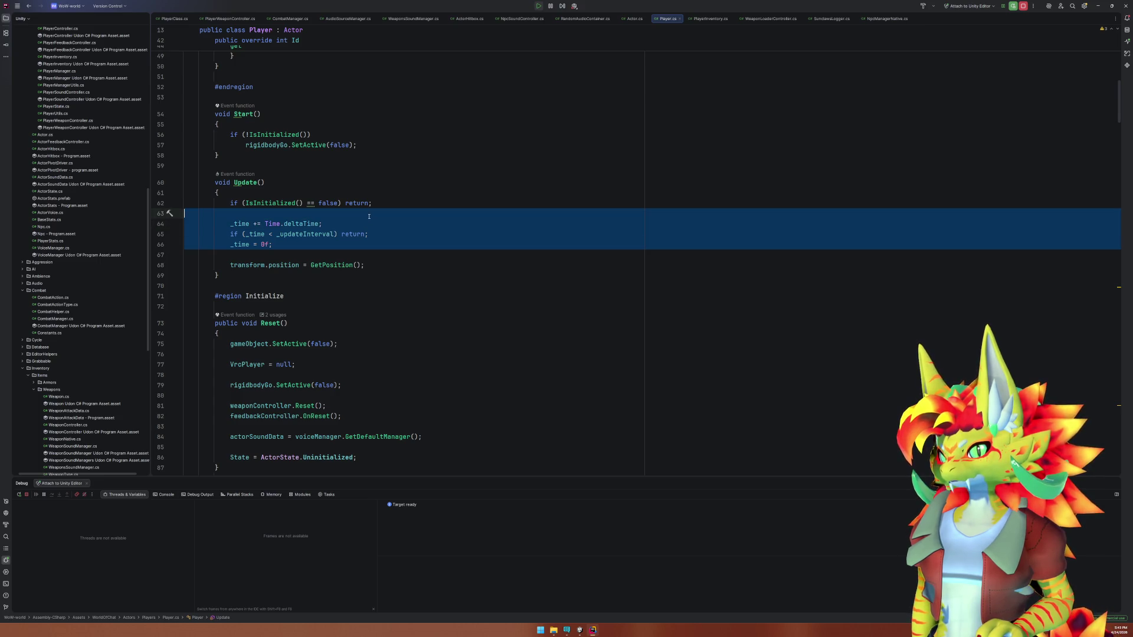
key(BackSpace)
scroll(324, 340, up, 10)
scroll(324, 339, down, 5)
drag(270, 288, 270, 235)
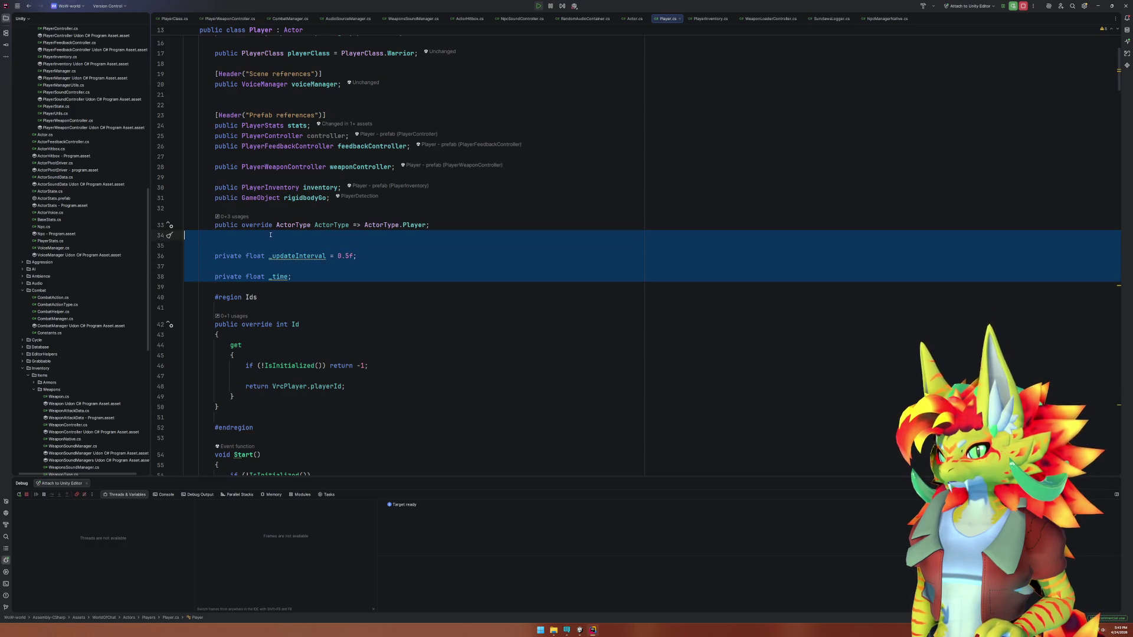
key(BackSpace)
Delete the _time reset in Initialize and both local and remote _updateInterval assignments.
scroll(294, 299, down, 15)
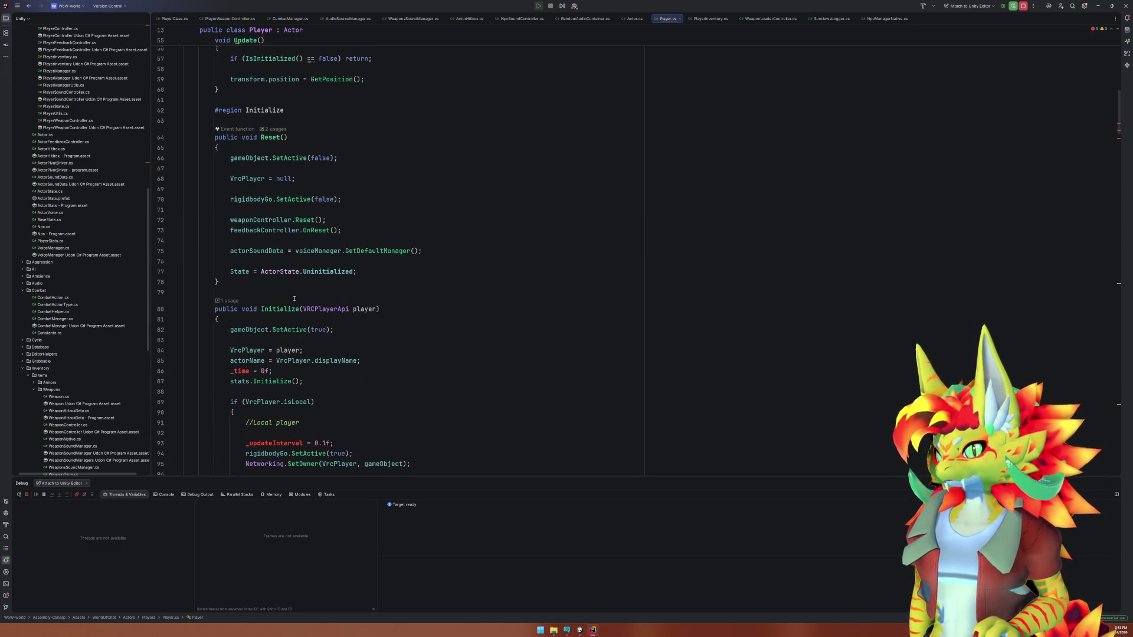
scroll(294, 298, down, 5)
click(280, 218)
key(ctrl+y)
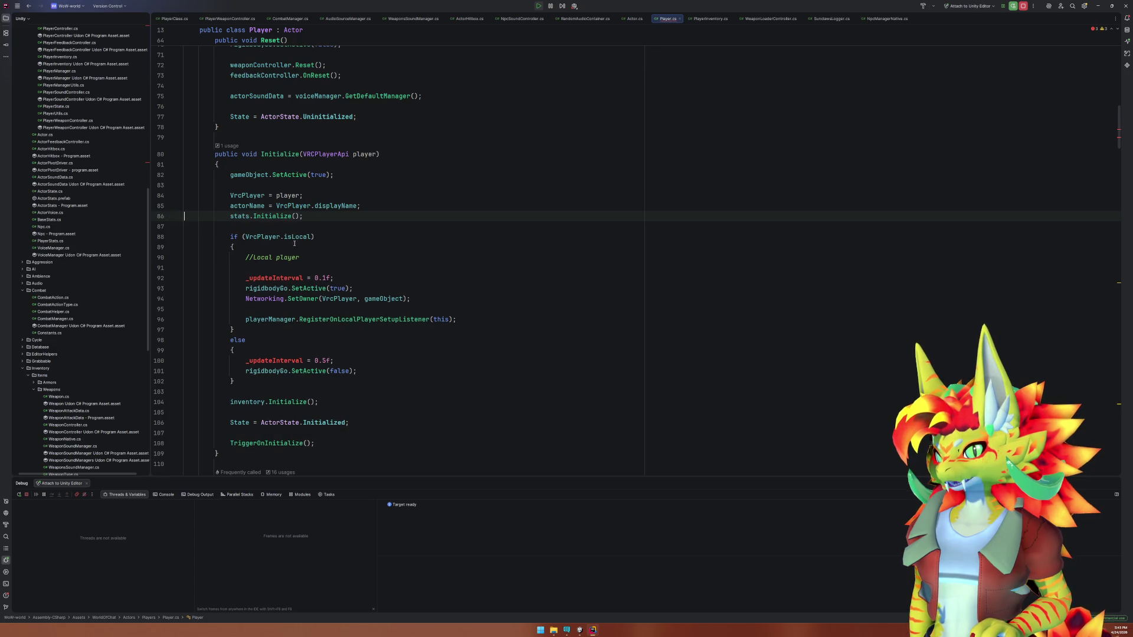
click(291, 277)
key(ctrl+y)
click(286, 350)
key(ctrl+y)
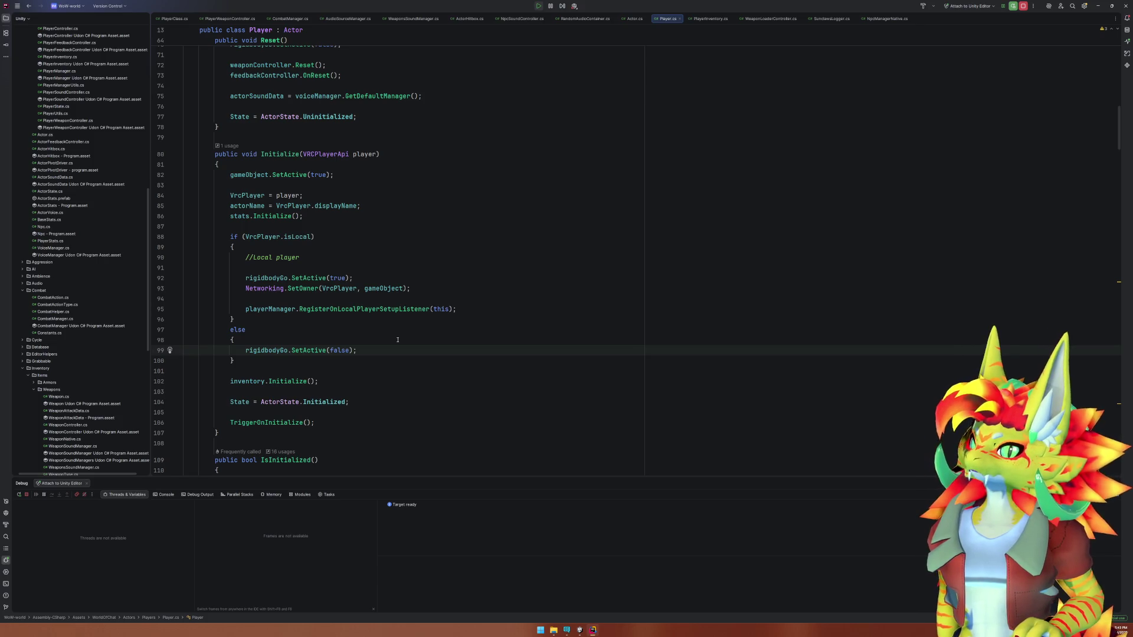
click(331, 267)
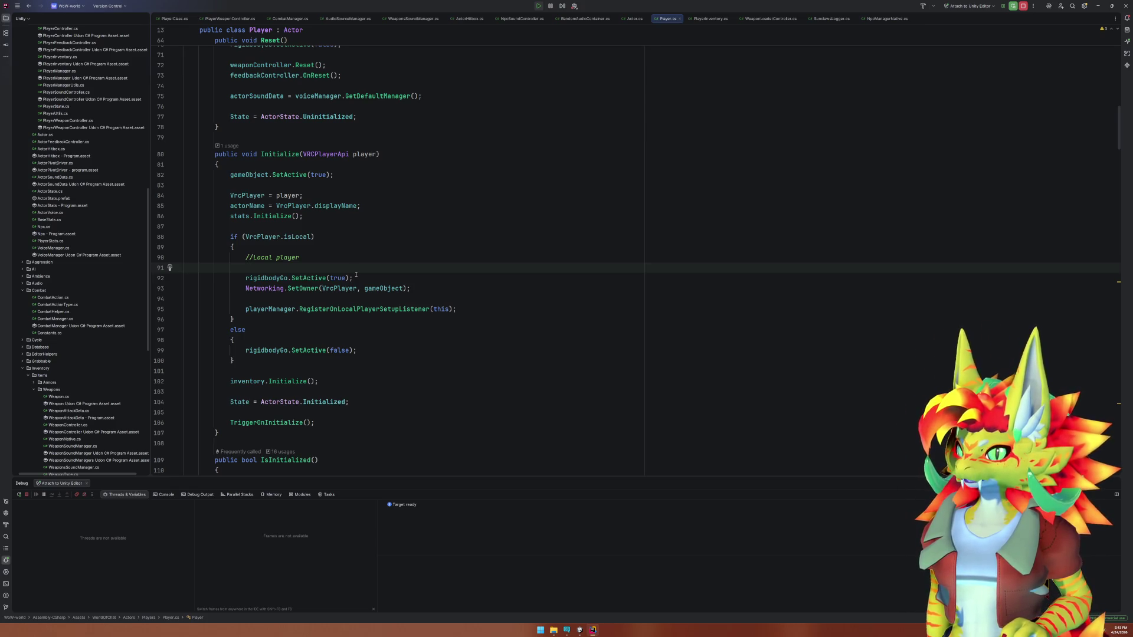
click(593, 630)
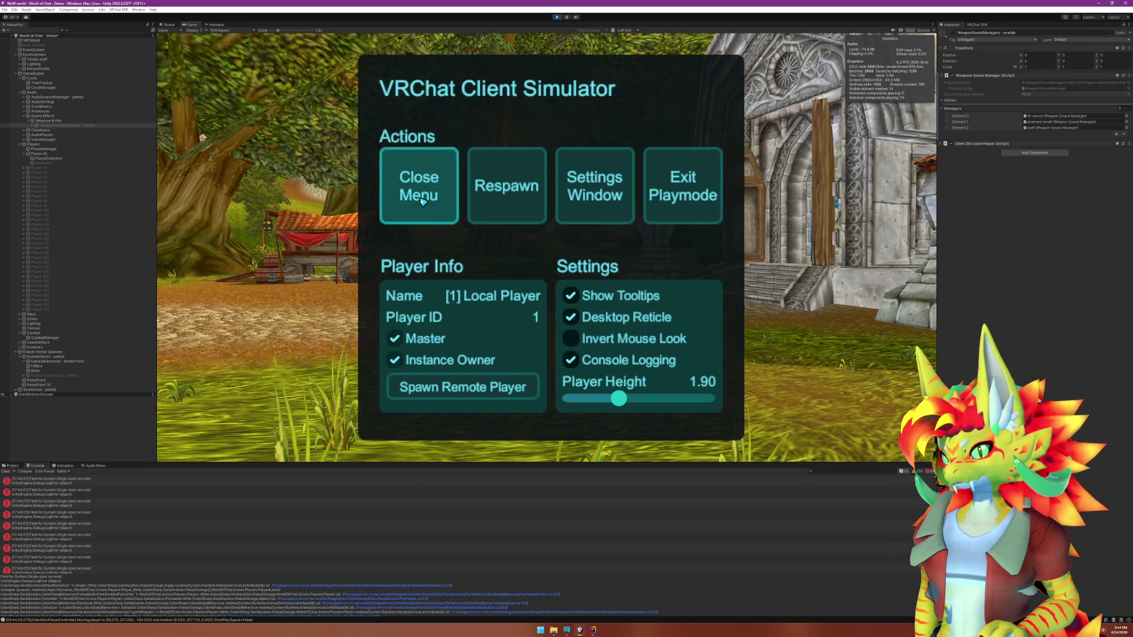
Walk the player past the market stalls and stone building watching the sword, then stop Play mode.
click(421, 201)
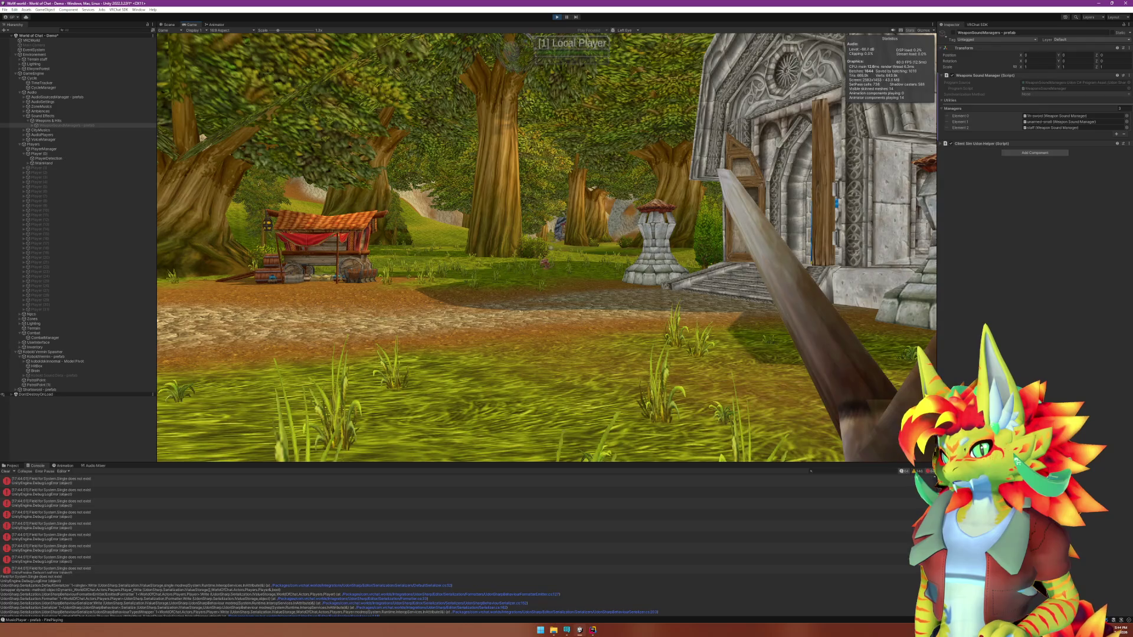
key(w)
key(w)
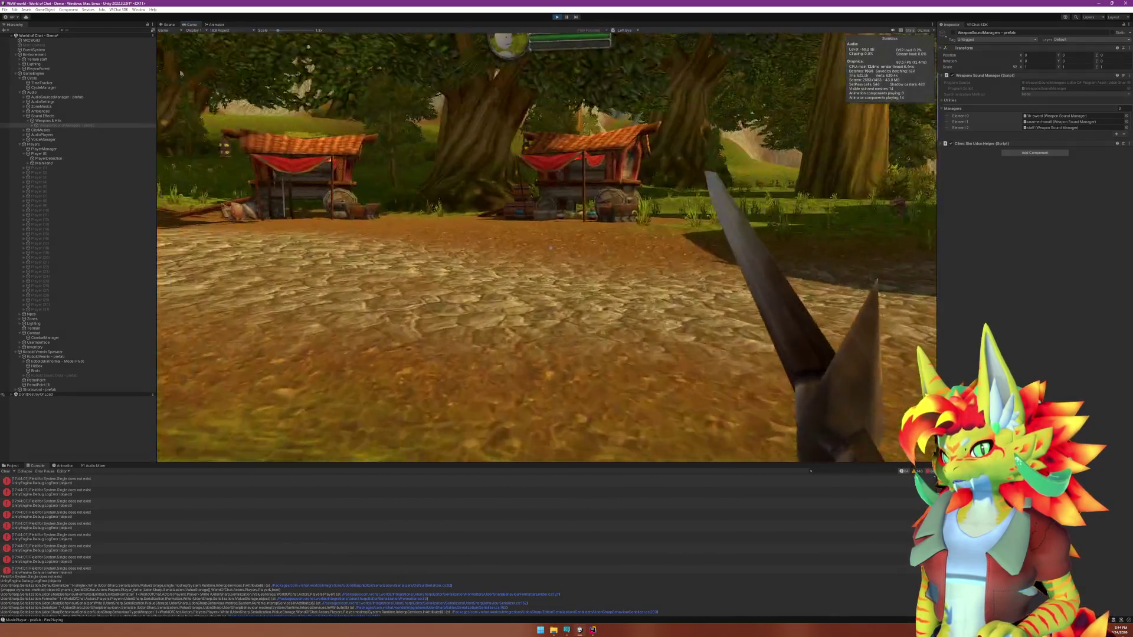
key(w)
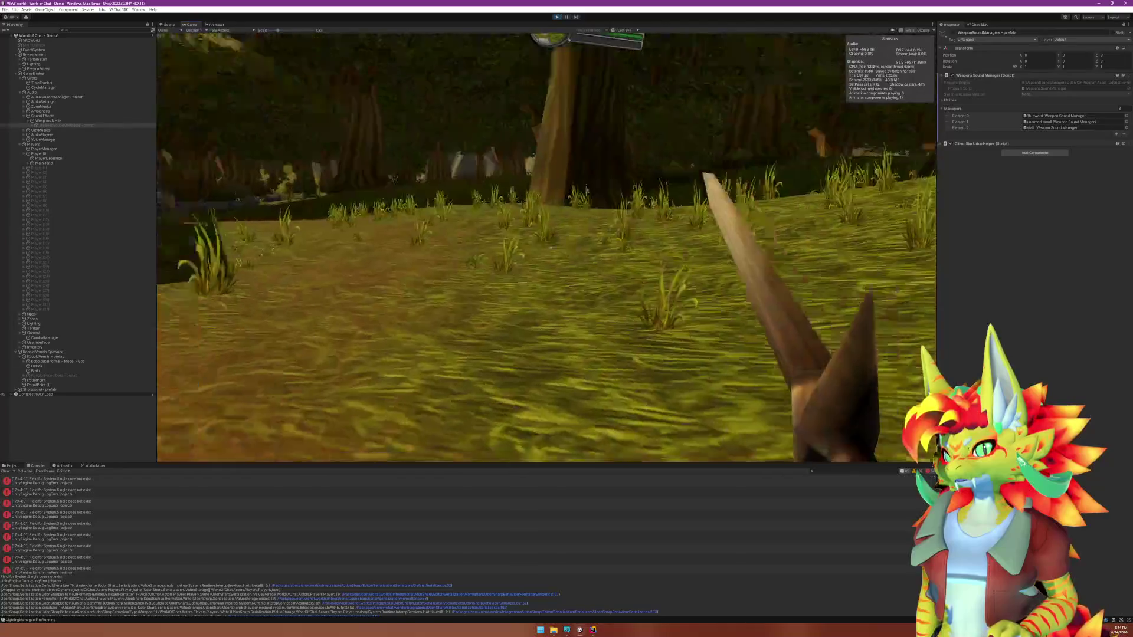
key(w)
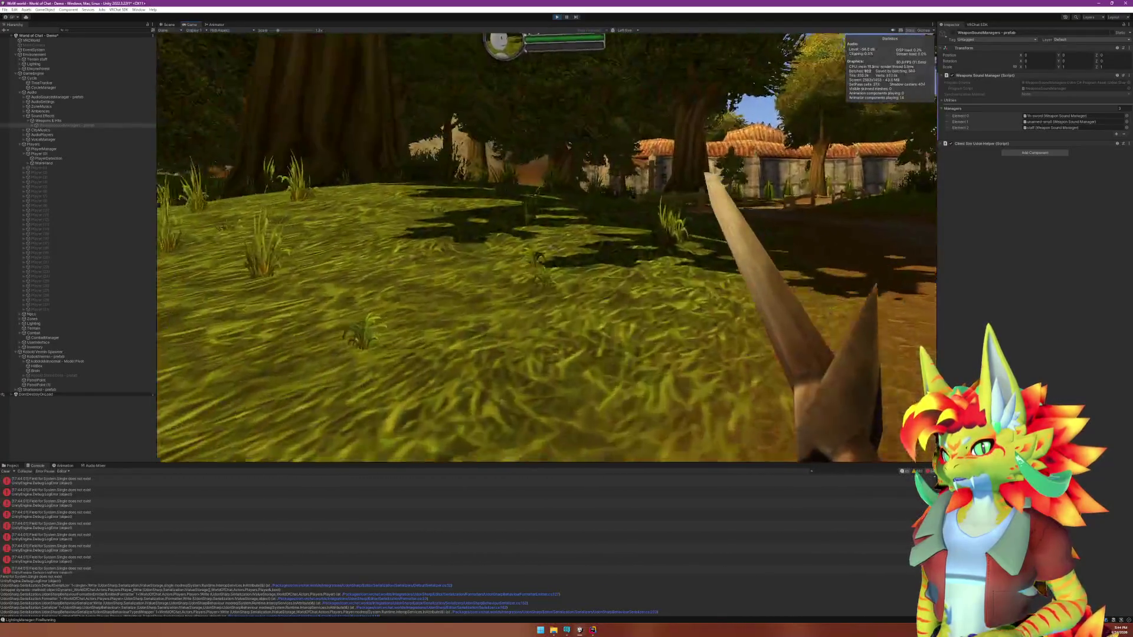
key(w)
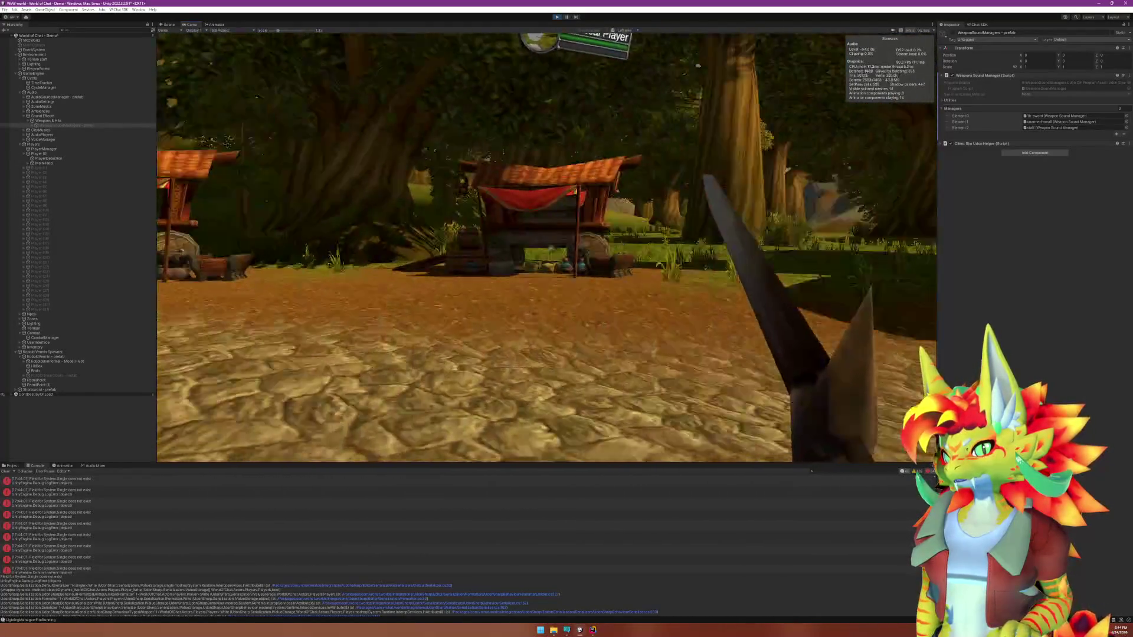
key(w)
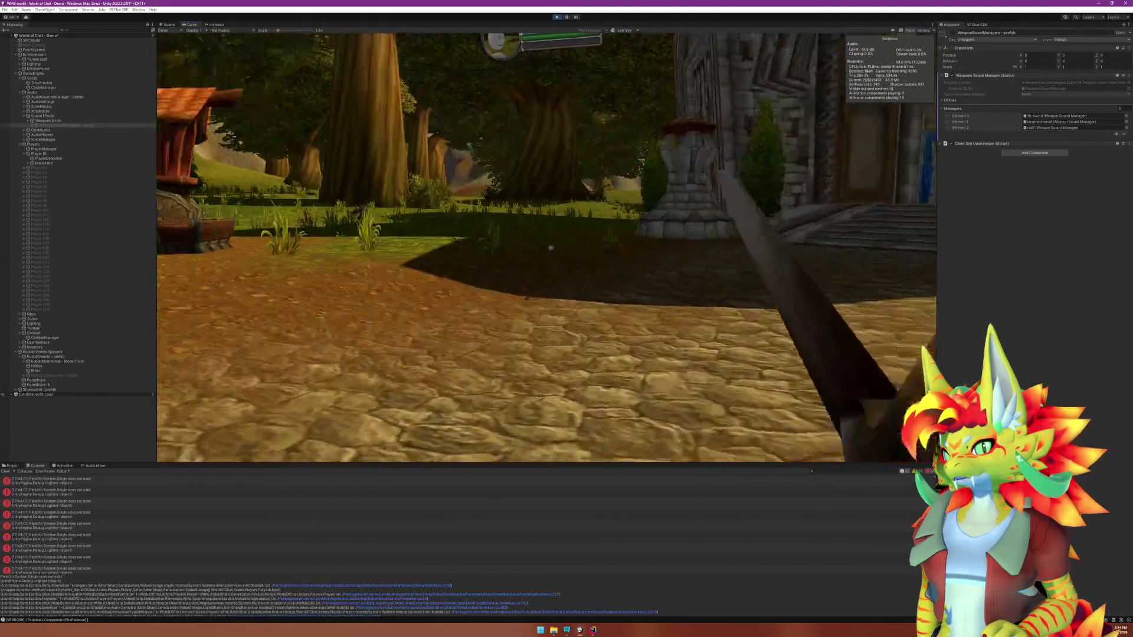
key(super)
click(559, 18)
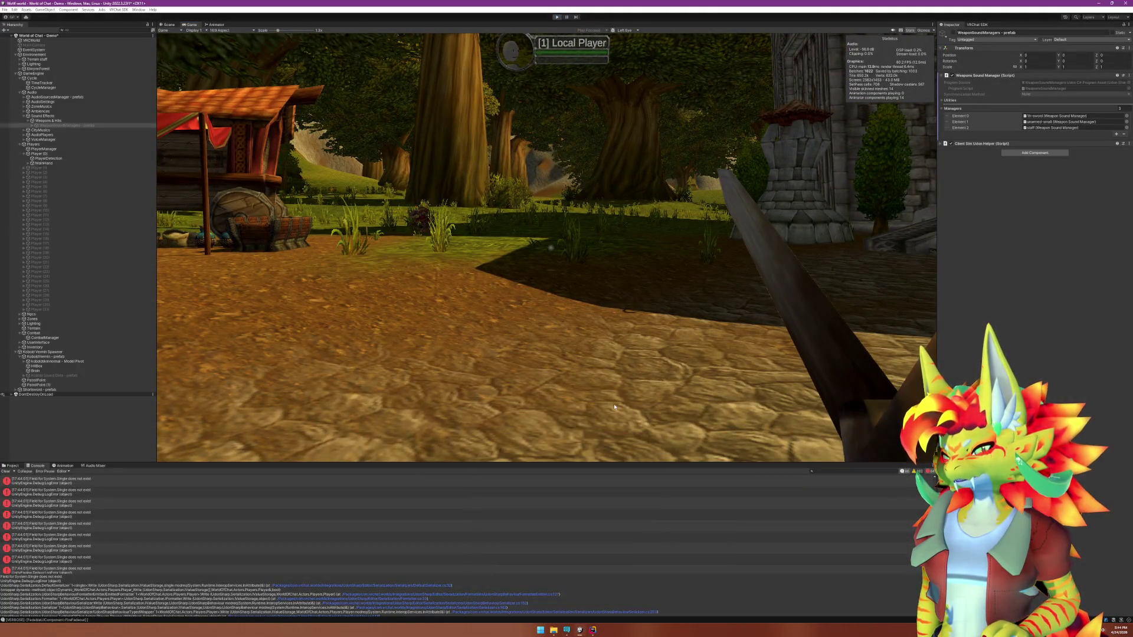
click(593, 630)
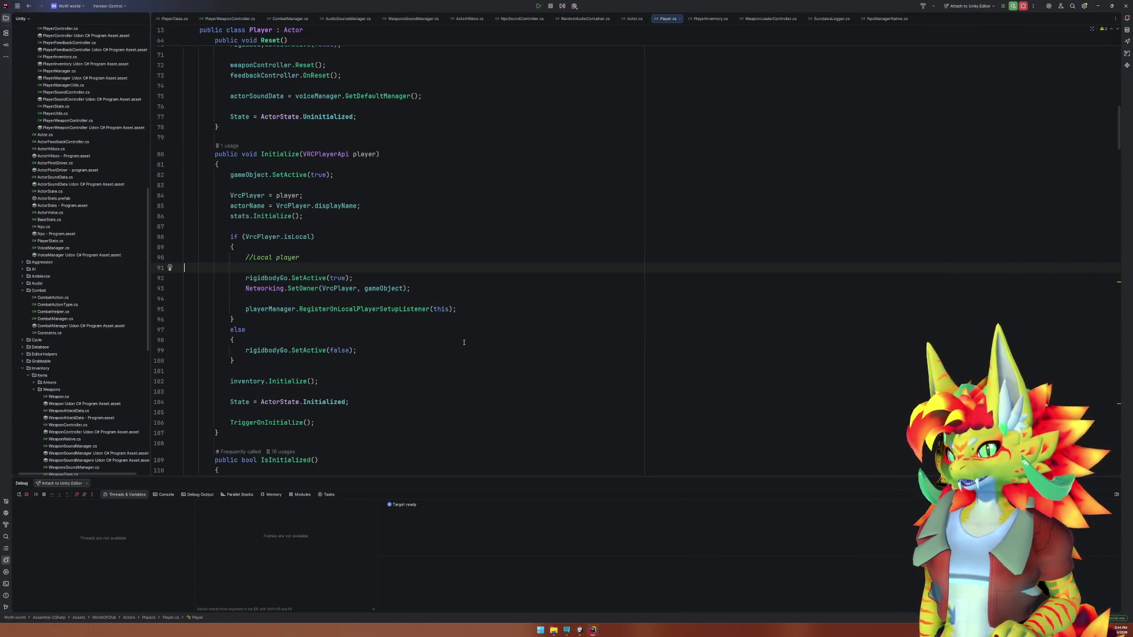
Switch to PlayerWeaponController.cs, then search 'Player' to open Player.cs.
key(ctrl+Tab)
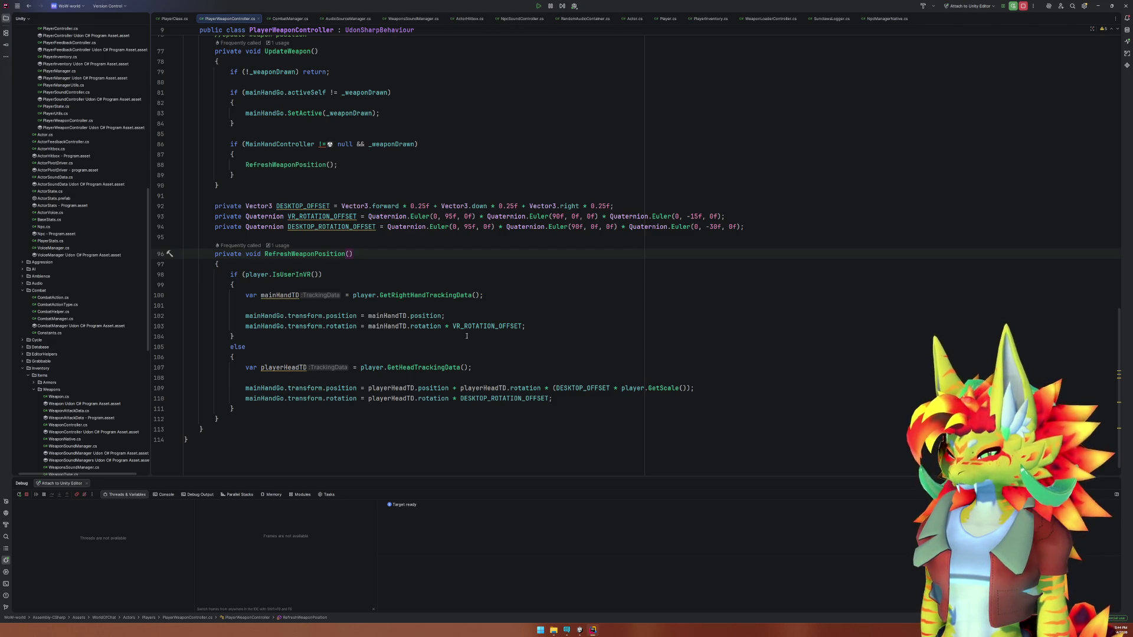
key(ctrl+t)
text(Player)
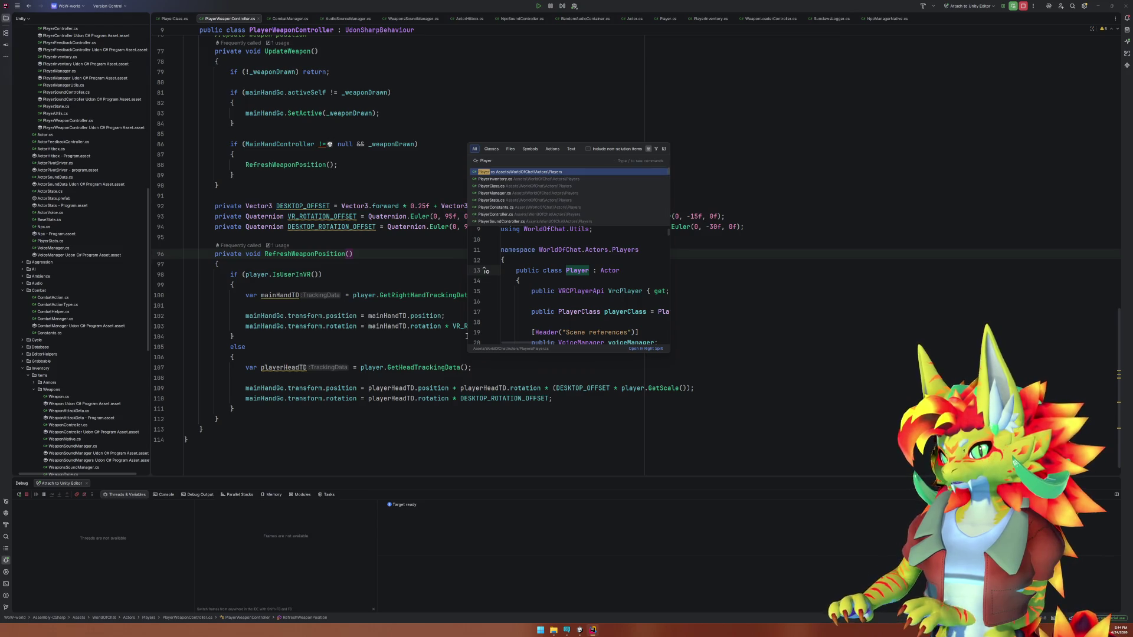
key(Return)
Inspect the rigidbodyGo field in Player.cs, then search everywhere for 'ChaseTar'.
scroll(471, 335, up, 10)
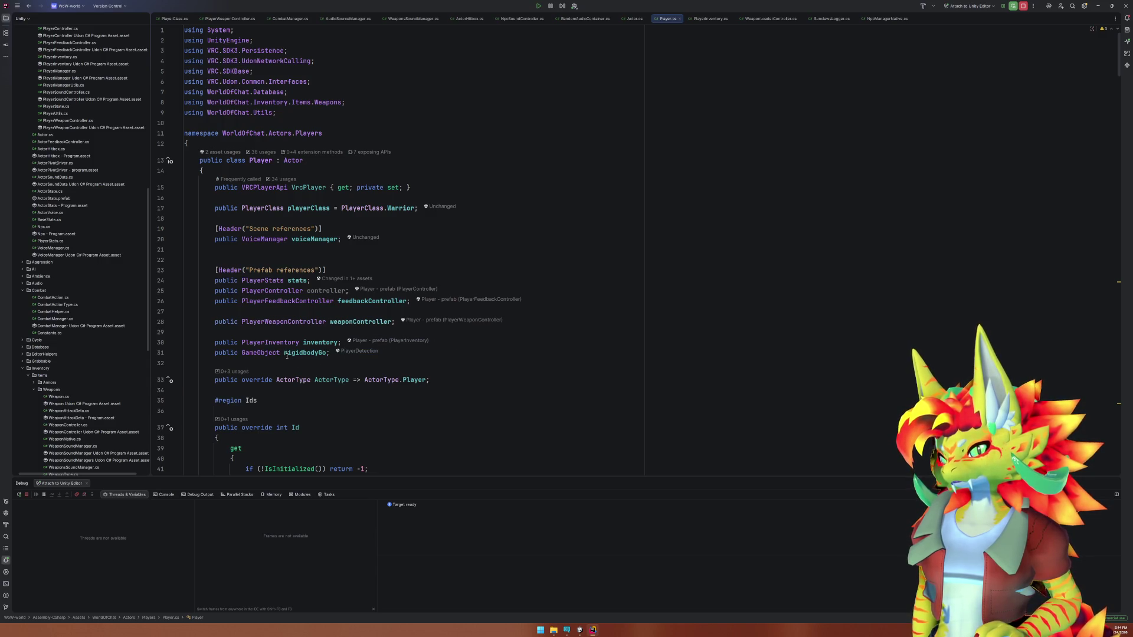
click(305, 353)
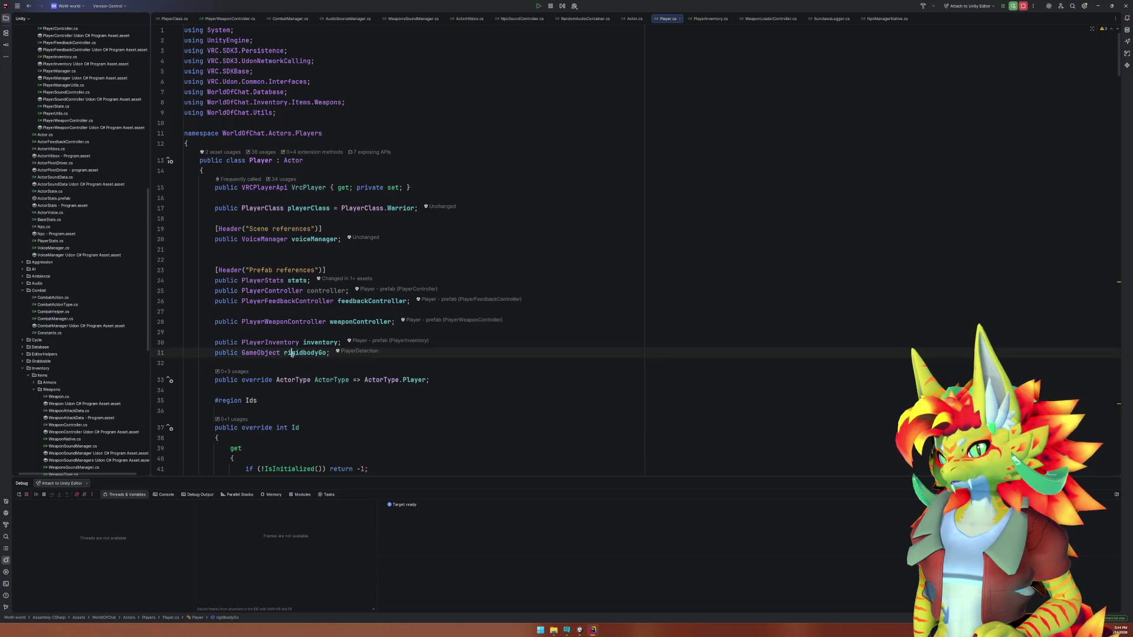
scroll(376, 410, down, 3)
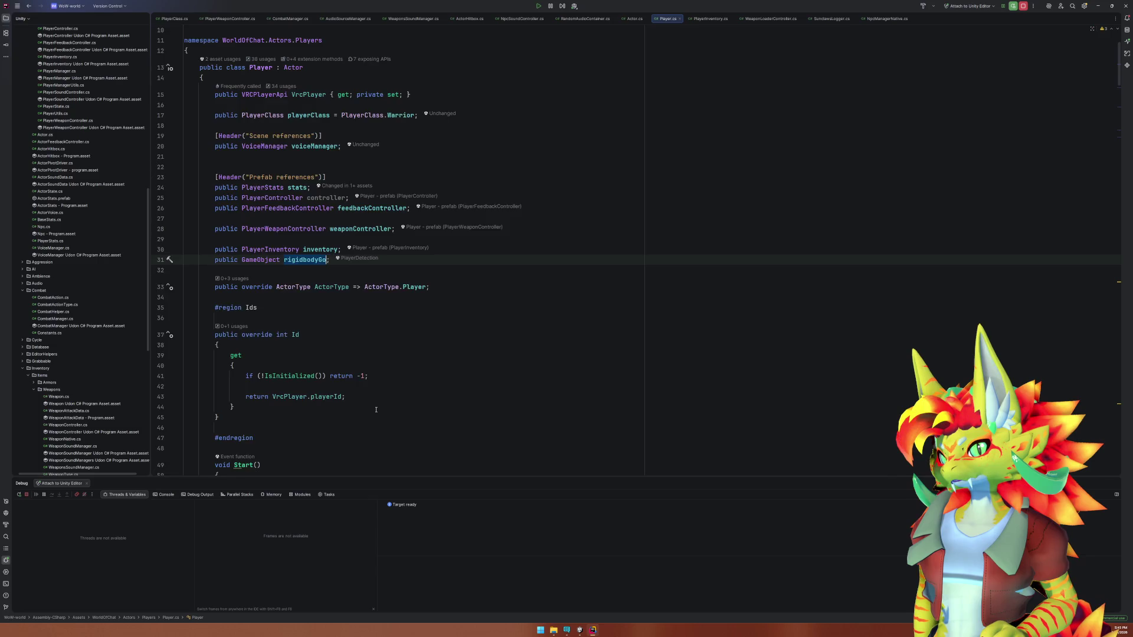
scroll(375, 409, down, 12)
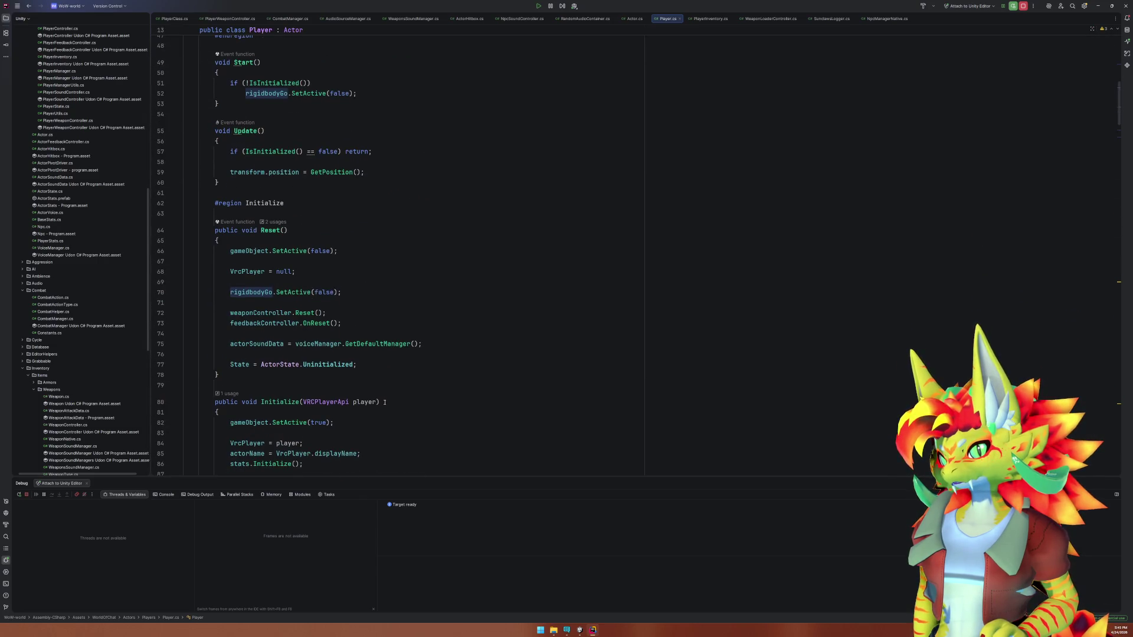
scroll(385, 402, up, 5)
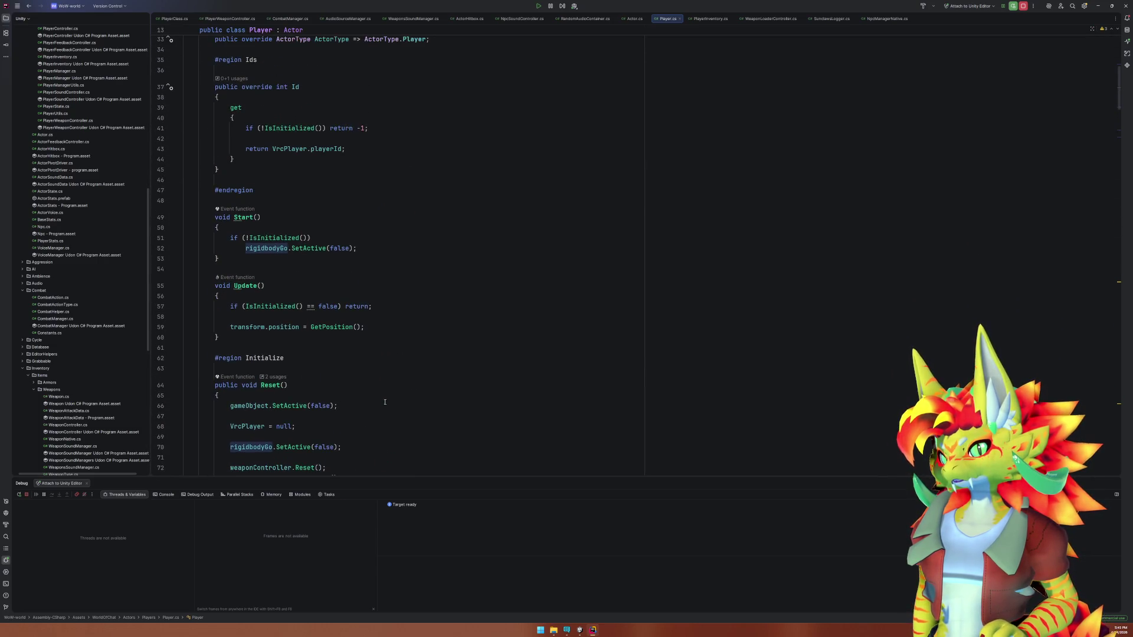
scroll(393, 394, up, 8)
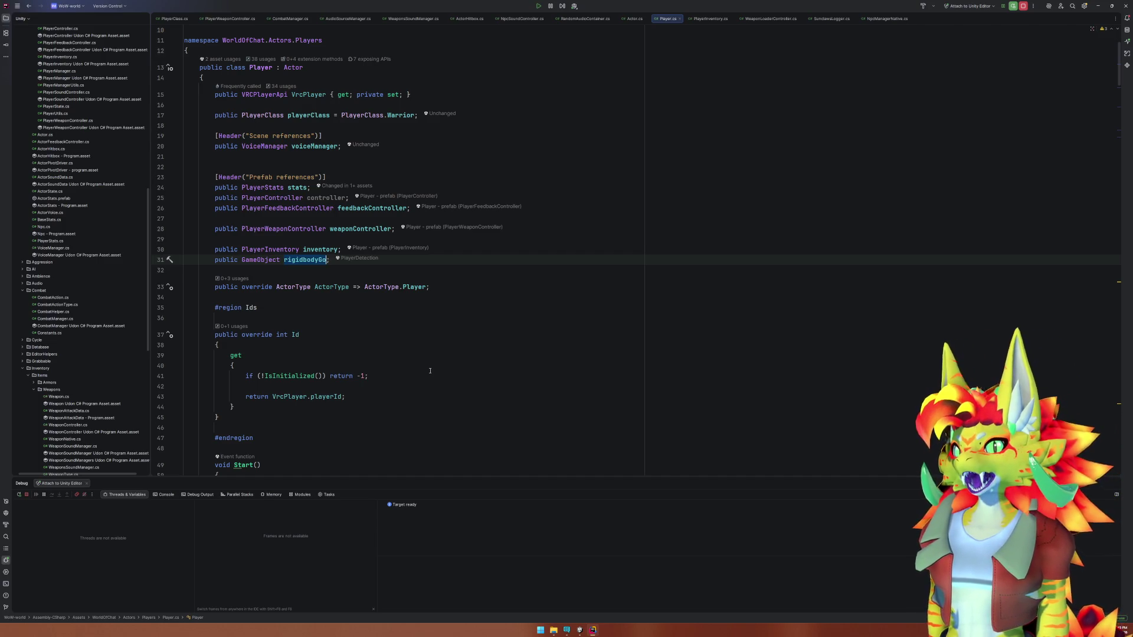
key(shift)
key(shift)
text(ChaseTar)
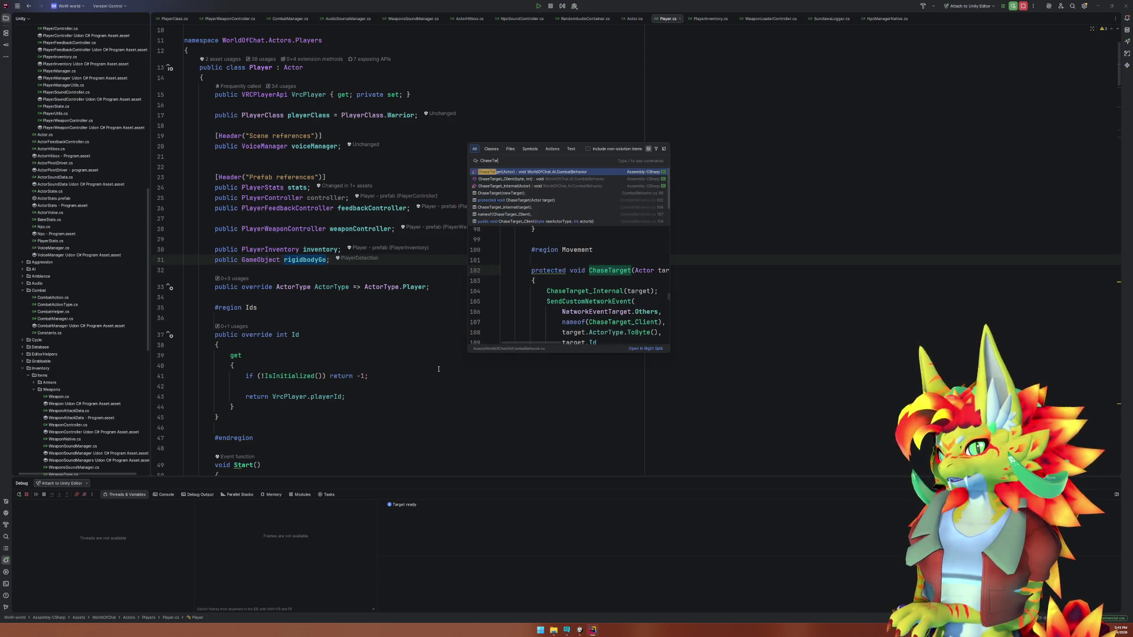
Open the ChaseTarget method in CombatBehavior.cs from the search results.
key(Return)
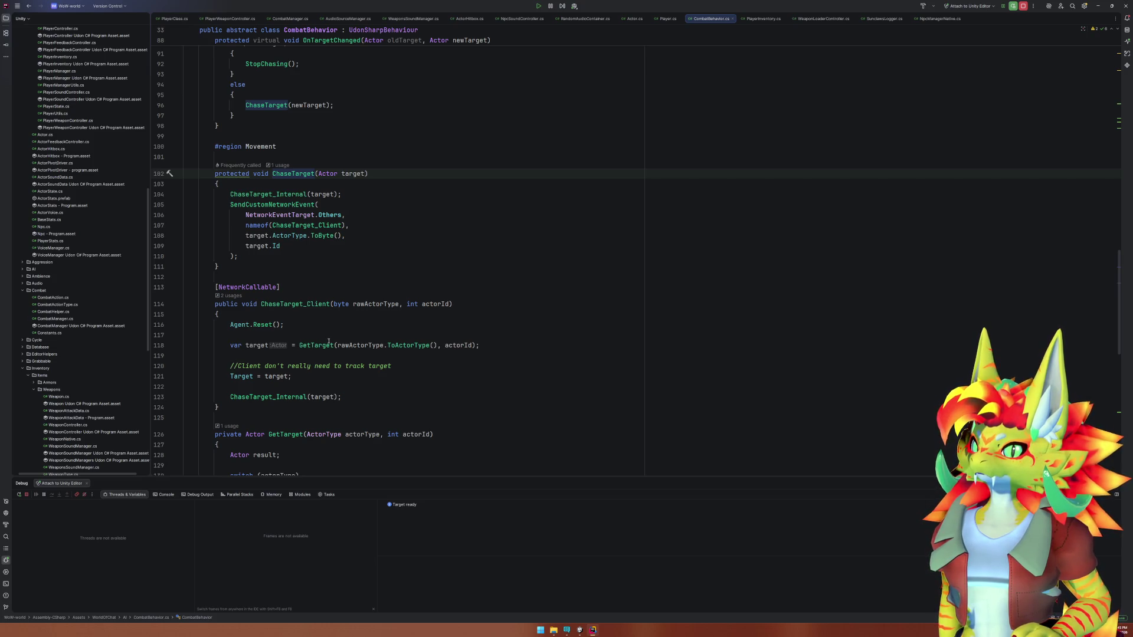
click(288, 303)
scroll(277, 307, down, 5)
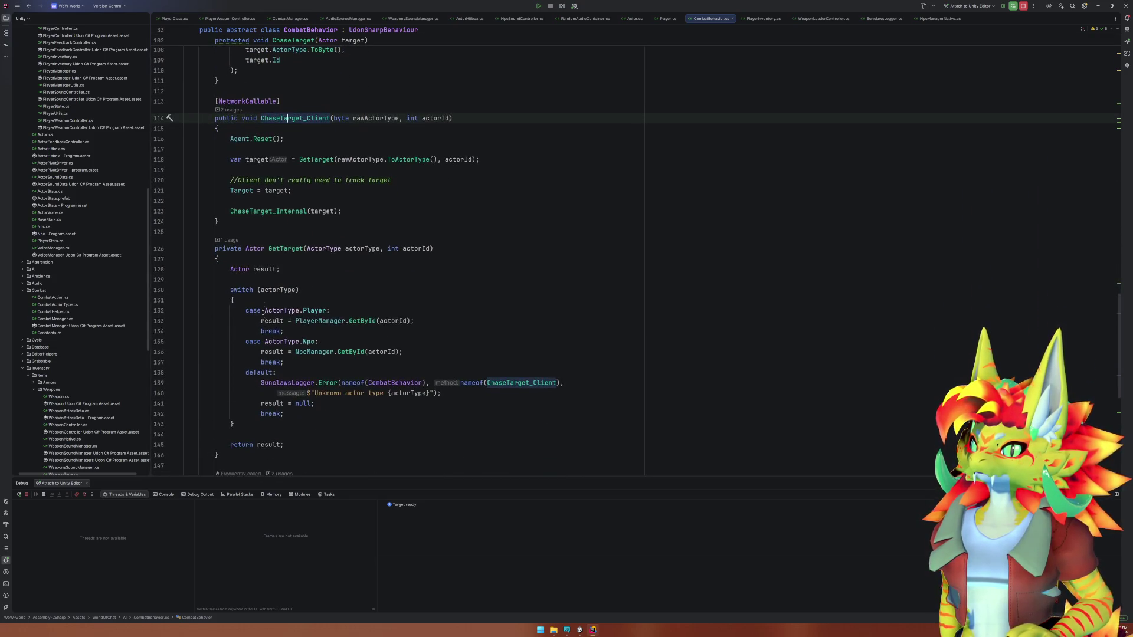
Go to ChaseTarget_Internal and inspect its Agent.Follow call and target argument.
ctrl+click(275, 211)
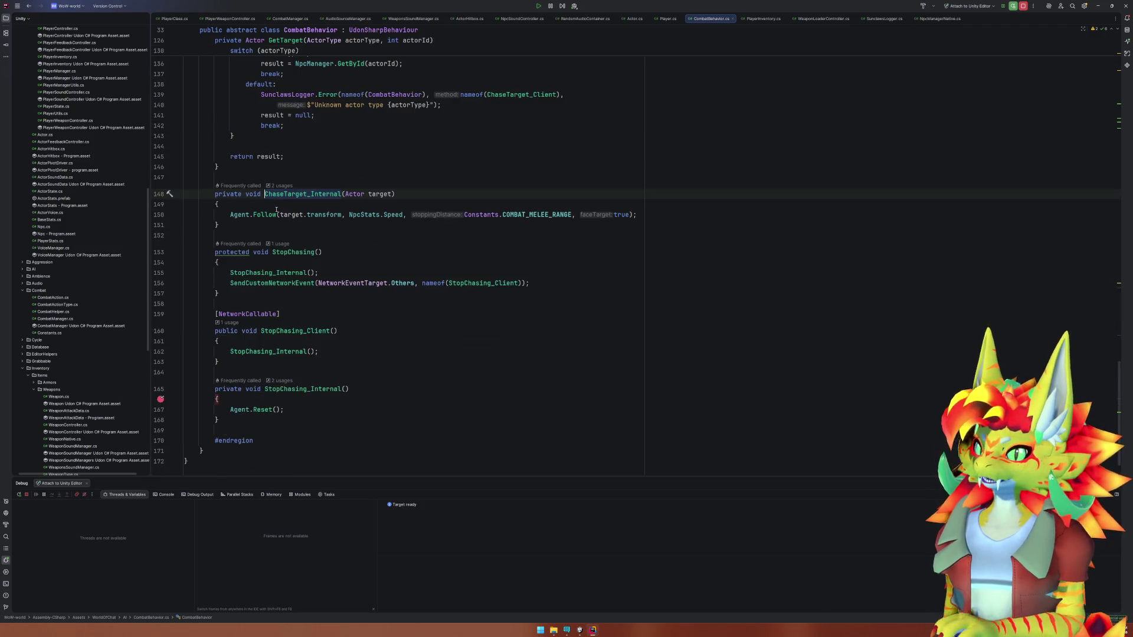
click(255, 215)
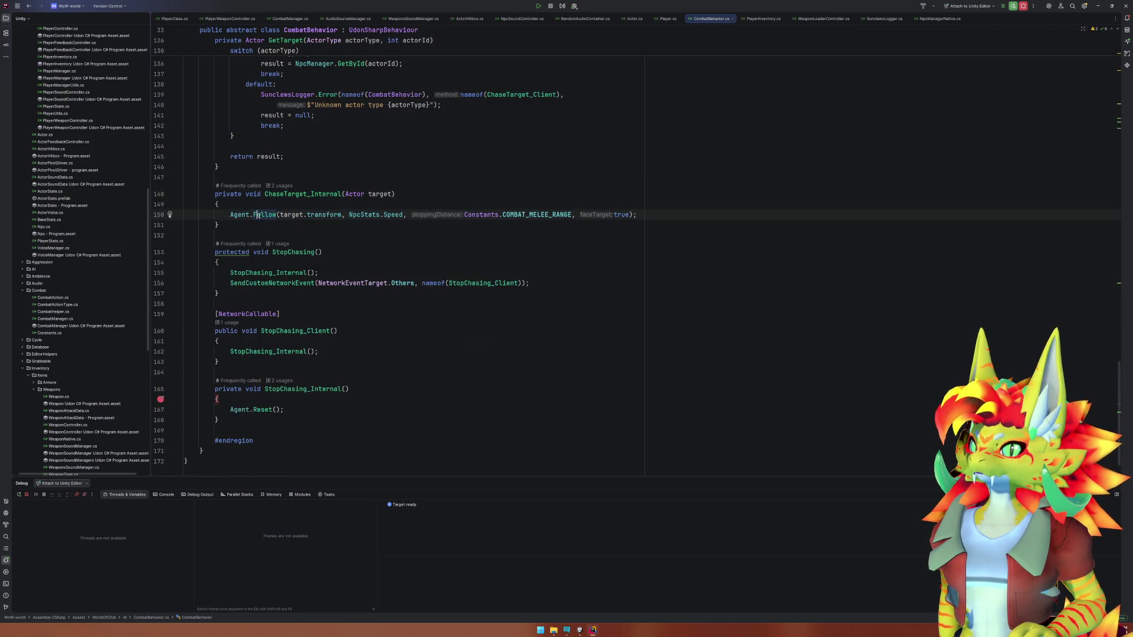
click(283, 215)
click(326, 215)
click(297, 215)
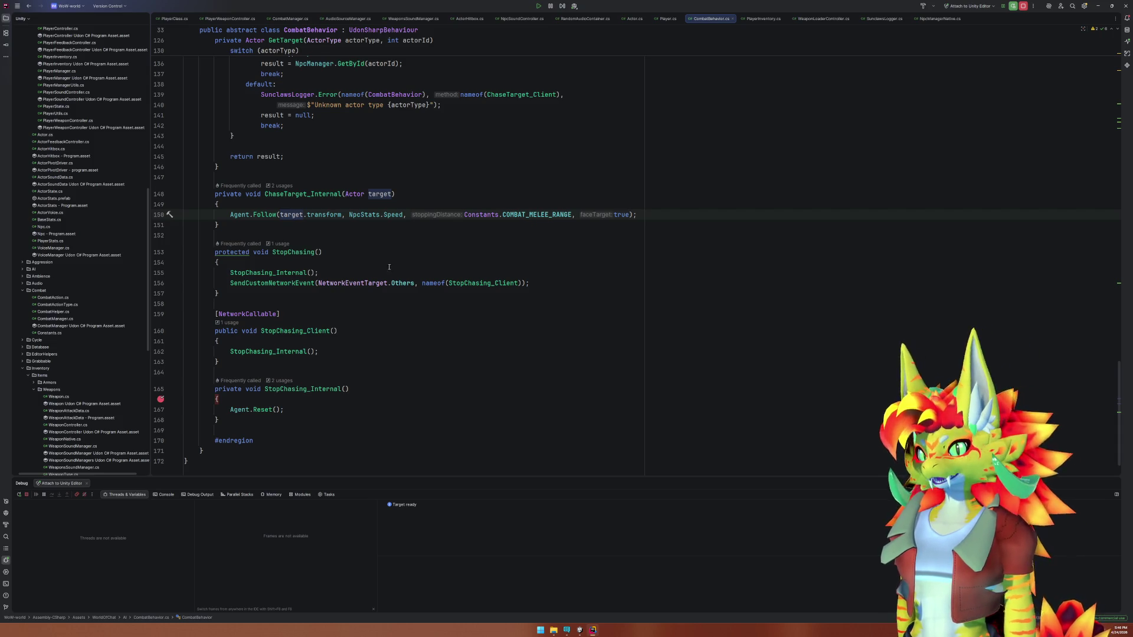
click(413, 334)
key(shift)
key(shift)
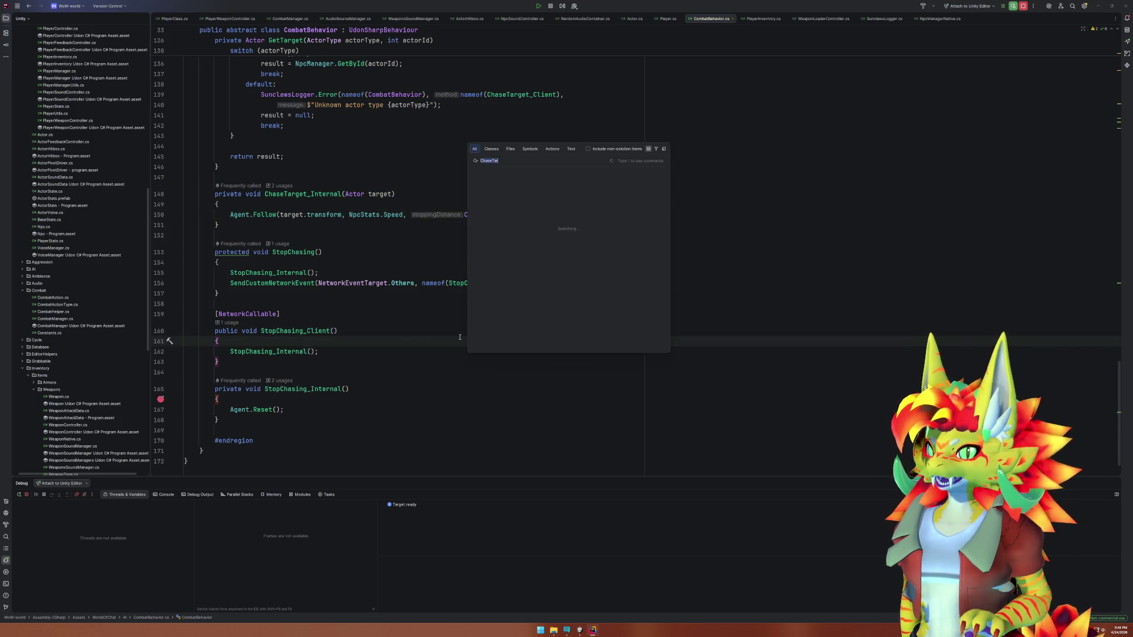
Replace the search with 'PlayerWe' and open PlayerWeaponController.cs.
text(ChaseTar)
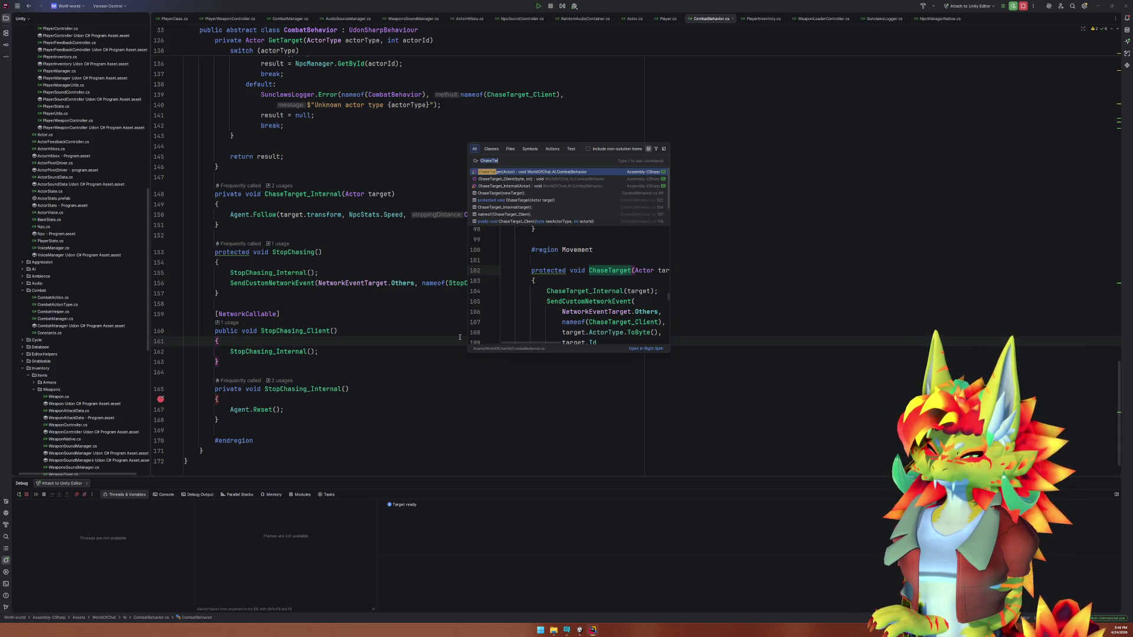
key(ctrl+a)
text(PlayerWe)
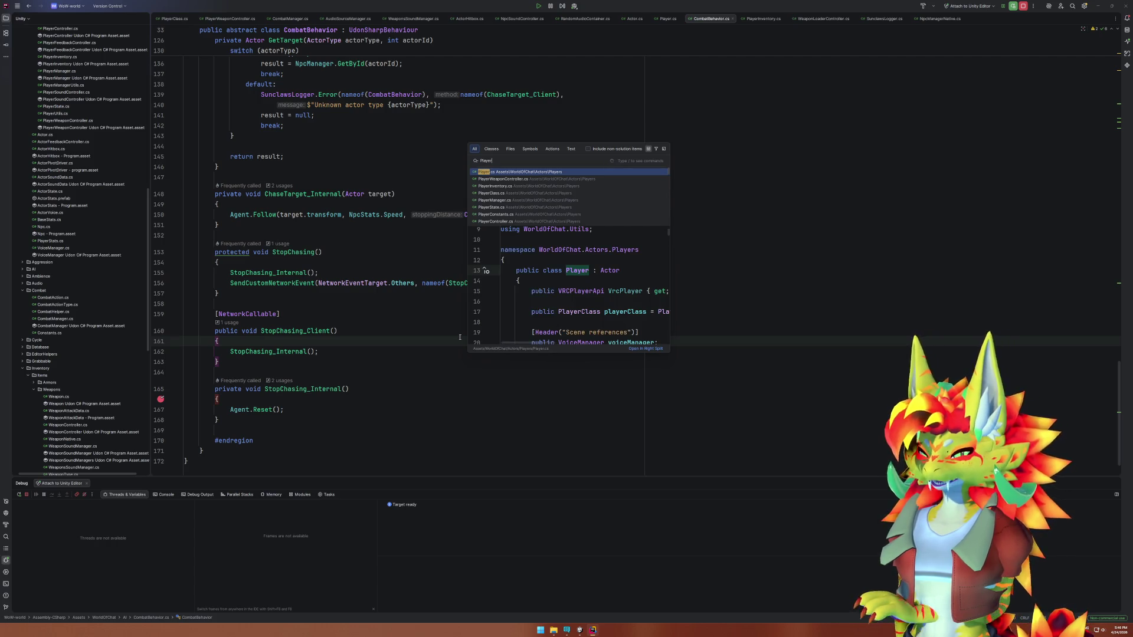
key(Return)
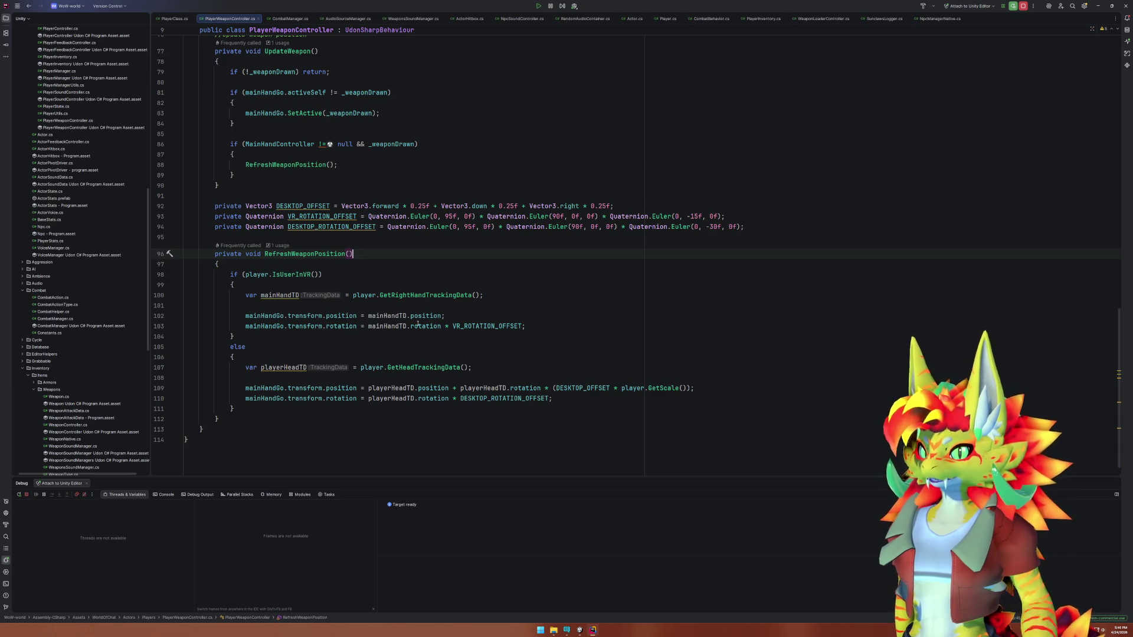
Type the expression mainHandGo.transform.parent.position into the desktop position line.
click(376, 346)
click(456, 446)
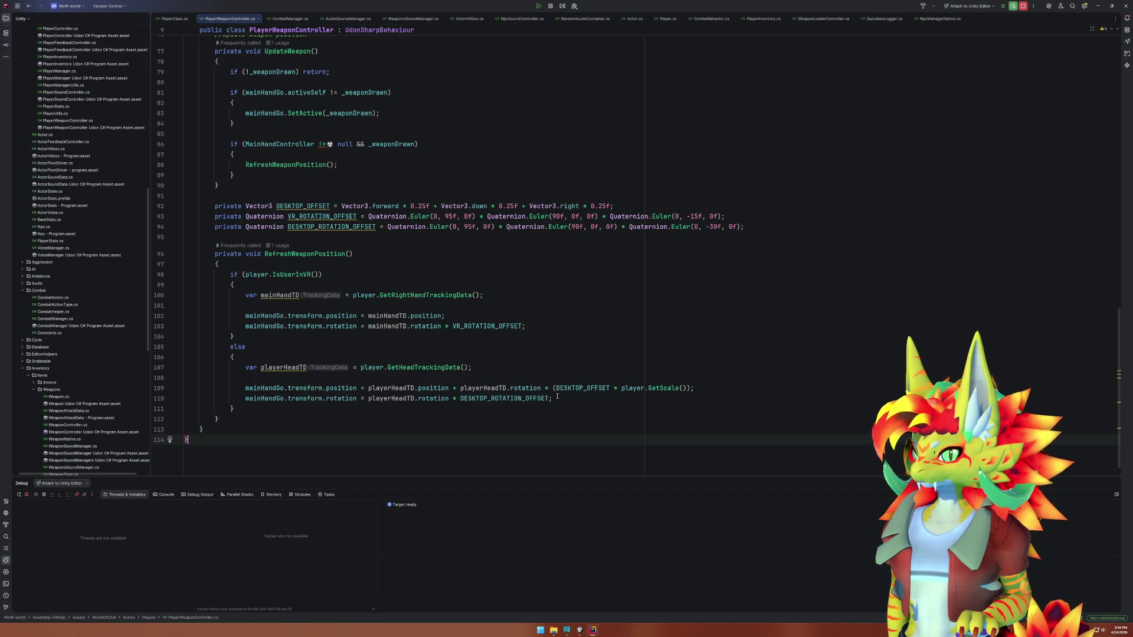
click(365, 388)
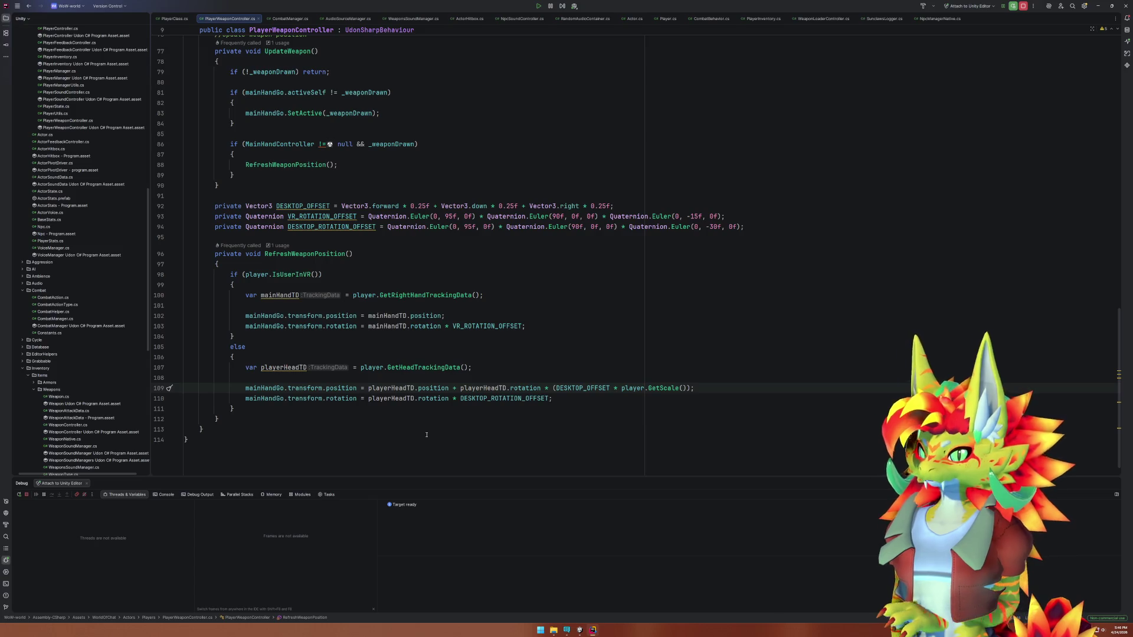
text(m)
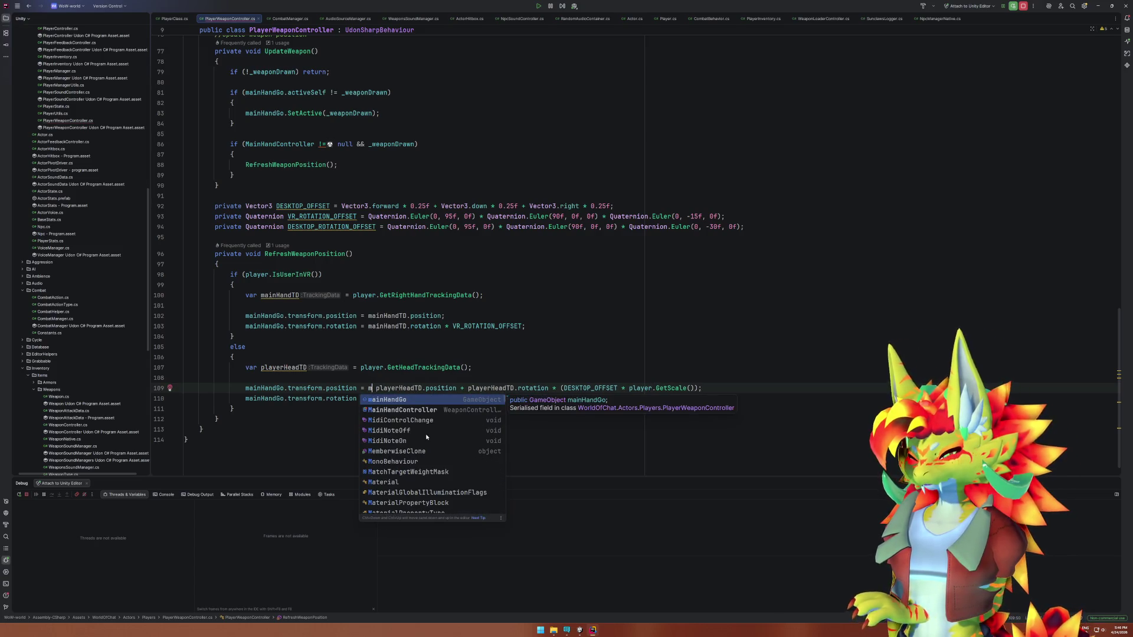
key(Return)
text(.par)
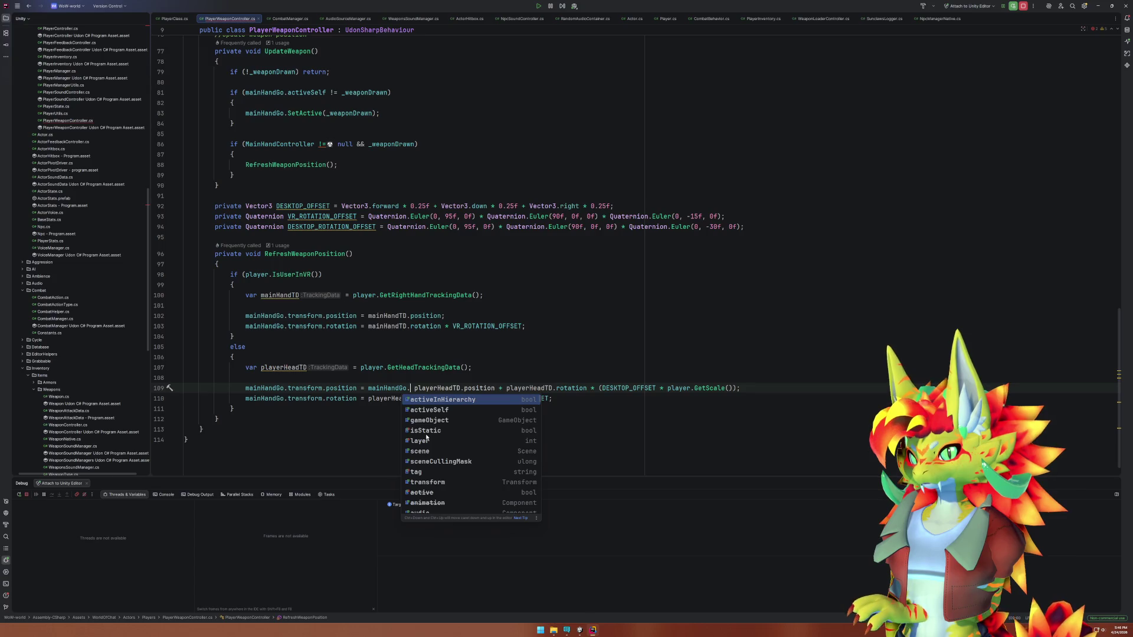
text(ent)
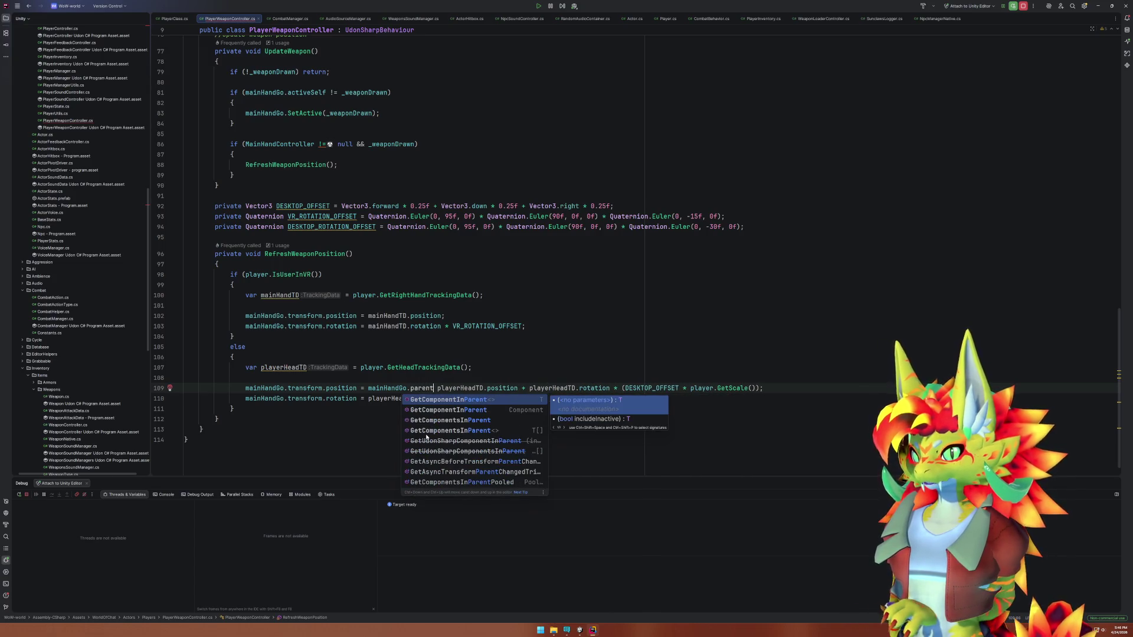
key(BackSpace)
key(BackSpace)
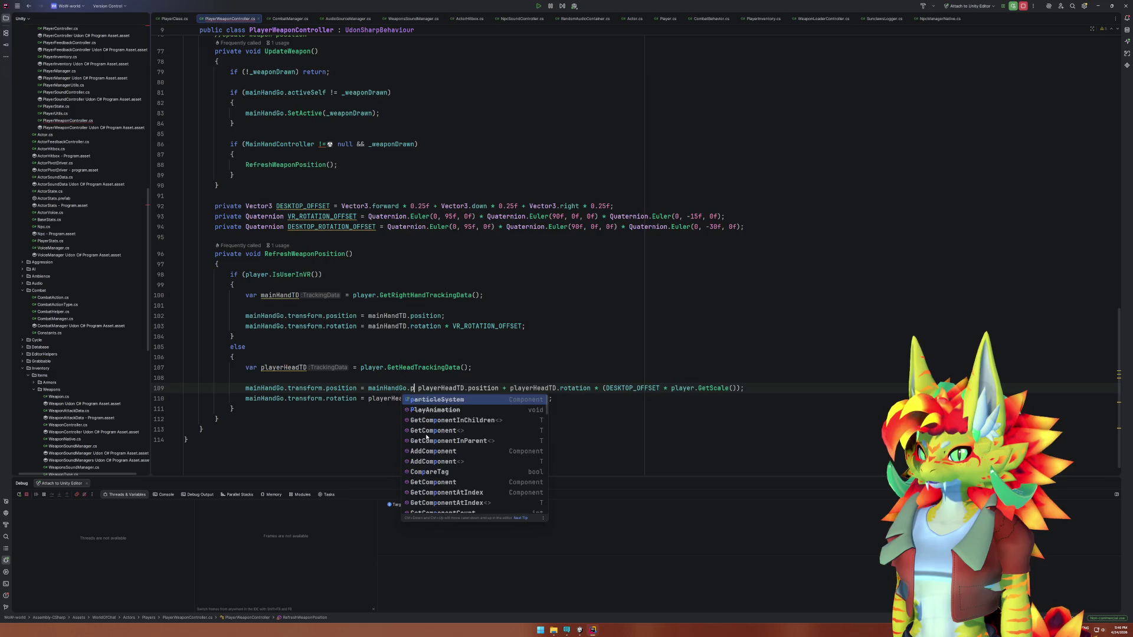
text(arent)
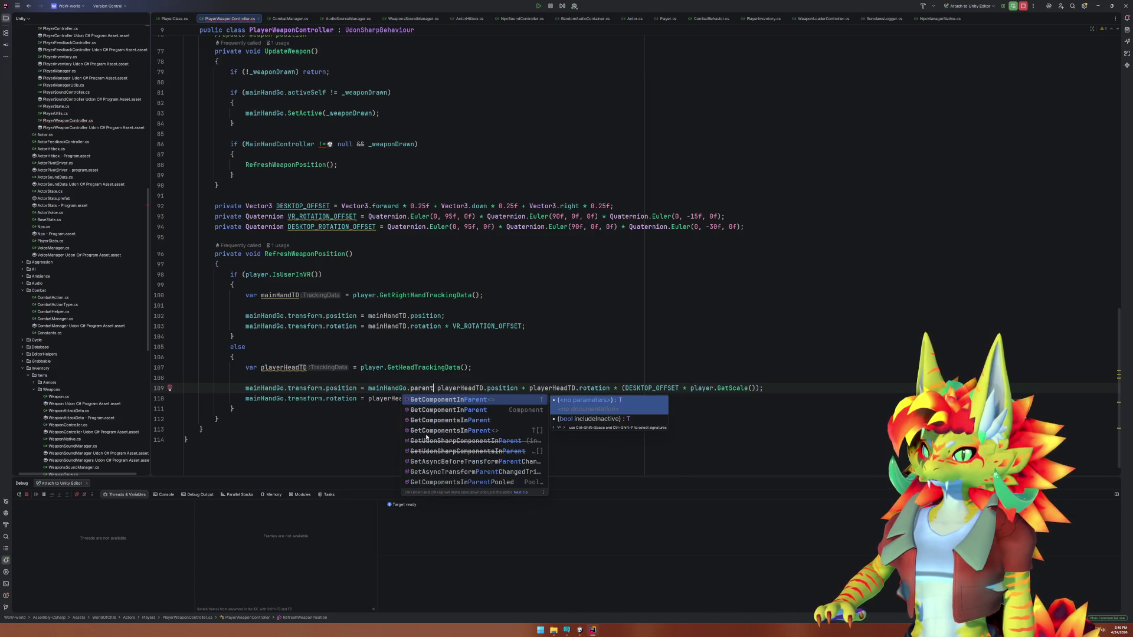
key(BackSpace)
key(BackSpace)
key(BackSpace)
text(Getpa)
key(BackSpace)
key(BackSpace)
key(BackSpace)
text(transform)
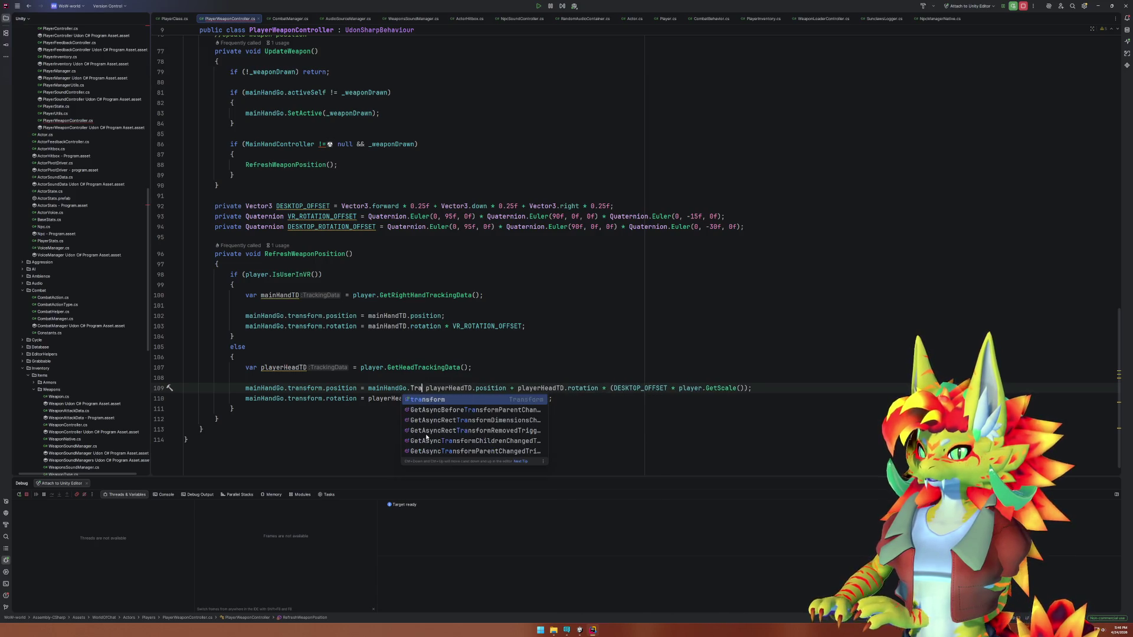
text(.parent)
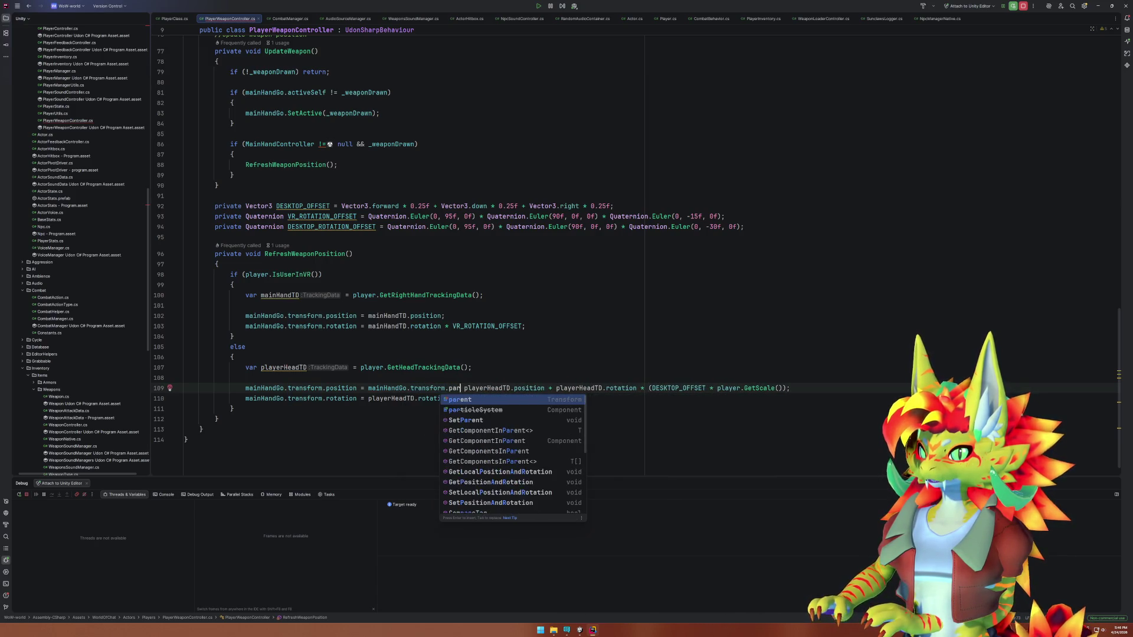
text(.)
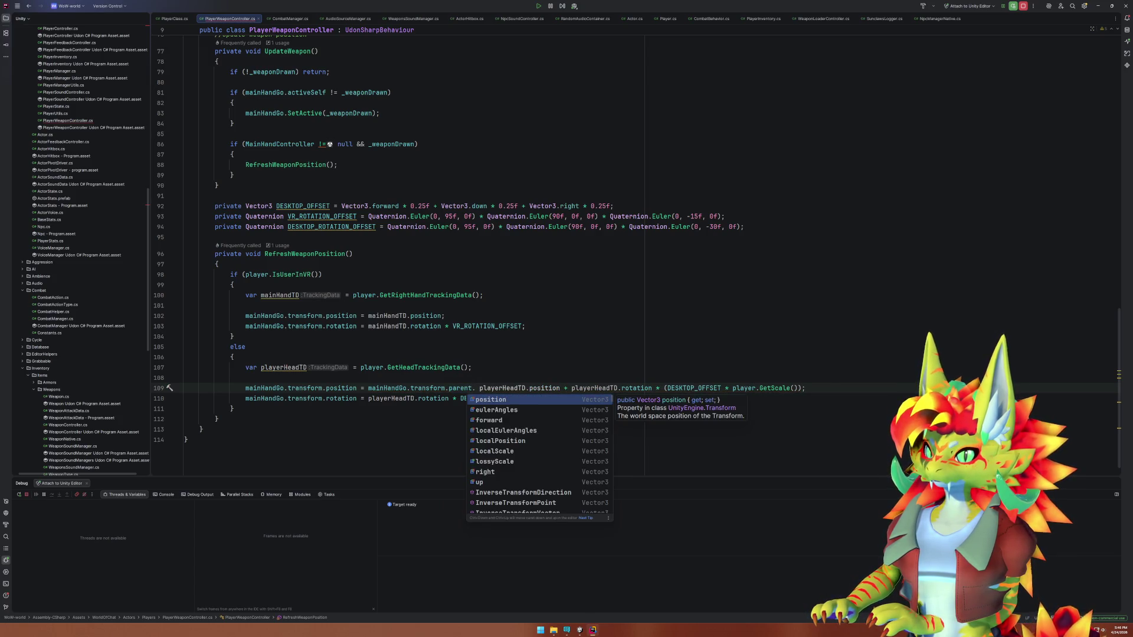
key(Return)
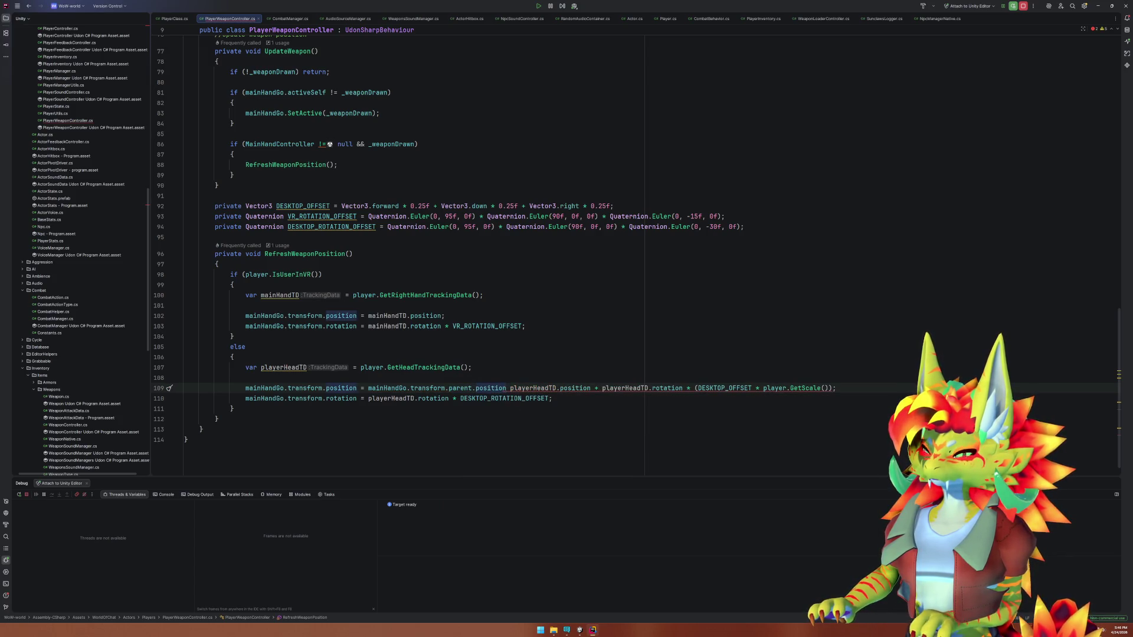
Move that expression to the end of line 109 as a parent-position subtraction.
key(ctrl+shift+Left)
key(ctrl+shift+Left)
key(ctrl+shift+Left)
key(ctrl+c)
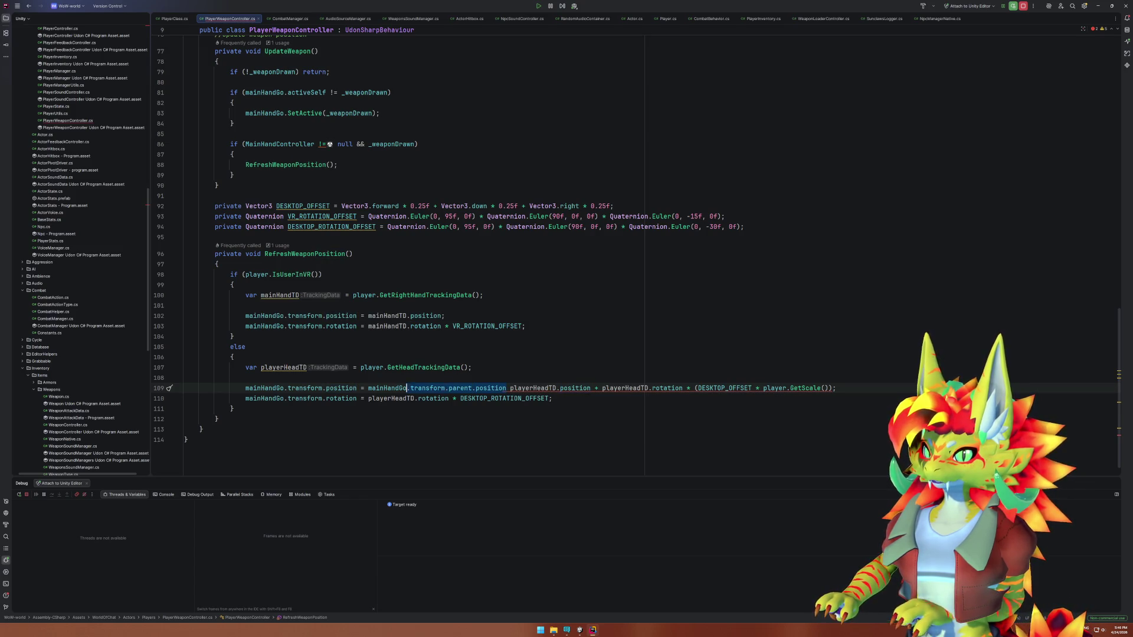
key(BackSpace)
key(Delete)
key(End)
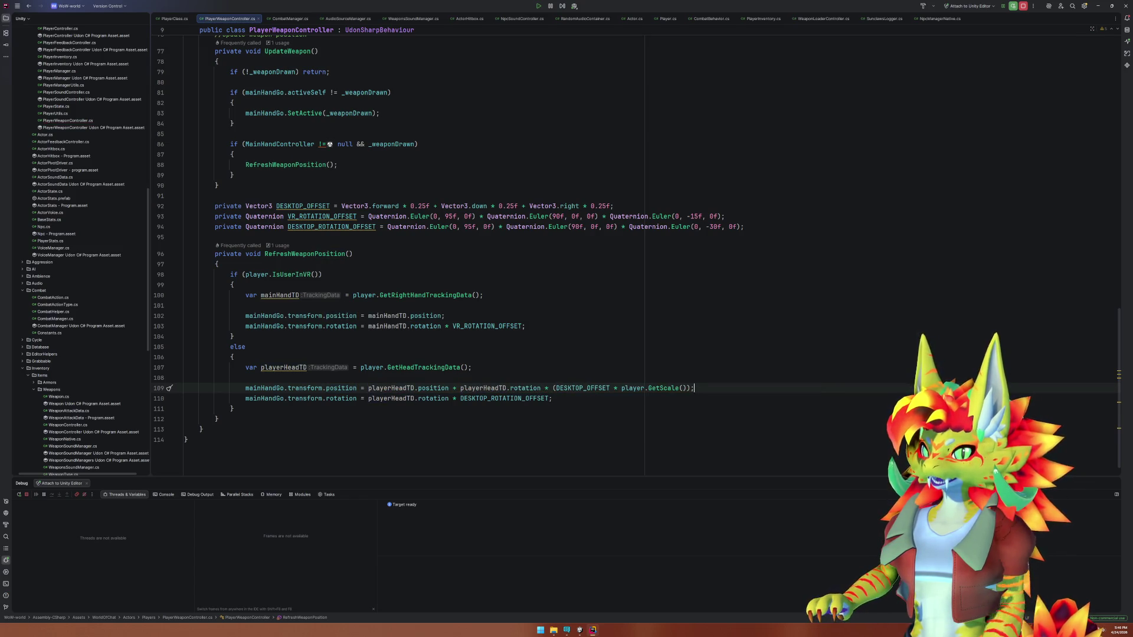
key(ctrl+v)
Change the assigned property from position to localPosition on line 109.
double_click(340, 388)
text(localPos)
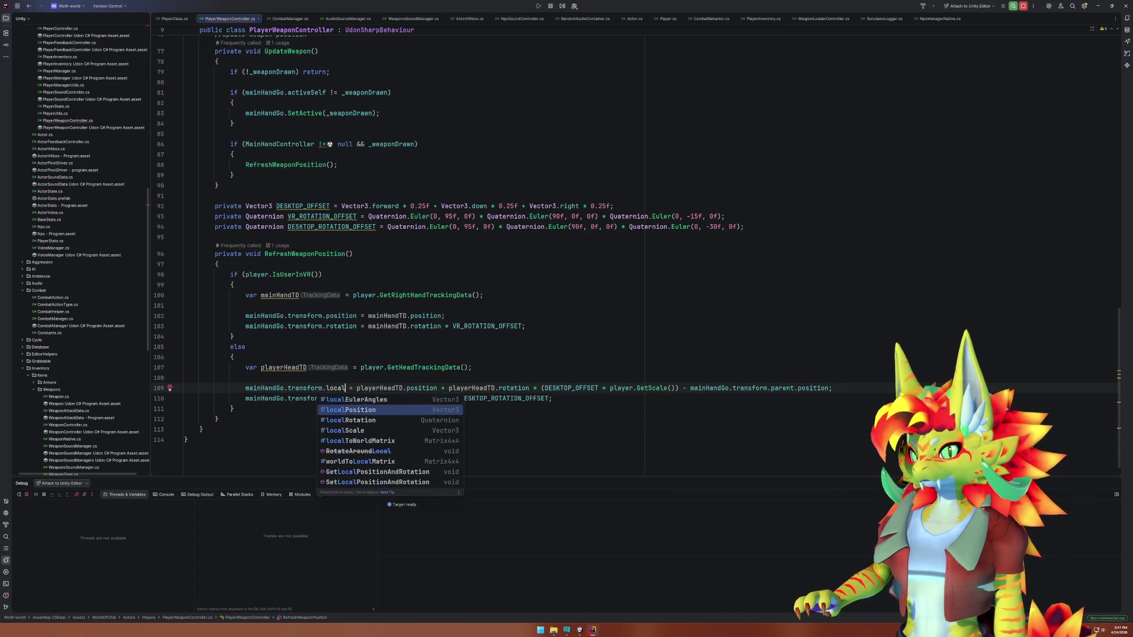
key(Return)
click(580, 630)
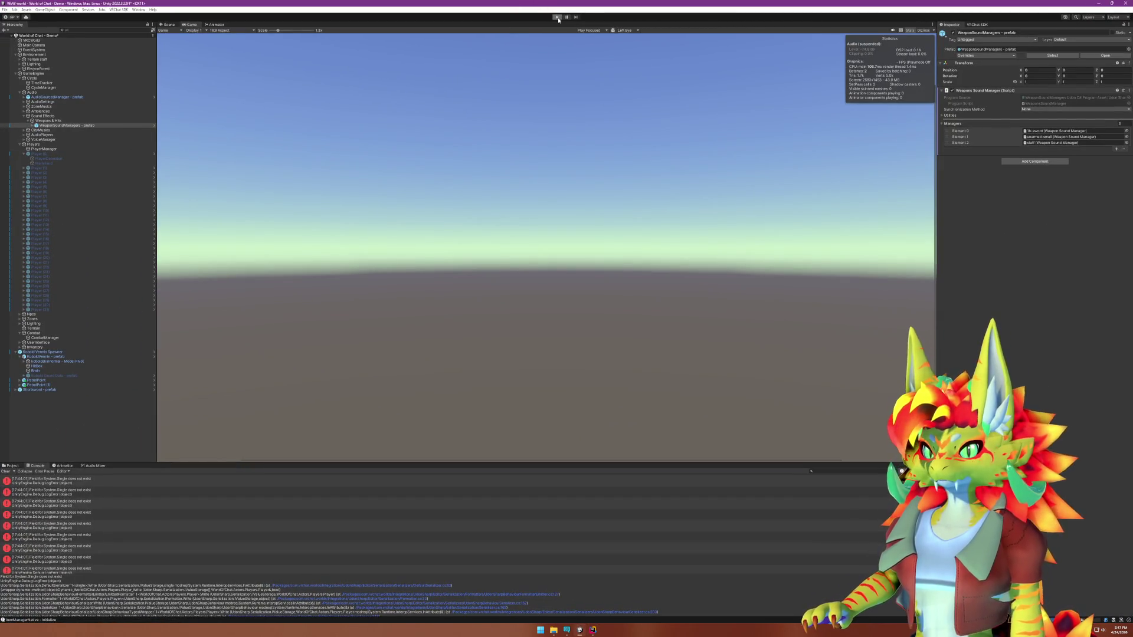
Enter Play mode, close the simulator menu and draw the sword with 1 to check its placement.
click(558, 18)
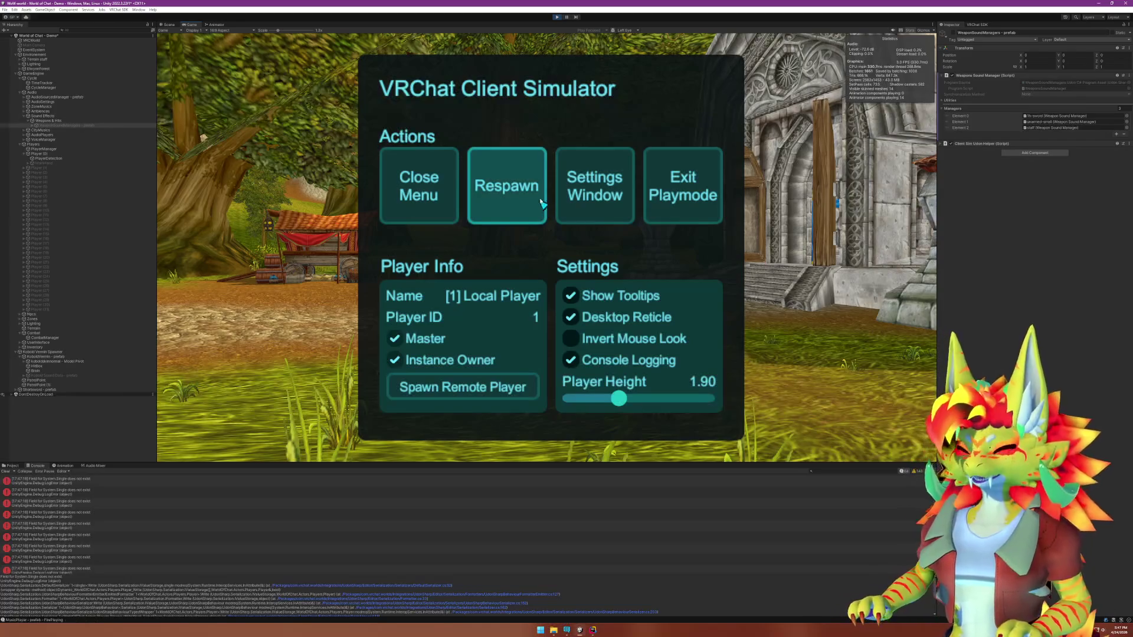
click(414, 186)
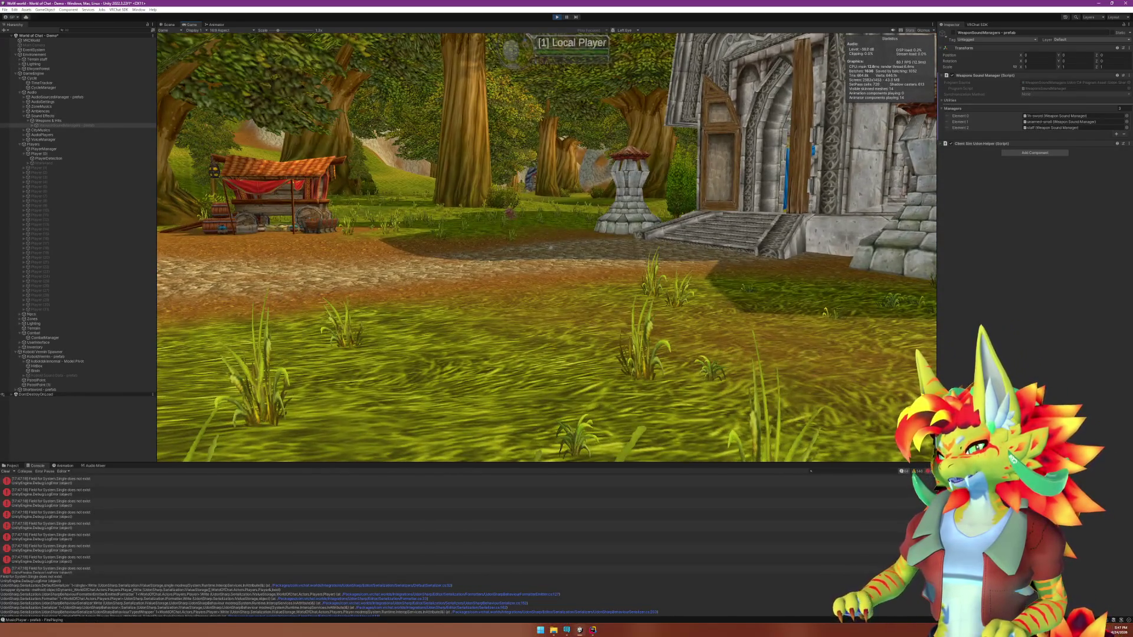
key(1)
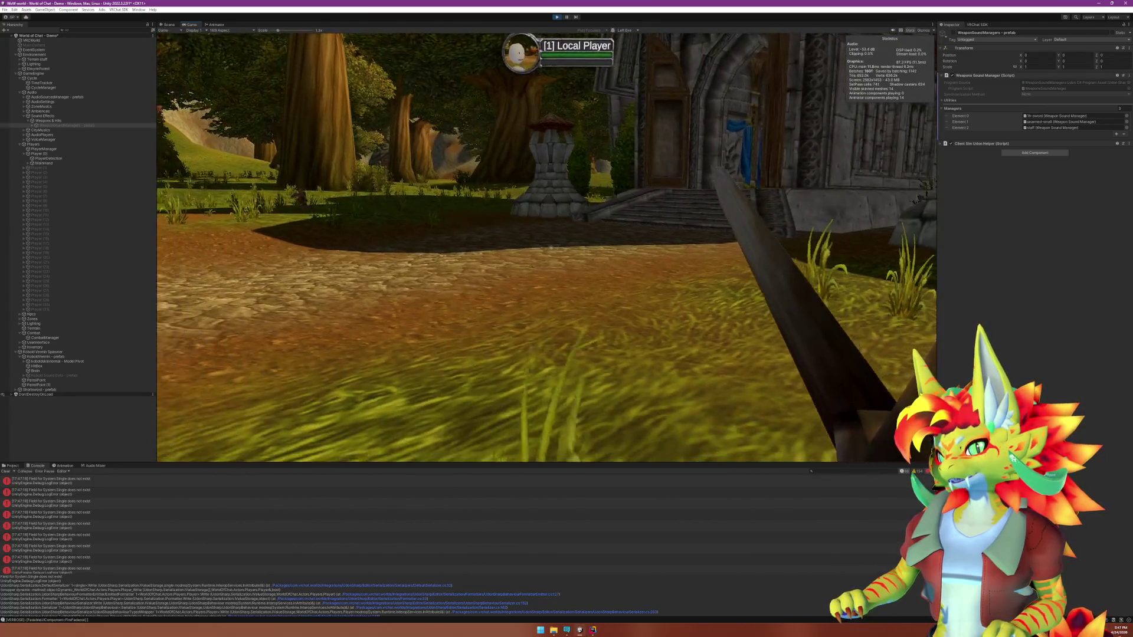
key(super)
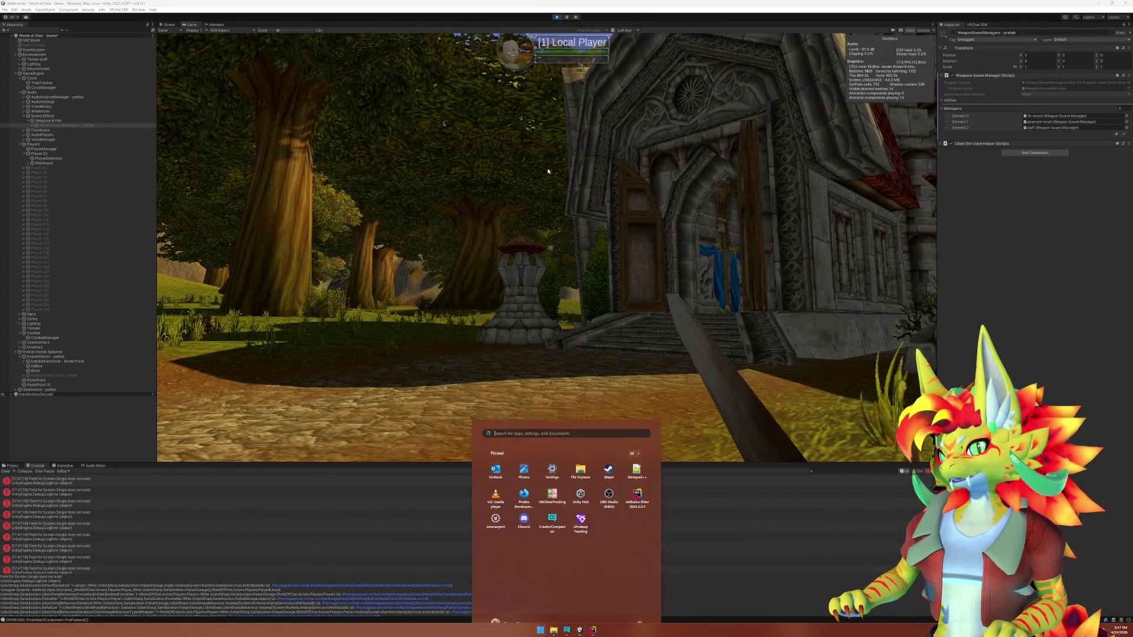
click(556, 26)
click(588, 632)
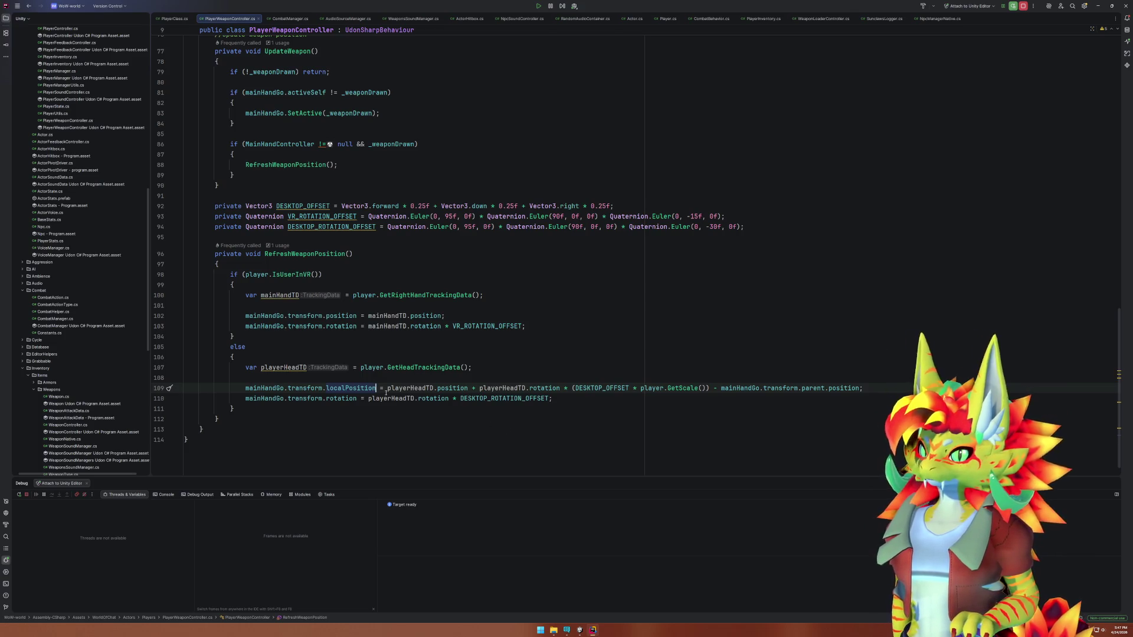
Delete ' - mainHandGo.transform.parent.position' from the end of line 109.
drag(860, 389, 712, 388)
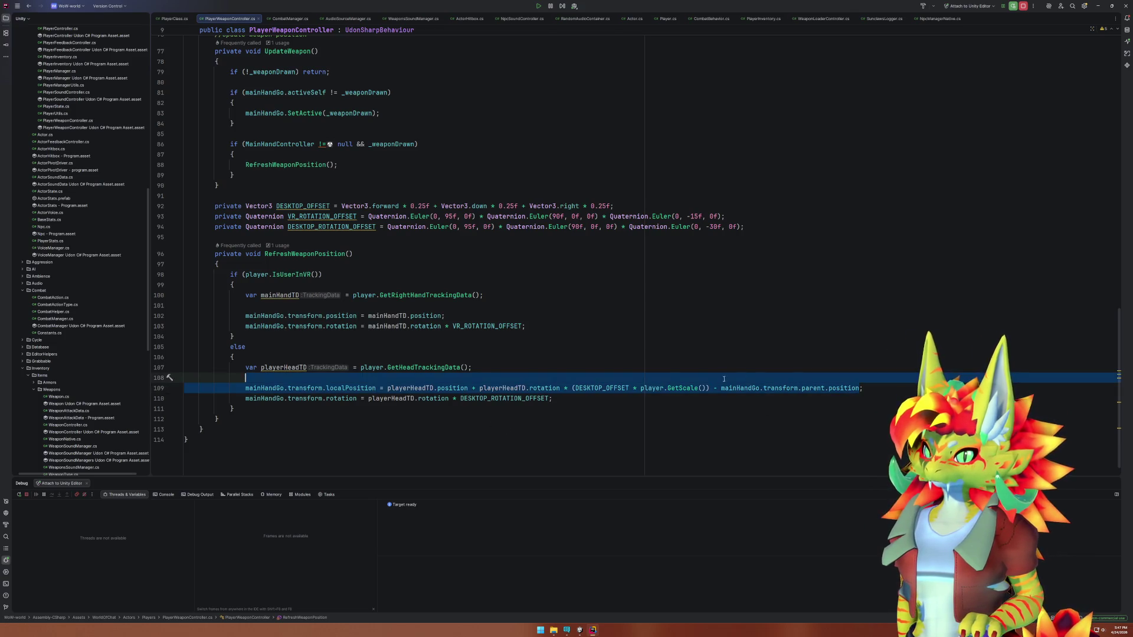
key(BackSpace)
click(732, 409)
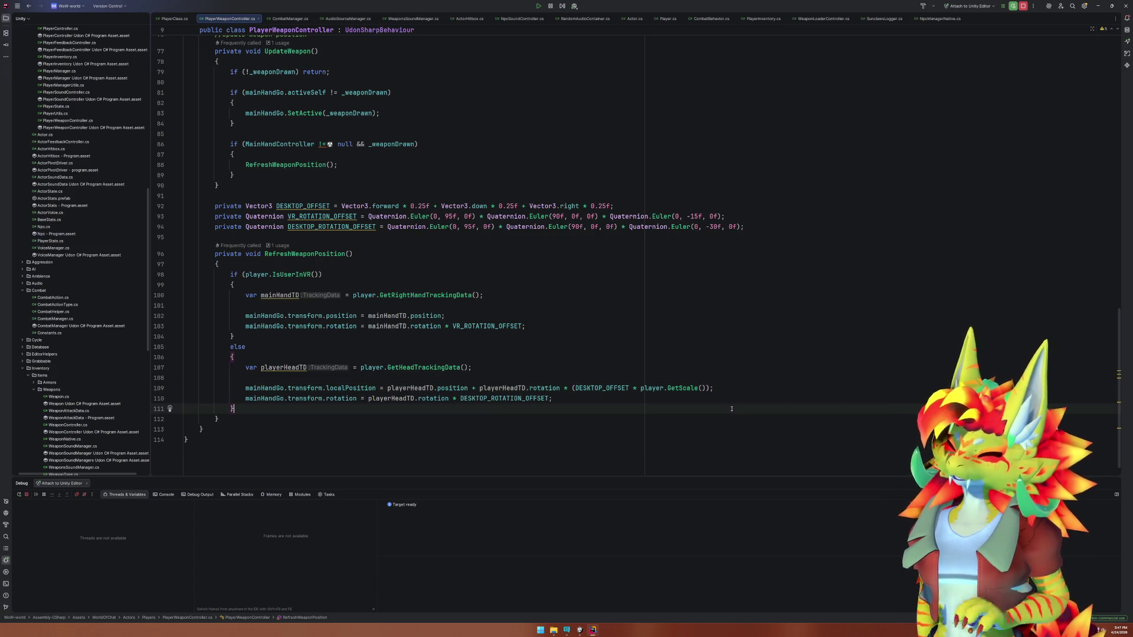